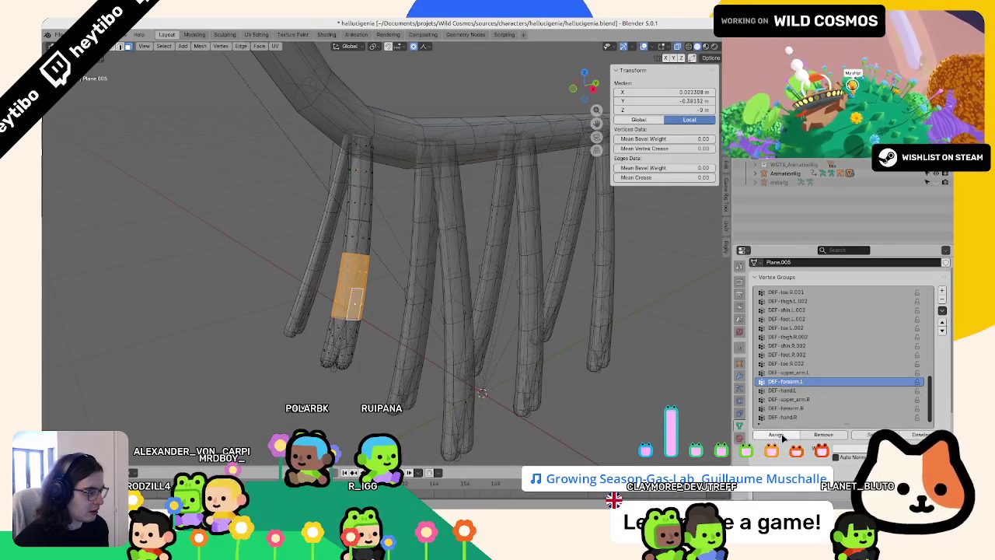
- Step through the leg's vertex groups back to DEF-hand.L and switch the leg to Weight Paint mode
key(ctrl+z)
key(ctrl+z)
key(ctrl+shift+z)
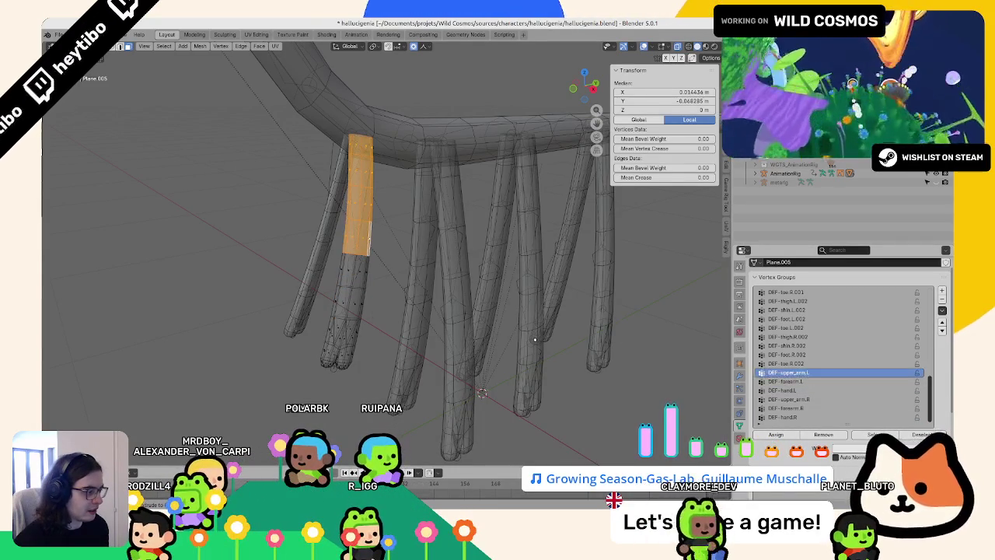
key(ctrl+shift+z)
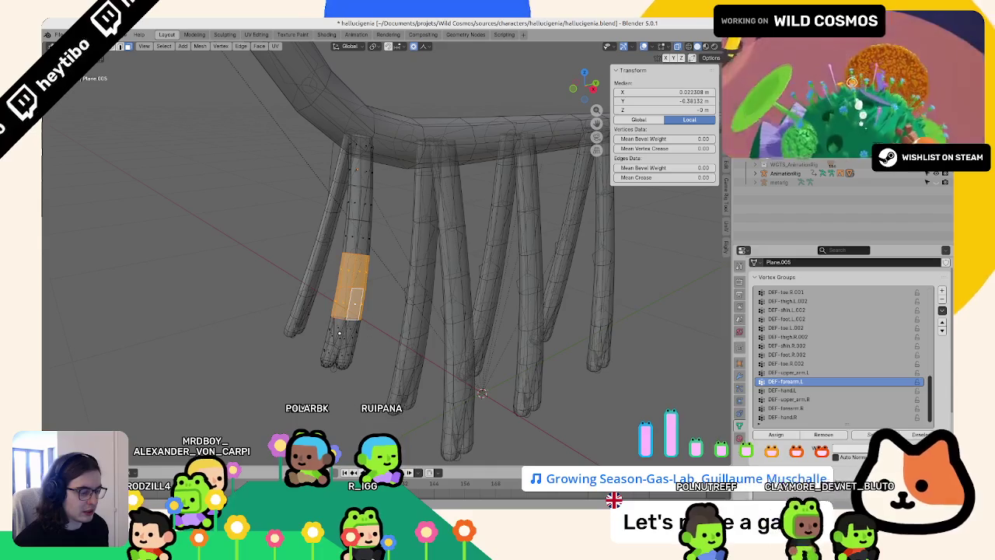
key(ctrl+z)
key(ctrl+shift+z)
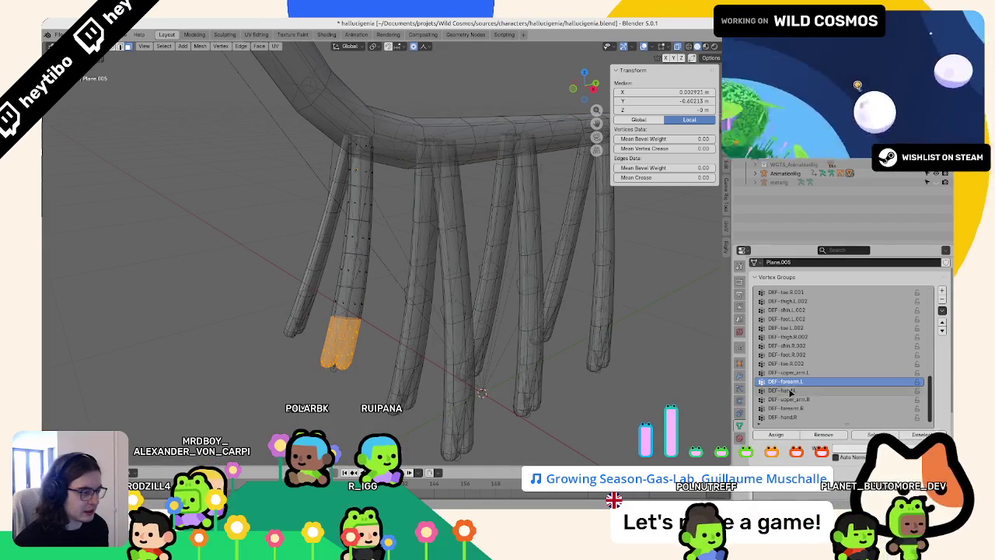
key(ctrl+Tab)
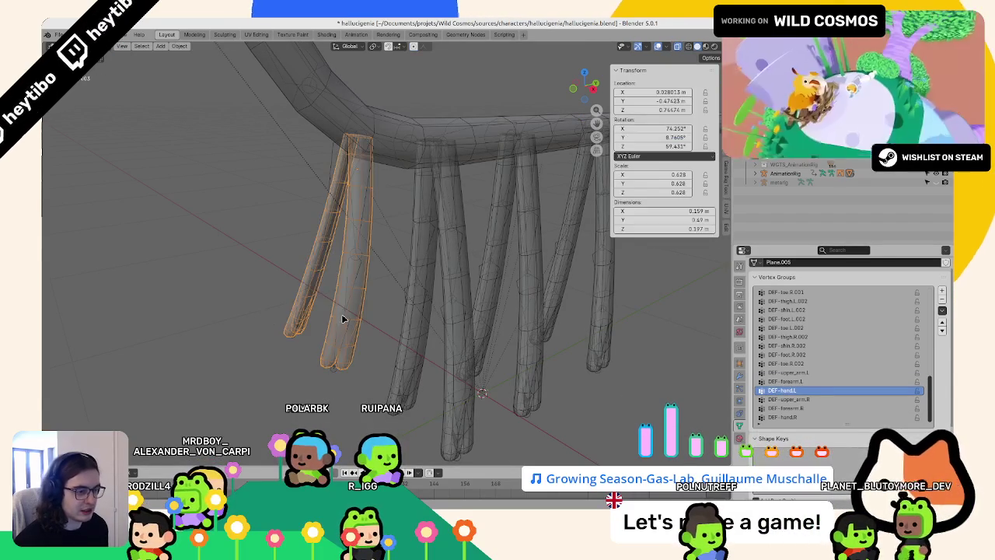
key(ctrl+Tab)
- Smooth the leg weights with Subset limited to the Active Group, then undo the result
click(165, 46)
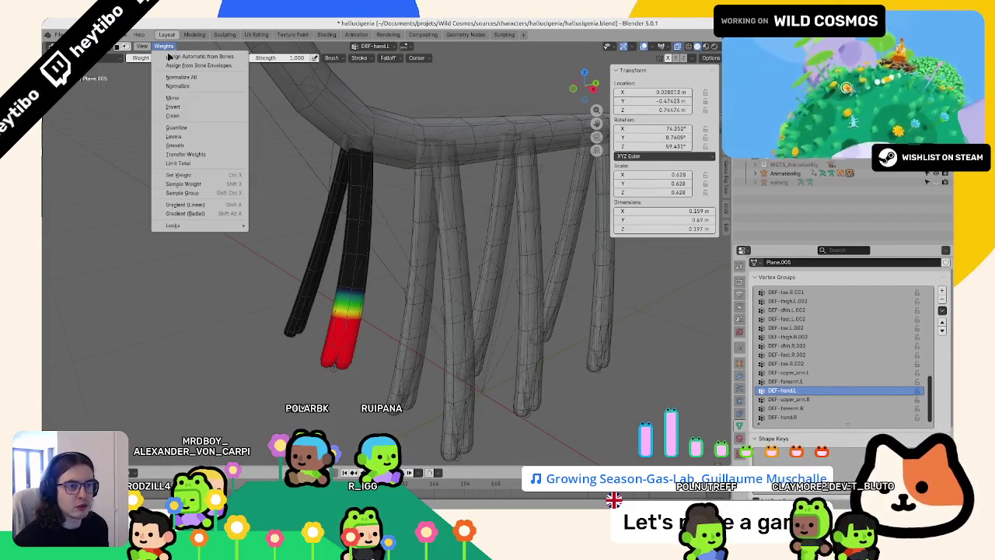
click(179, 146)
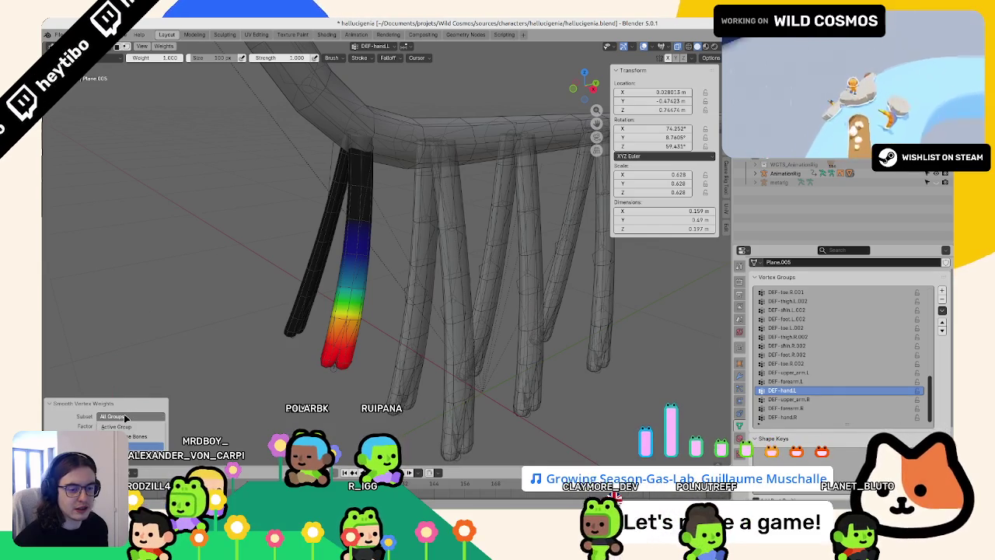
click(116, 427)
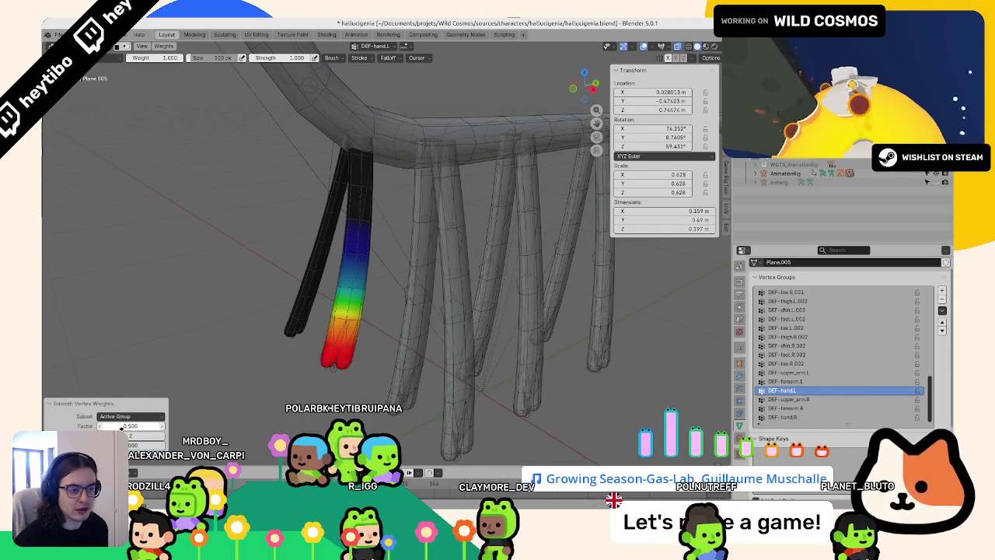
key(ctrl+z)
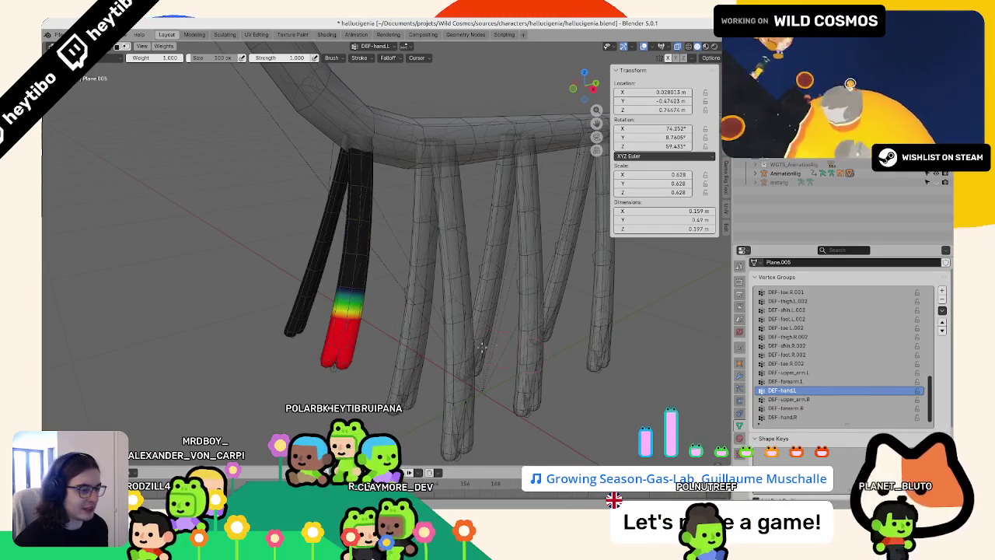
- Reselect the leg mesh, return to weight painting, retry the smooth, undo it, and save
key(ctrl+Tab)
click(332, 377)
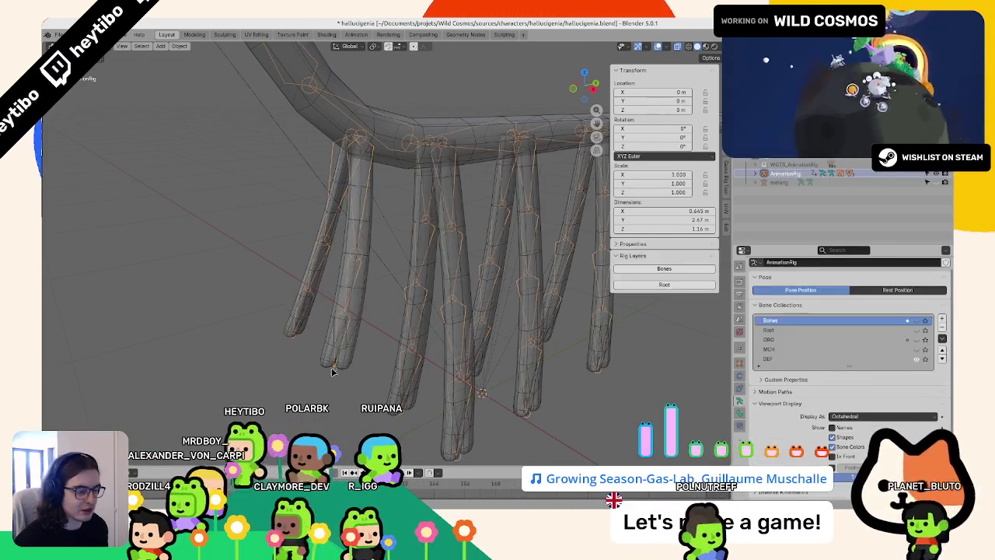
click(332, 377)
key(ctrl+Tab)
click(164, 47)
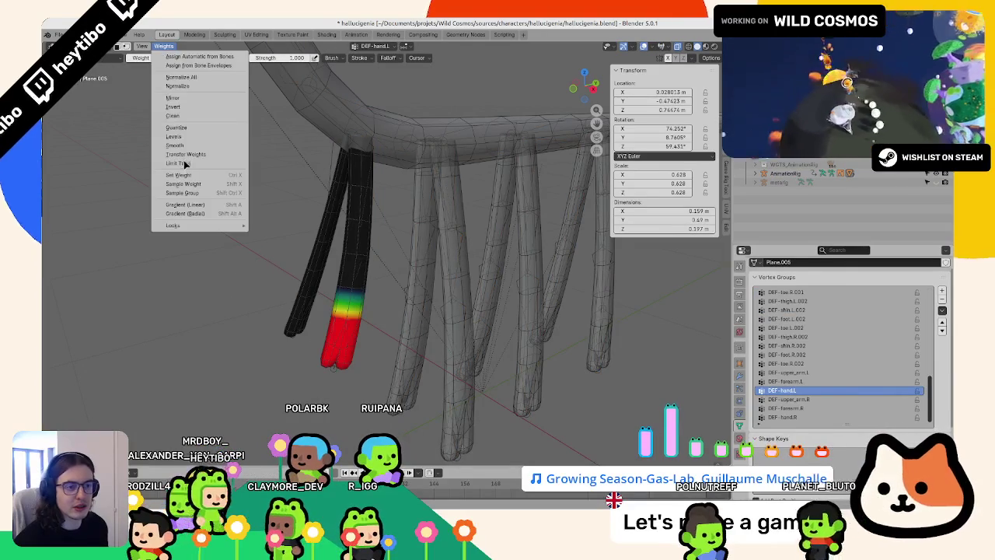
click(177, 150)
key(ctrl+z)
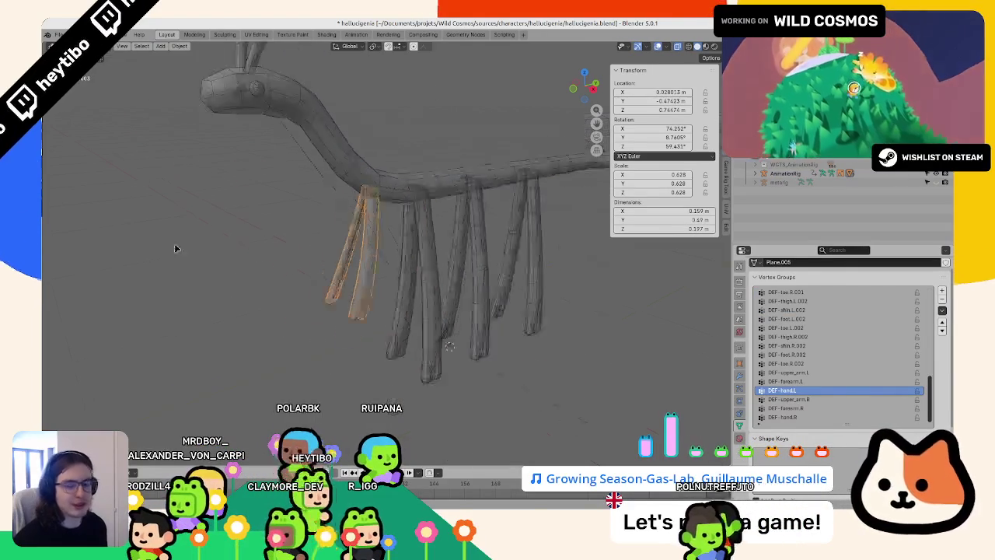
key(ctrl+s)
- Smooth the leg's DEF-hand.L weights, restricting the Subset to the active group
click(164, 46)
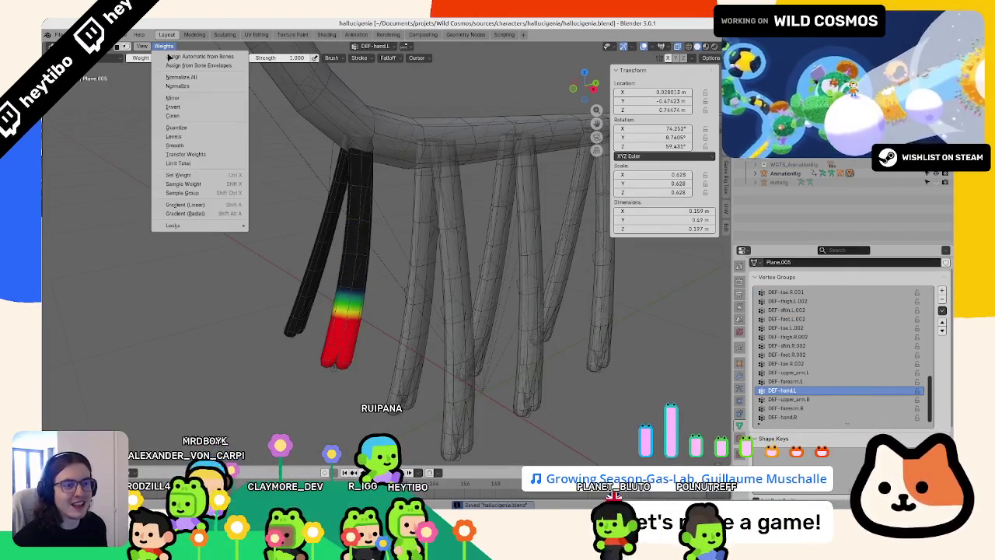
click(187, 146)
click(122, 417)
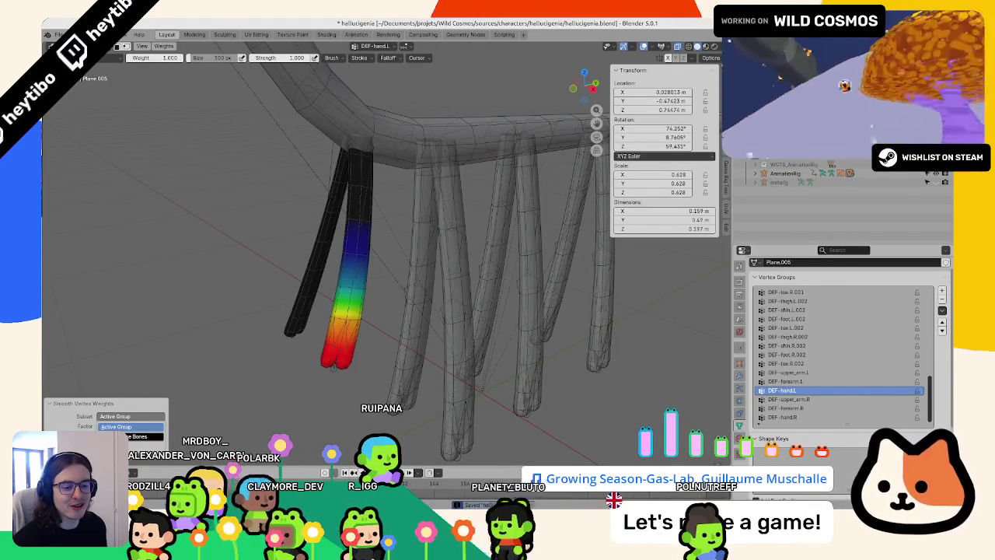
- Return to Object Mode, select the armature, and save the file
key(ctrl+Tab)
middle_drag(286, 314, 356, 307)
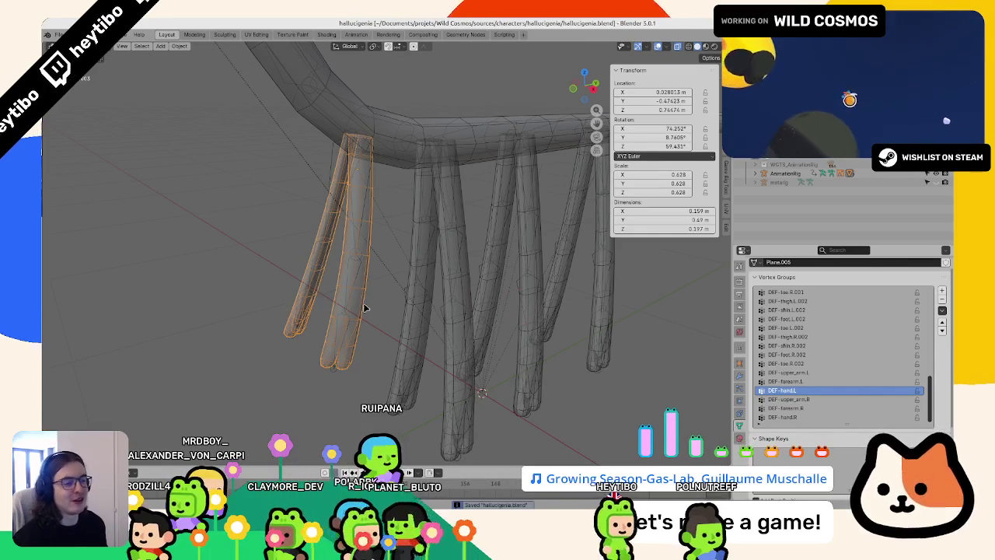
click(351, 289)
scroll(351, 289, down, 5)
scroll(398, 344, up, 4)
key(ctrl+s)
- Put the metarig in Pose Mode and check both antenna bones' Rigify rig types
middle_drag(399, 345, 384, 248)
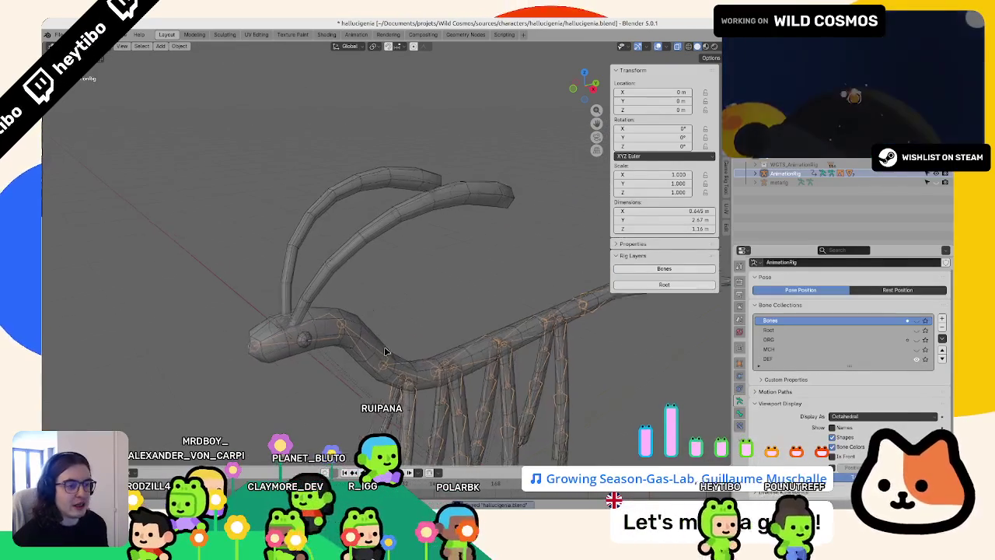
click(384, 244)
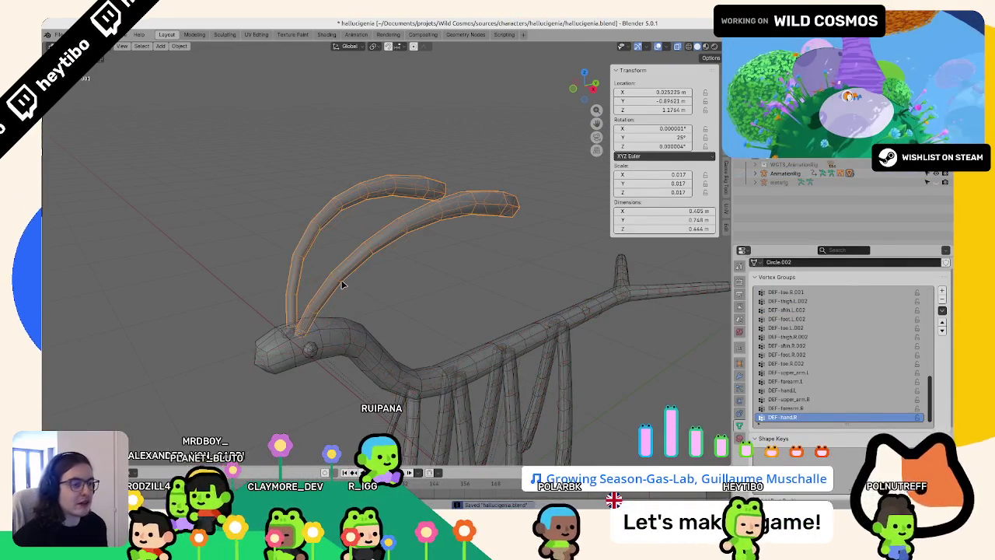
click(329, 315)
key(ctrl+Tab)
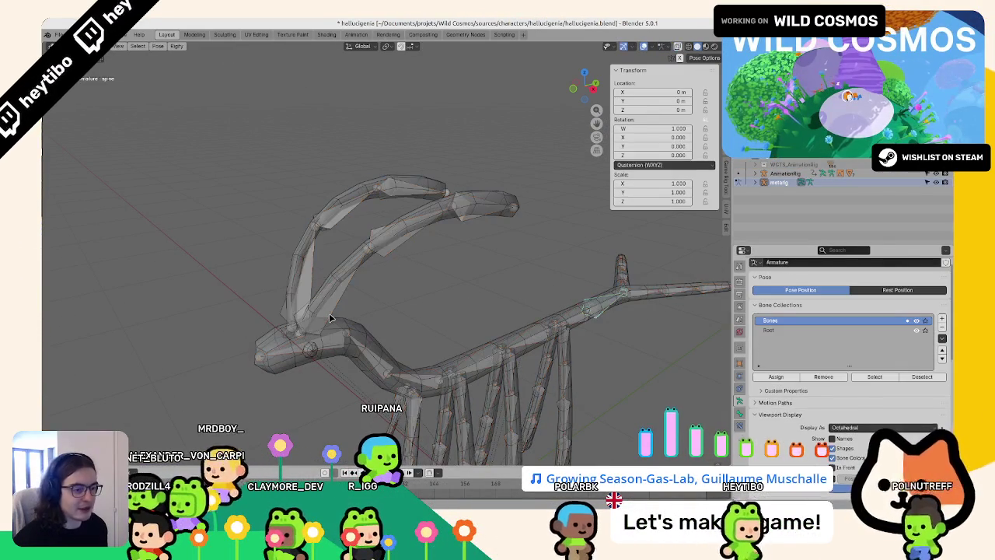
click(741, 414)
scroll(800, 416, down, 5)
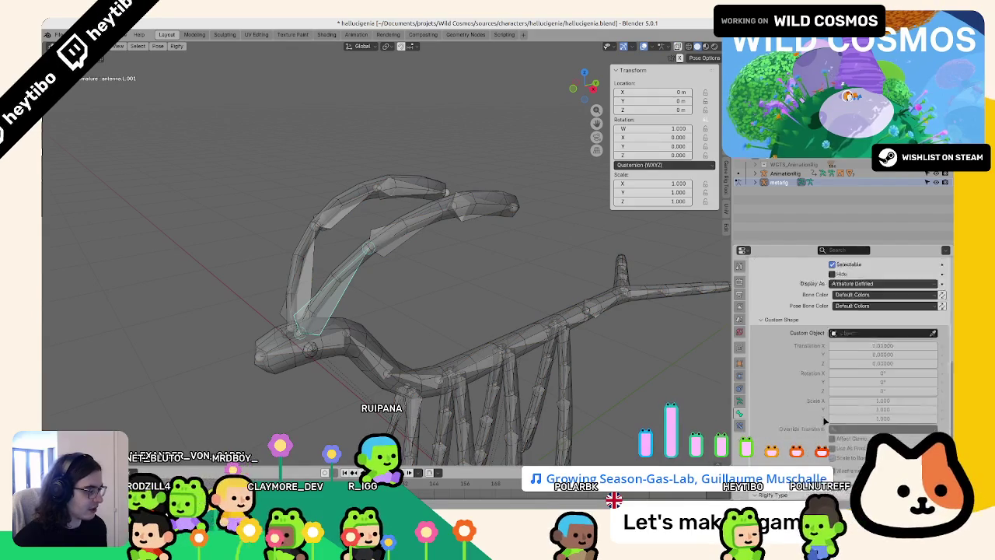
click(871, 470)
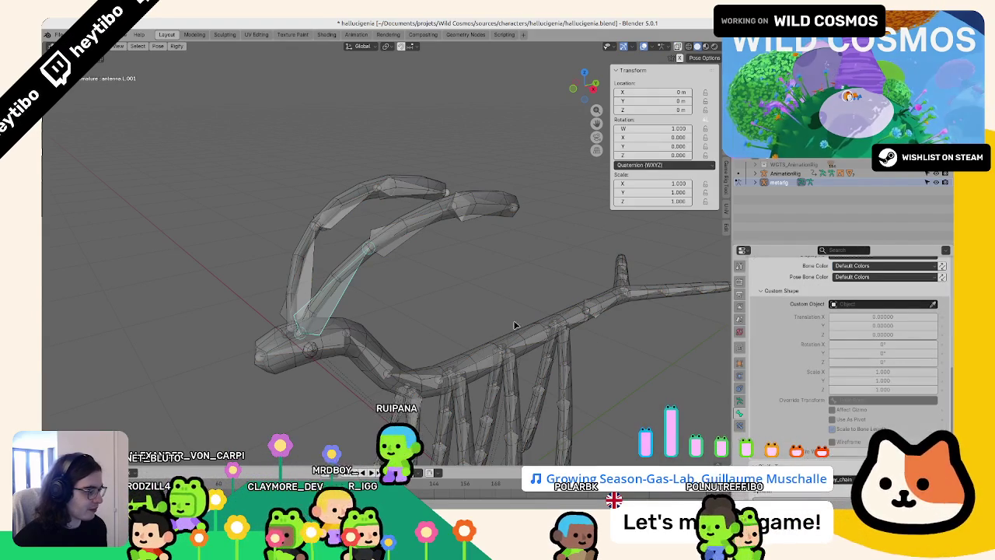
click(314, 274)
click(871, 470)
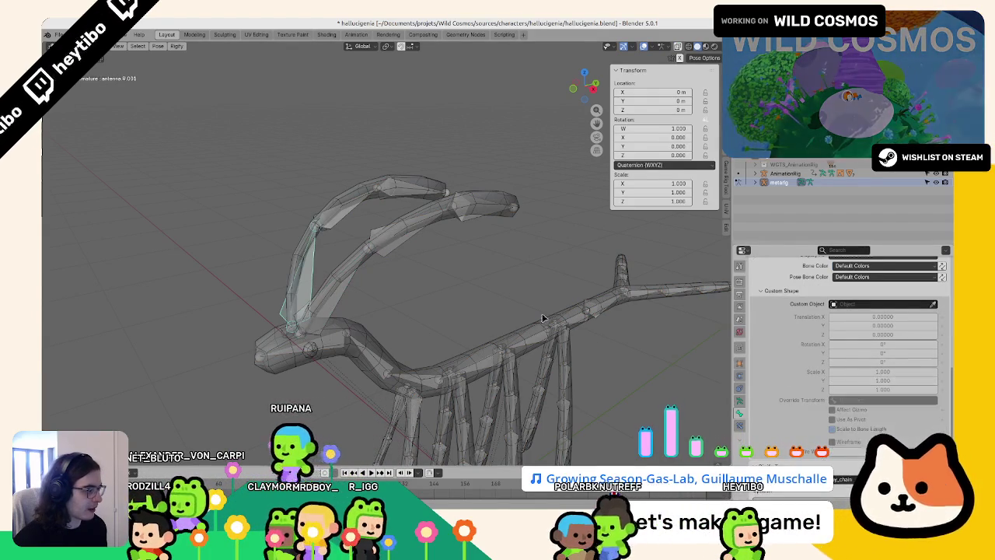
- Return the metarig to Object Mode and Re-Generate the AnimationRig
key(ctrl+Tab)
click(740, 401)
click(847, 404)
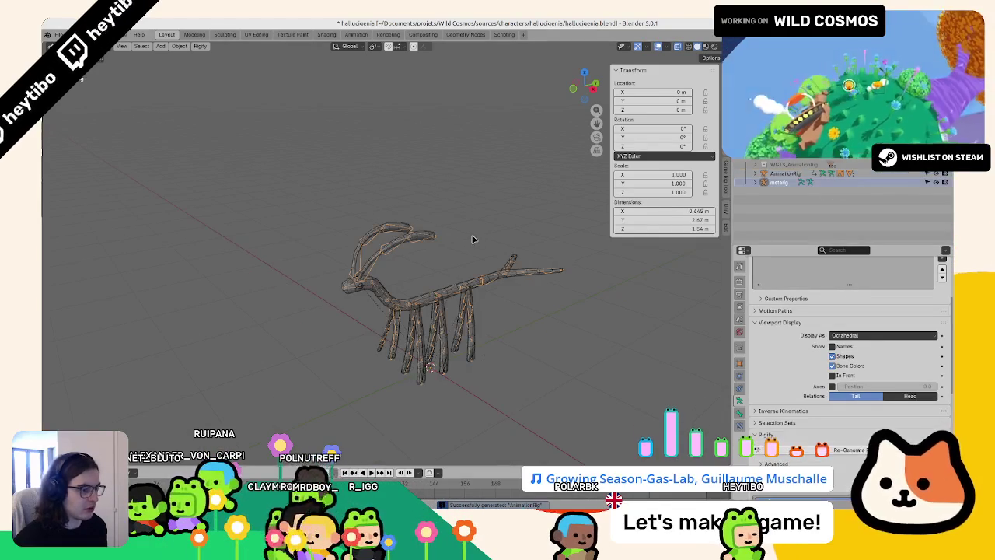
- Parent the antenna mesh to the metarig with empty groups and make spine.005 the active bone
scroll(471, 237, up, 3)
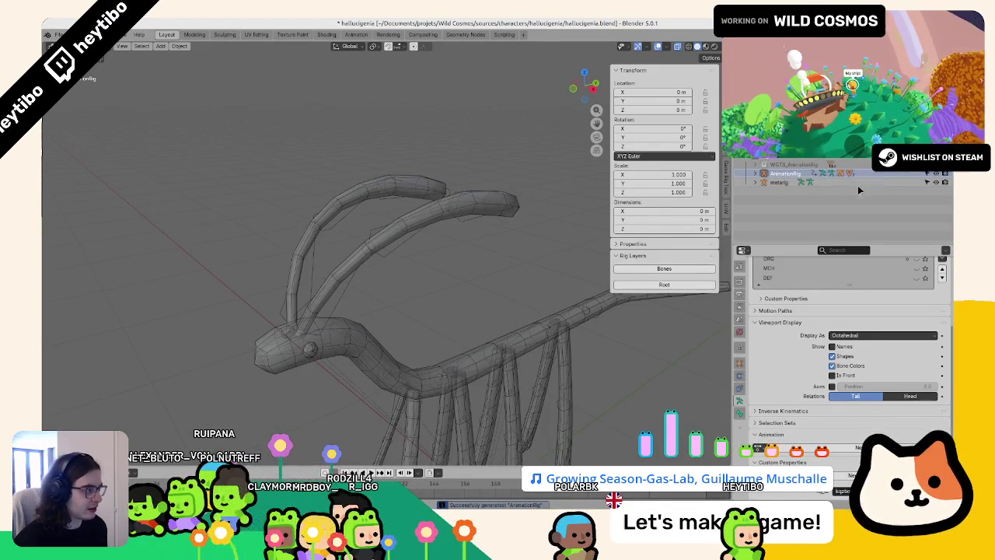
click(780, 183)
scroll(373, 276, down, 2)
scroll(373, 214, up, 4)
scroll(366, 215, down, 5)
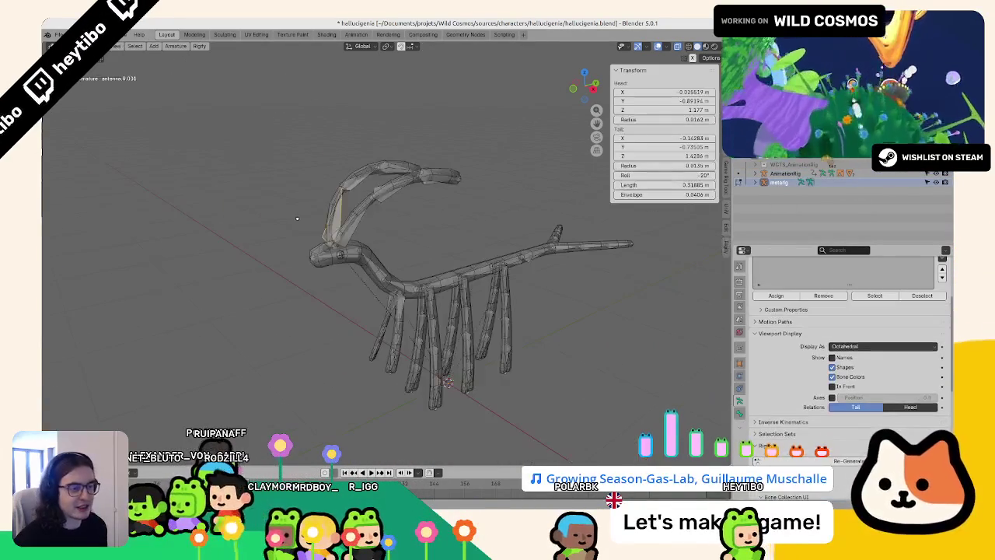
click(347, 215)
click(356, 233)
click(357, 234)
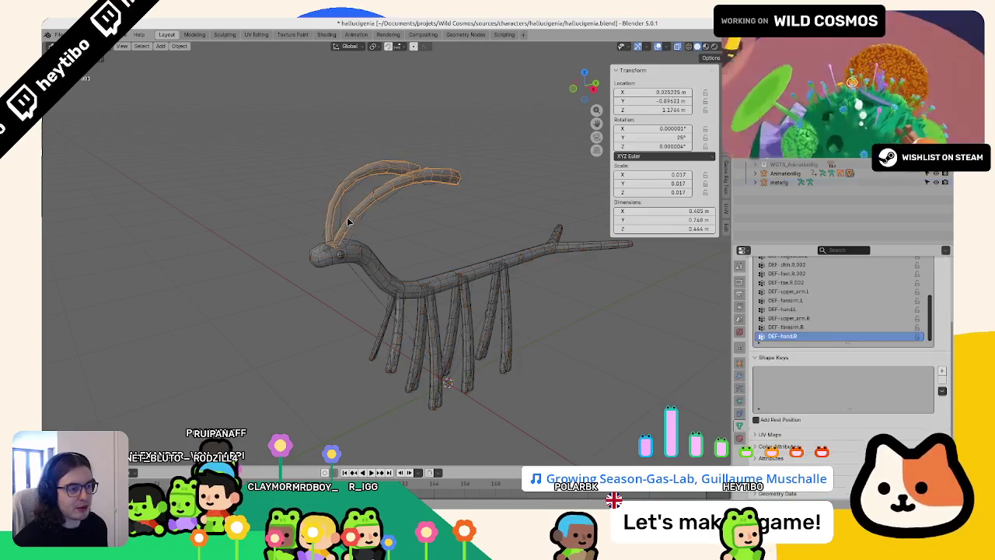
click(356, 233)
alt+click(356, 234)
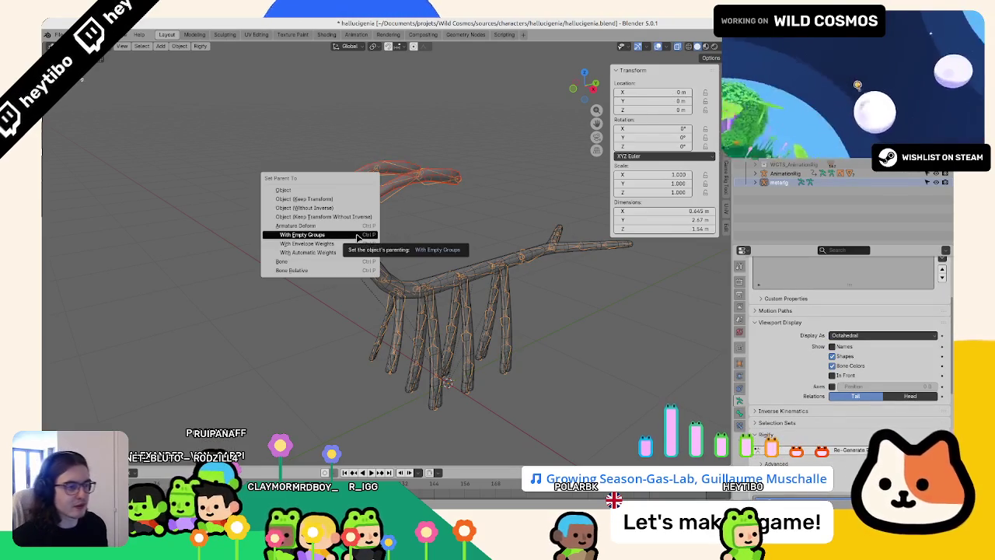
click(356, 233)
click(373, 256)
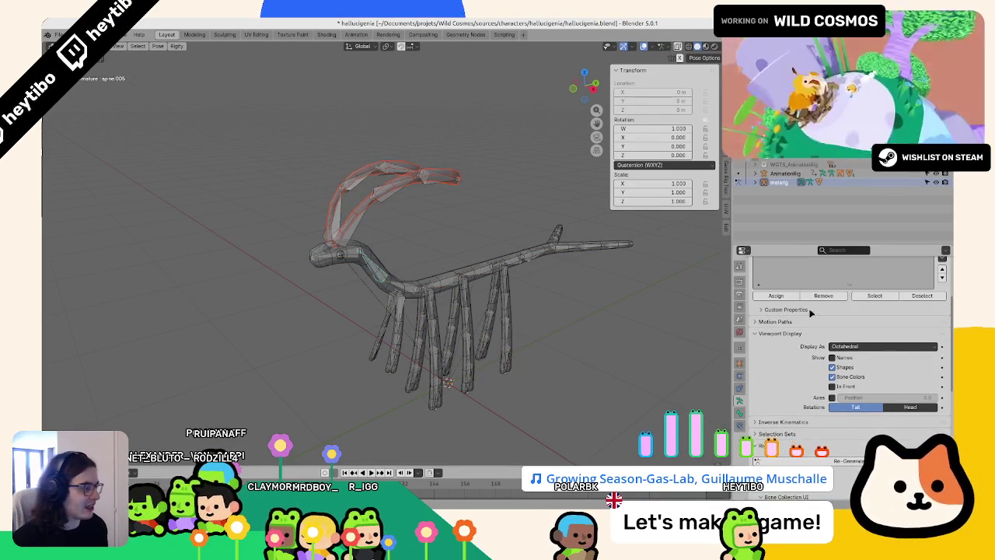
scroll(914, 310, up, 3)
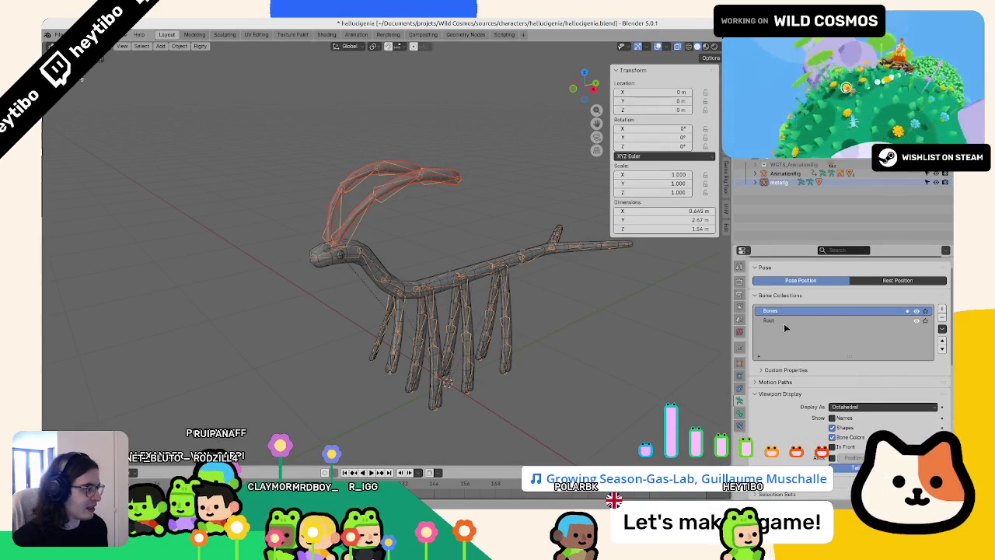
key(ctrl+Tab)
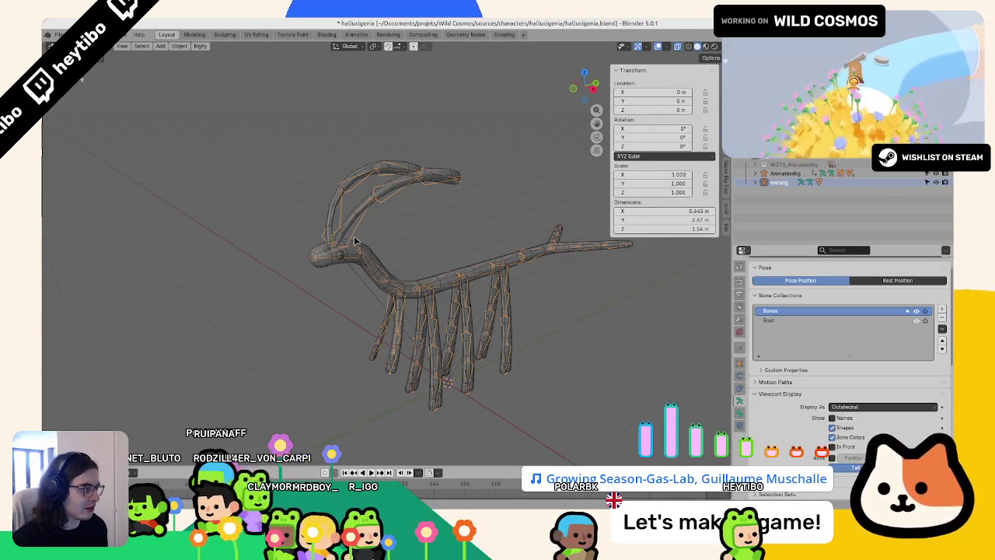
- Reselect the antenna and metarig, briefly enter Edit Mode, then select the AnimationRig
click(354, 241)
click(353, 241)
click(354, 241)
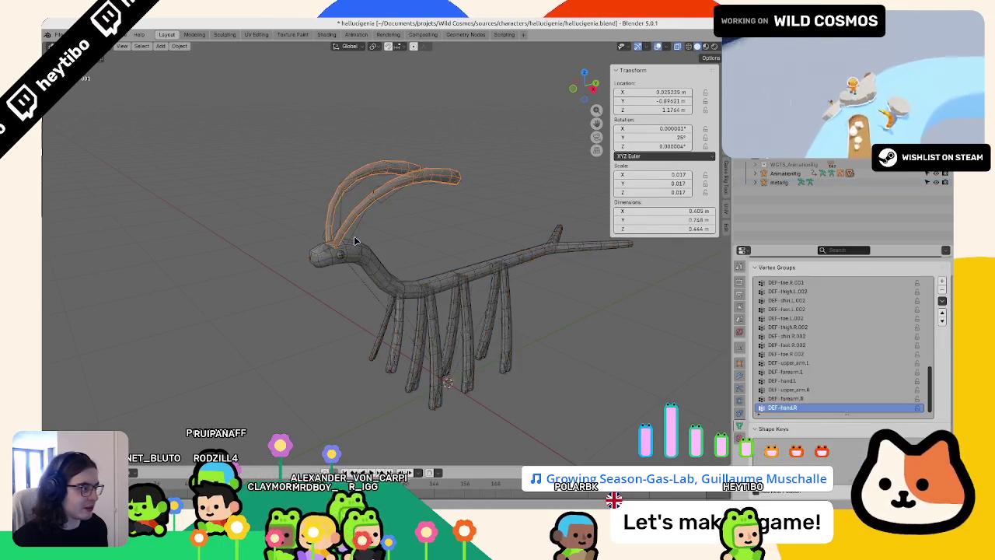
click(353, 235)
key(Tab)
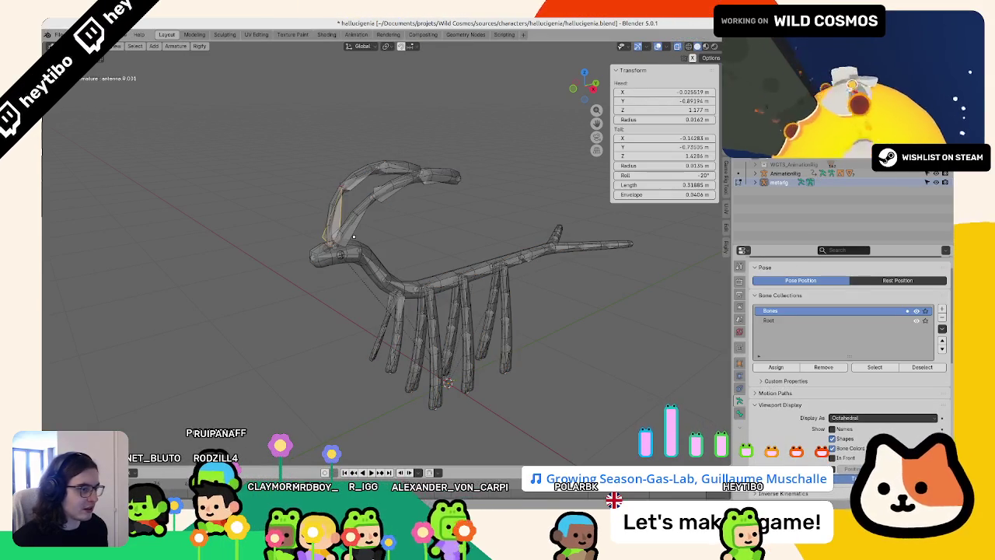
click(447, 274)
key(Tab)
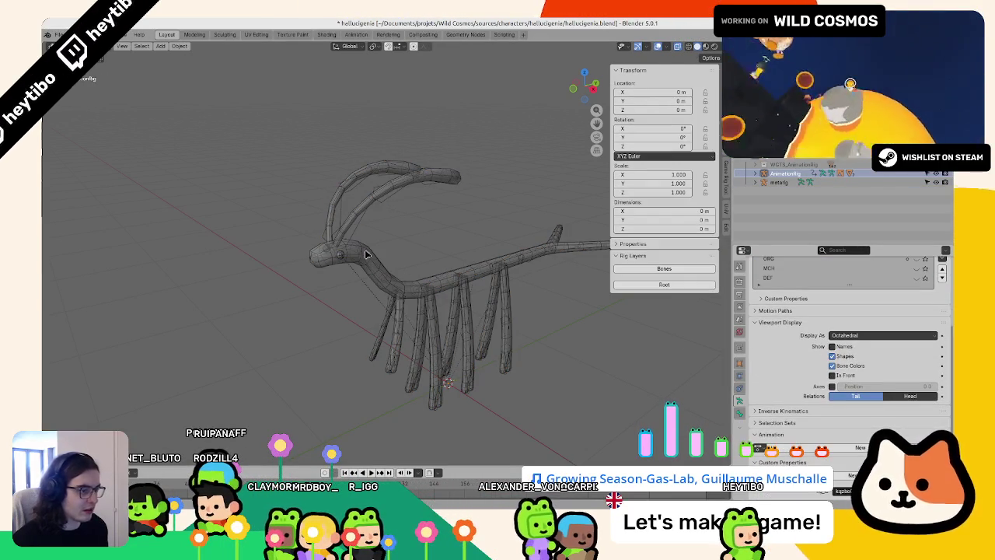
- Toggle the metarig's Bones collection, then make AnimationRig active and show its Bones collection
click(873, 181)
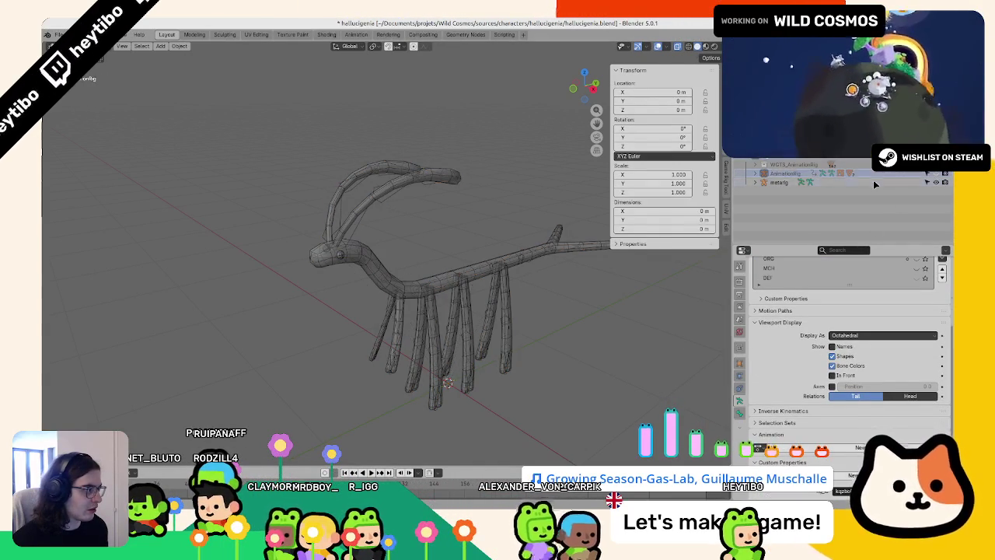
click(916, 329)
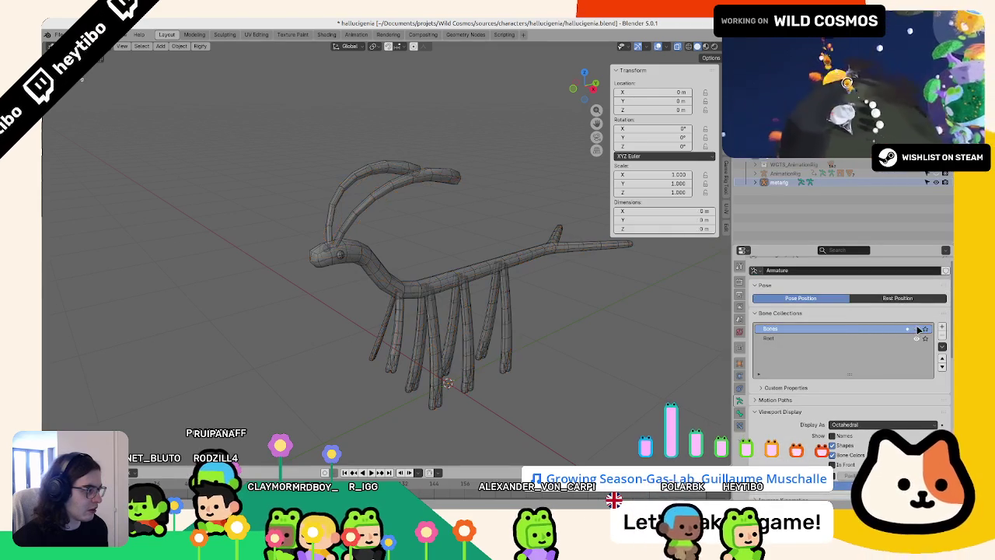
click(916, 329)
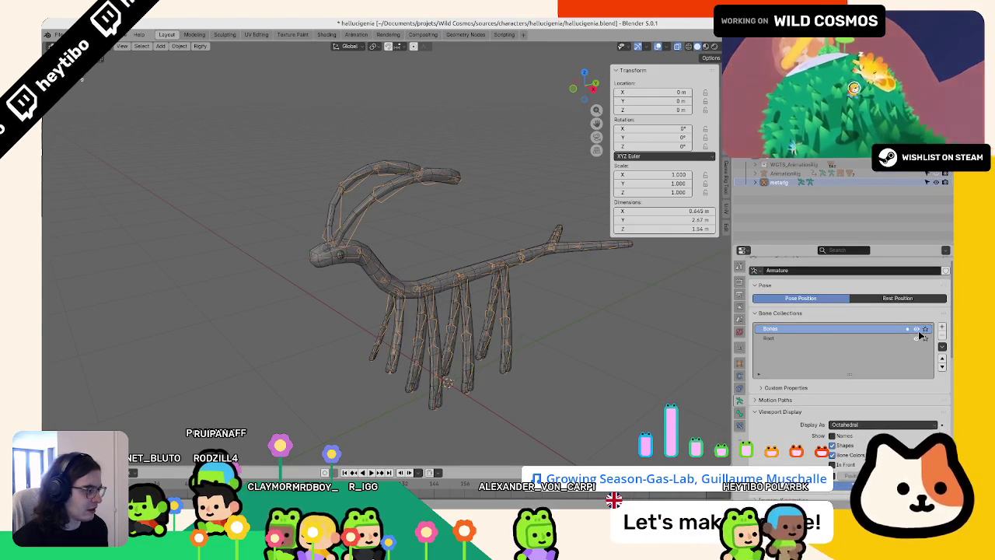
click(937, 181)
click(934, 173)
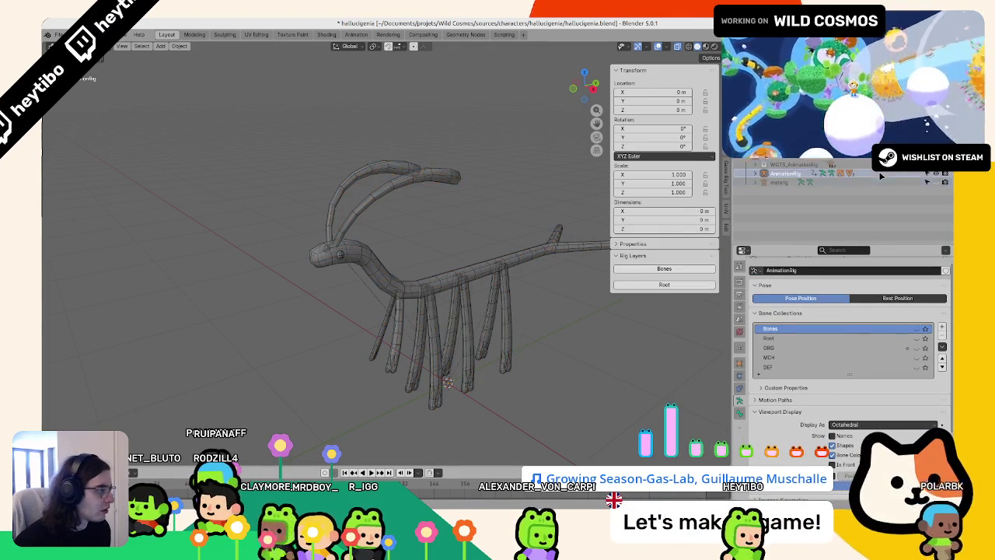
click(916, 329)
- In Pose Mode, test a vertical Z move of a spine control bone and cancel it
key(ctrl+Tab)
scroll(333, 201, up, 3)
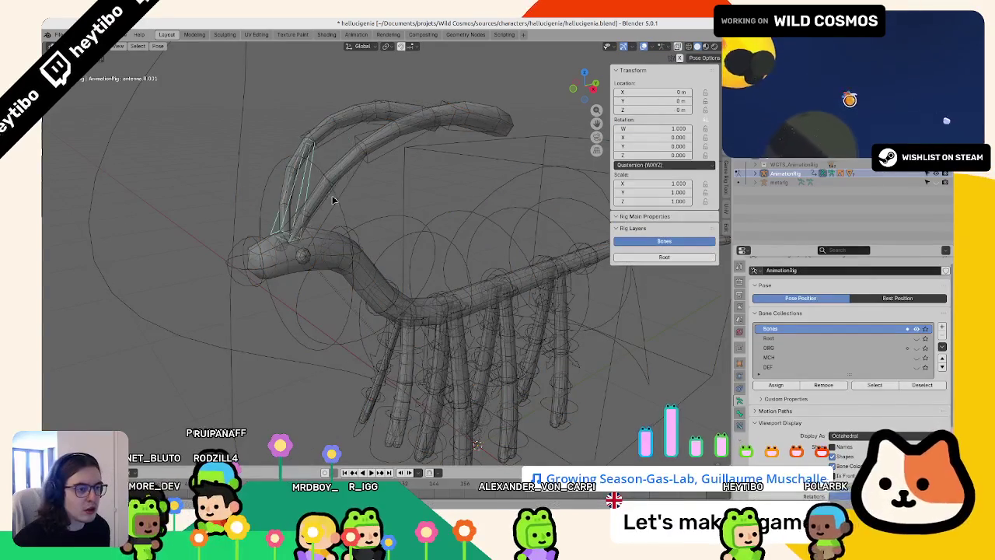
middle_drag(333, 201, 366, 210)
click(333, 211)
scroll(476, 212, down, 2)
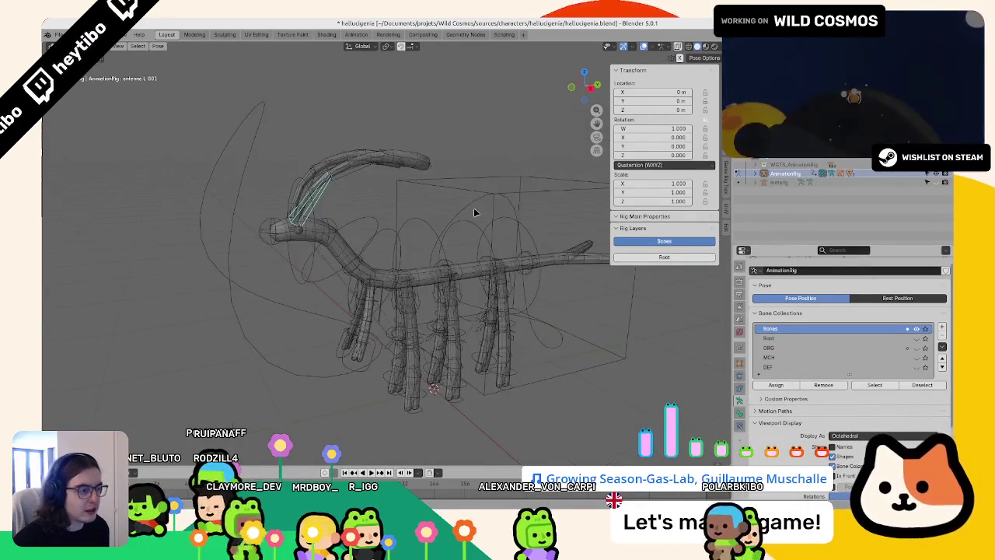
click(475, 217)
key(g)
key(z)
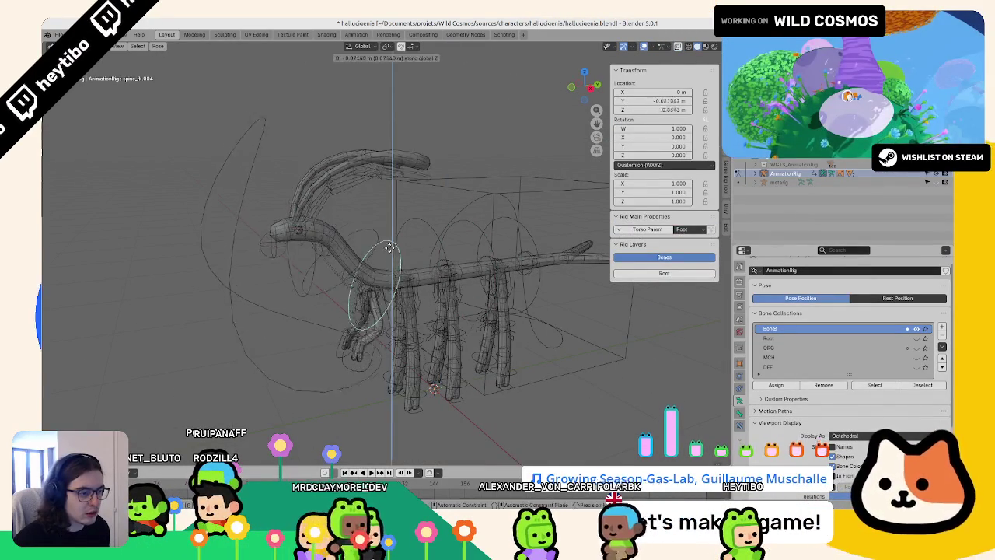
key(Escape)
- Move the left leg IK control, clear the right leg control's location, and select all bones
click(393, 361)
key(g)
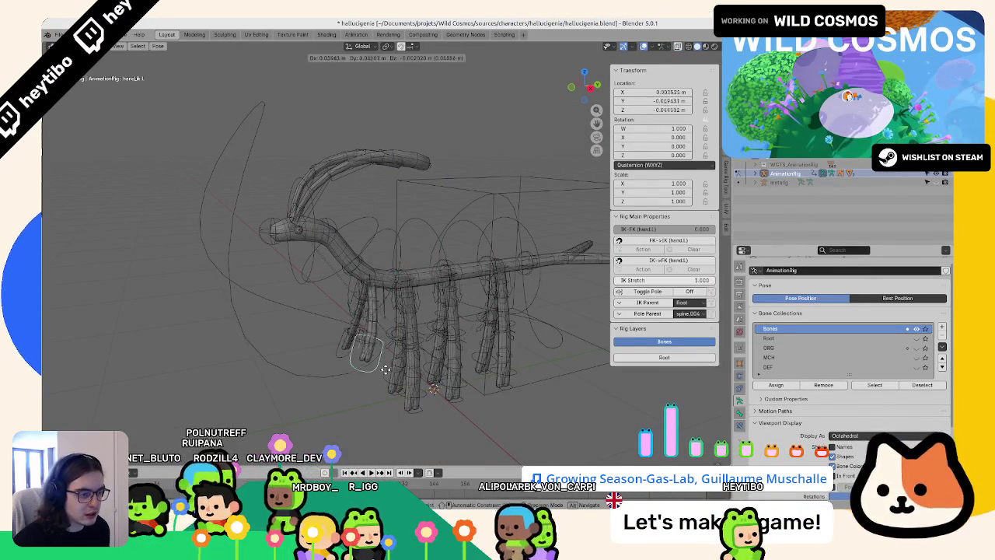
click(342, 364)
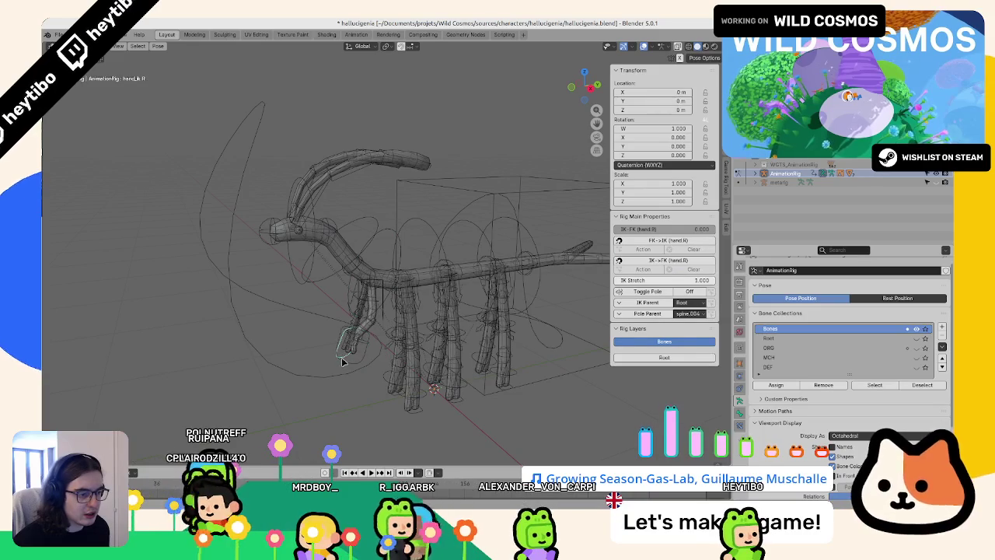
click(332, 345)
middle_drag(335, 345, 457, 339)
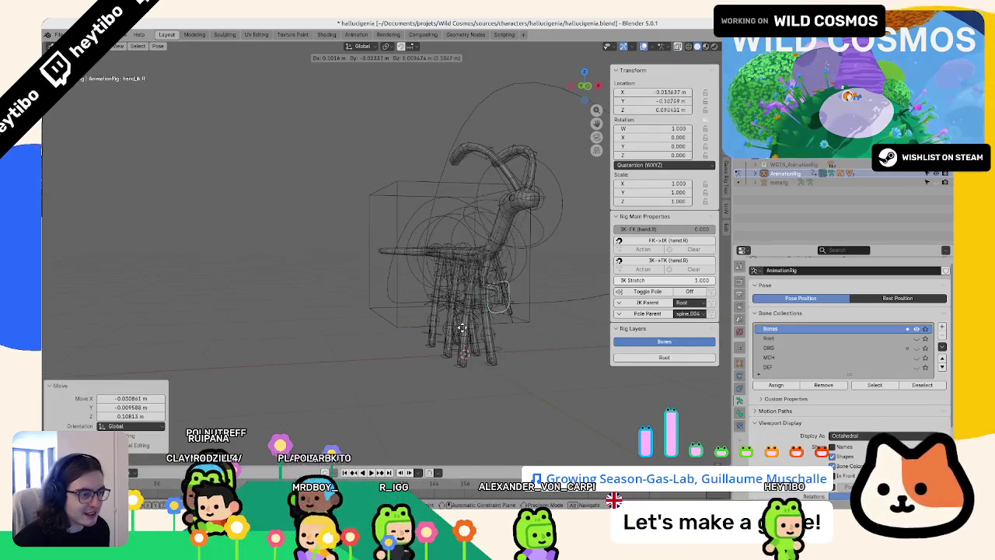
key(alt+g)
key(a)
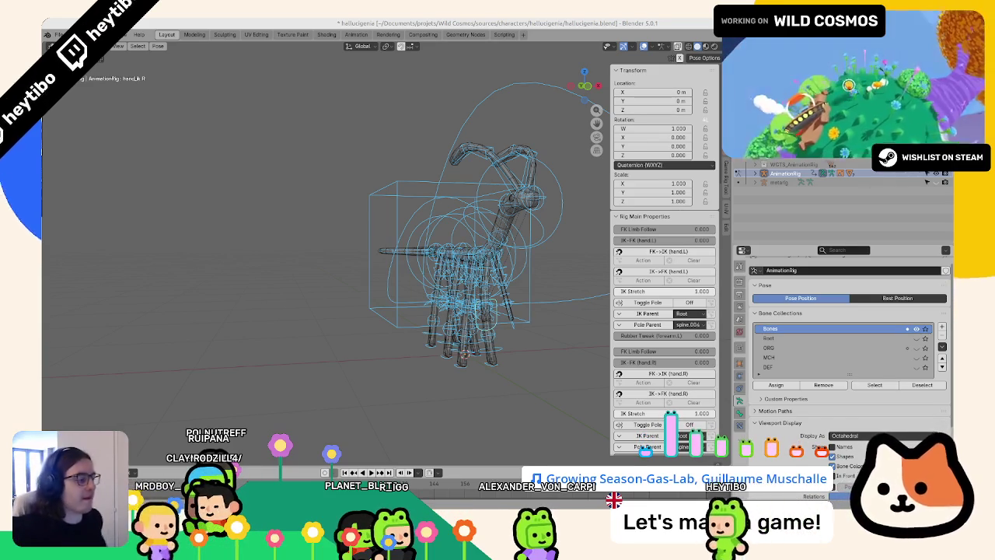
scroll(251, 130, up, 3)
- Return to Object Mode and select the antenna mesh Circle.002, checking it in Edit Mode
mouse_move(251, 129)
middle_down()
mouse_move(424, 231)
mouse_move(383, 253)
mouse_move(335, 257)
middle_up()
key(ctrl+Tab)
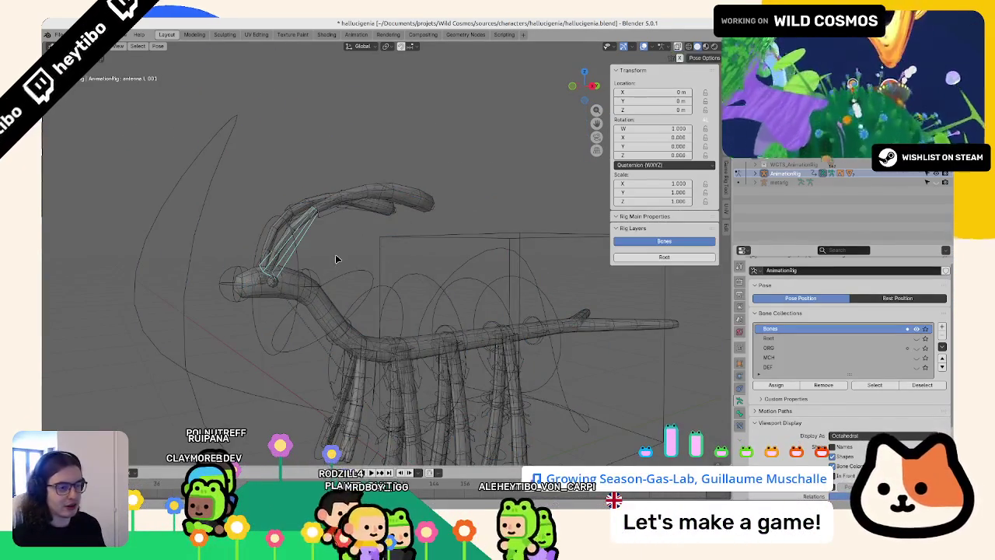
click(286, 203)
click(286, 204)
click(349, 241)
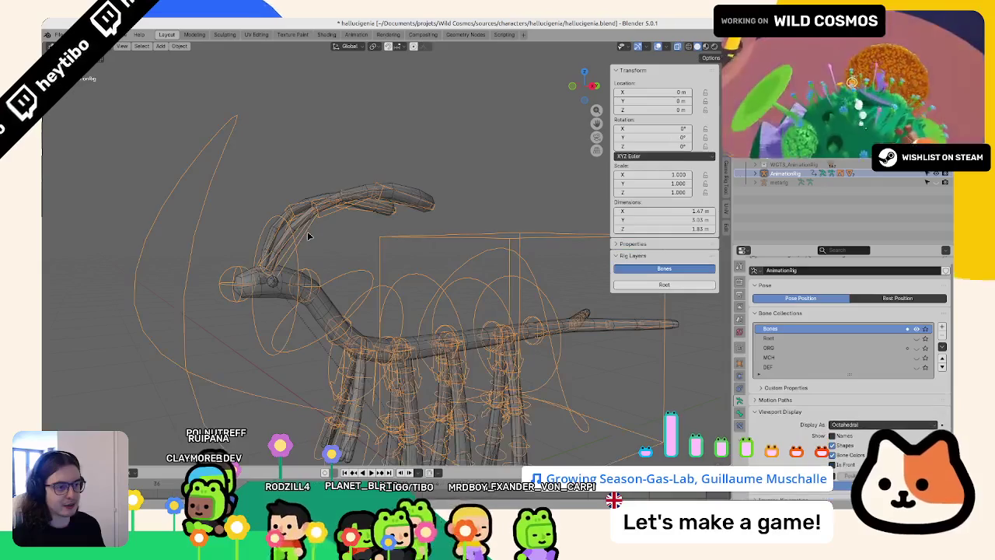
click(307, 217)
key(Tab)
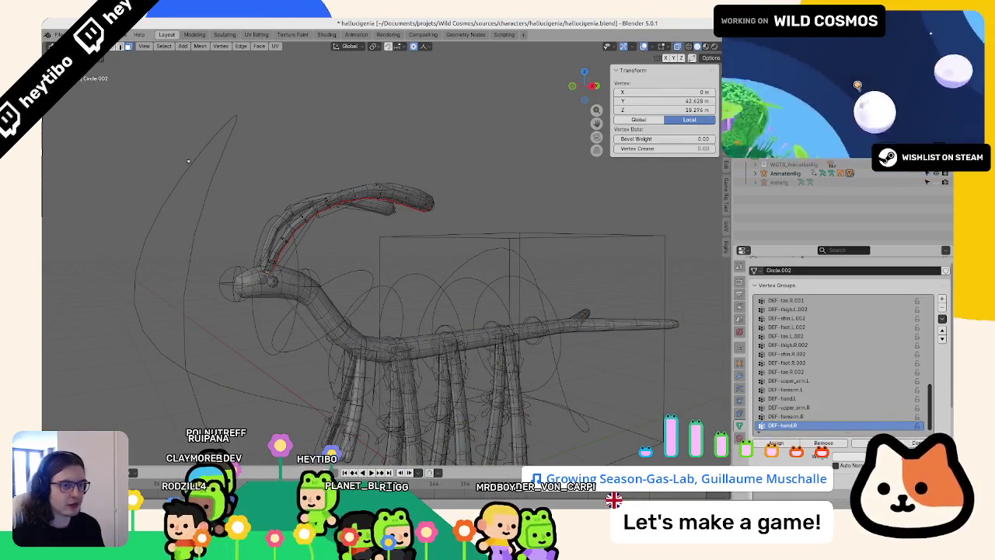
scroll(833, 401, up, 10)
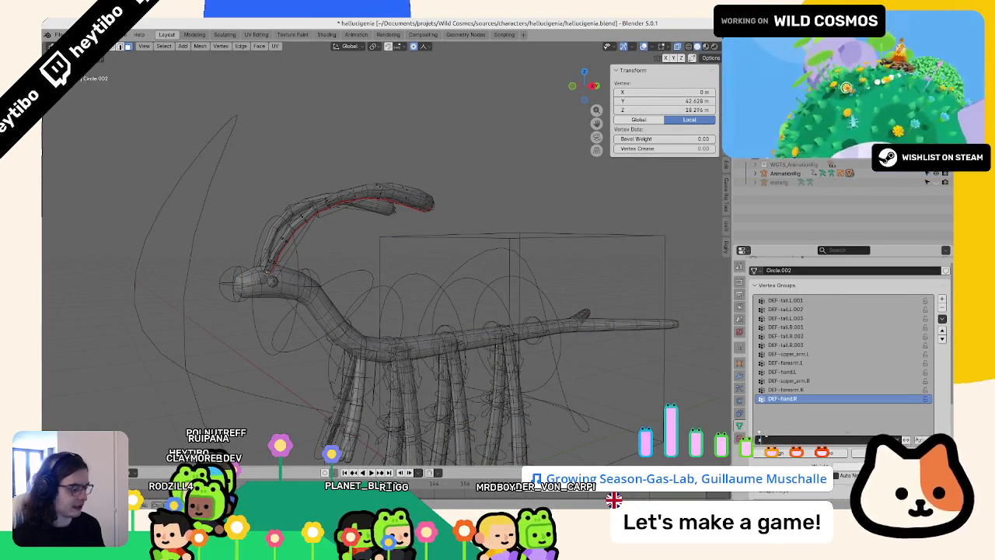
key(Tab)
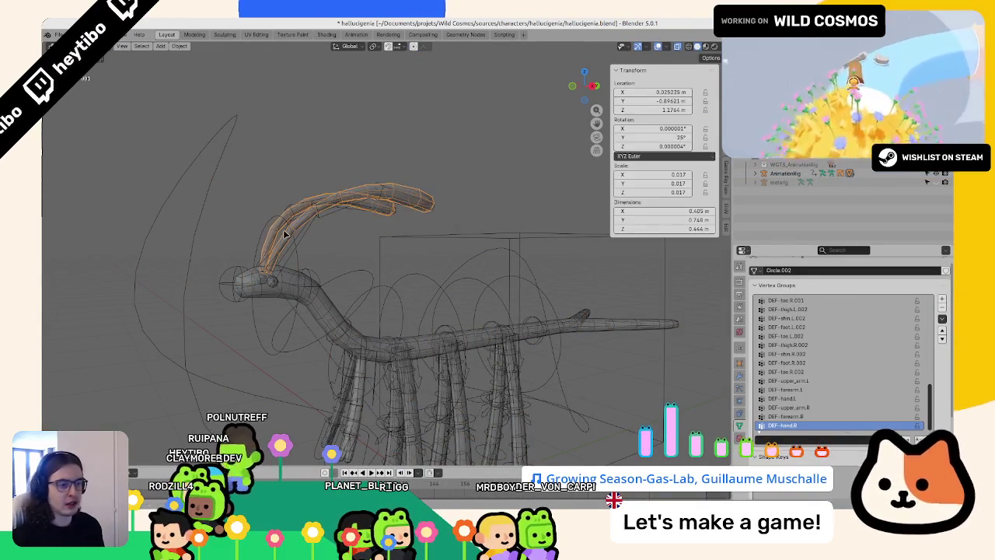
- Parent Circle.002 to the AnimationRig with Automatic Weights
shift+click(295, 251)
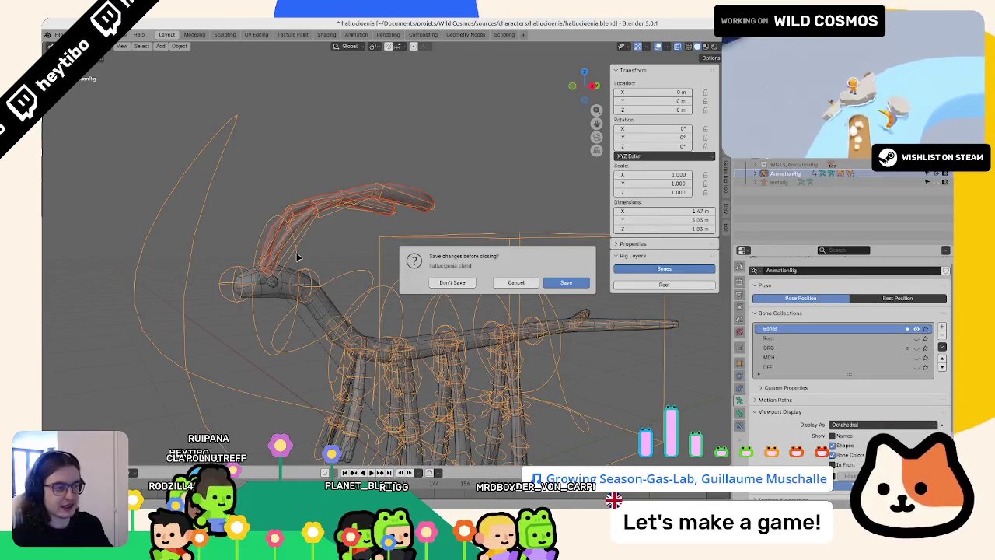
key(ctrl+p)
click(298, 255)
key(ctrl+Tab)
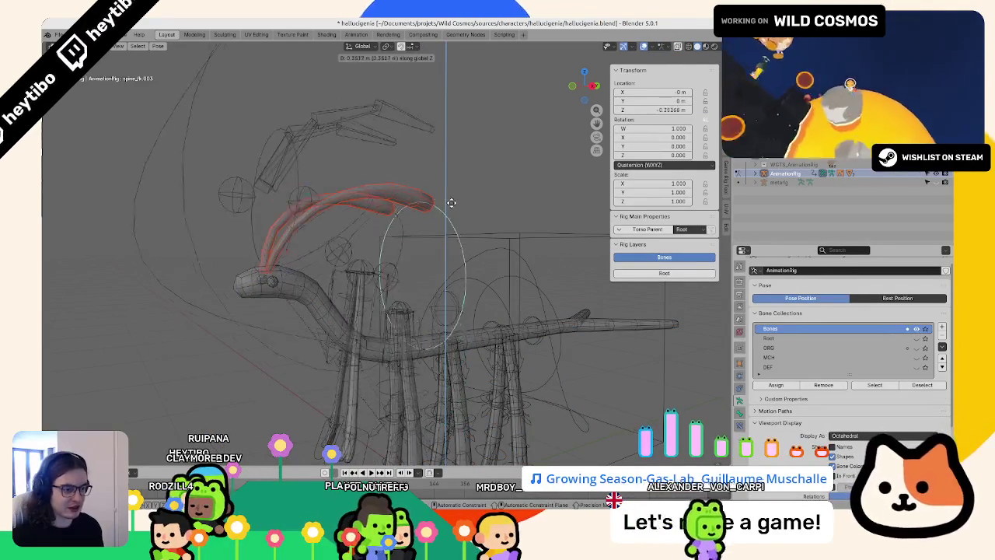
key(ctrl+Tab)
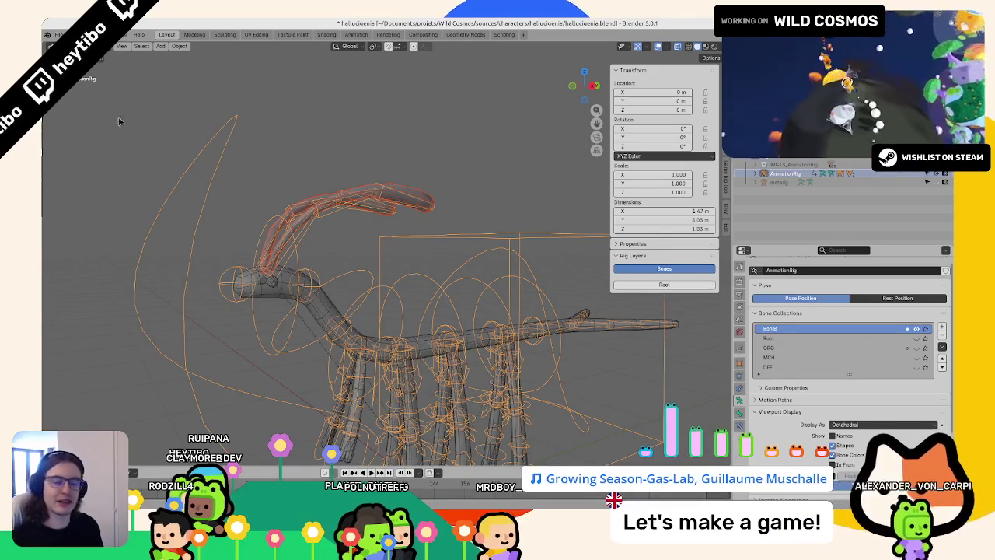
- Check the antenna in Edit Mode and a rig control bone in Pose Mode, then deselect all
middle_drag(119, 121, 431, 160)
click(351, 229)
key(Tab)
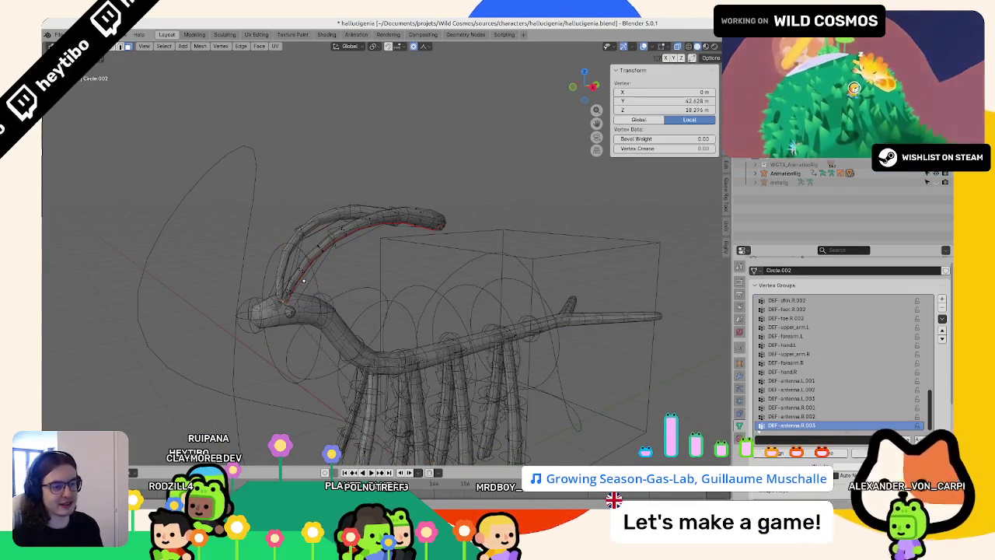
key(Tab)
click(302, 292)
key(ctrl+Tab)
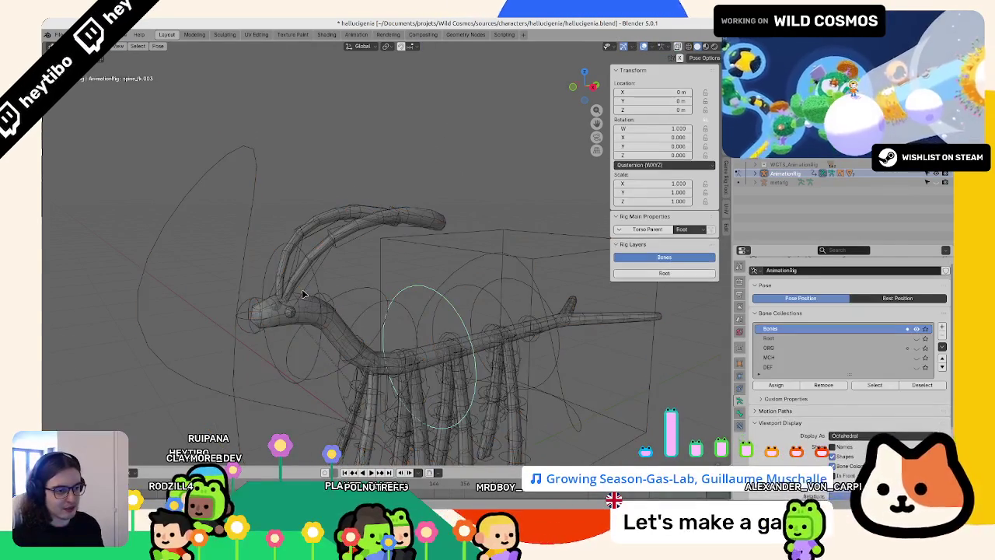
click(304, 294)
key(ctrl+Tab)
key(alt+a)
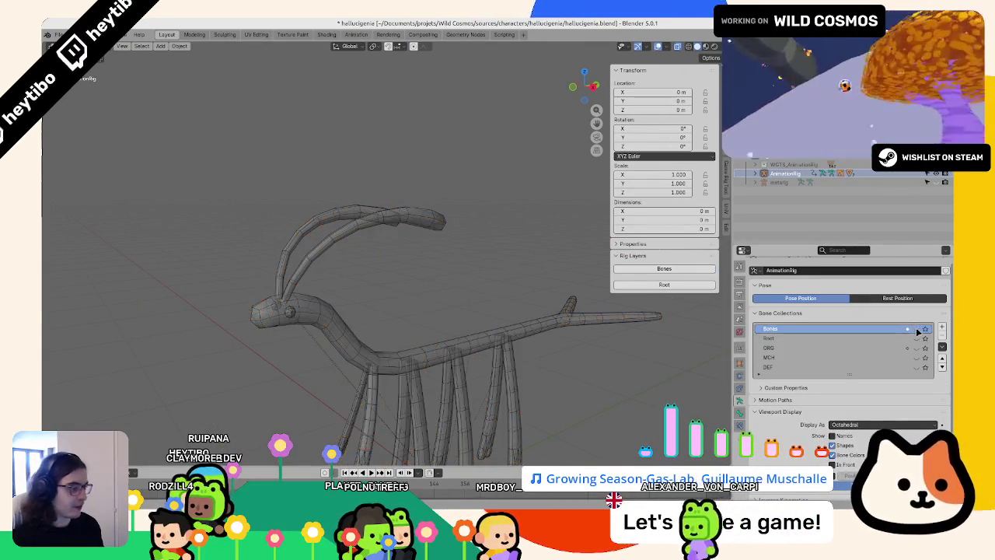
- Hide the Bones collection, show the DEF collection, and open Circle.002 in Edit Mode
click(917, 330)
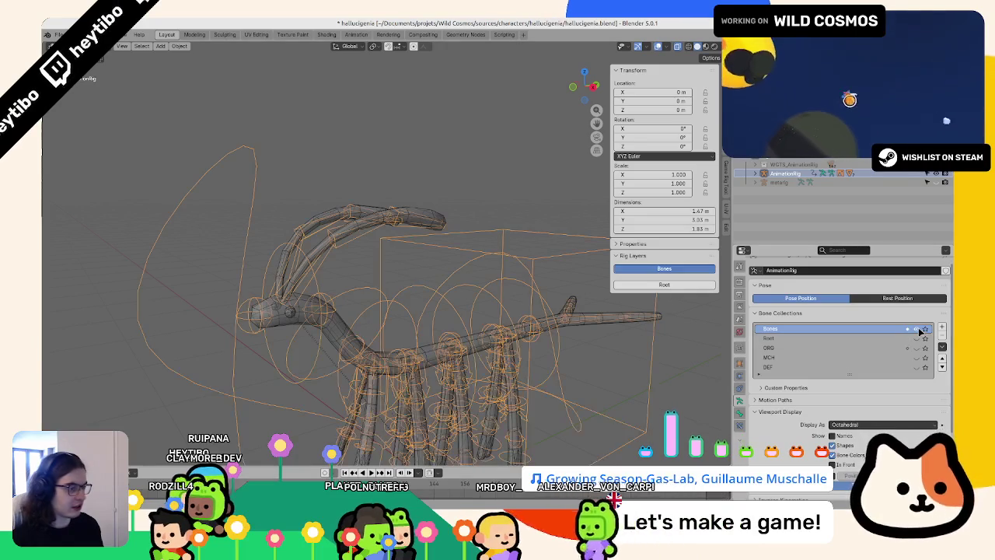
click(918, 329)
click(917, 367)
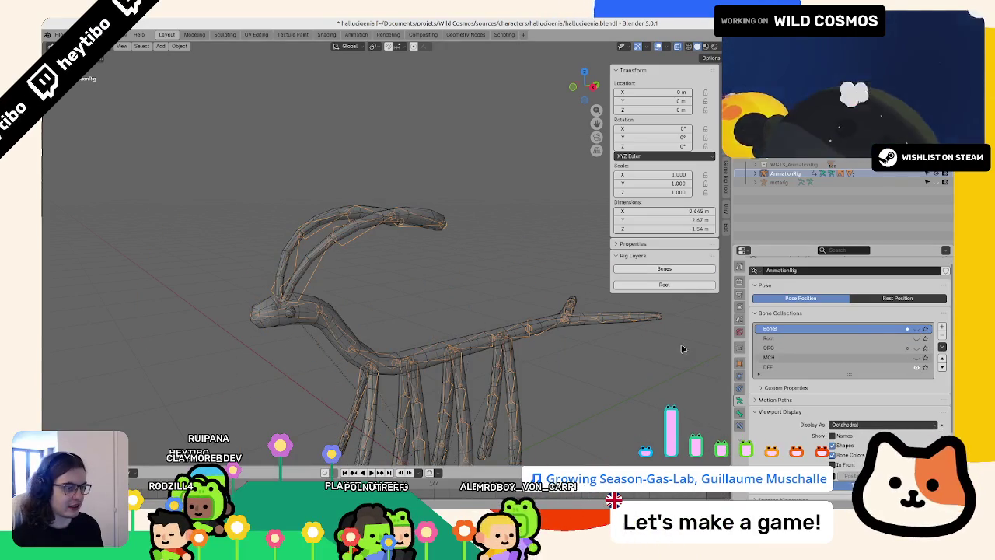
click(311, 267)
key(Tab)
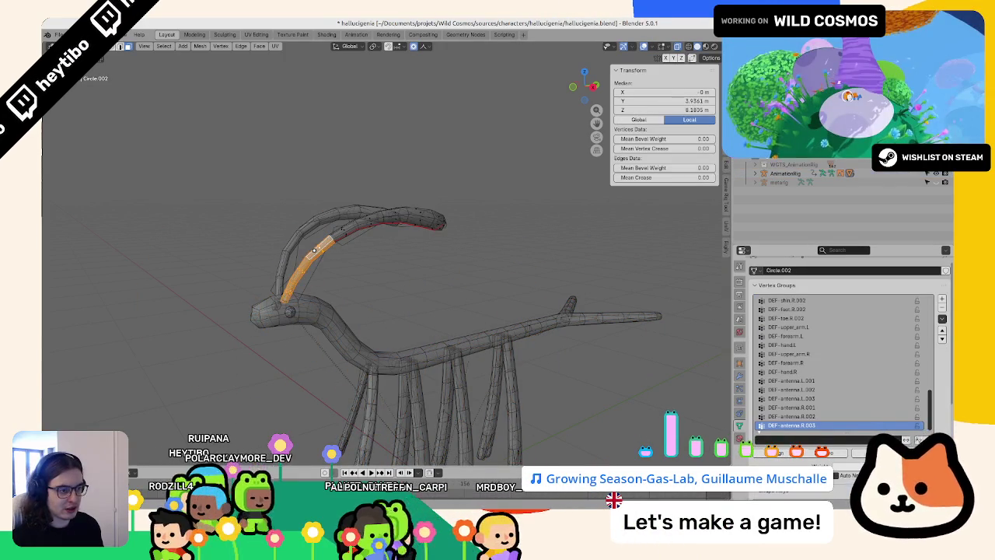
- Inspect the DEF-antenna.L.001, .002 and .003 vertex groups in turn, then return to Object Mode
click(823, 380)
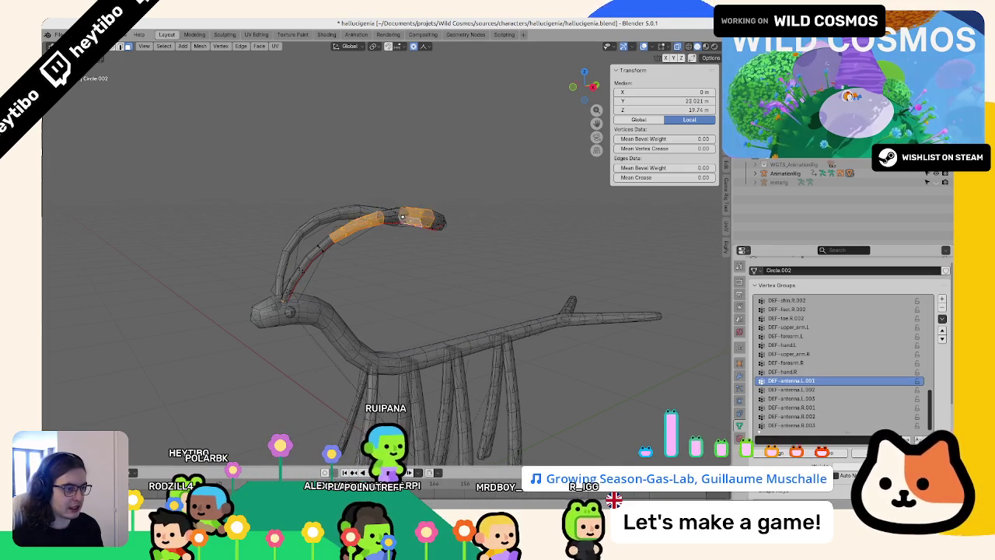
middle_drag(402, 217, 363, 216)
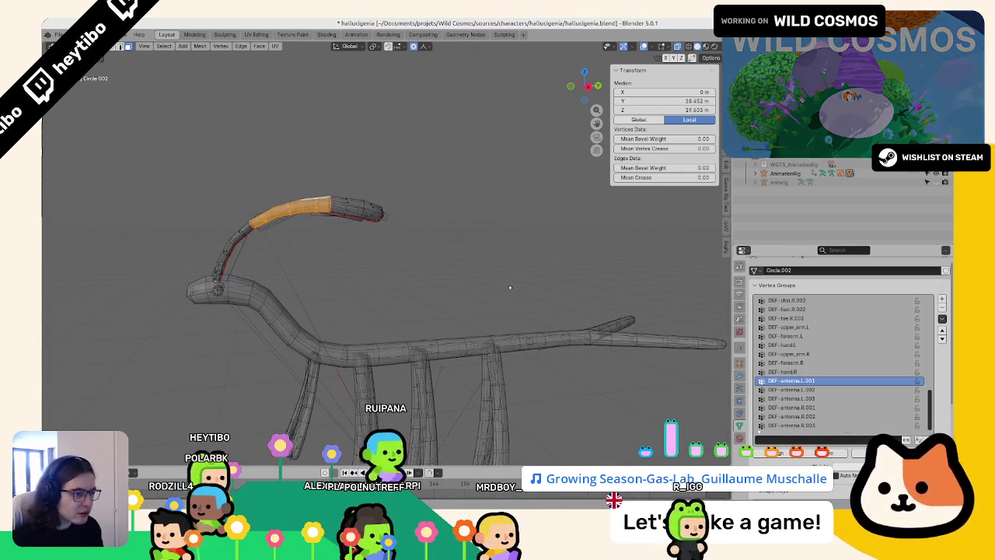
click(801, 389)
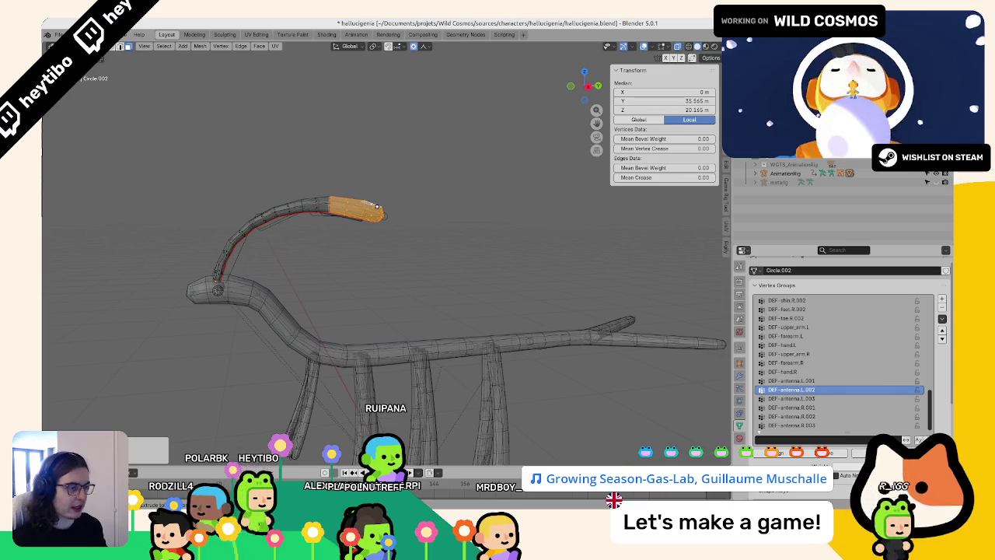
click(809, 399)
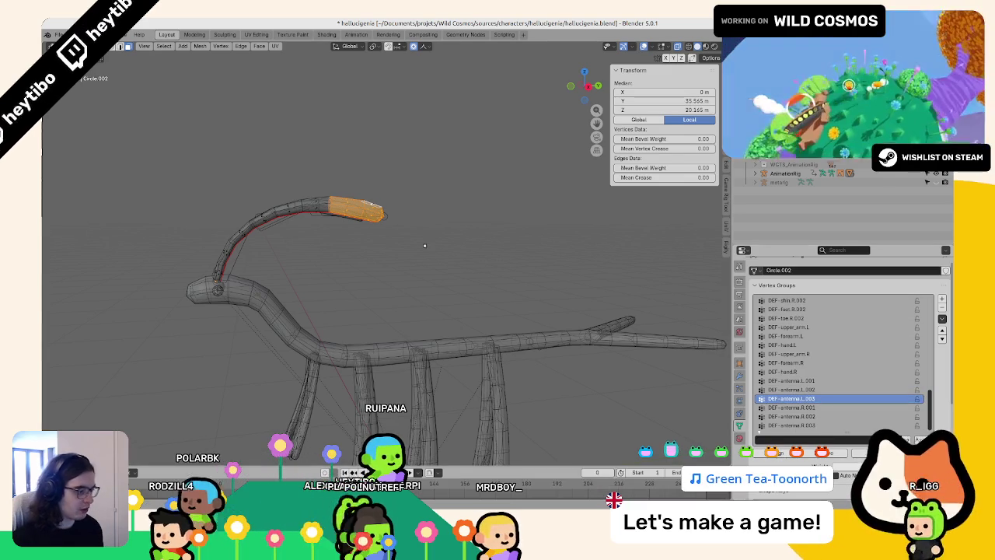
scroll(424, 246, down, 4)
key(Tab)
click(318, 251)
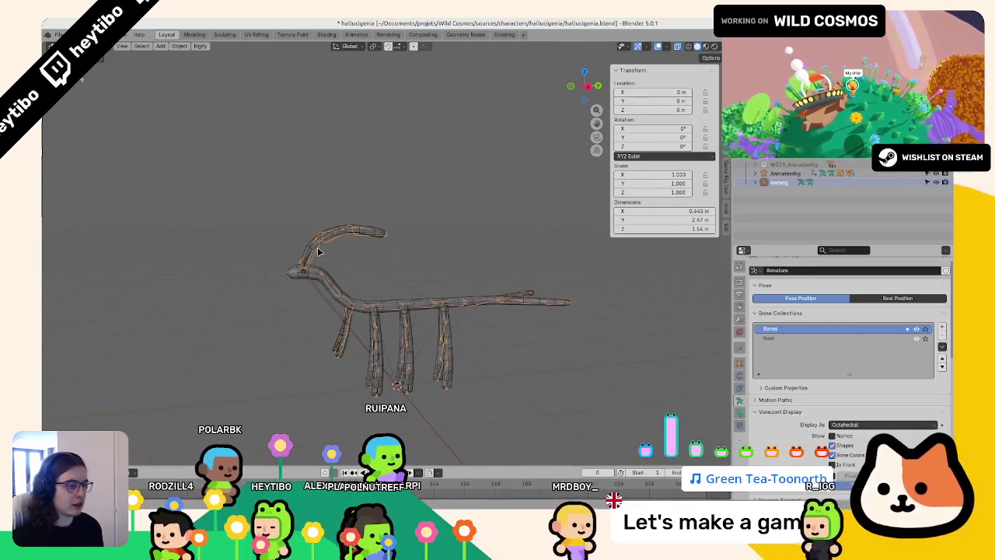
scroll(739, 365, down, 2)
scroll(738, 365, down, 3)
key(ctrl+s)
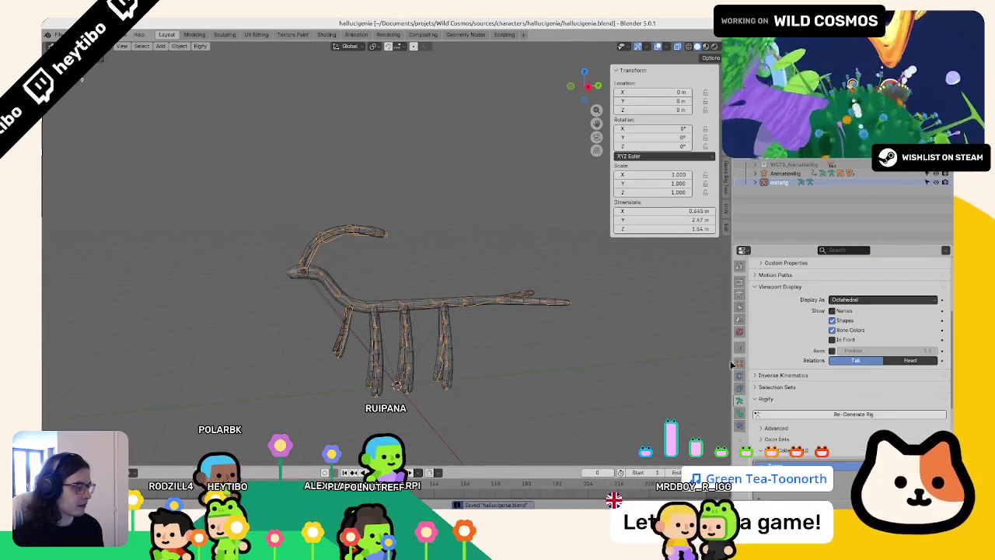
scroll(333, 311, up, 4)
click(298, 355)
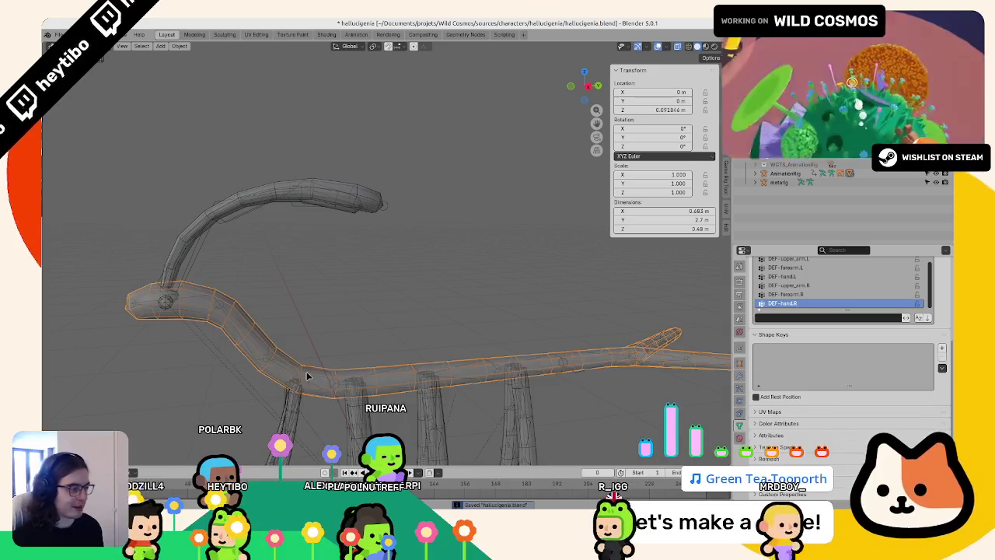
scroll(498, 373, down, 2)
scroll(467, 357, up, 3)
scroll(488, 358, up, 3)
click(487, 359)
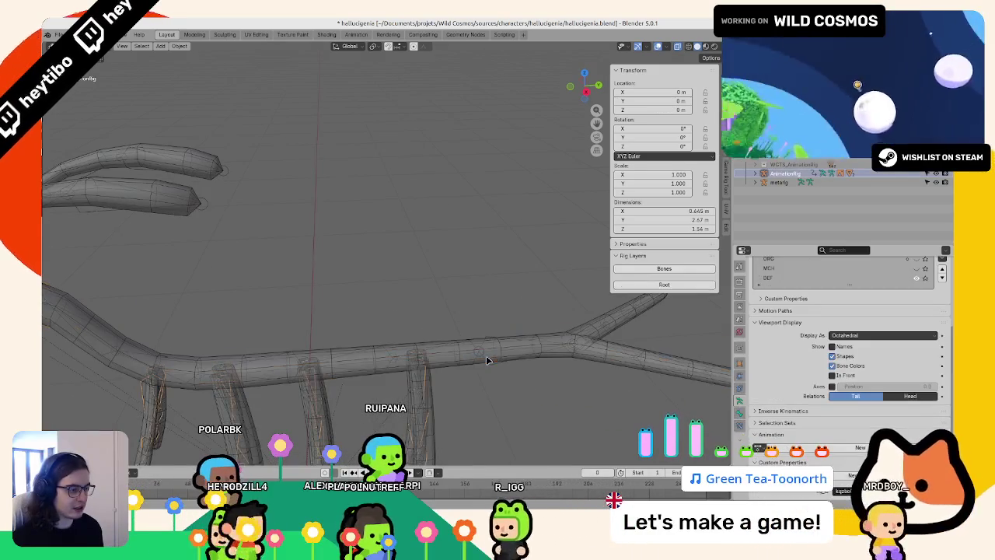
click(488, 359)
scroll(482, 353, down, 4)
scroll(479, 349, up, 3)
scroll(490, 347, down, 2)
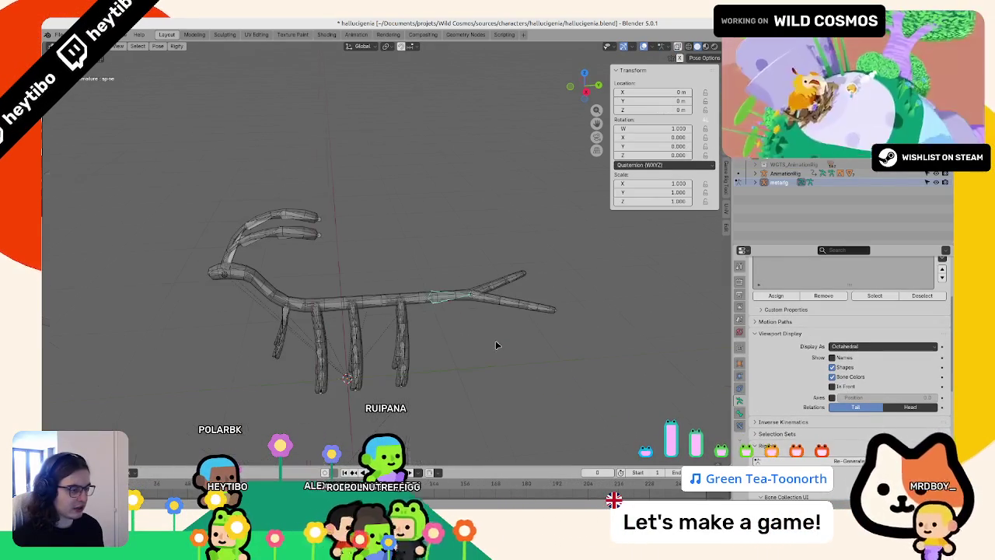
scroll(489, 349, up, 2)
scroll(223, 312, up, 3)
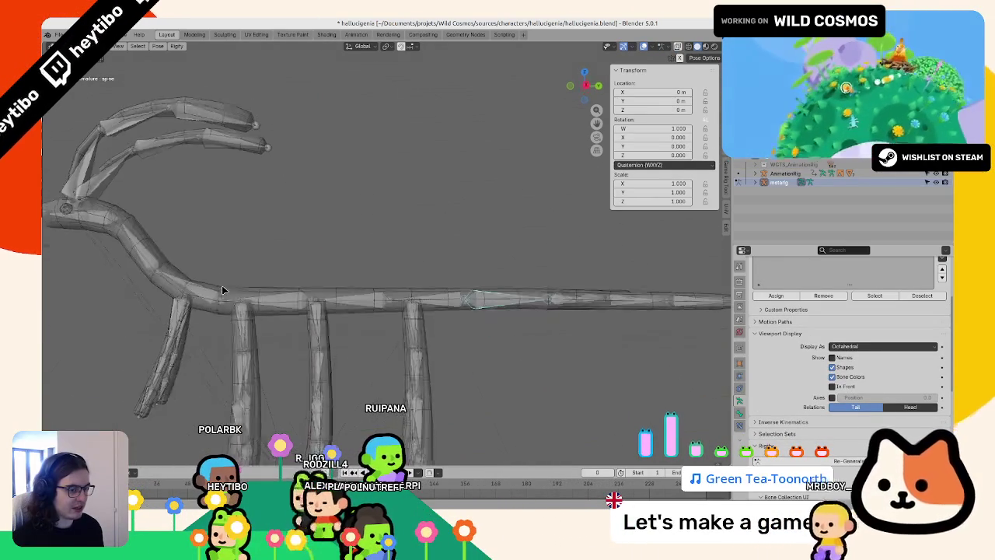
middle_drag(221, 286, 265, 323)
scroll(381, 325, down, 3)
scroll(365, 325, up, 4)
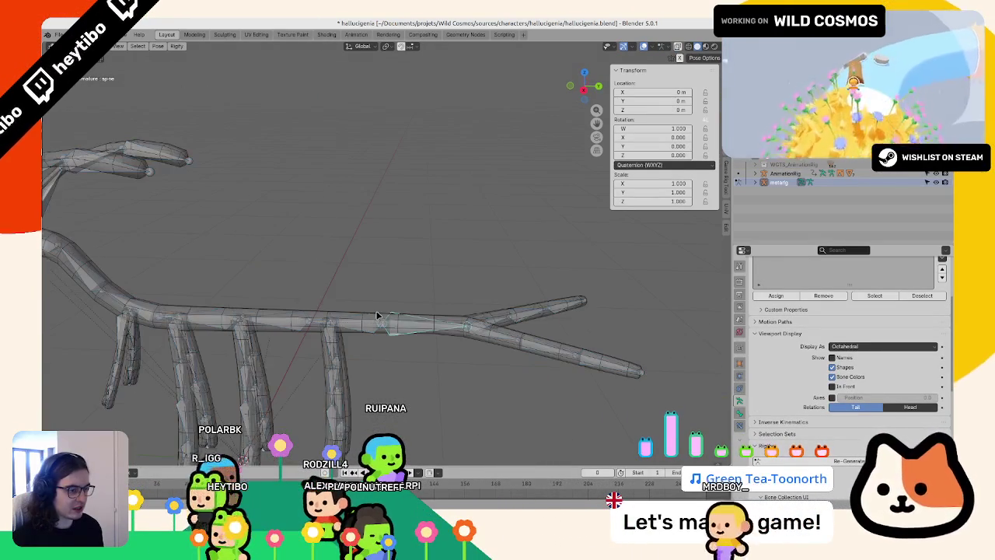
key(Tab)
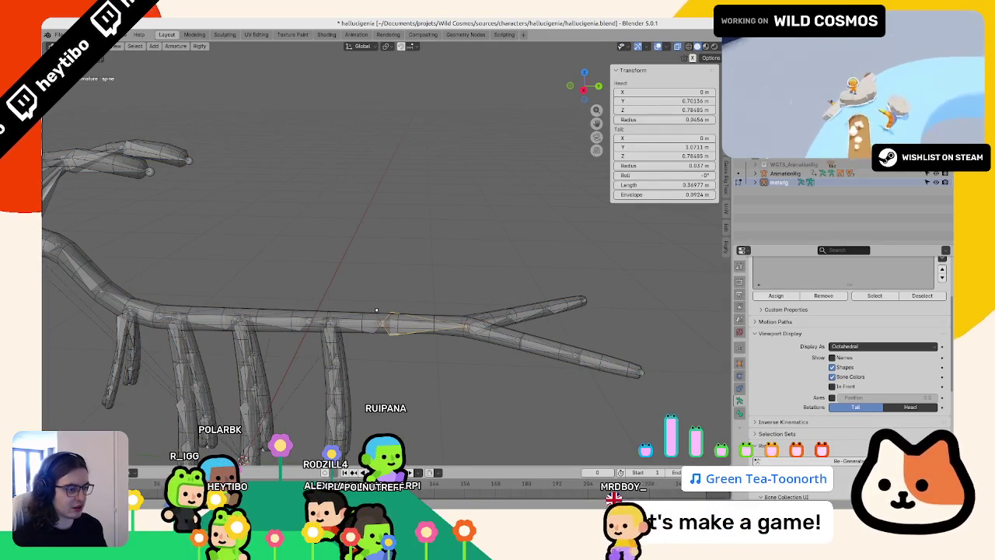
key(Tab)
scroll(466, 274, down, 3)
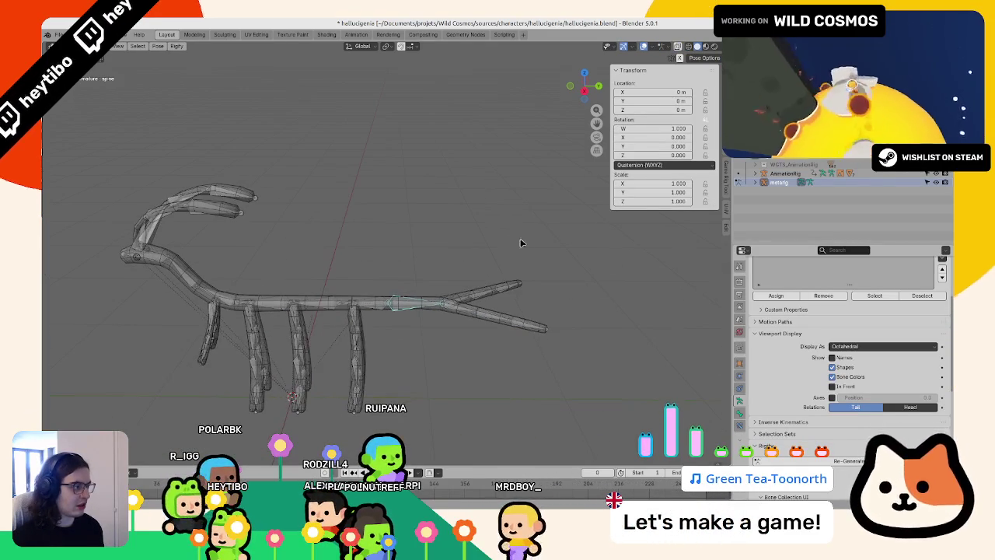
key(ctrl+Tab)
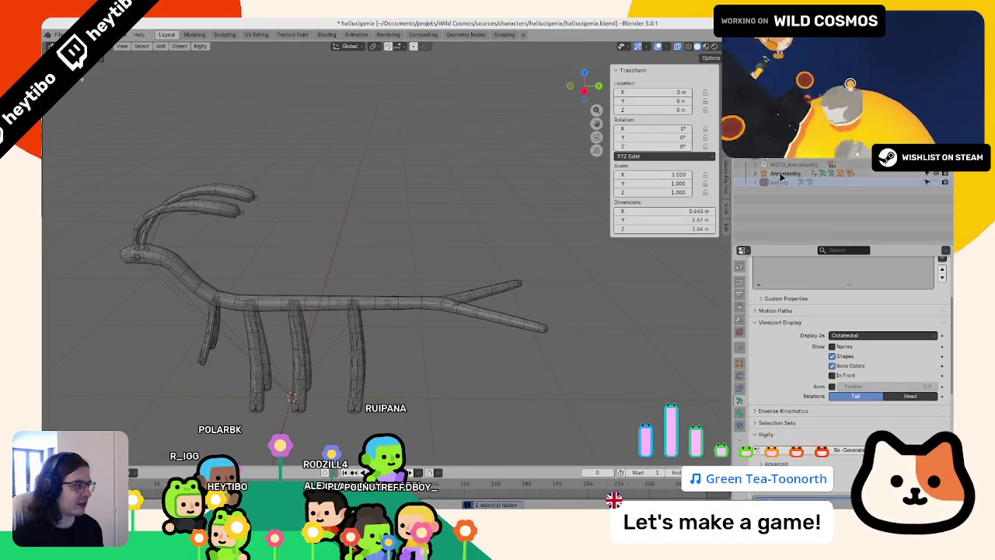
- Select the AnimationRig armature and pick its DEF-spine bone in Pose Mode
click(782, 177)
key(ctrl+Tab)
click(417, 299)
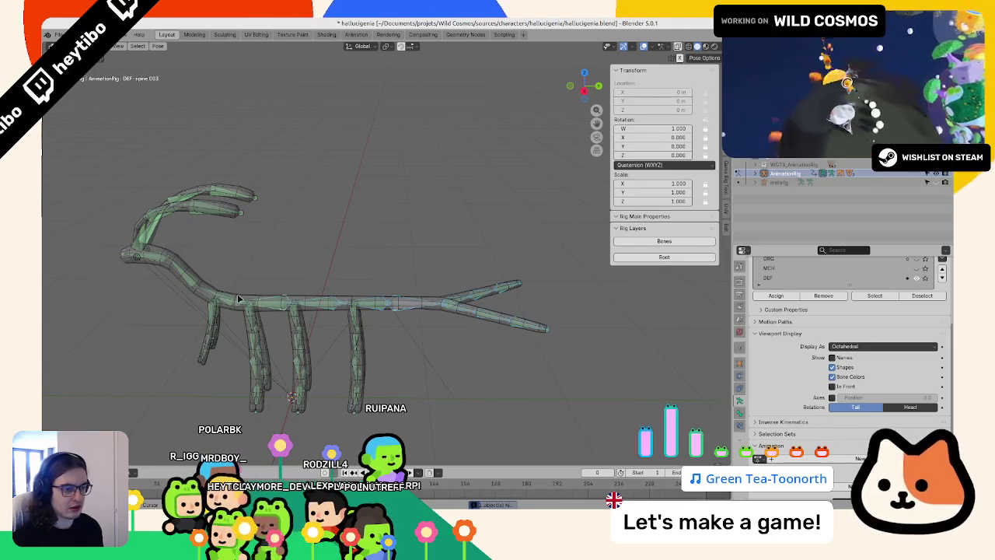
scroll(164, 254, up, 3)
scroll(279, 301, up, 2)
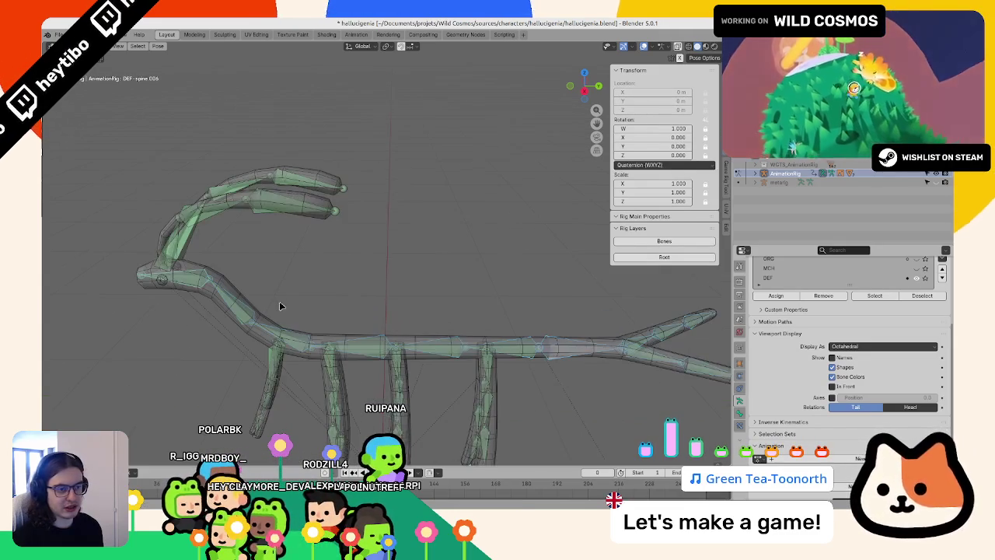
key(ctrl+Tab)
- Put the body mesh in Weight Paint mode and assign automatic weights from the bones
click(230, 307)
click(220, 315)
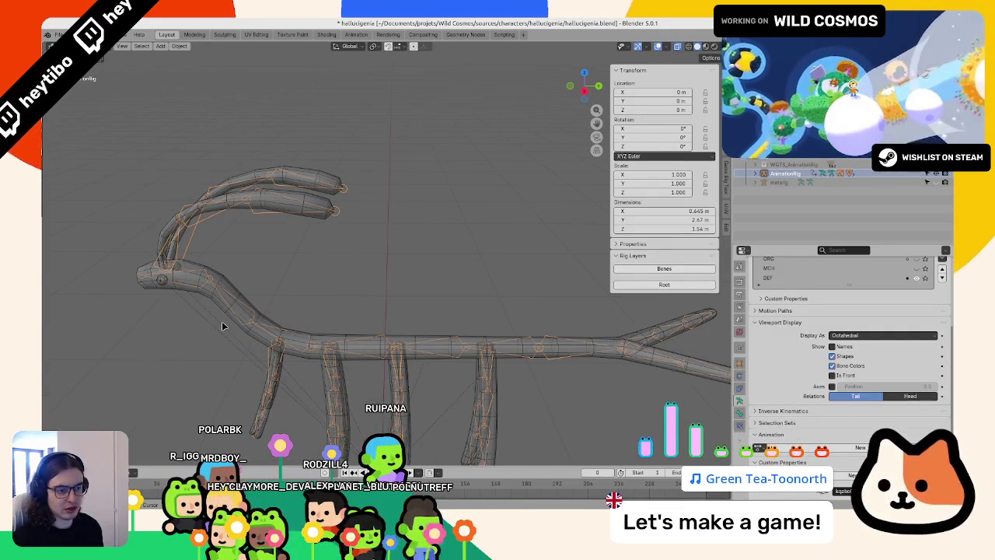
click(237, 322)
key(ctrl+Tab)
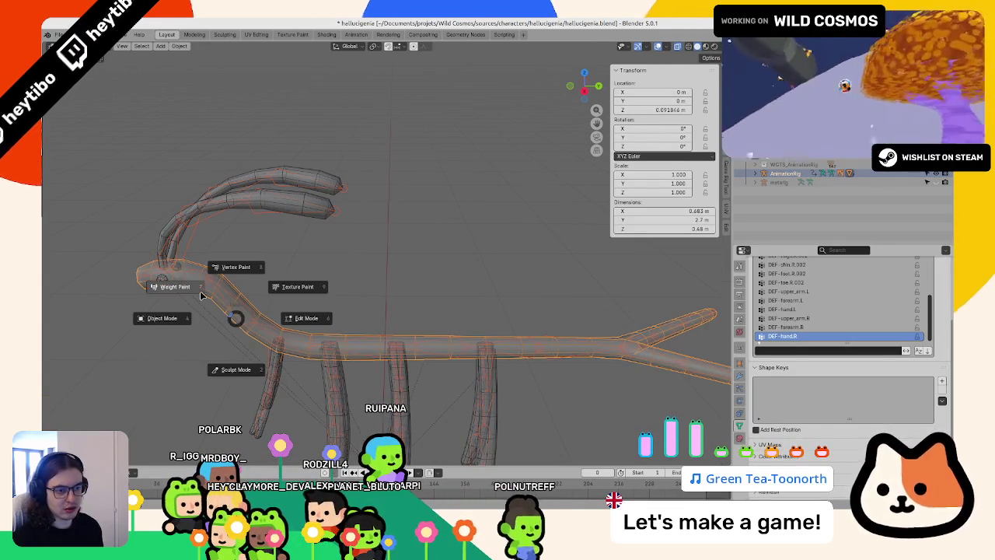
click(197, 289)
click(174, 48)
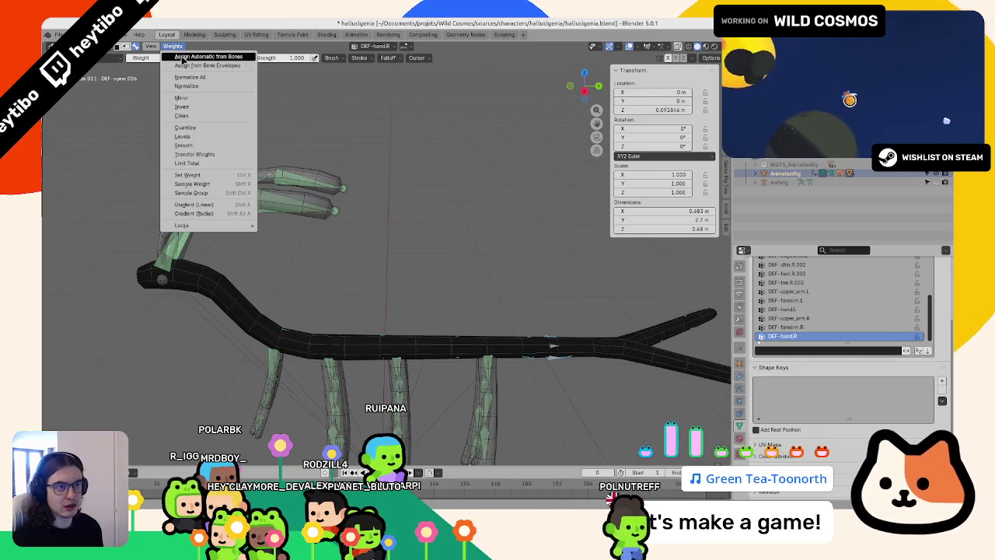
click(180, 57)
- Review the DEF-tail.L.003, DEF-tail.R.003 and DEF-tail.L.002 weight groups
scroll(817, 327, down, 5)
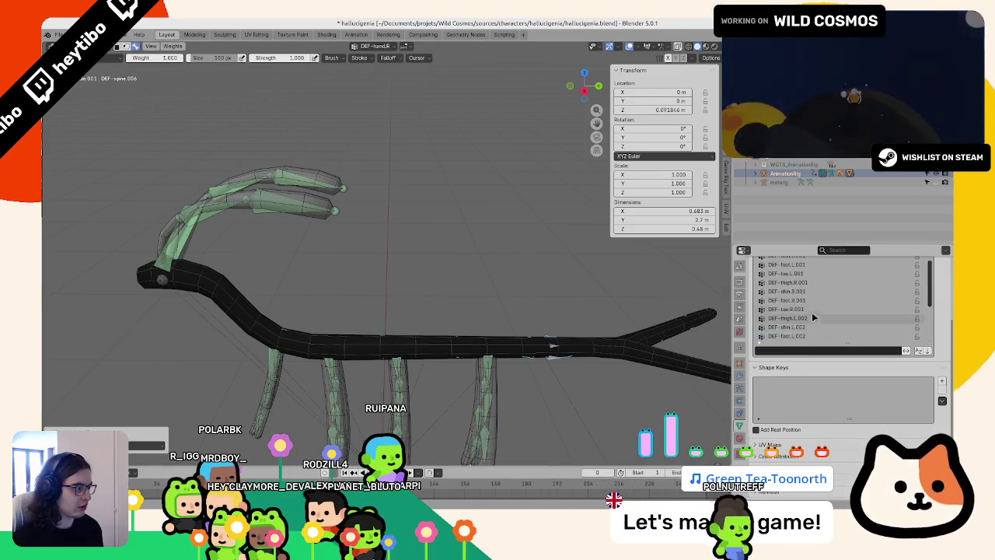
click(786, 282)
click(799, 310)
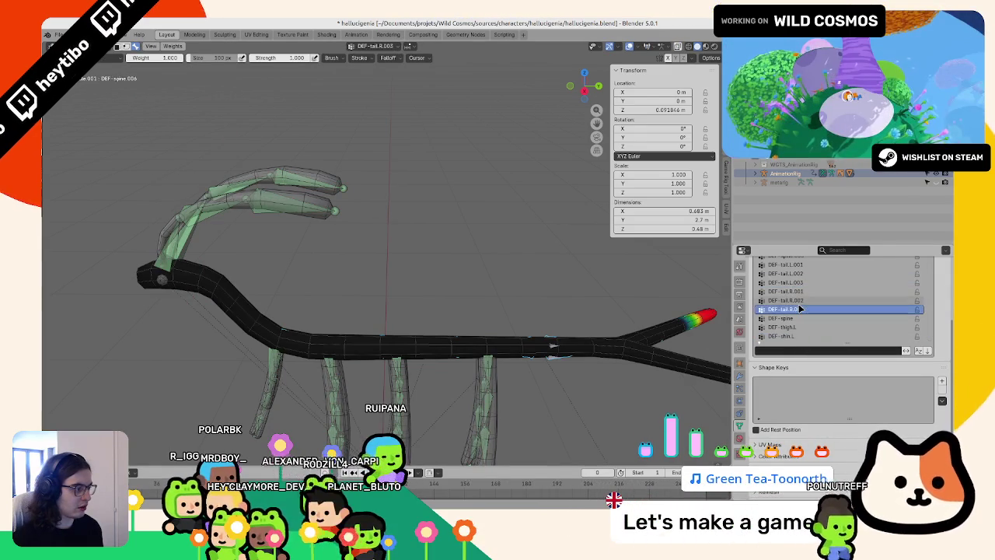
click(808, 274)
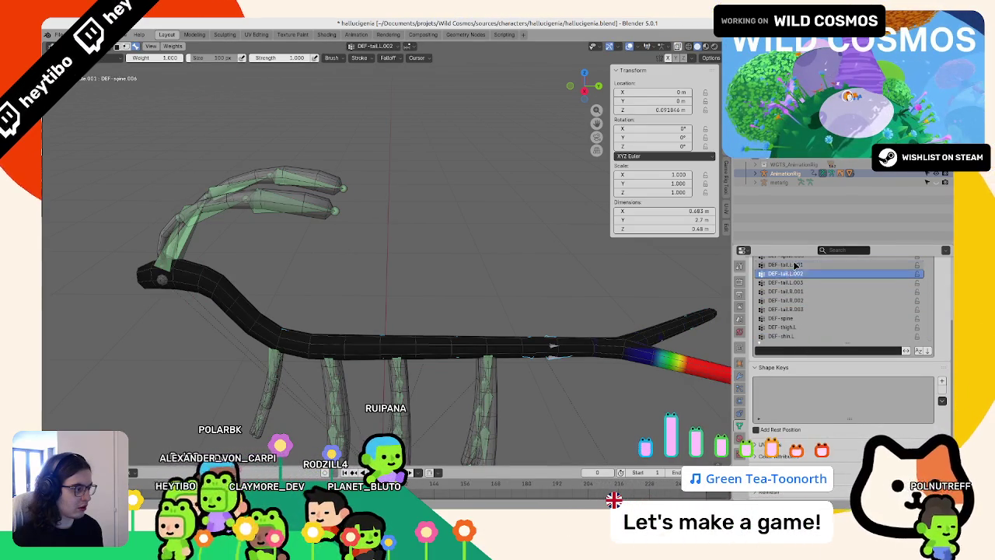
- Inspect the DEF-spine.006 head weights and DEF-spine.003 mid-body weights around the creature
click(789, 258)
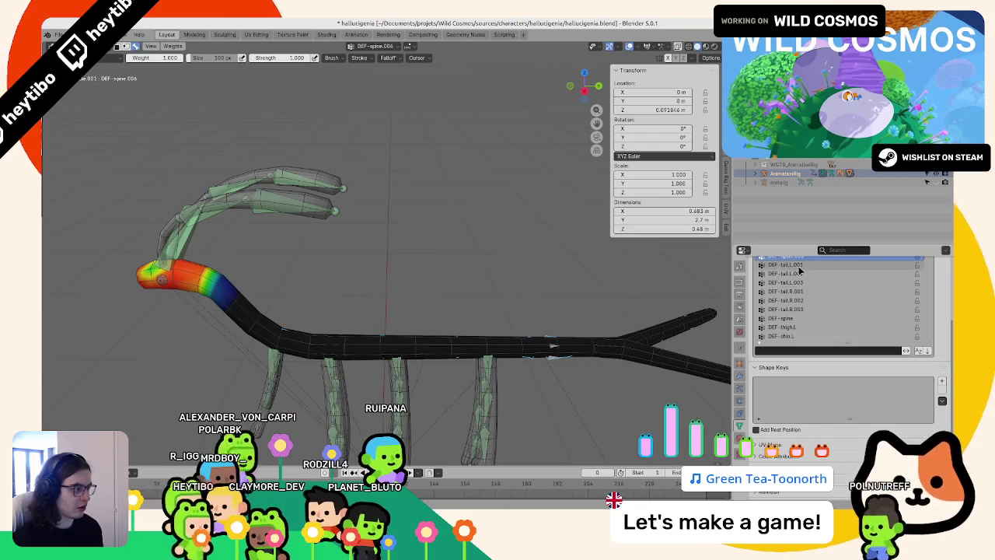
scroll(798, 325, up, 2)
scroll(798, 325, up, 2)
click(824, 318)
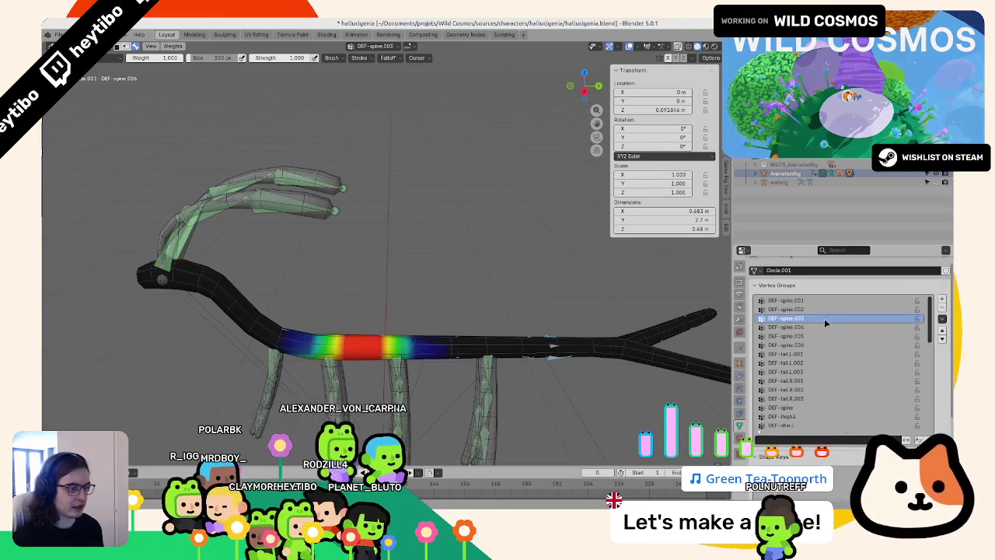
ctrl+scroll(825, 318, up, 1)
ctrl+scroll(824, 318, down, 2)
ctrl+scroll(824, 318, down, 2)
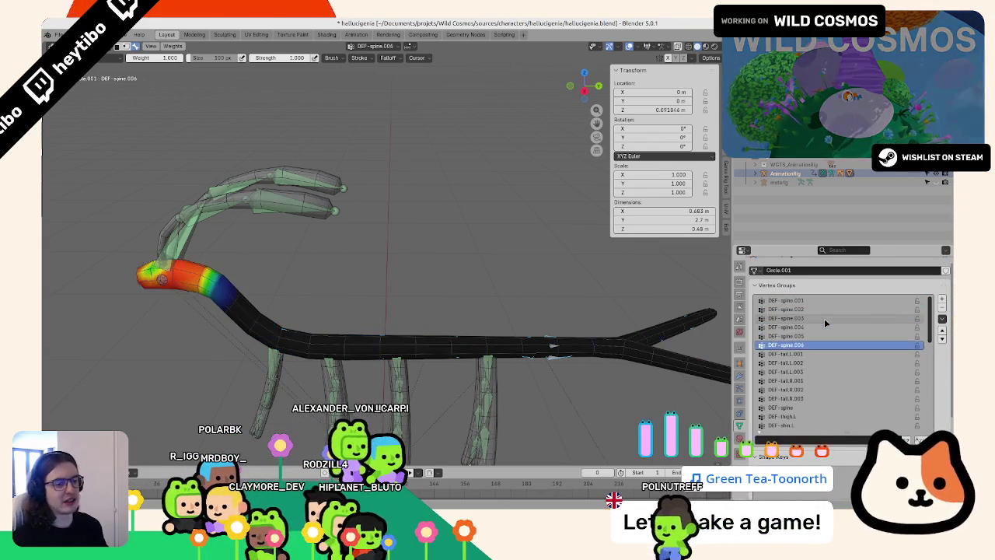
ctrl+scroll(824, 318, down, 1)
ctrl+scroll(824, 318, up, 1)
middle_drag(482, 272, 521, 280)
ctrl+scroll(824, 318, down, 2)
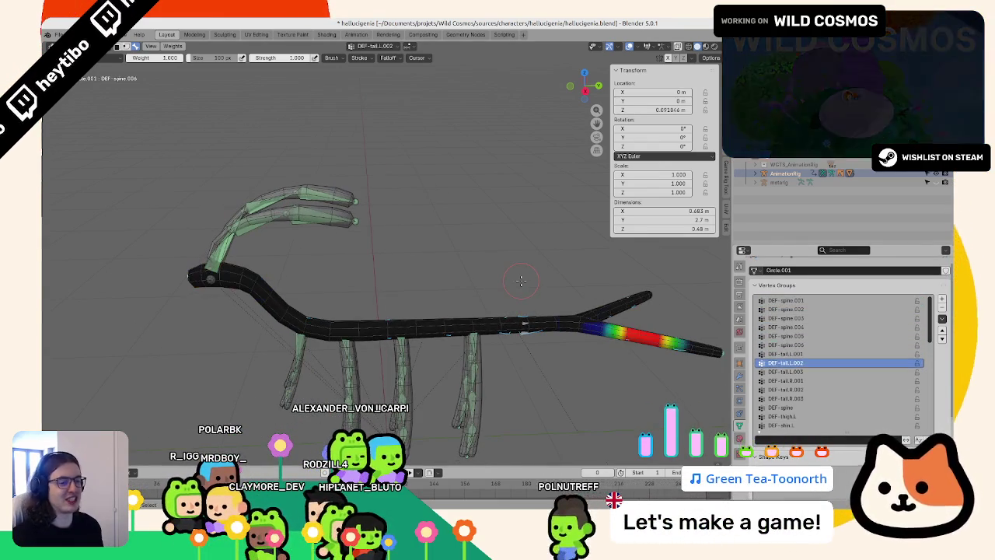
ctrl+scroll(521, 279, down, 1)
- Return to object mode via the AnimationRig and open the body mesh Circle.001 in Edit Mode
key(ctrl+Tab)
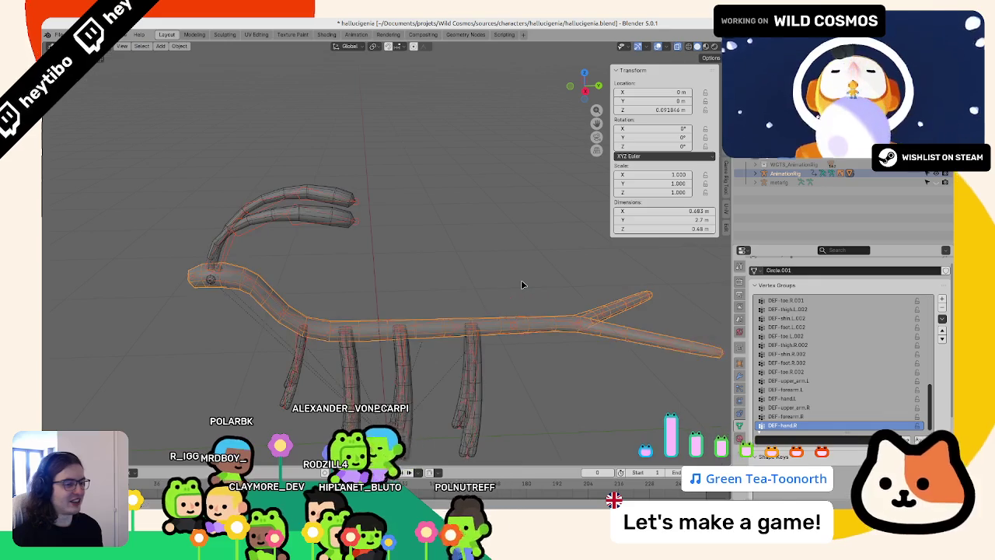
click(246, 279)
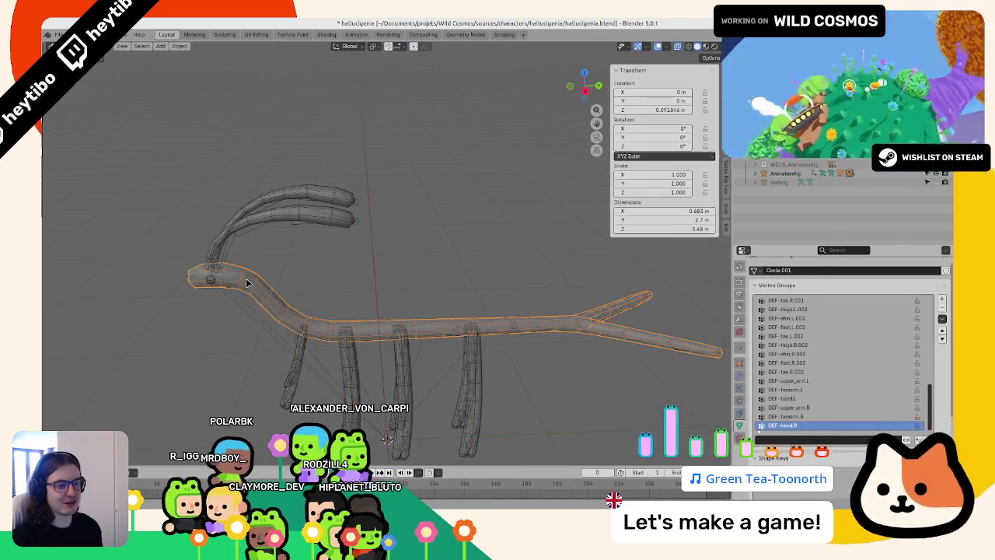
key(ctrl+Tab)
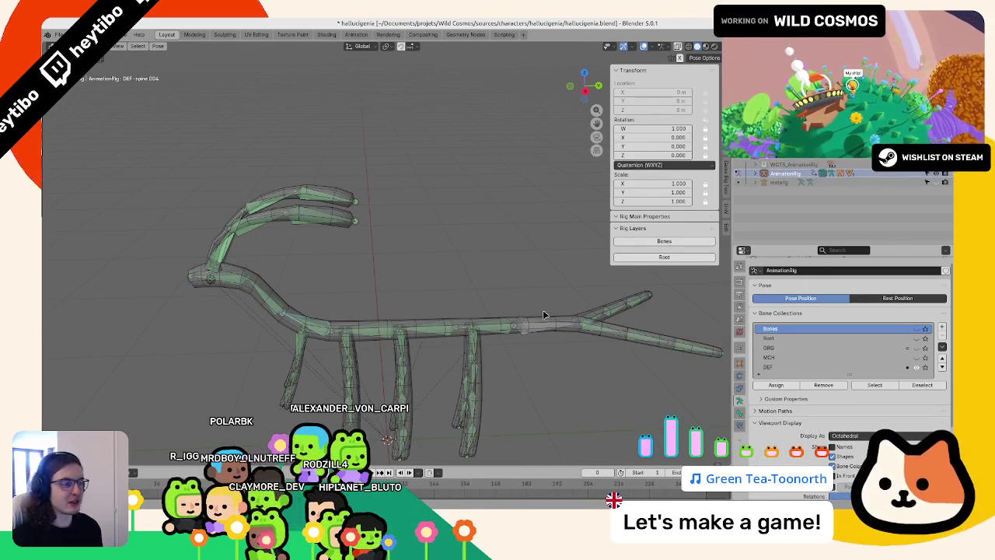
key(ctrl+Tab)
click(508, 319)
- Enter Edit Mode and select an edge loop on the body tube, viewed side-on
key(Tab)
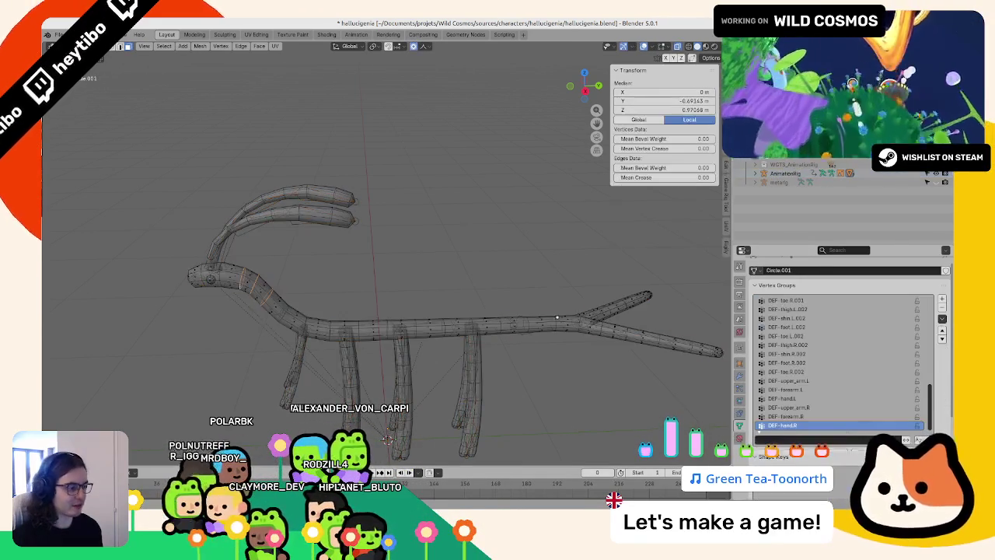
scroll(373, 283, up, 4)
middle_drag(337, 145, 337, 145)
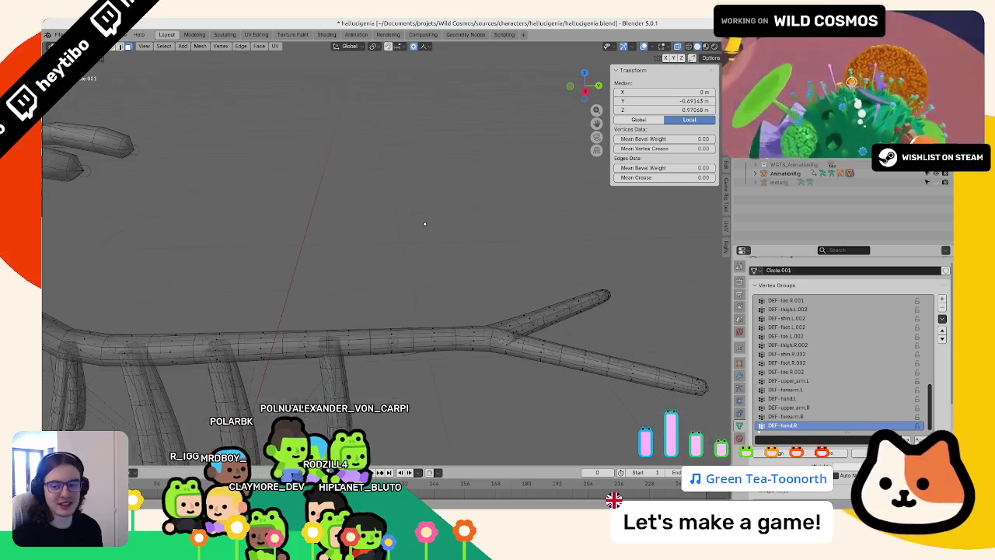
alt+click(432, 272)
middle_drag(447, 258, 385, 304)
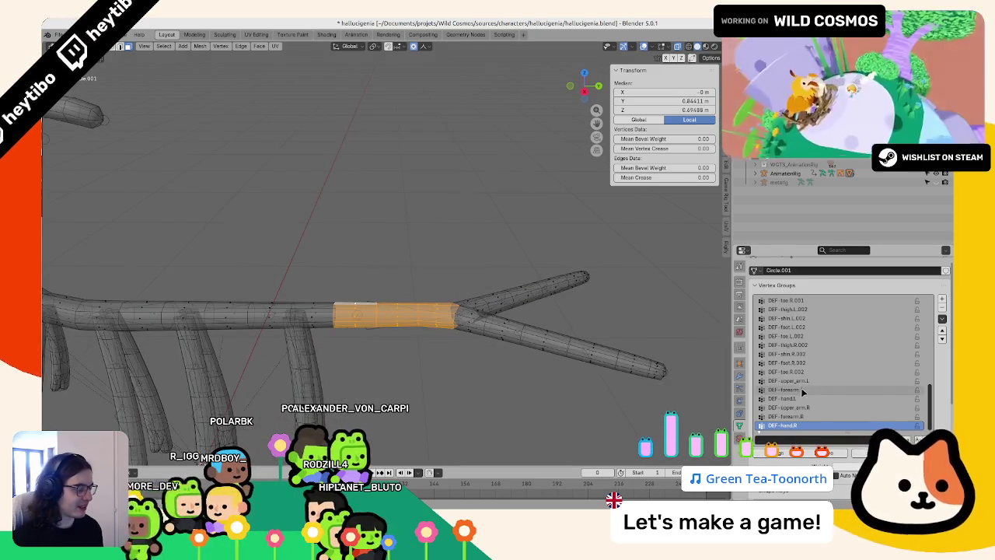
scroll(807, 415, up, 10)
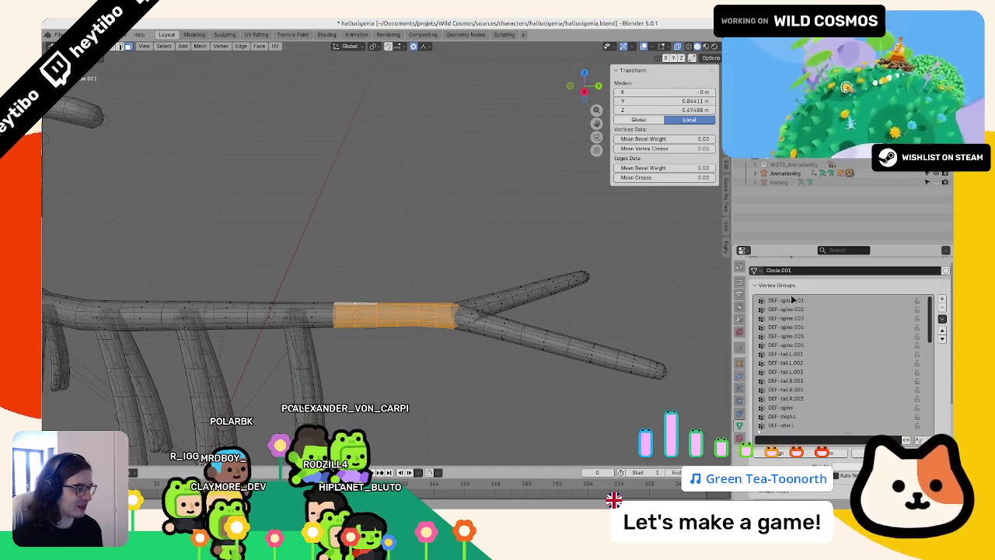
scroll(786, 392, down, 5)
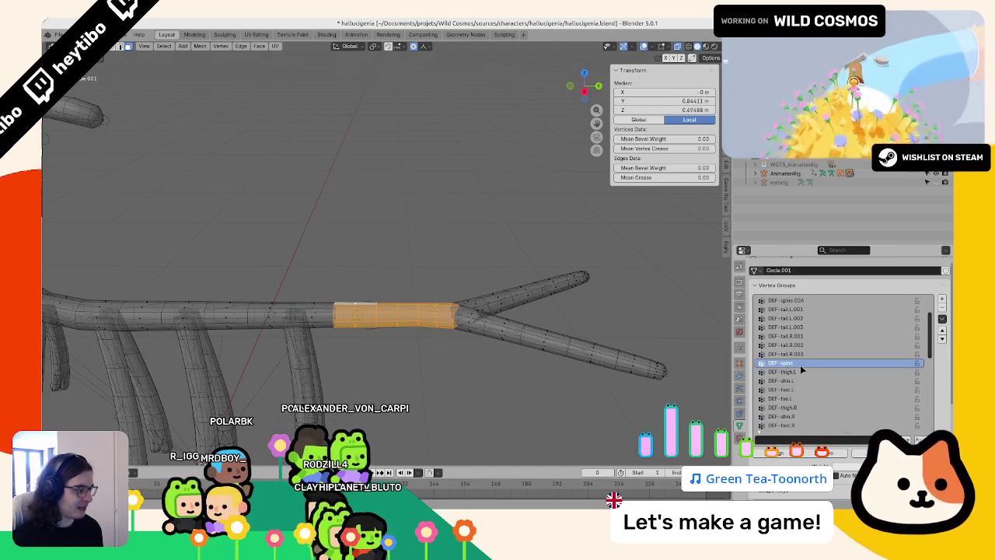
scroll(831, 388, up, 5)
- Move the DEF-spine vertex group to the top of the Vertex Groups list
click(942, 332)
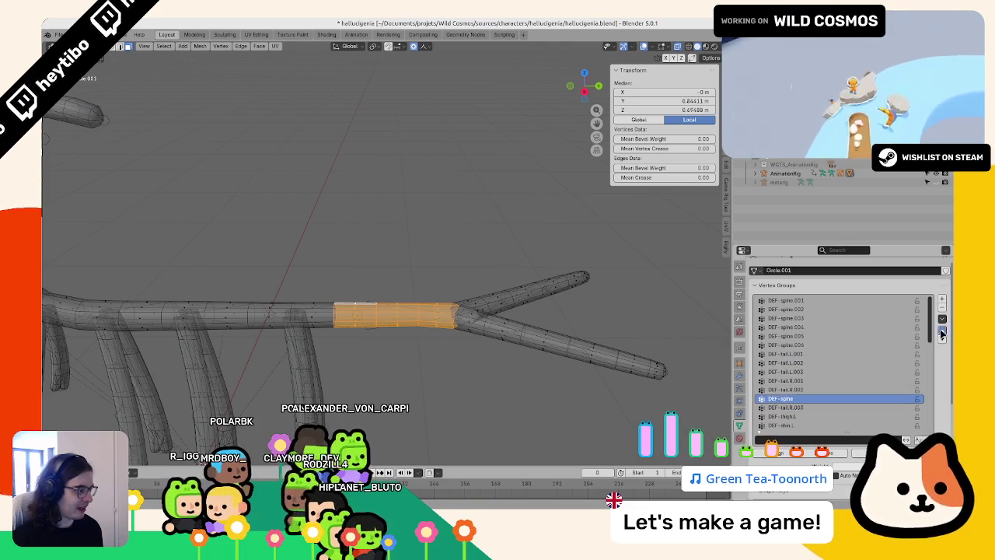
double_click(943, 331)
double_click(943, 331)
triple_click(942, 331)
triple_click(943, 331)
click(943, 332)
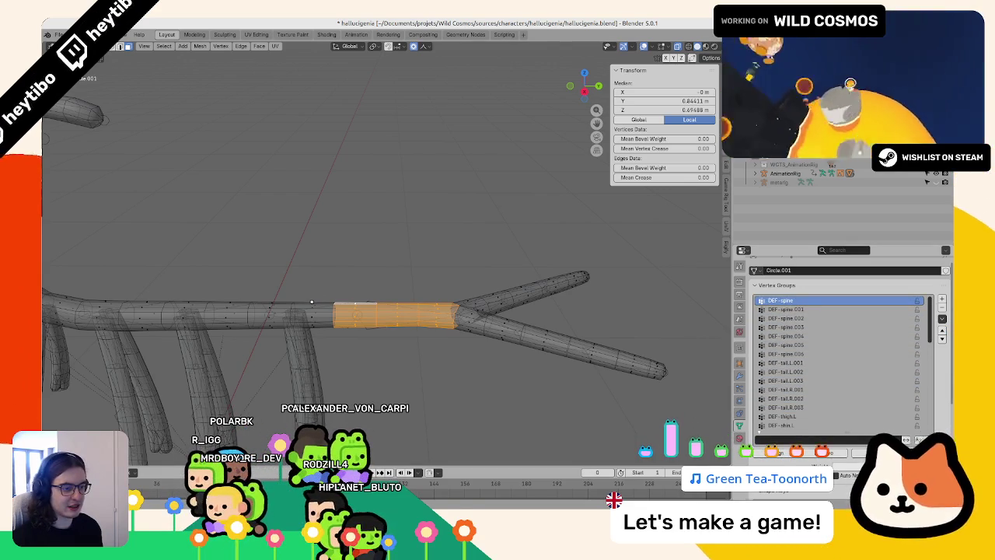
- Select successive body sections moving toward the base of the neck
middle_drag(311, 302, 317, 284)
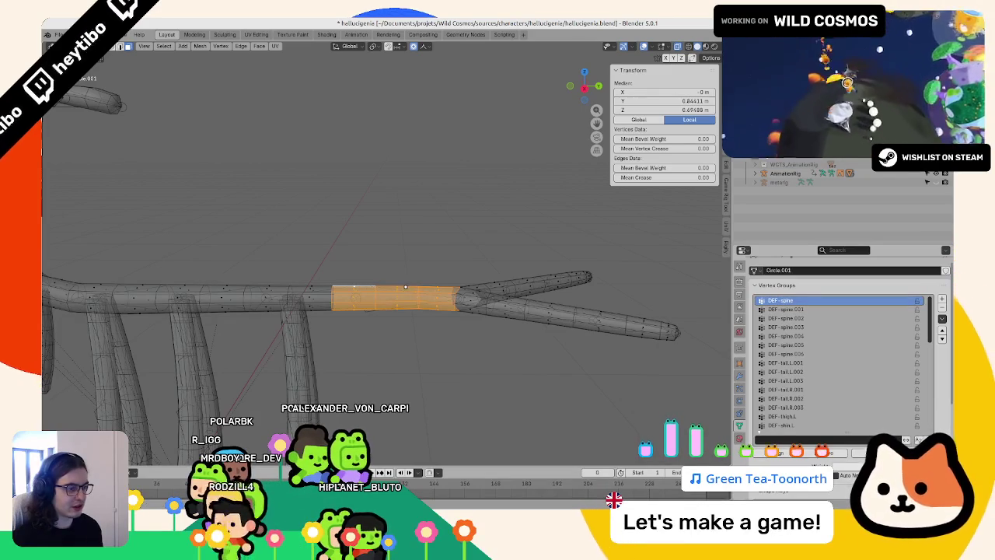
key(g)
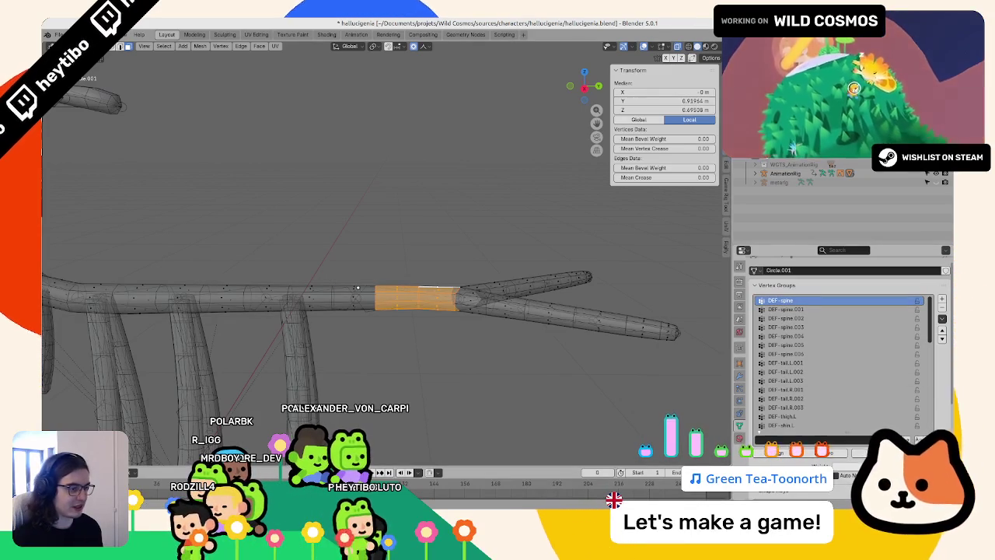
key(Escape)
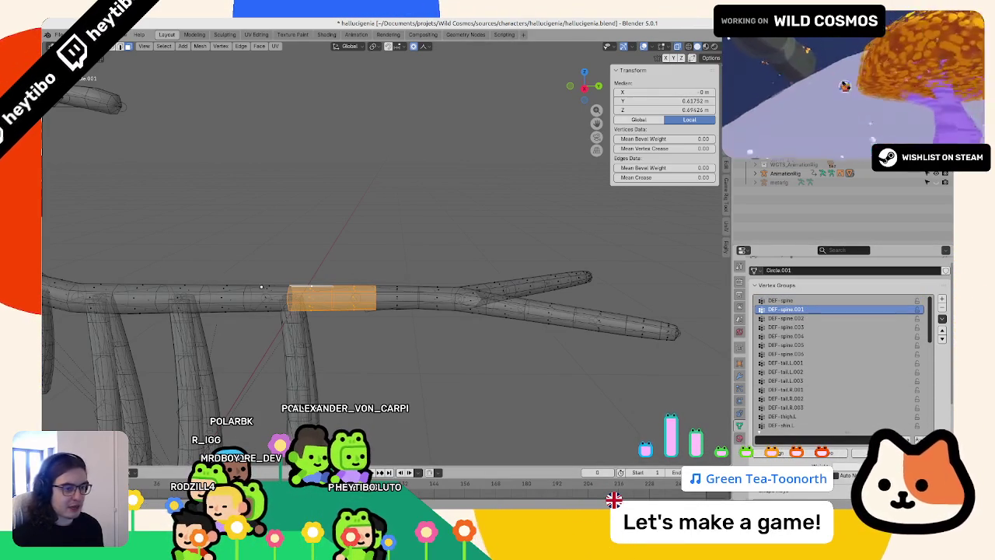
middle_drag(262, 287, 284, 286)
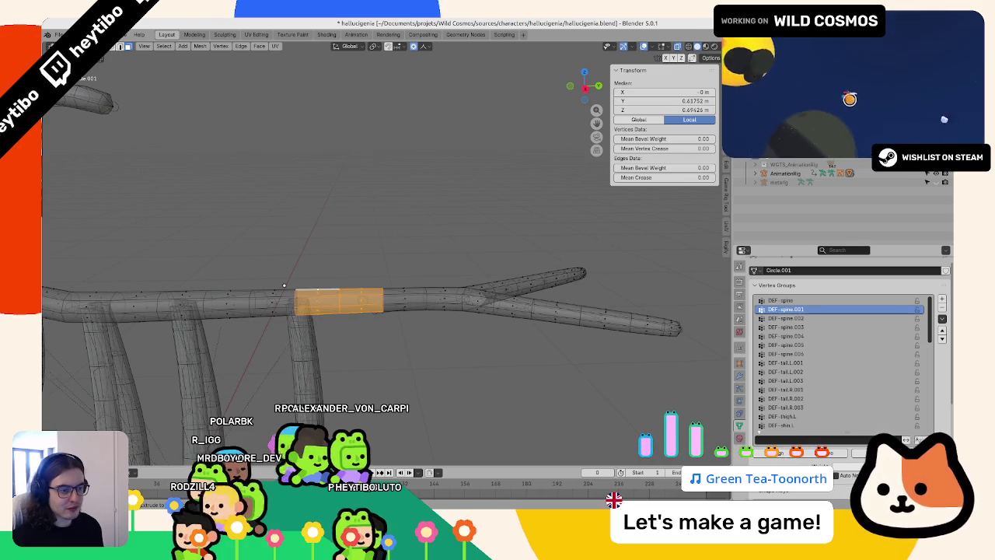
key(g)
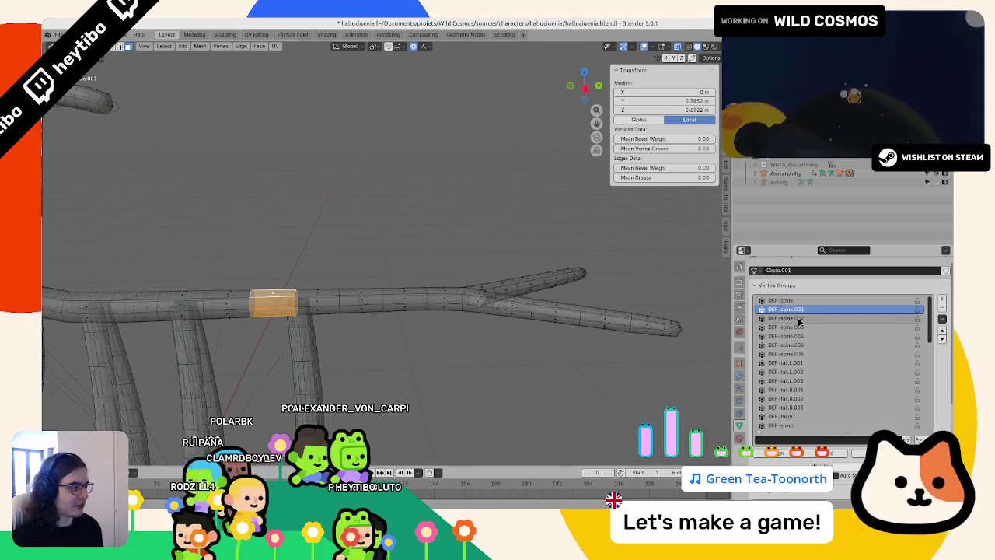
middle_drag(389, 326, 407, 343)
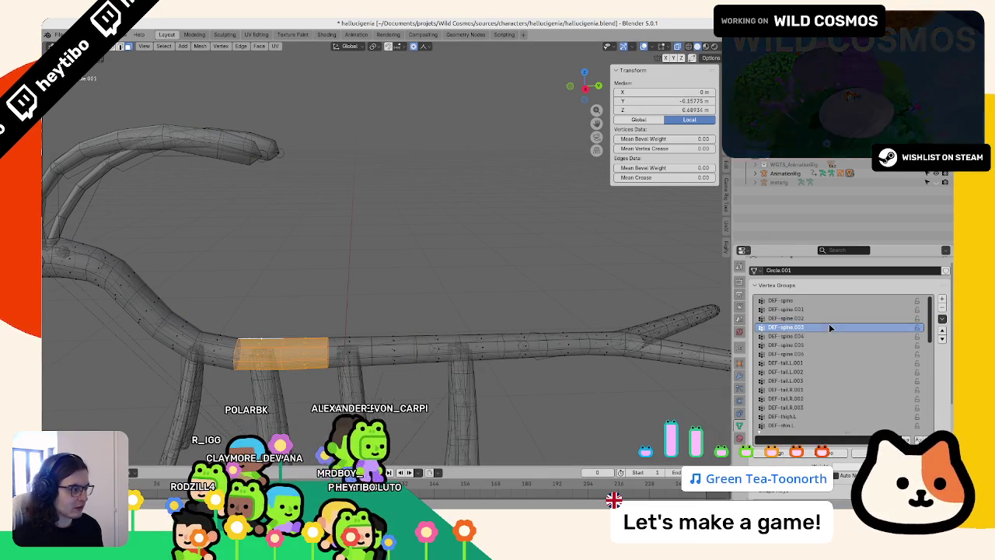
drag(218, 331, 180, 323)
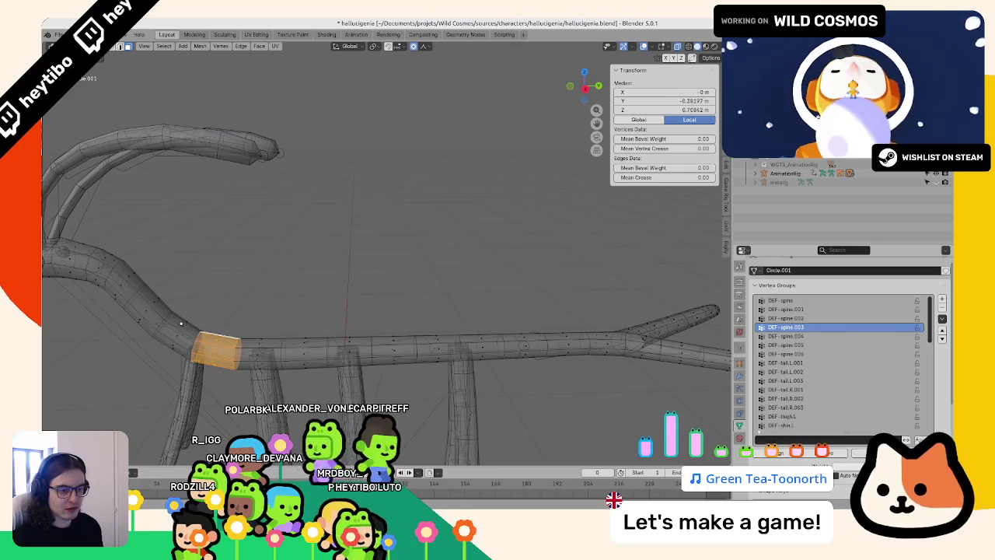
shift+middle_drag(236, 318, 411, 338)
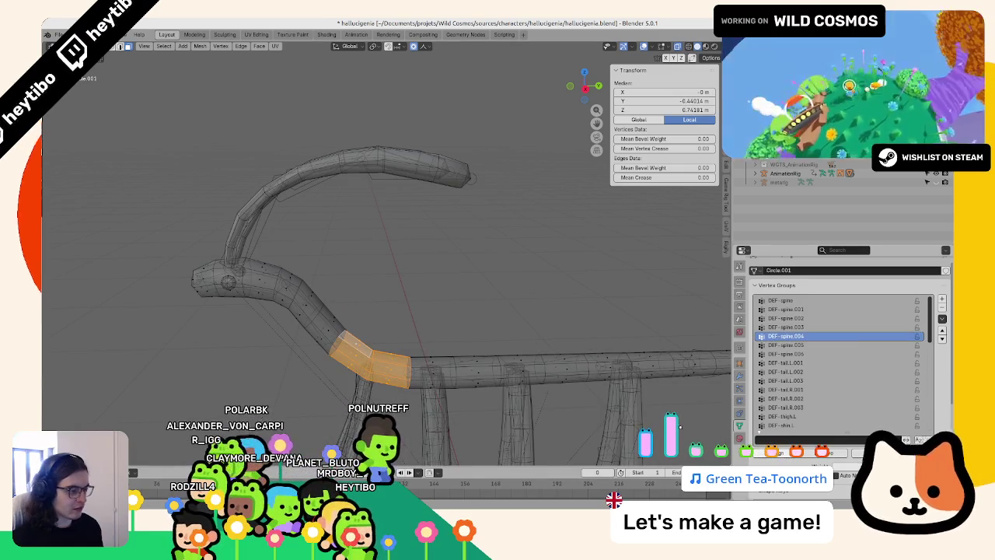
drag(331, 329, 294, 289)
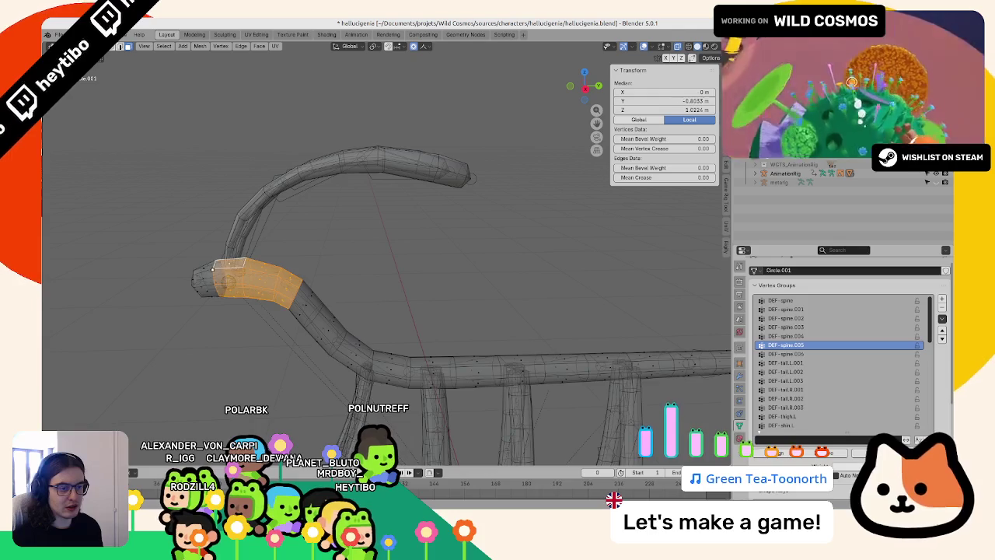
- Select the neck section above the bend, make DEF-spine.006 active, and leave Edit Mode
key(l)
key(ctrl+z)
drag(332, 280, 339, 280)
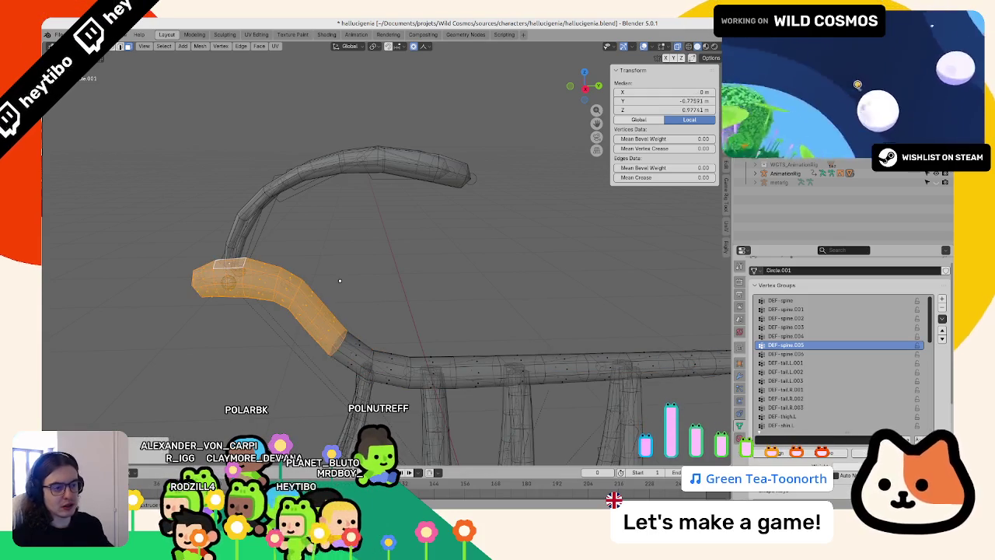
click(790, 353)
key(Tab)
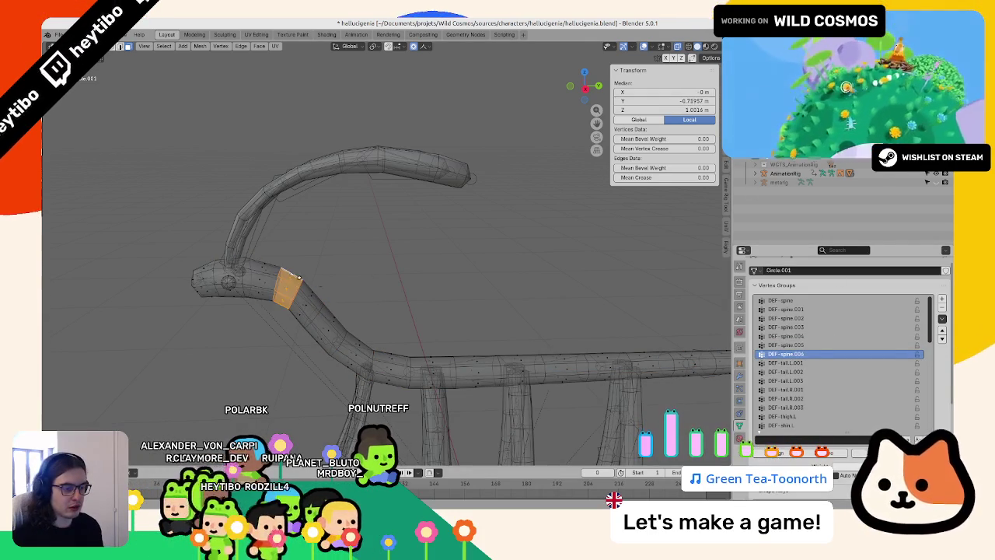
- Reselect the creature mesh, enter Edit Mode on the tail branches and mirror the face selection
click(292, 296)
scroll(455, 304, down, 3)
scroll(454, 299, up, 5)
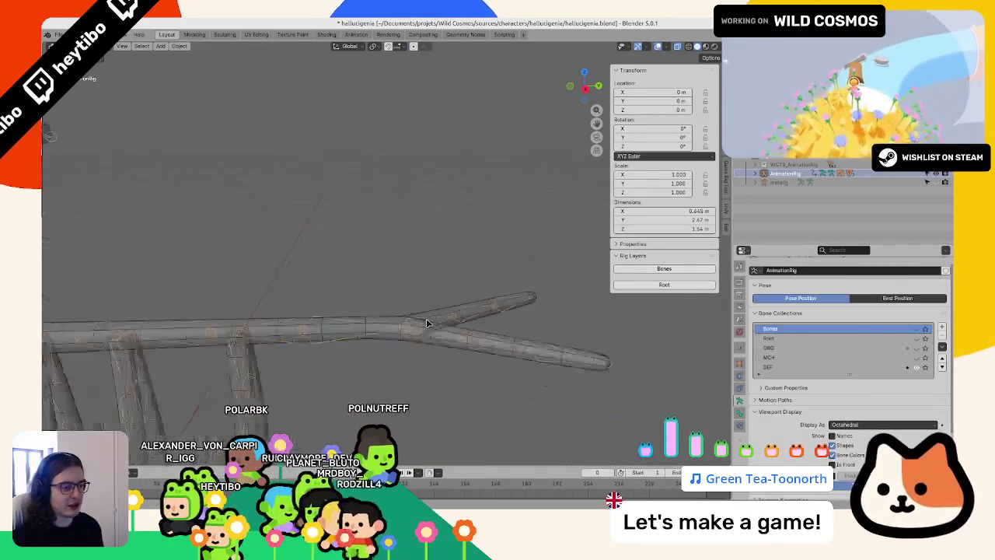
click(365, 311)
middle_drag(365, 312, 308, 316)
key(Tab)
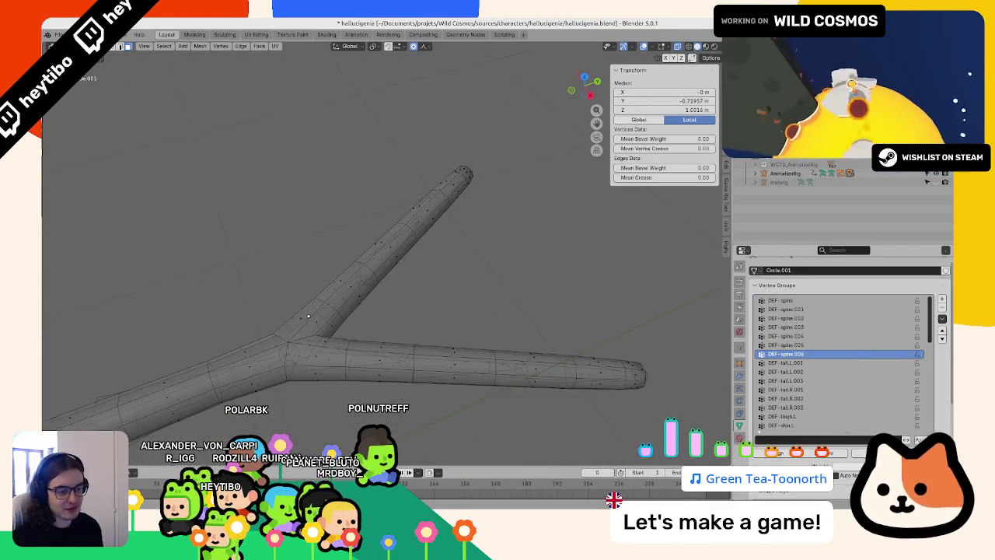
key(ctrl+shift+m)
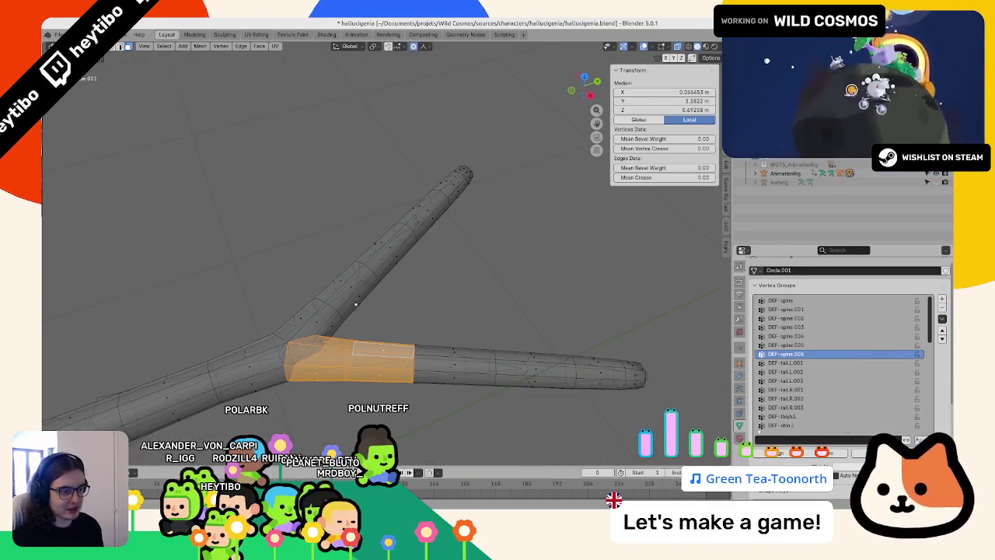
key(shift+z)
key(shift+z)
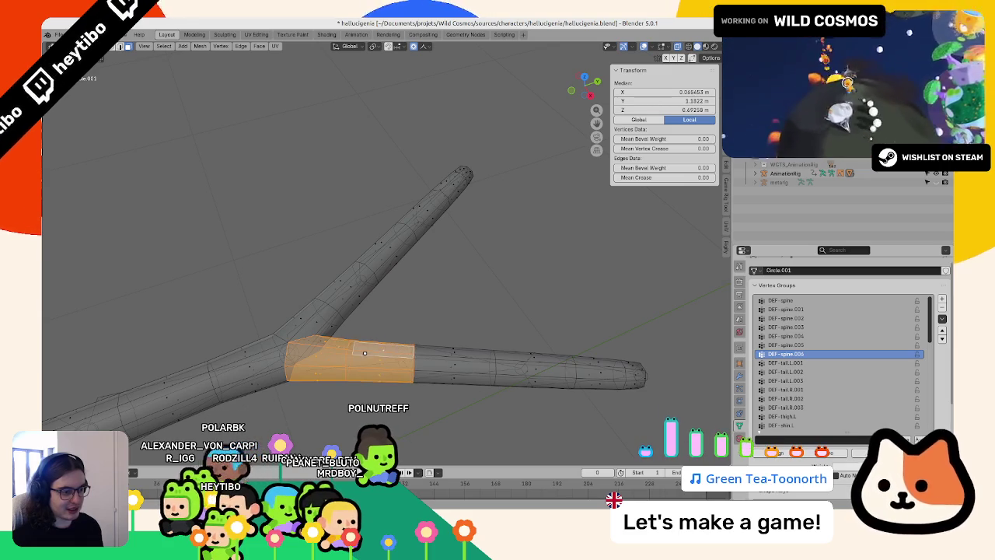
- Make DEF-tail.L.001 active and select the lower tail branch's middle and tip sections
click(817, 364)
alt+click(467, 349)
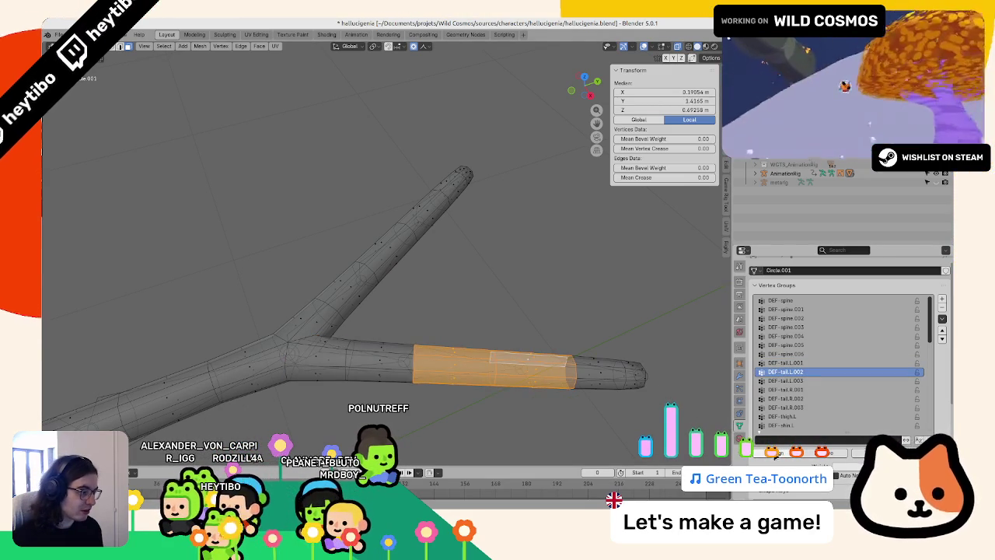
alt+click(630, 362)
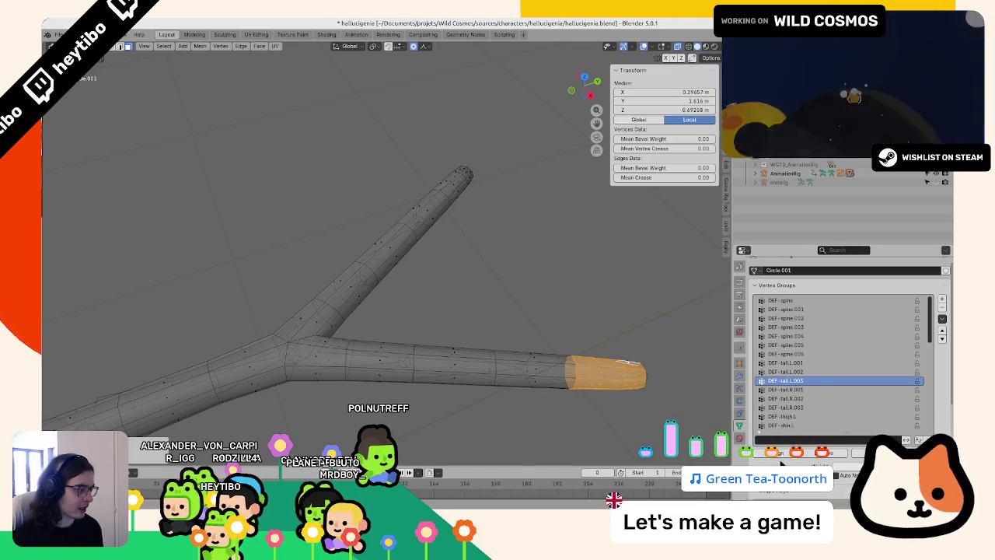
- Cover the upper tail branch with DEF-tail.R.001 through DEF-tail.R.003, then leave Edit Mode and save
alt+click(308, 318)
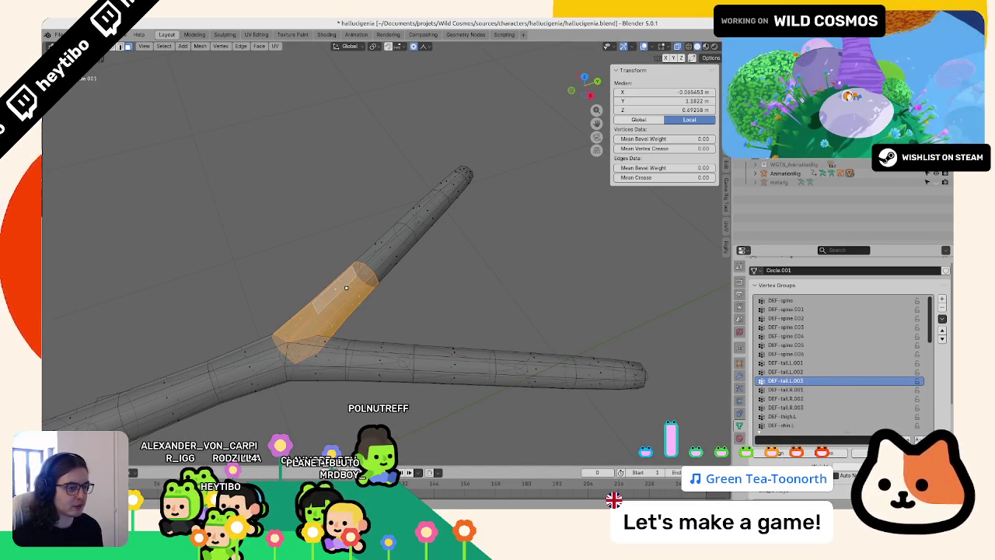
click(804, 390)
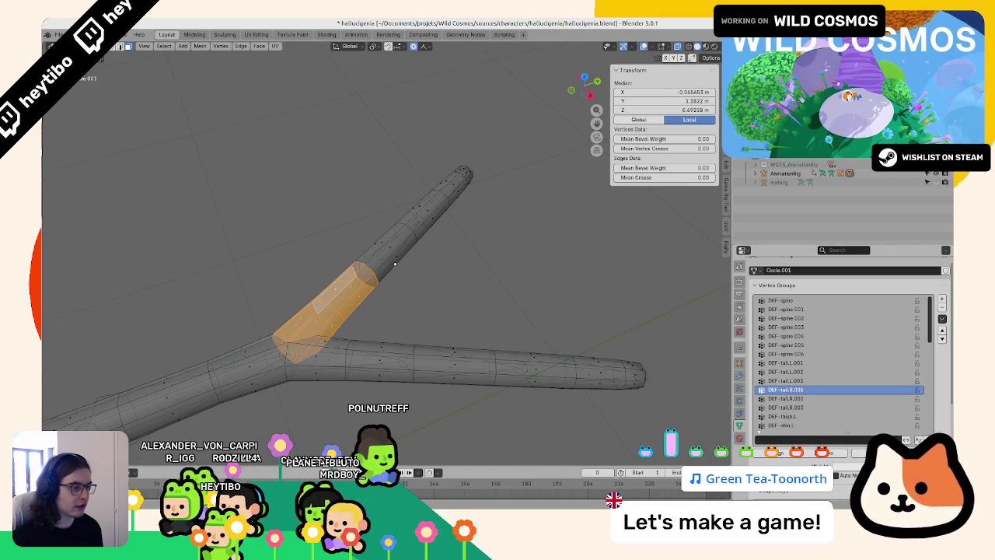
alt+click(429, 206)
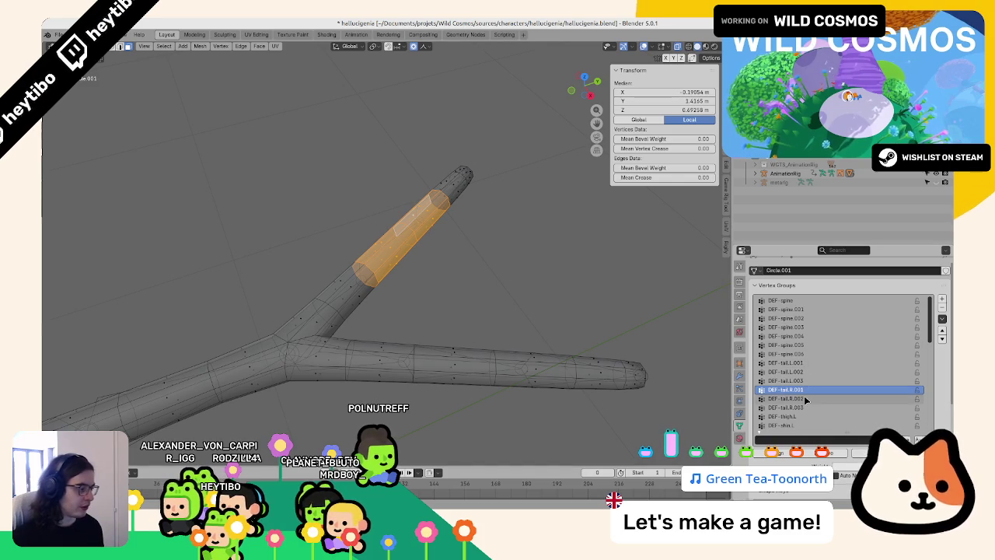
middle_drag(436, 203, 464, 267)
alt+click(465, 267)
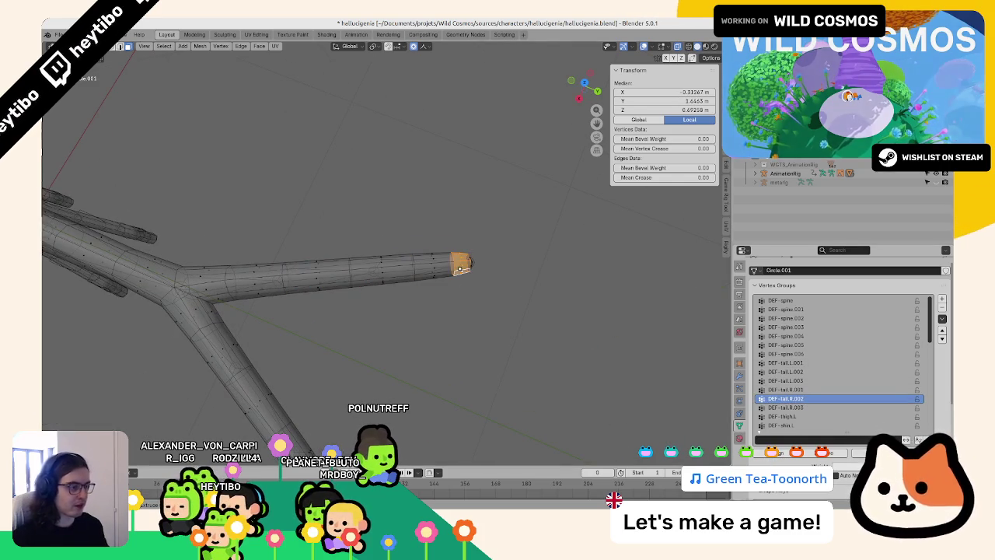
click(793, 409)
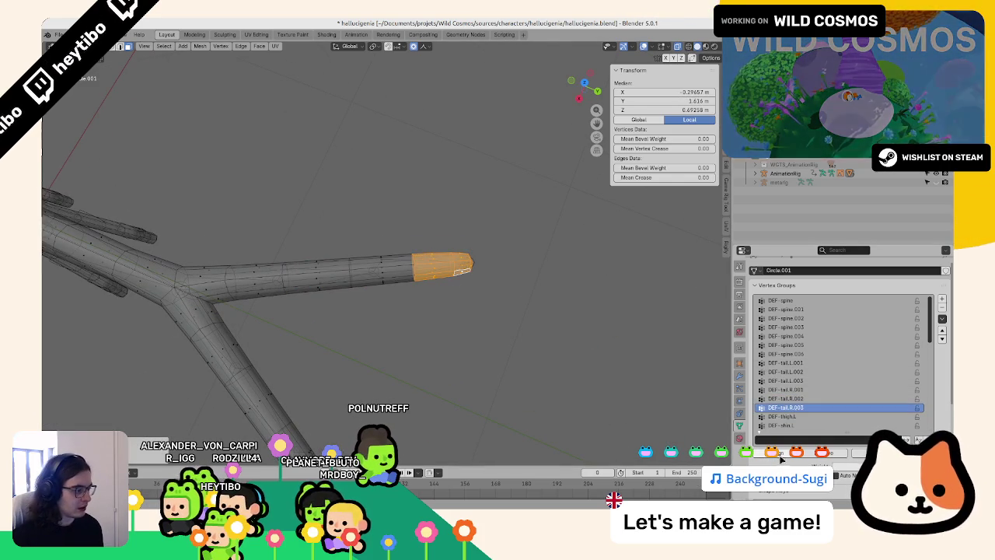
key(Tab)
key(grave)
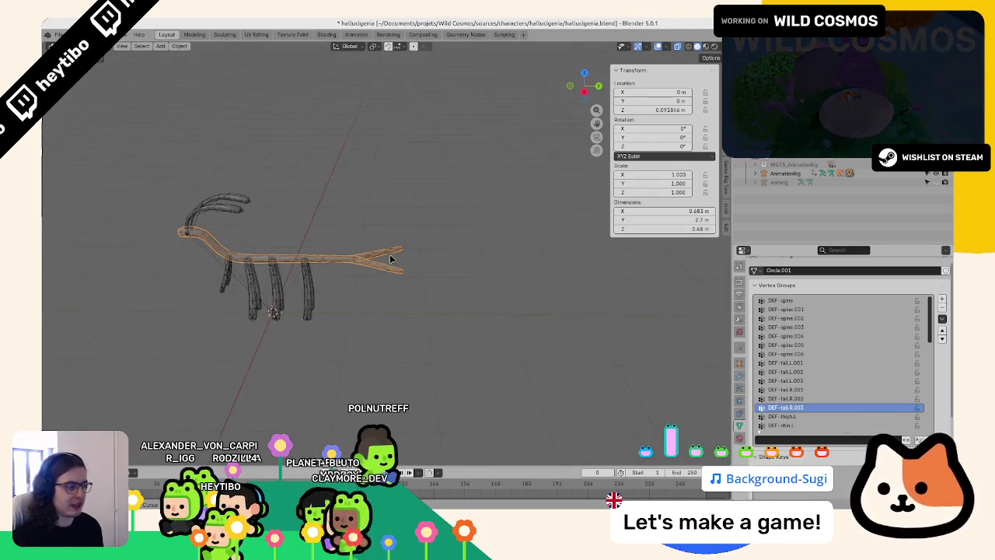
- Select the AnimationRig armature and show the Bones collection's control shapes
key(ctrl+s)
click(452, 226)
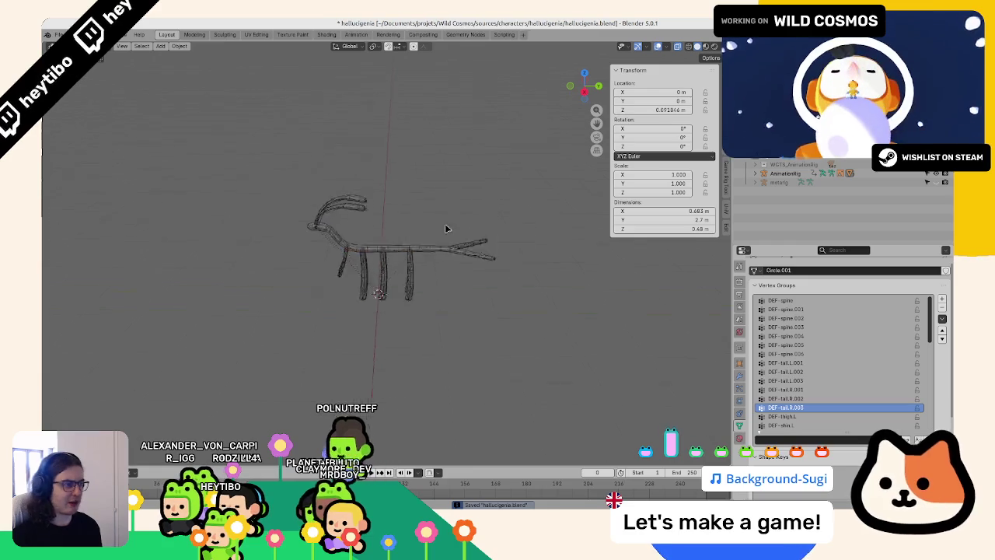
scroll(445, 223, up, 2)
click(786, 173)
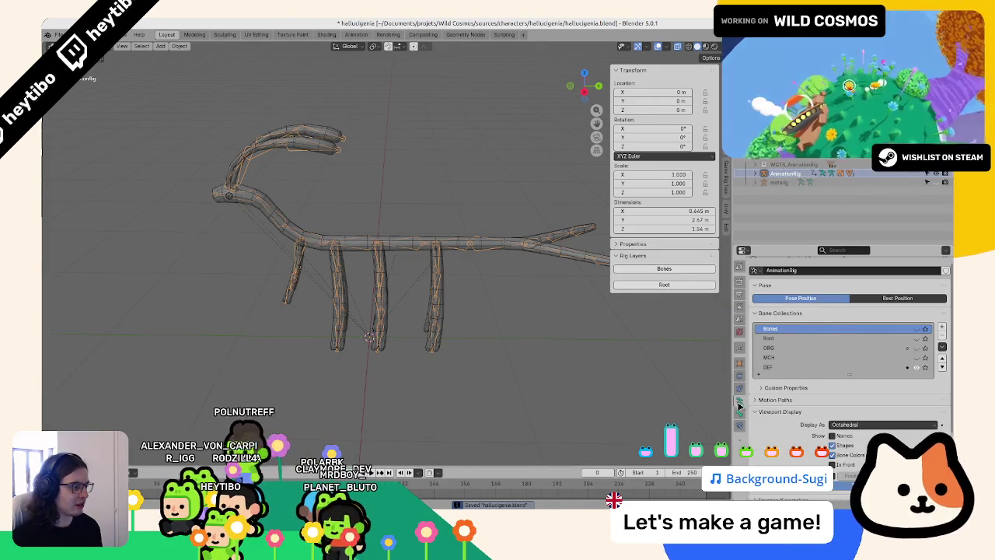
scroll(879, 311, up, 1)
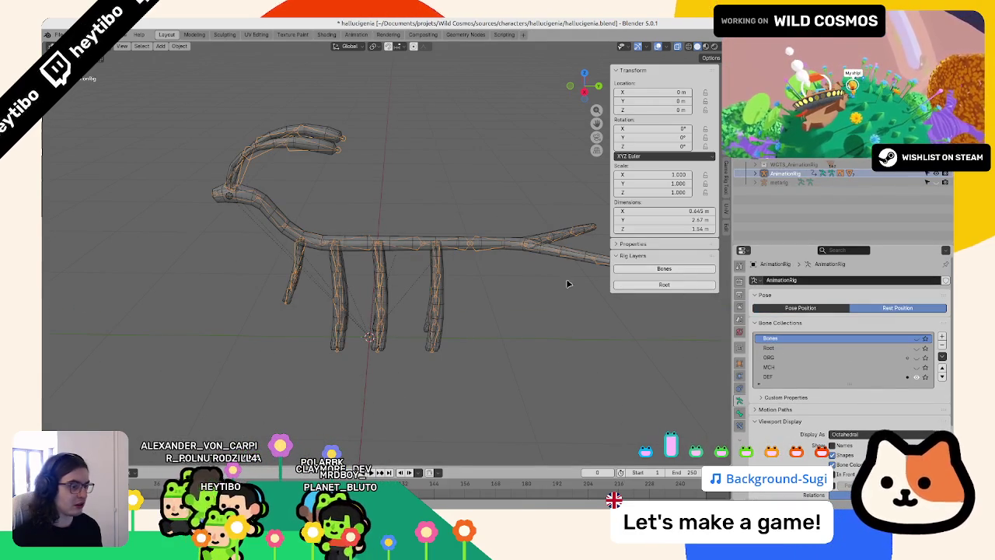
click(916, 339)
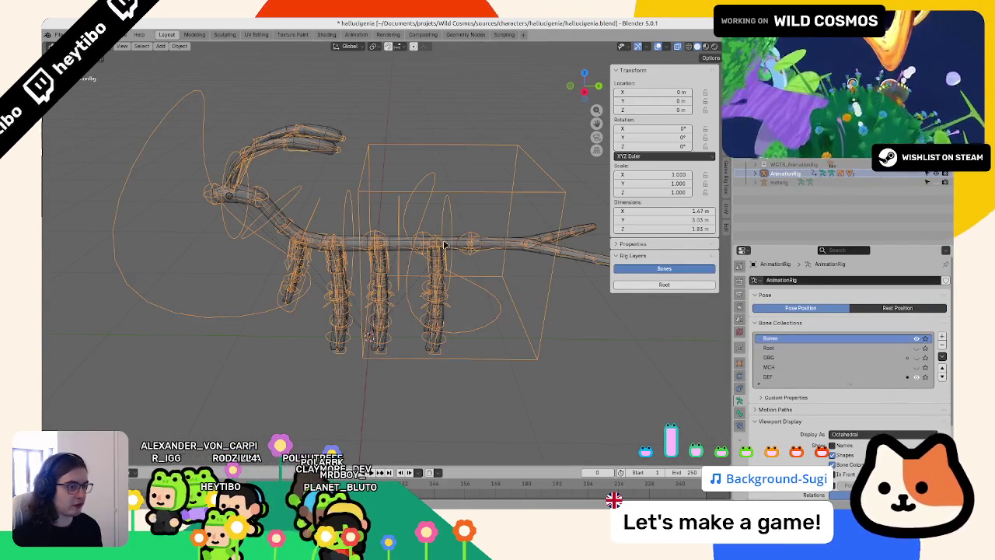
- In Pose Mode, test-move the root and torso controls and rotate the loop control, cancelling each
key(ctrl+Tab)
click(433, 191)
key(g)
key(z)
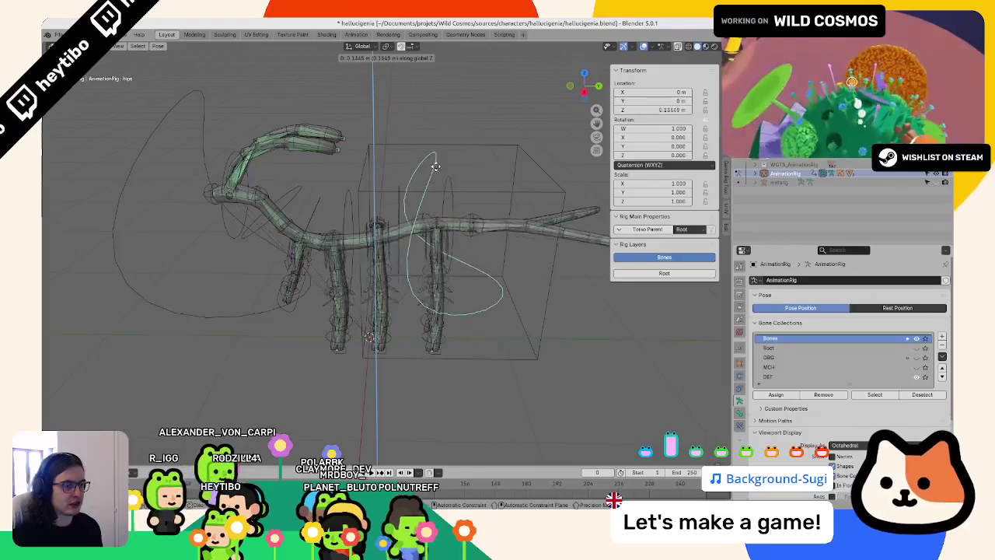
key(Escape)
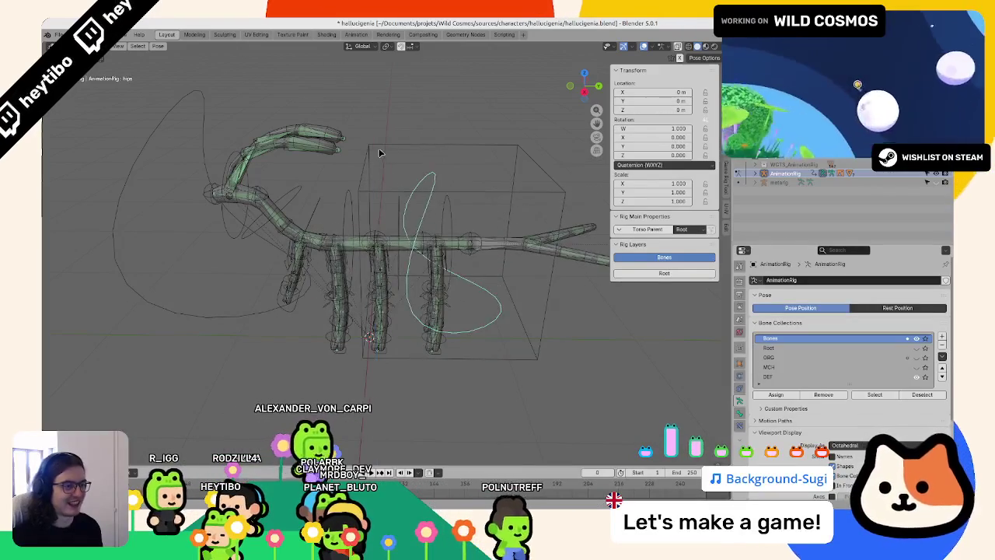
click(375, 146)
key(g)
key(Escape)
click(433, 195)
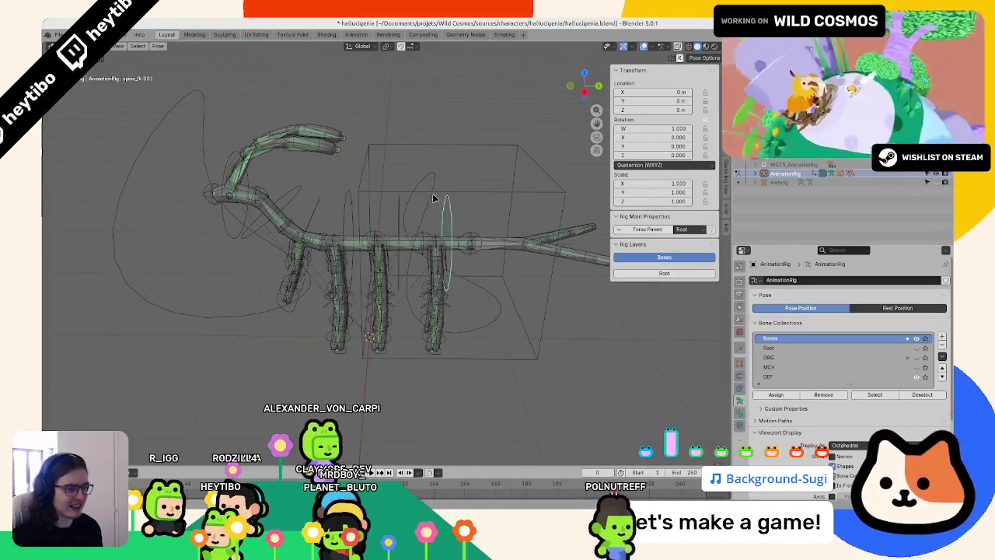
key(r)
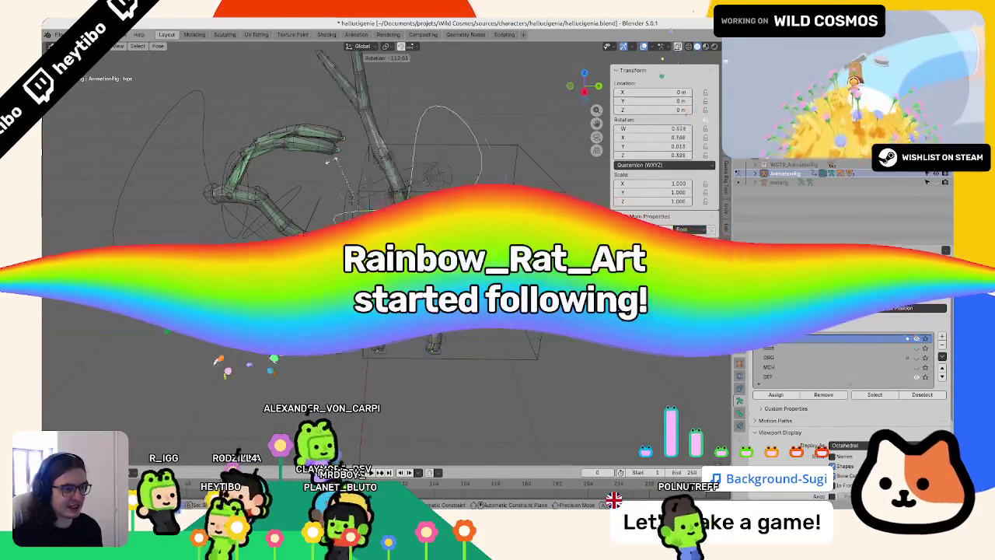
key(Escape)
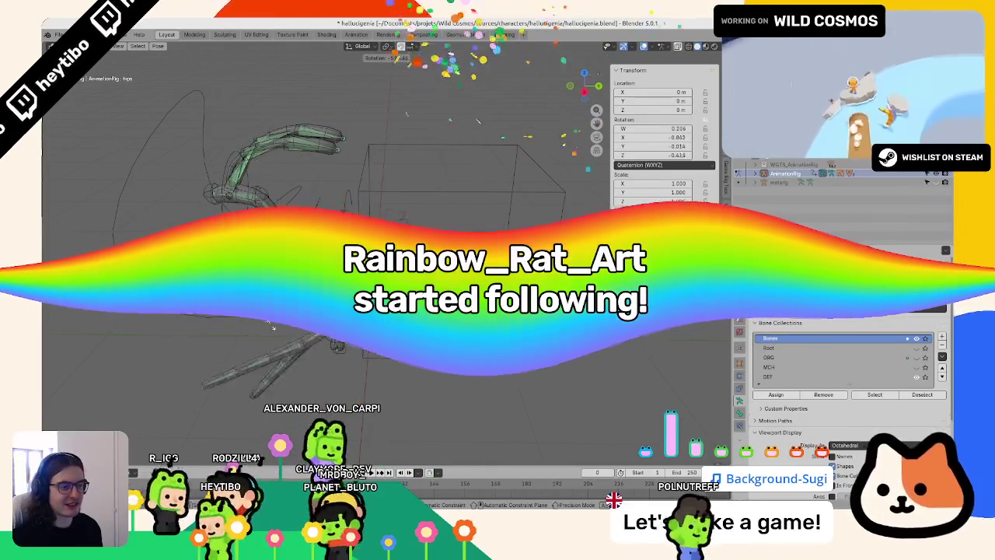
- In side view, rotate spine_fk.003 to raise the neck
middle_drag(497, 214, 435, 233)
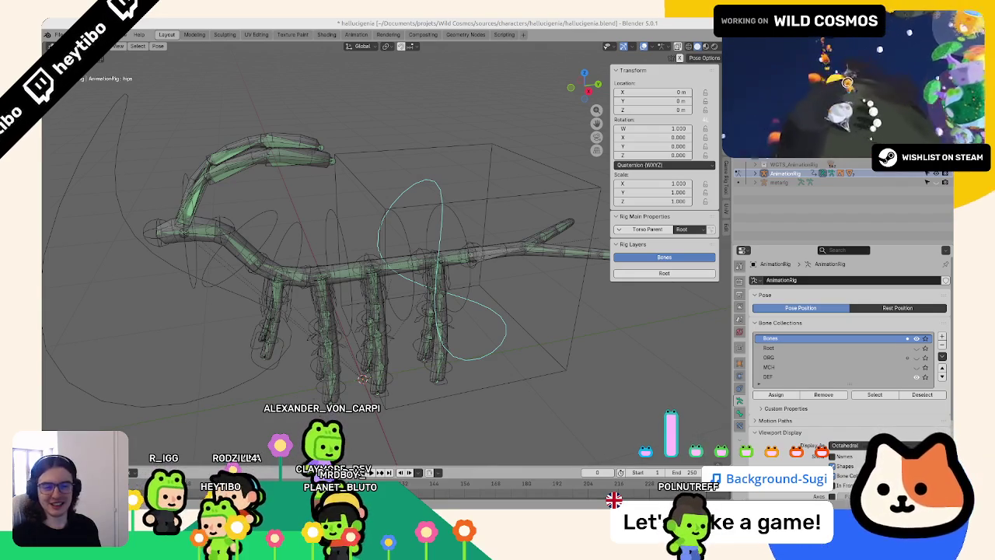
middle_drag(264, 155, 218, 253)
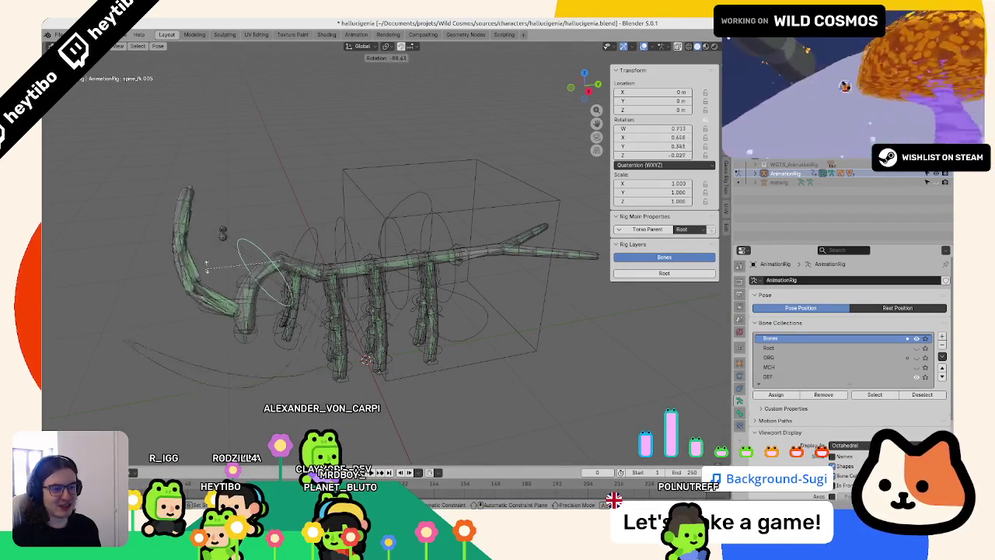
key(Escape)
key(KP_3)
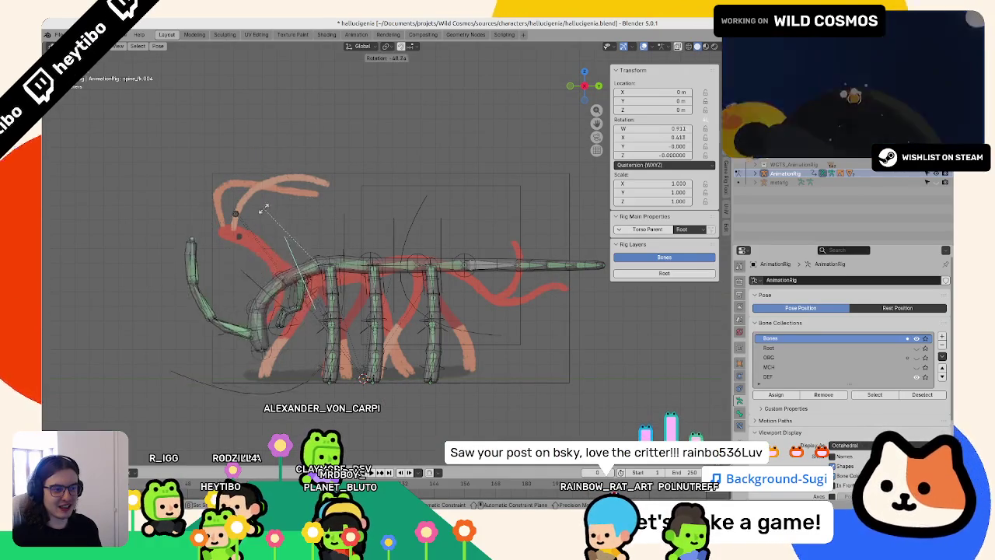
click(264, 208)
click(314, 220)
key(r)
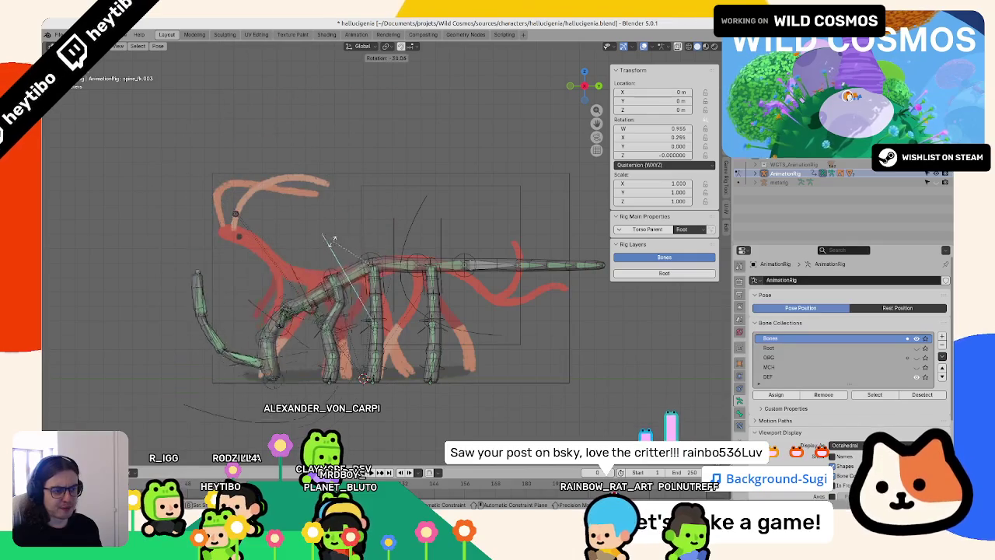
click(405, 234)
- Rotate spine_fk.002, then test and cancel rotations of spine_fk.001
click(394, 241)
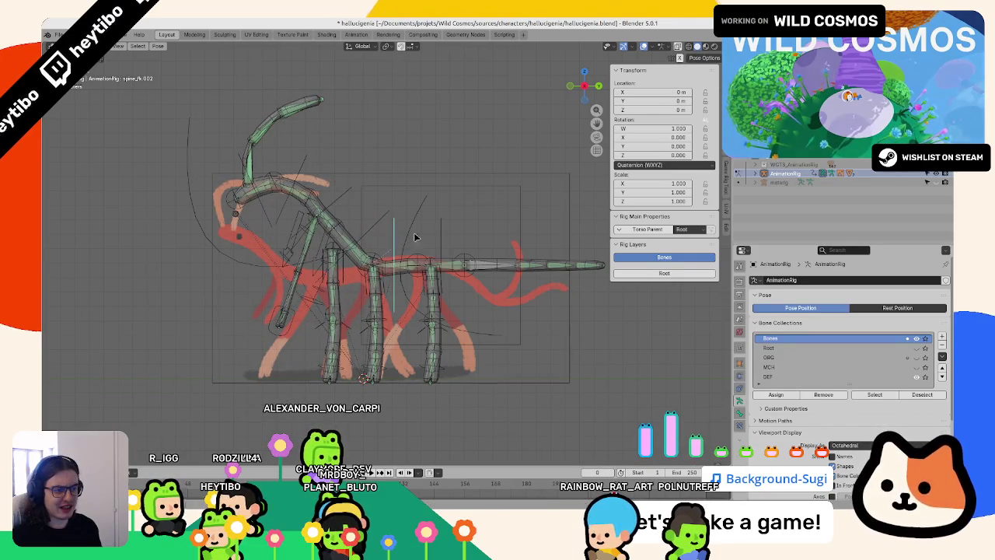
key(r)
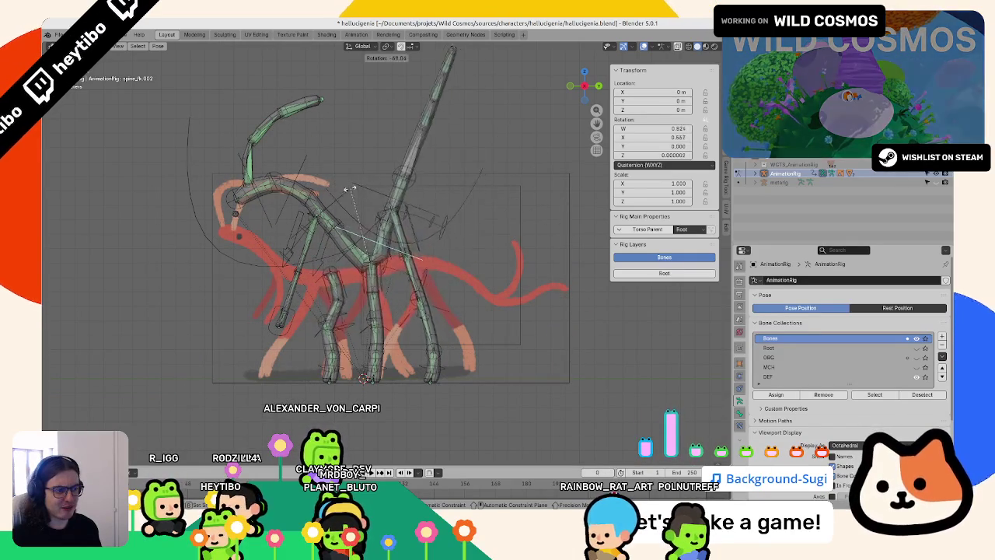
click(351, 189)
click(393, 256)
key(r)
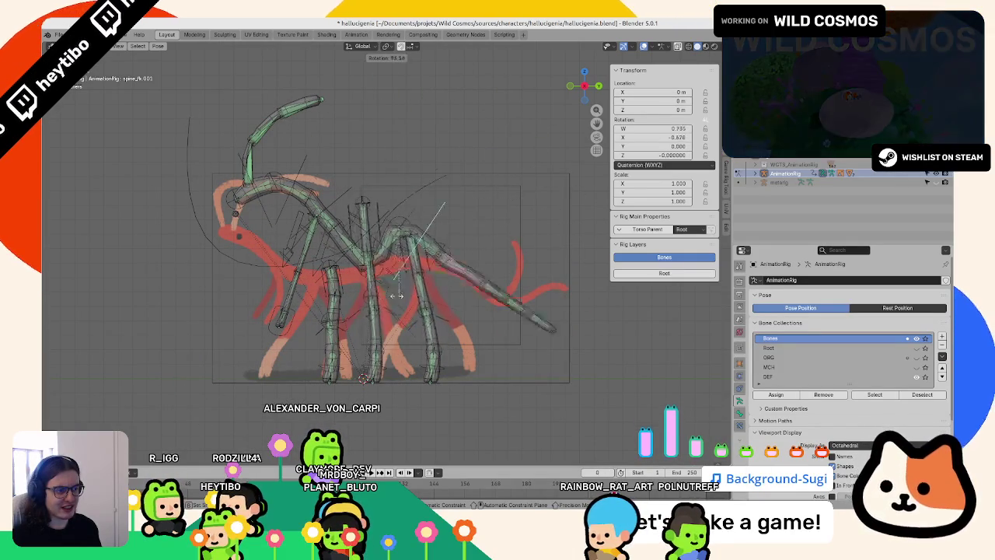
right_click(383, 254)
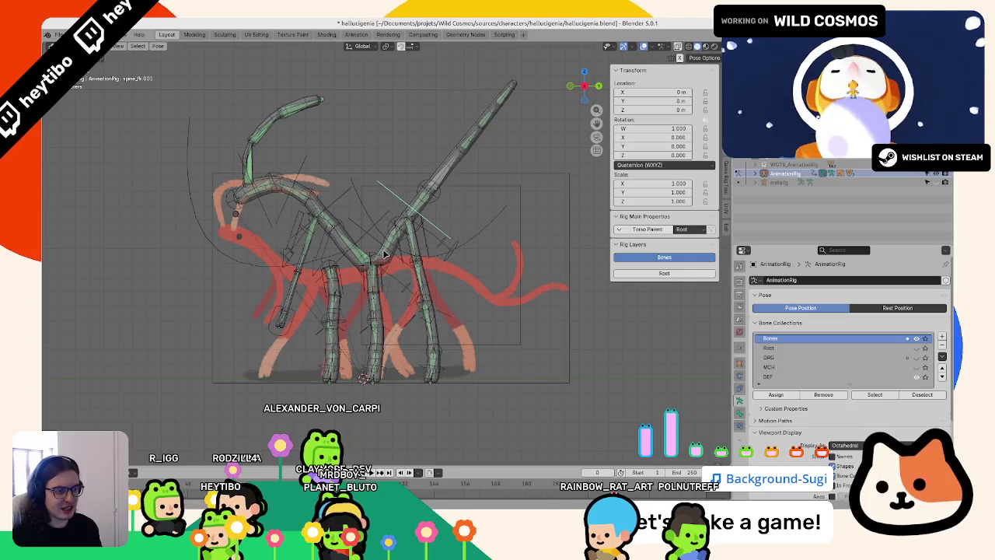
key(r)
right_click(375, 255)
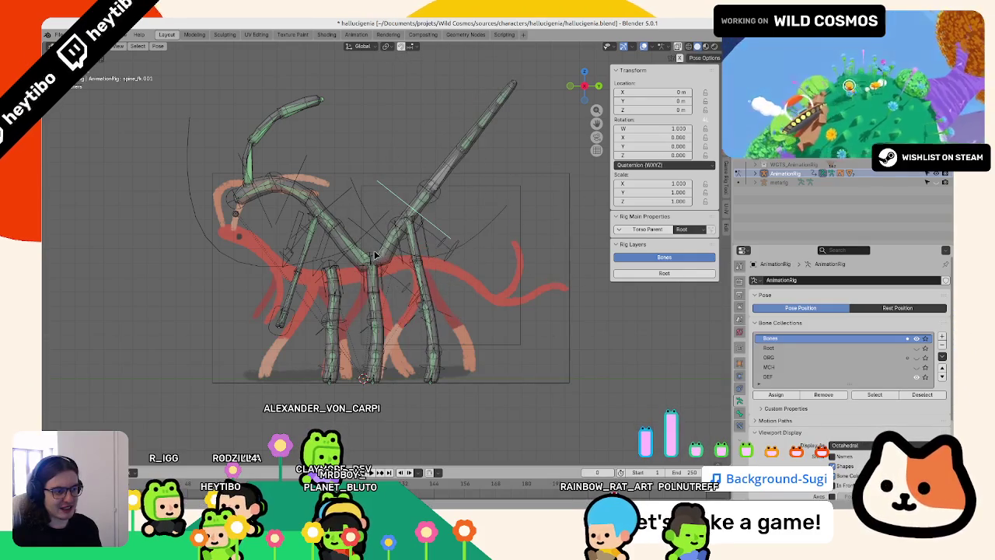
- Select all rig bones and clear their rotations and positions
click(393, 244)
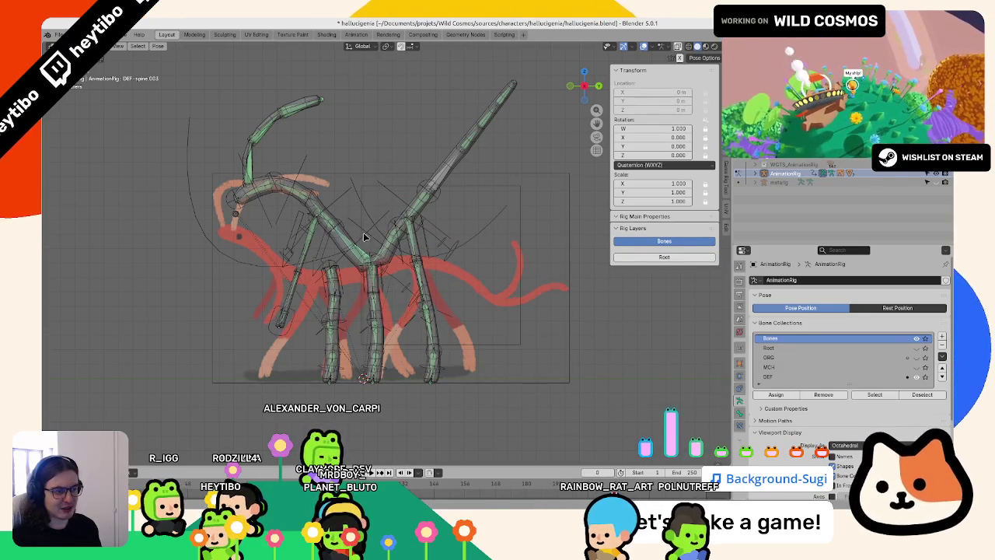
click(413, 195)
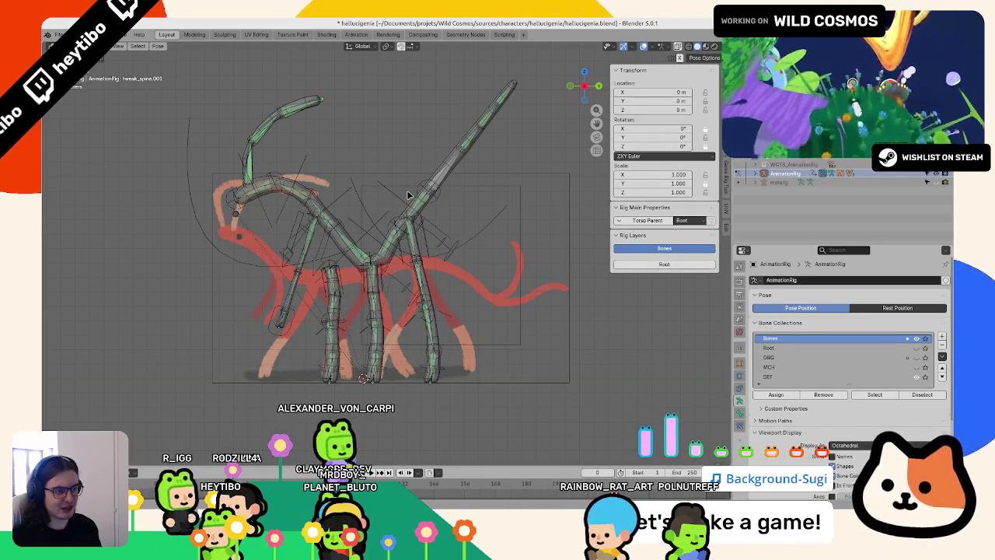
right_click(409, 194)
key(Escape)
key(a)
key(alt+r)
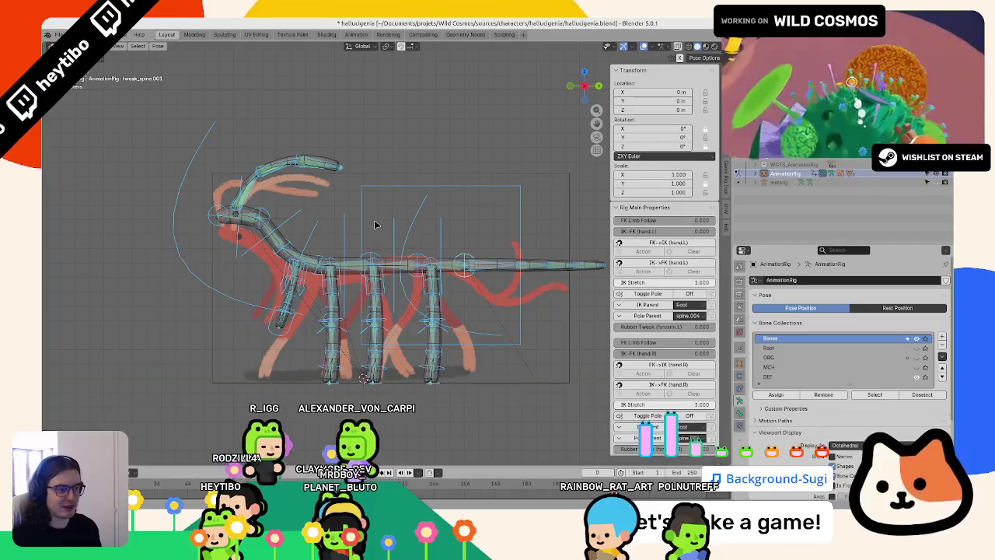
- Move the torso control vertically along Z
click(375, 222)
key(g)
key(z)
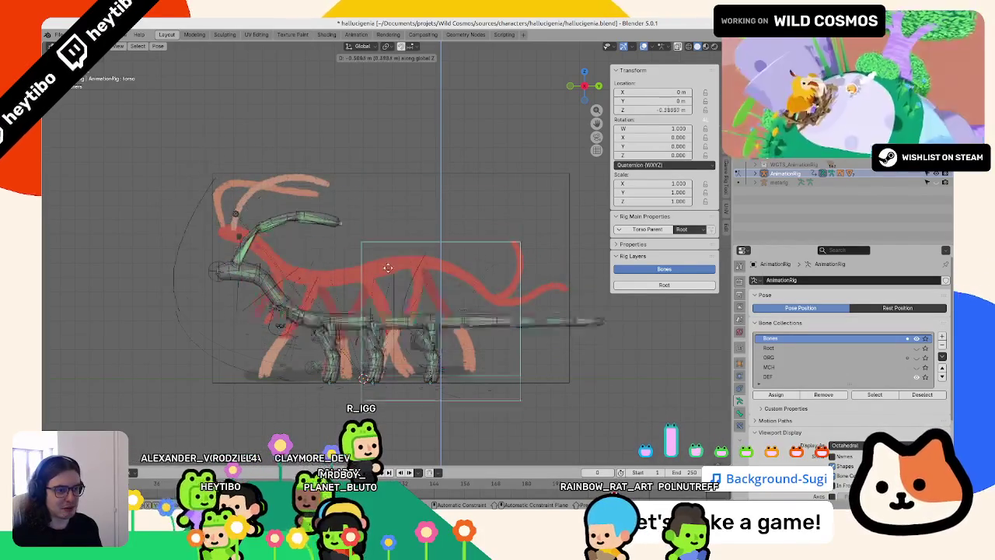
click(388, 268)
- In mesh Edit Mode, check the head vertex's membership in the DEF-spine.006 vertex group
key(Tab)
click(227, 217)
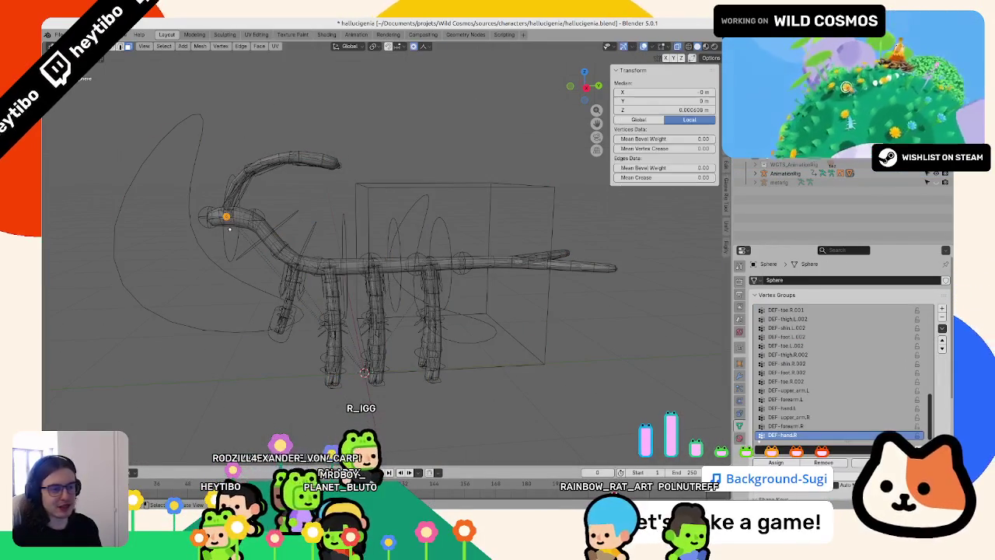
key(Tab)
middle_drag(248, 232, 285, 244)
key(Tab)
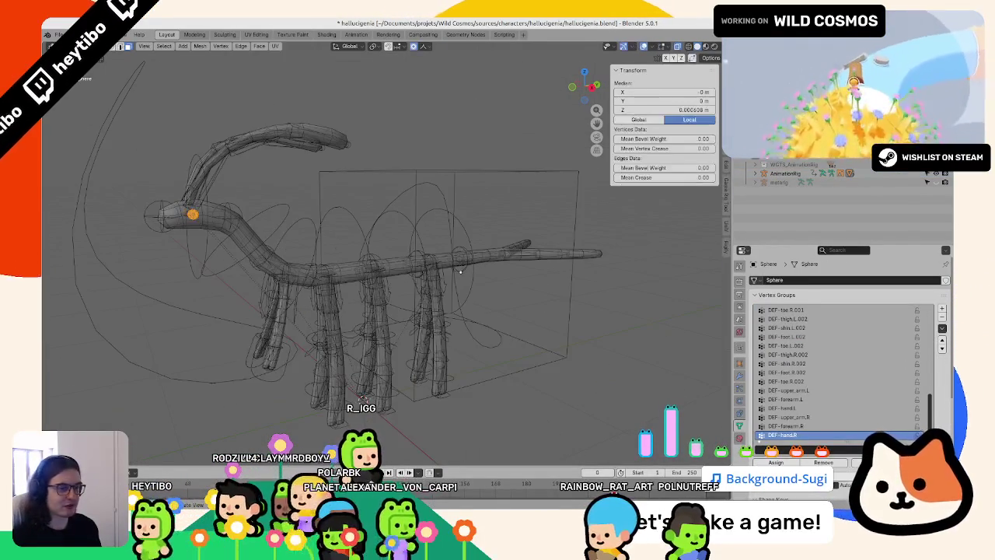
scroll(854, 363, up, 5)
scroll(811, 363, up, 4)
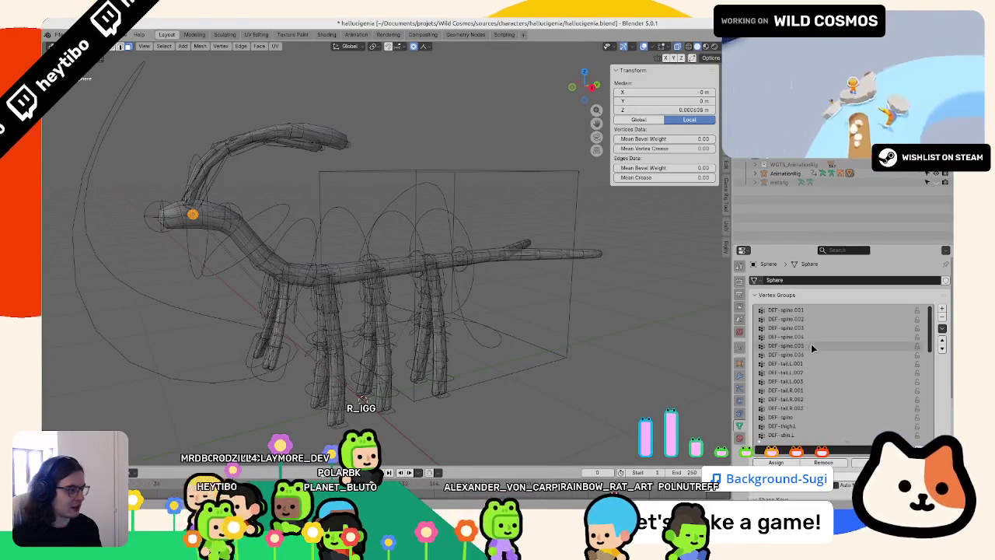
click(815, 355)
key(Tab)
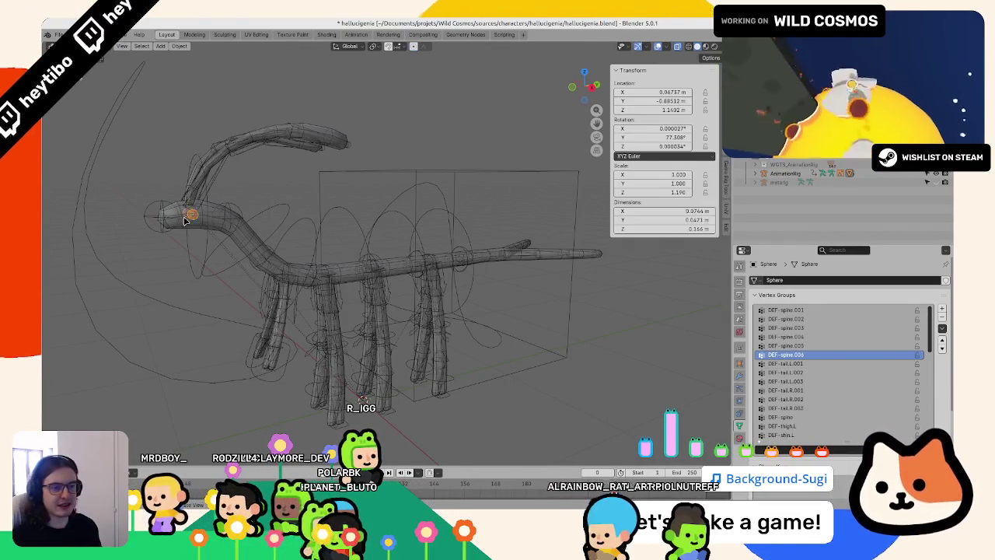
- Pose the AnimationRig and test-move the tweak_spine.007 head and spine_fk.006 neck controls
click(169, 236)
key(ctrl+Tab)
click(170, 237)
key(g)
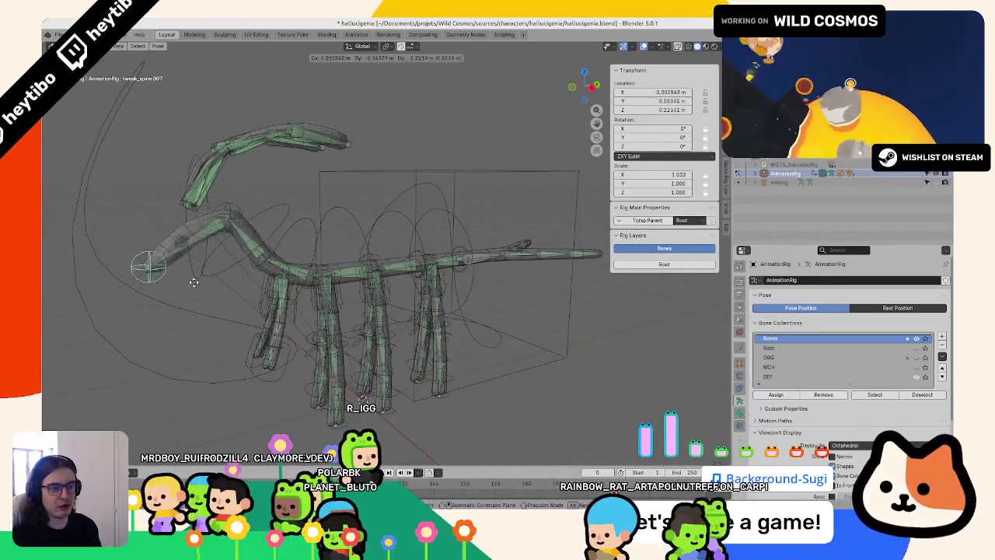
click(186, 210)
click(196, 216)
key(g)
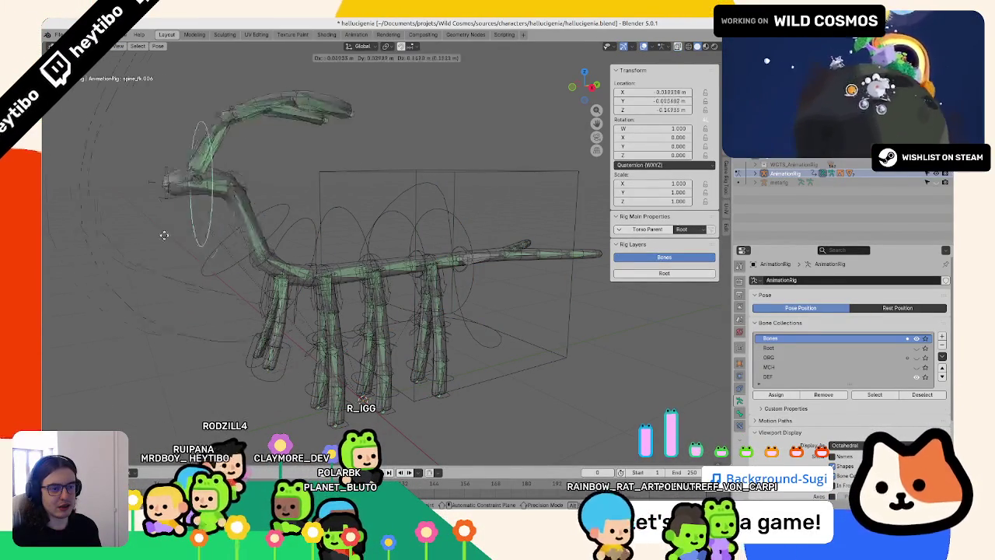
click(179, 257)
click(154, 272)
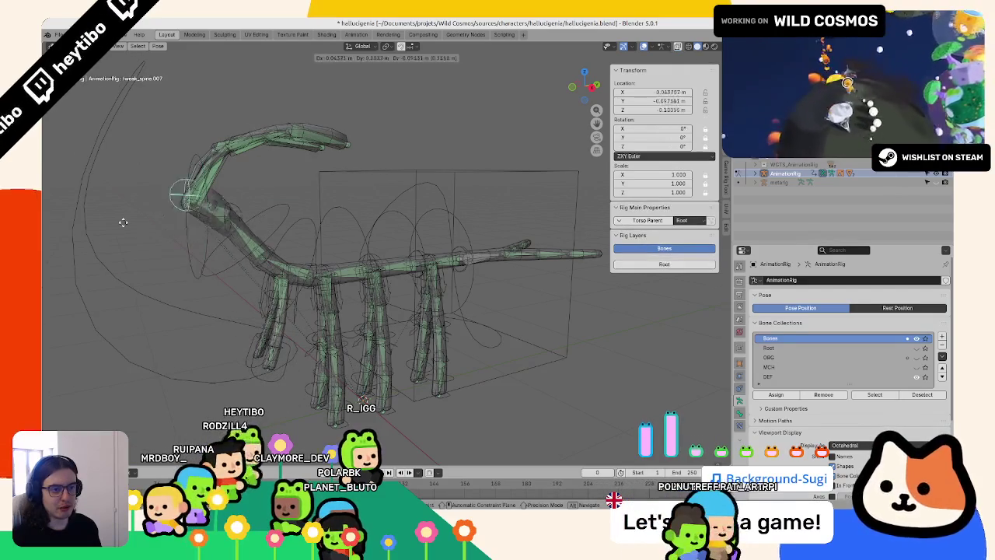
key(g)
click(187, 253)
middle_drag(186, 253, 225, 248)
- Try rotating the neck bones and moving the tweak_spine.007 head control, cancelling both
key(Tab)
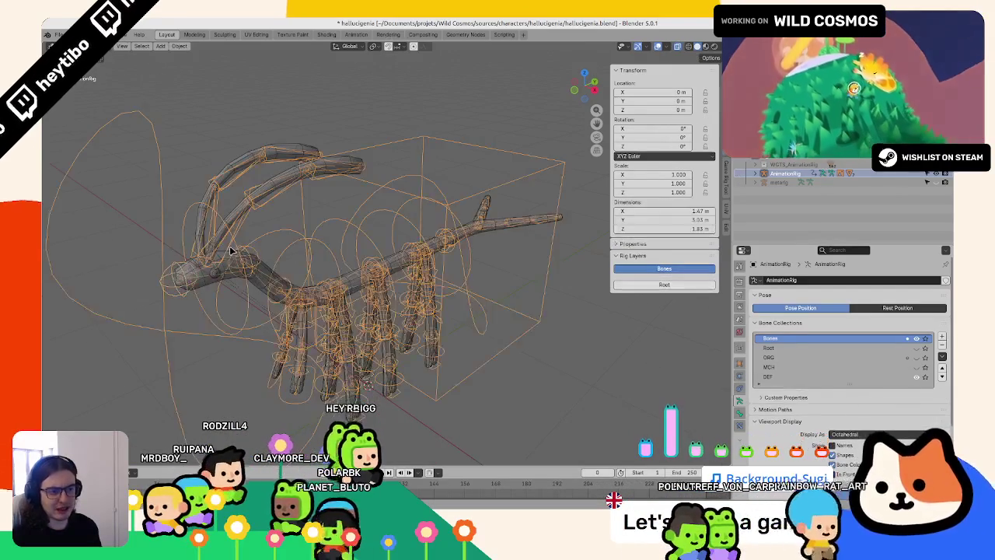
key(Tab)
key(Tab)
key(ctrl+Tab)
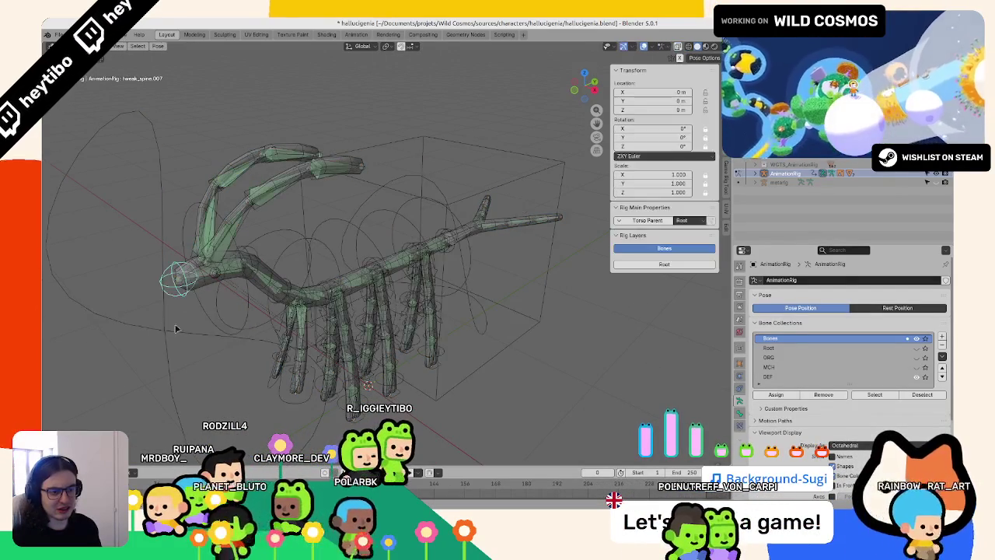
key(r)
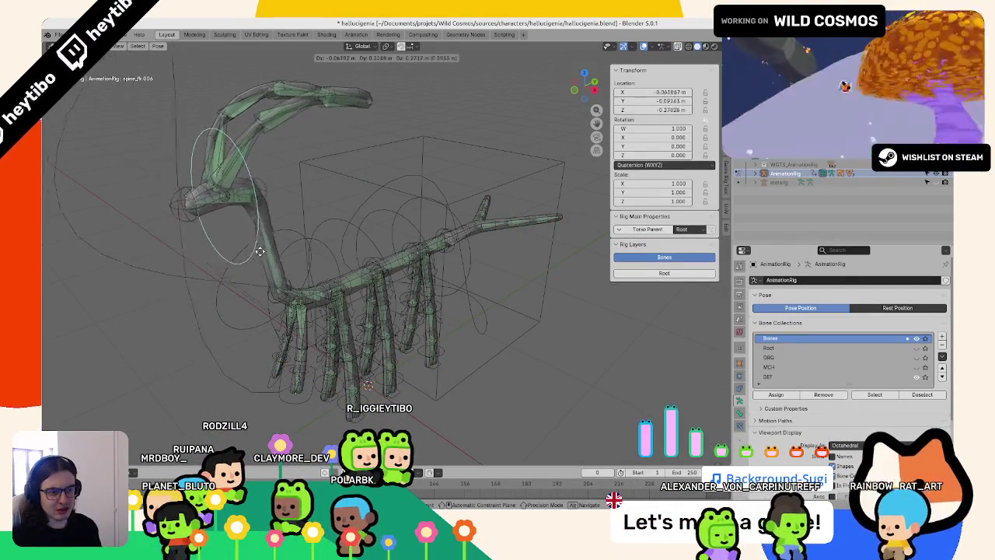
right_click(192, 261)
click(193, 263)
key(g)
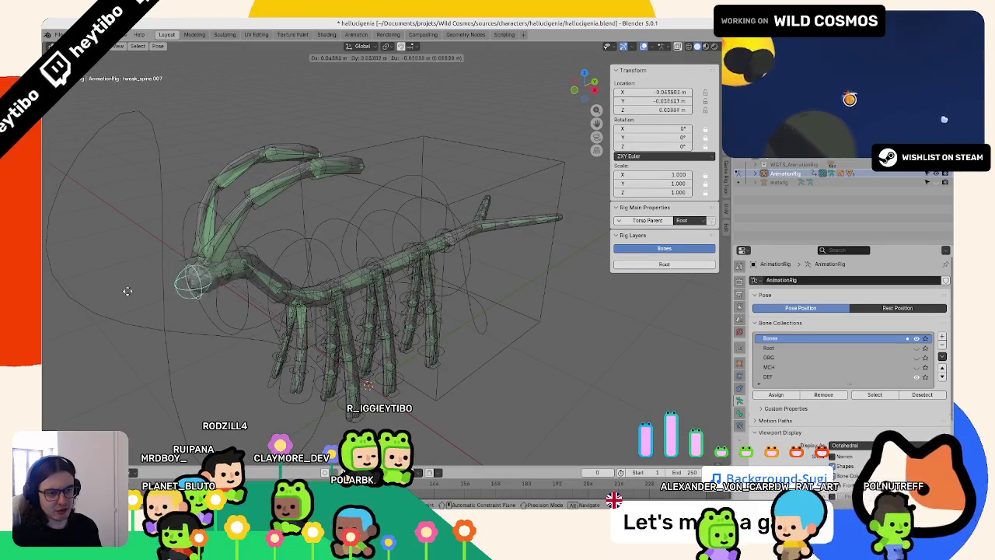
right_click(180, 285)
mouse_move(180, 286)
middle_down()
mouse_move(353, 343)
mouse_move(233, 307)
middle_up()
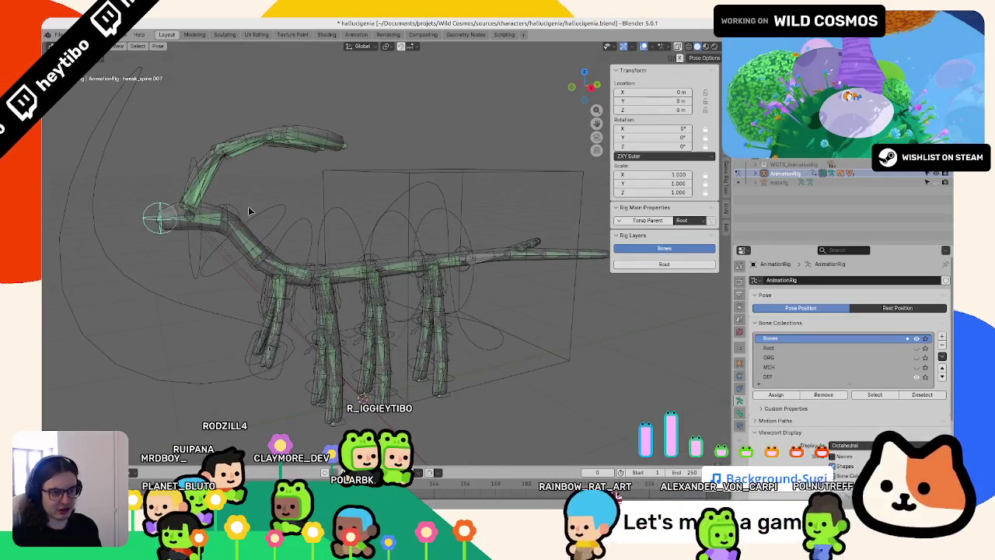
- Test-move the tweak_spine.006 neck control and cancel, then leave posing and deselect the rig
click(239, 210)
key(g)
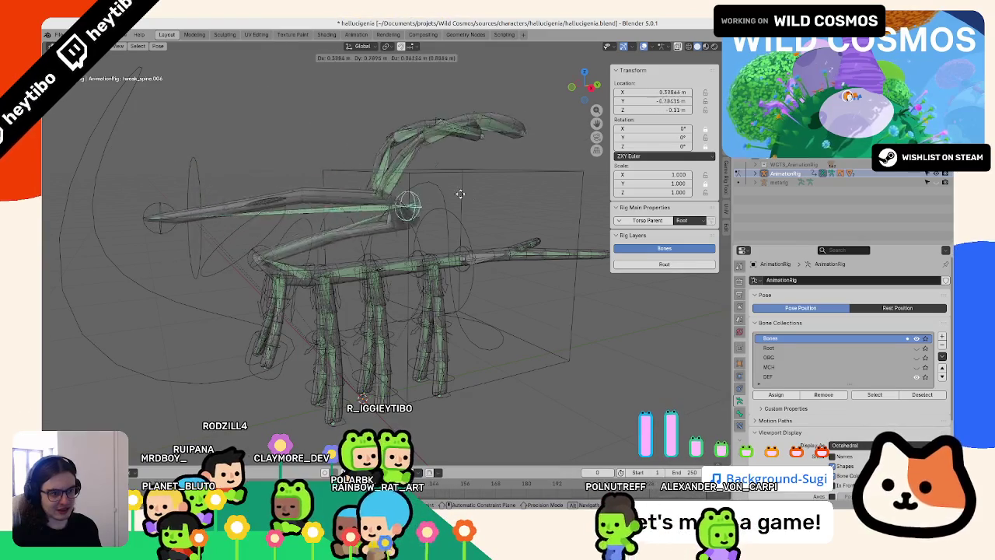
right_click(350, 184)
click(759, 174)
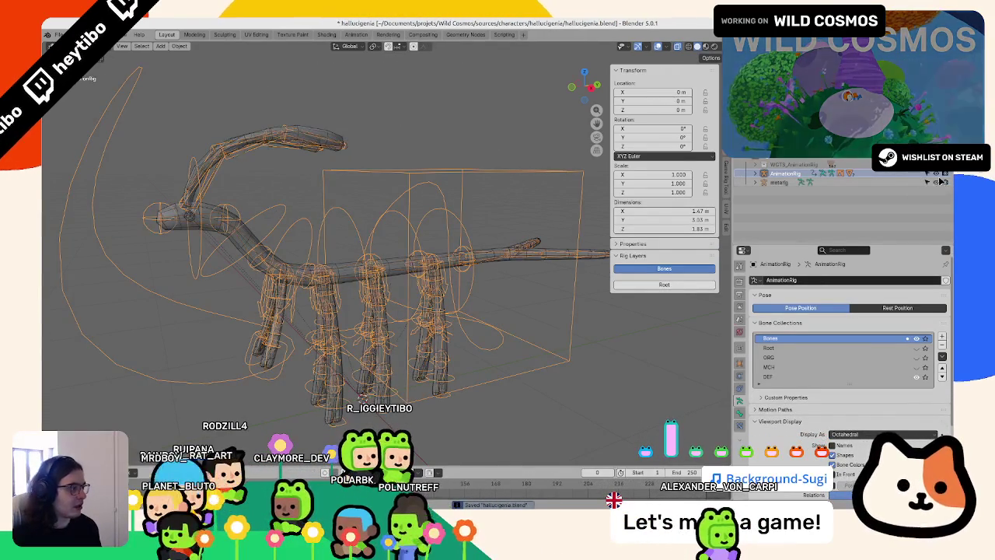
click(381, 174)
- In the metarig's Edit Mode, try moving the thigh_L.002 leg bone and cancel the move
click(228, 198)
key(Tab)
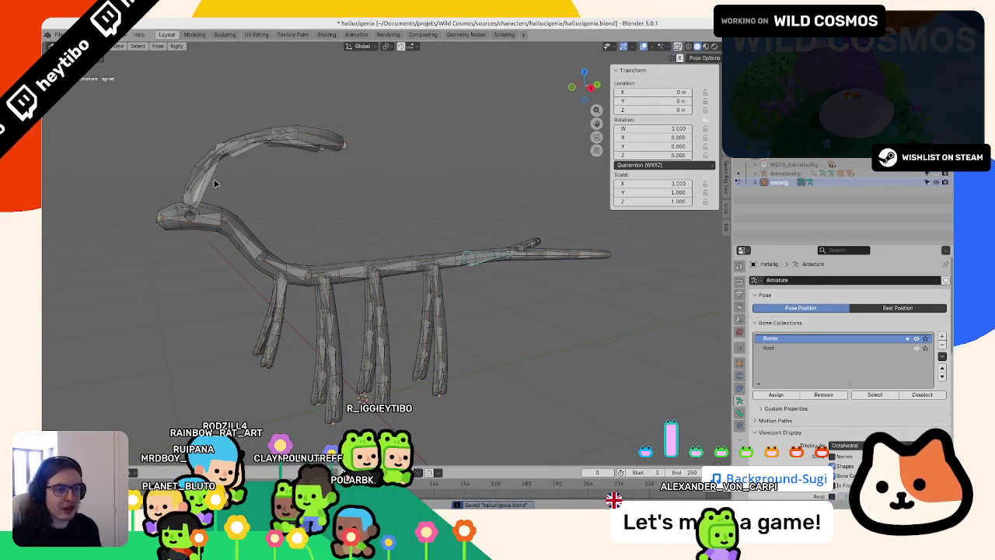
click(210, 179)
middle_drag(210, 180, 240, 215)
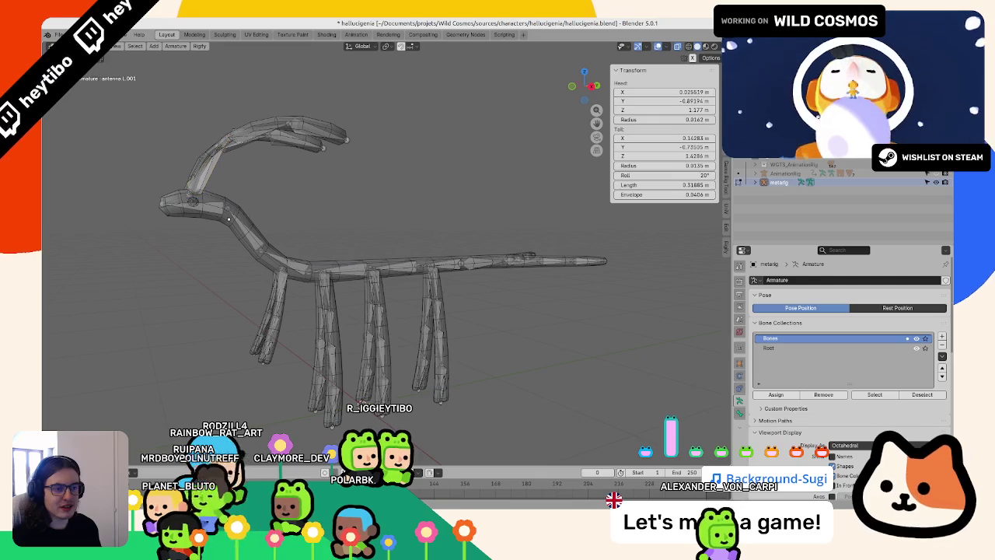
mouse_move(258, 230)
middle_down()
mouse_move(324, 316)
mouse_move(307, 305)
middle_up()
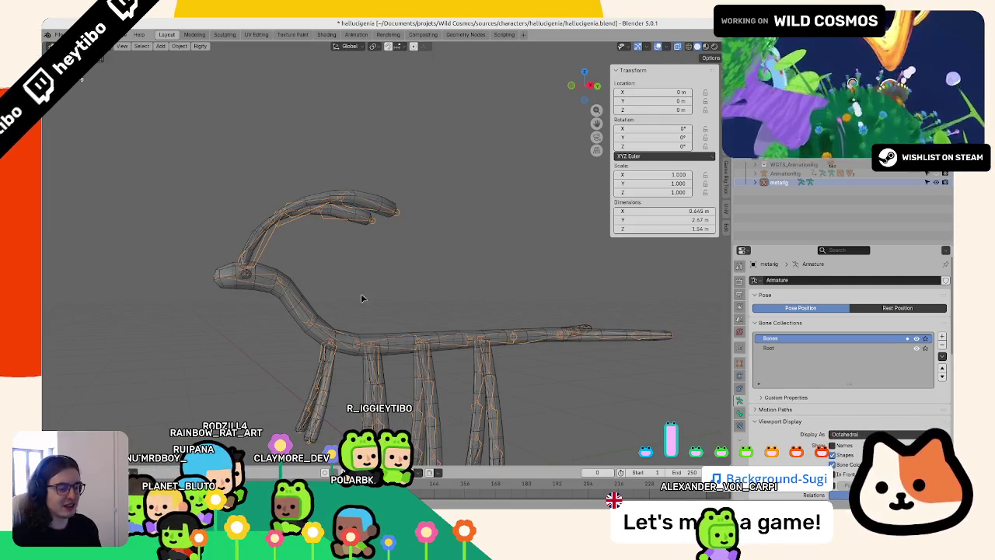
scroll(363, 298, up, 4)
click(320, 301)
key(g)
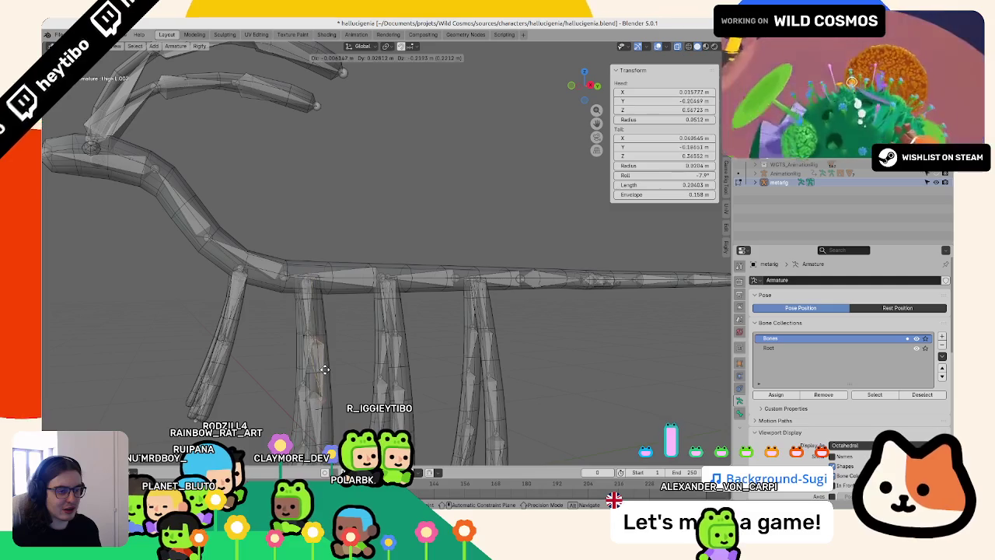
middle_drag(349, 335, 312, 301)
key(Escape)
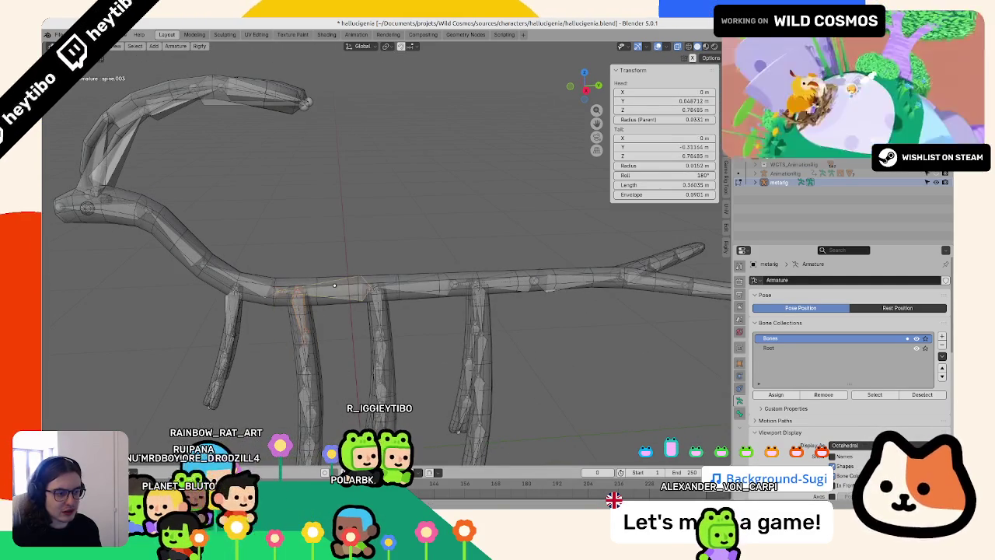
- Parent the leg bone to spine.003, then move the right leg bone and parent it to spine.001 keeping offset
shift+click(336, 289)
key(ctrl+p)
click(336, 287)
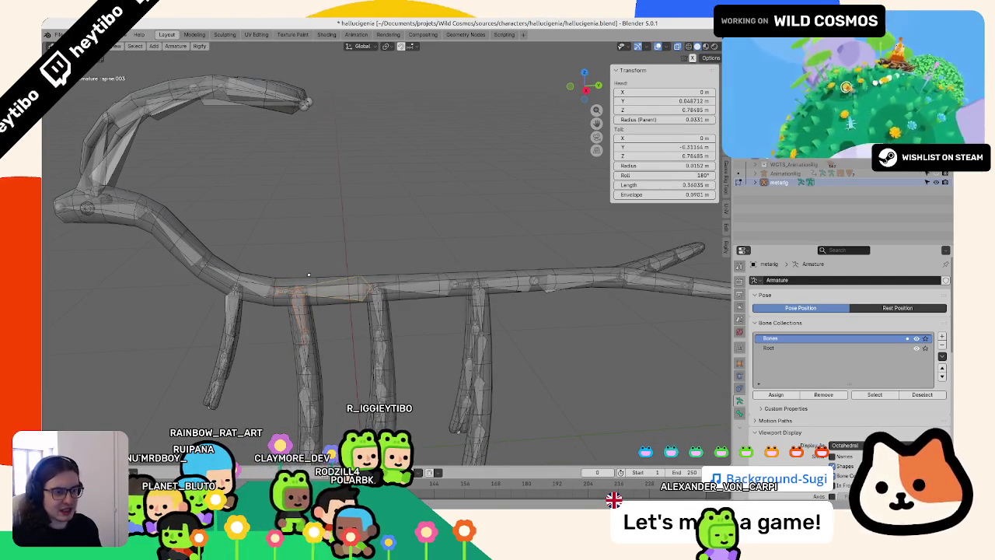
click(257, 287)
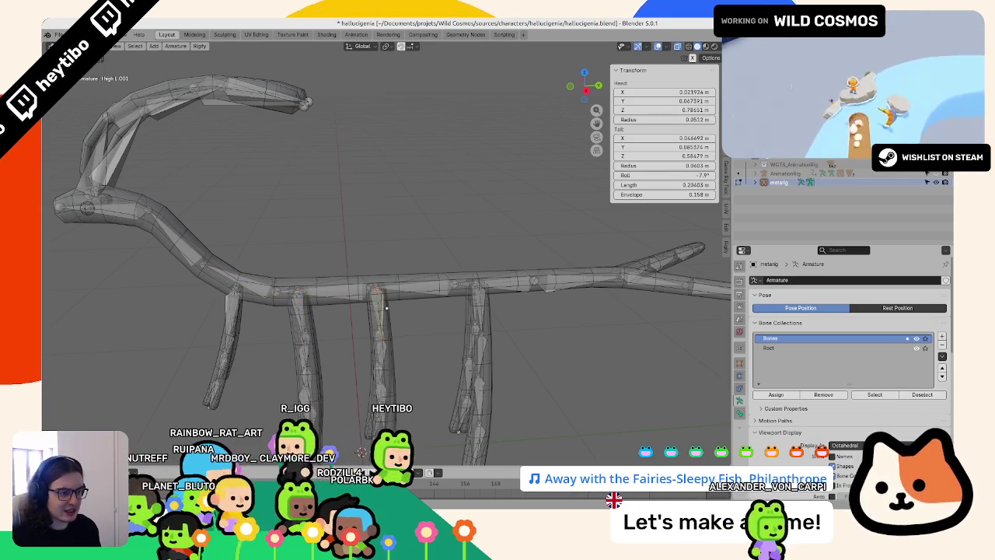
click(338, 317)
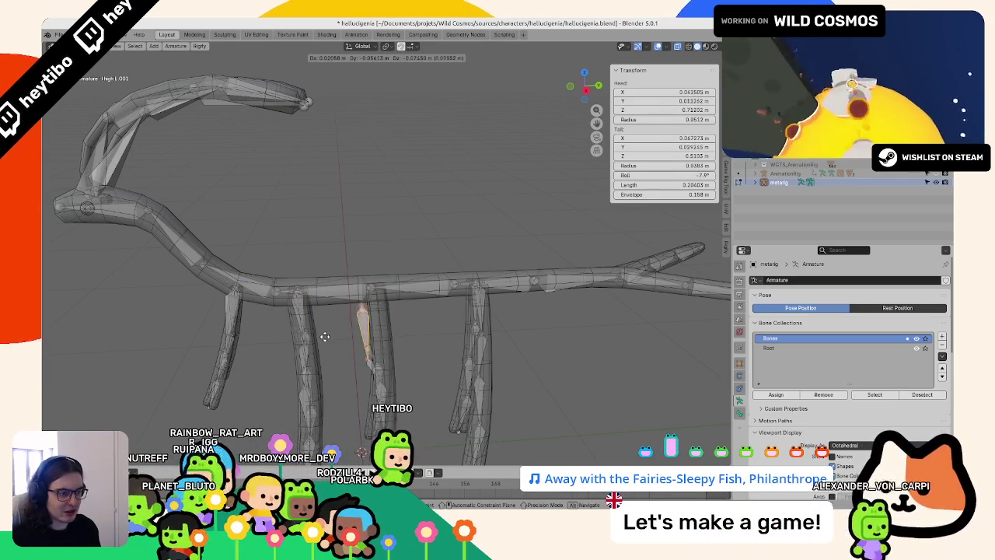
click(482, 305)
key(g)
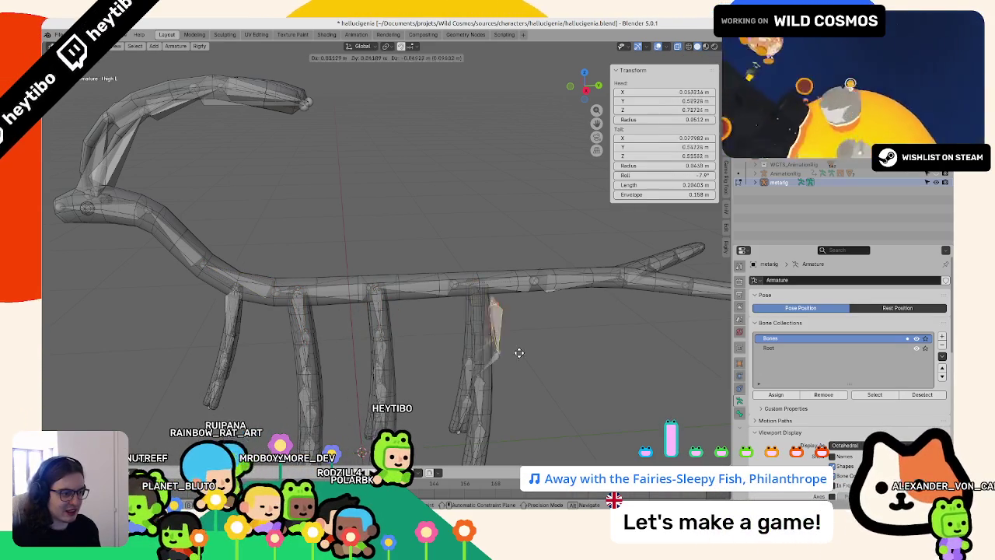
right_click(485, 332)
click(523, 281)
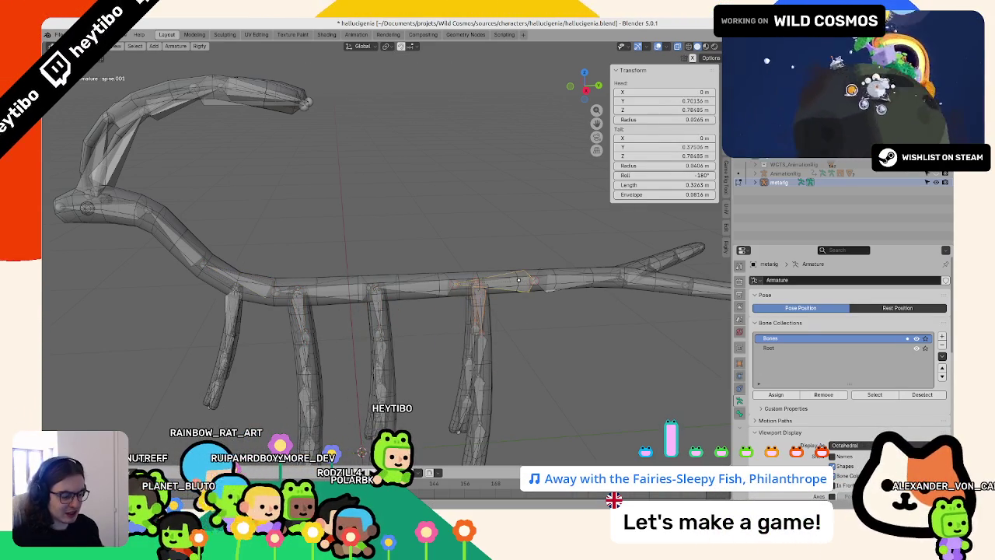
click(520, 281)
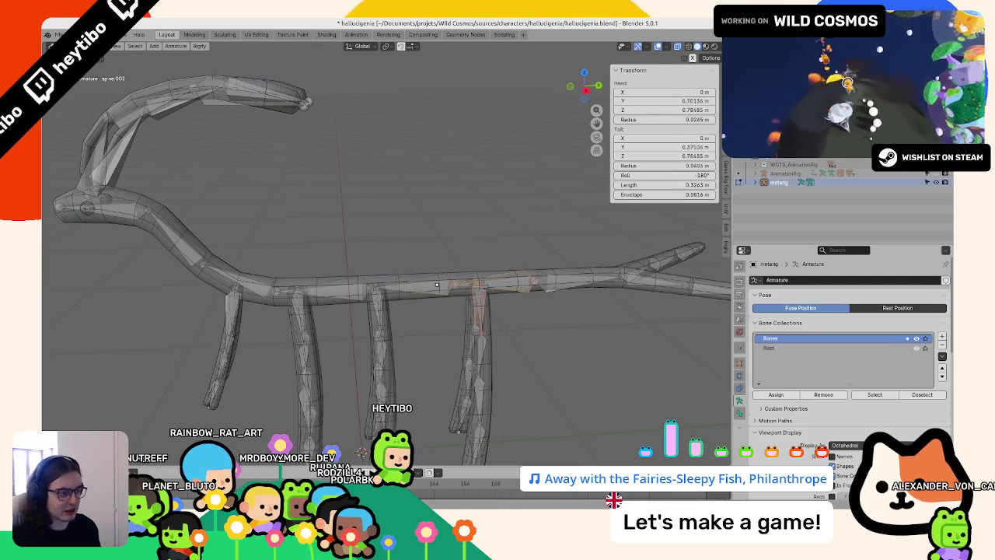
- Reposition another leg bone beside spine.002 and return the metarig to Object Mode
click(437, 285)
click(475, 338)
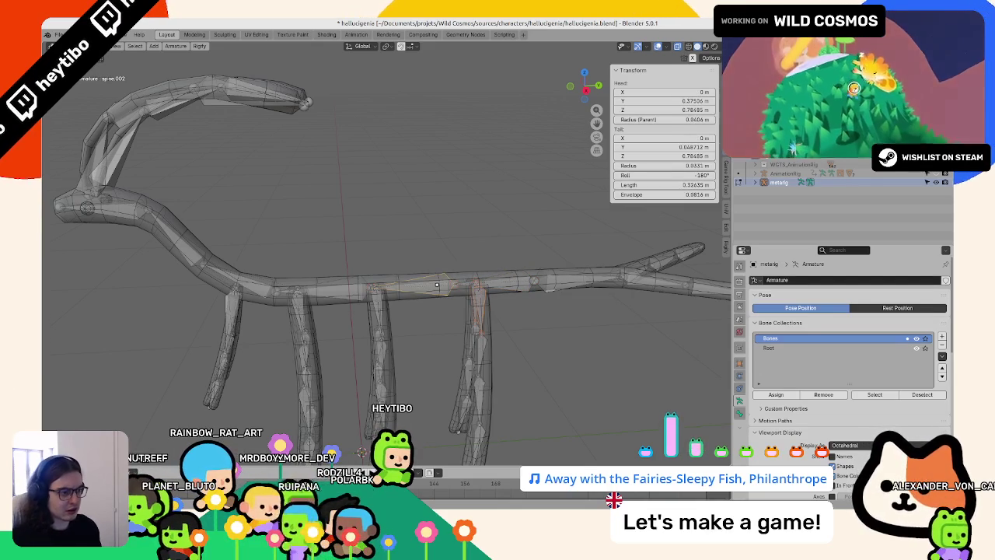
key(g)
key(Escape)
key(Tab)
scroll(420, 296, down, 5)
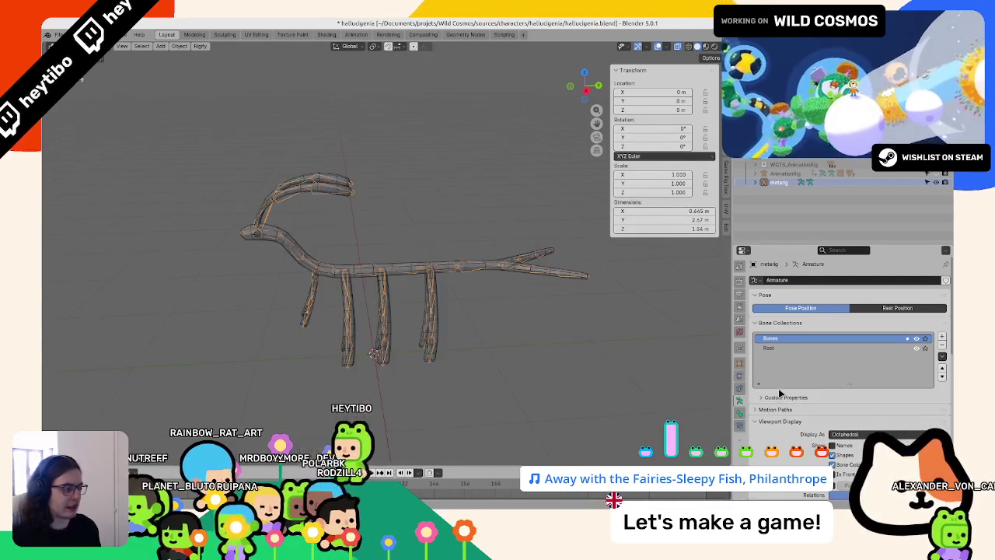
scroll(824, 373, down, 6)
- Re-generate the rig, then test-move the torso and test-rotate spine_fk.001 and the front spine control, cancelling each
click(833, 388)
key(ctrl+Tab)
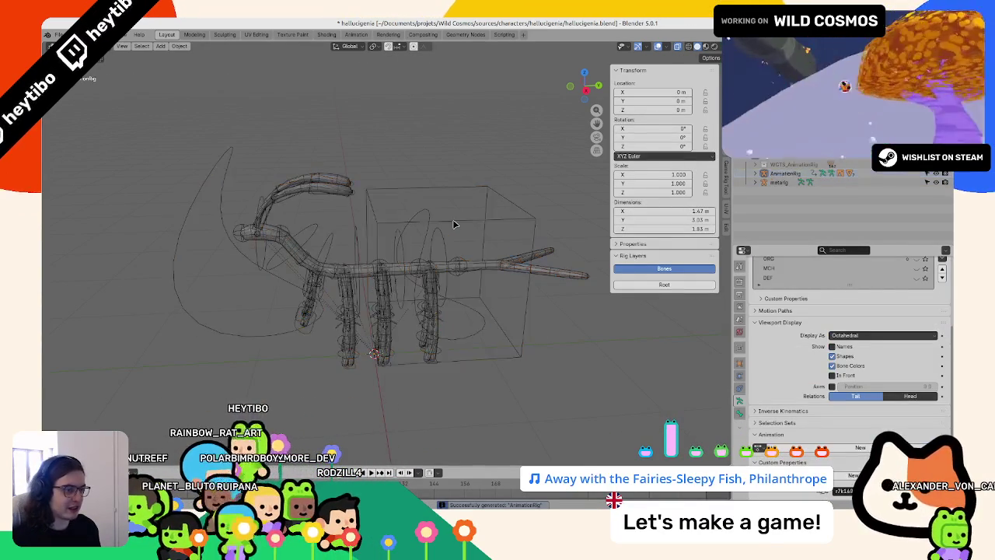
click(456, 222)
key(g)
key(Escape)
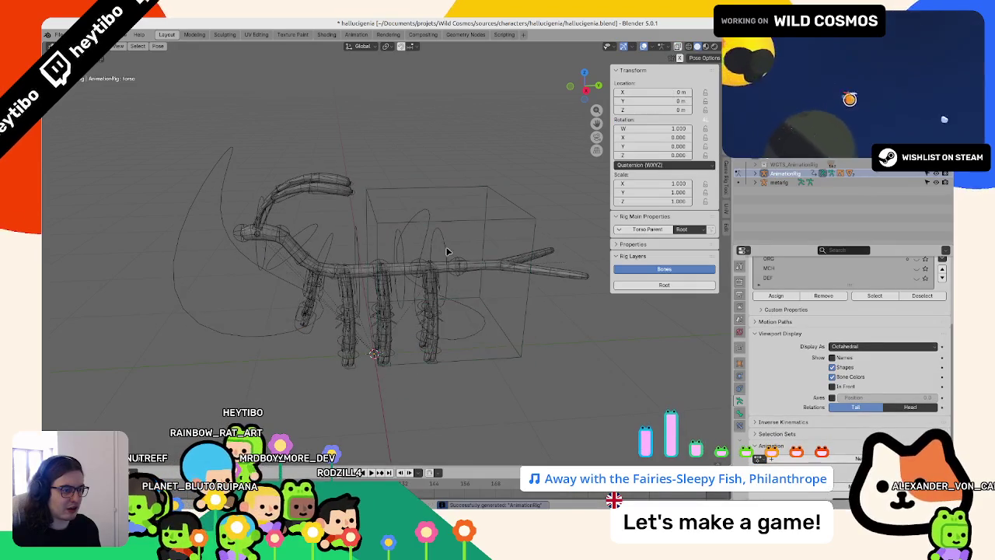
click(443, 246)
key(r)
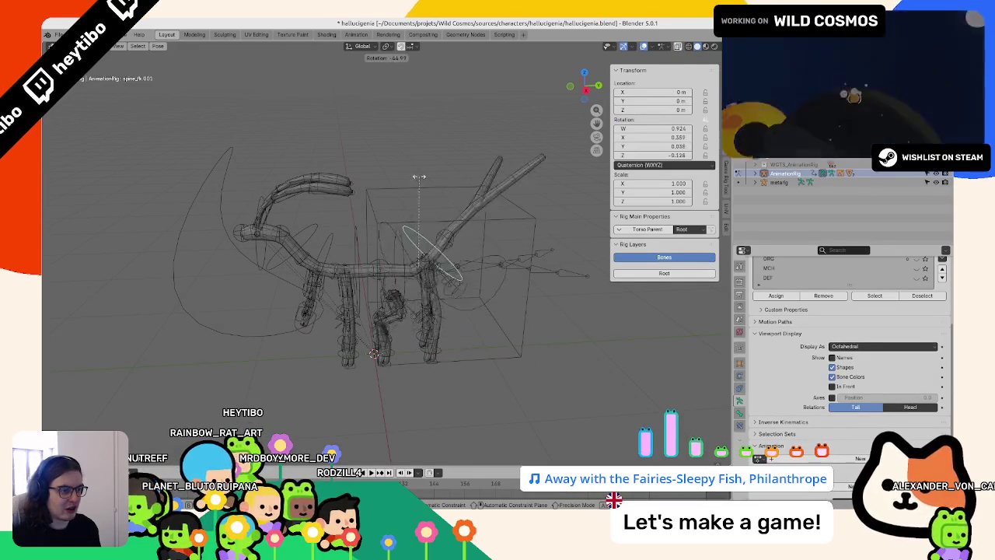
key(Escape)
mouse_move(459, 184)
middle_down()
mouse_move(438, 206)
mouse_move(444, 155)
mouse_move(402, 216)
mouse_move(334, 241)
middle_up()
key(r)
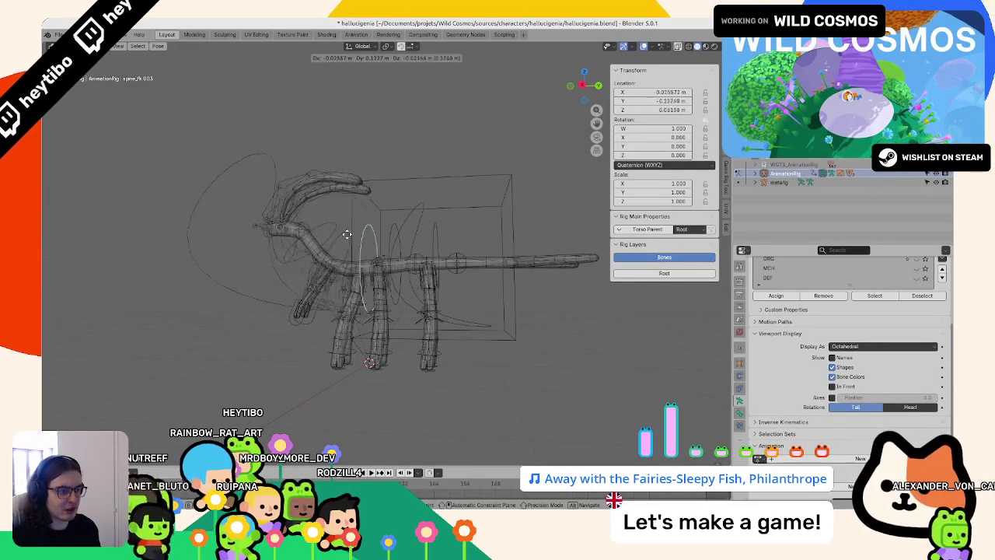
key(Escape)
- Test the torso, tweak_spine.003, hips and spine_fk.006 controls without keeping any change
click(383, 255)
click(374, 257)
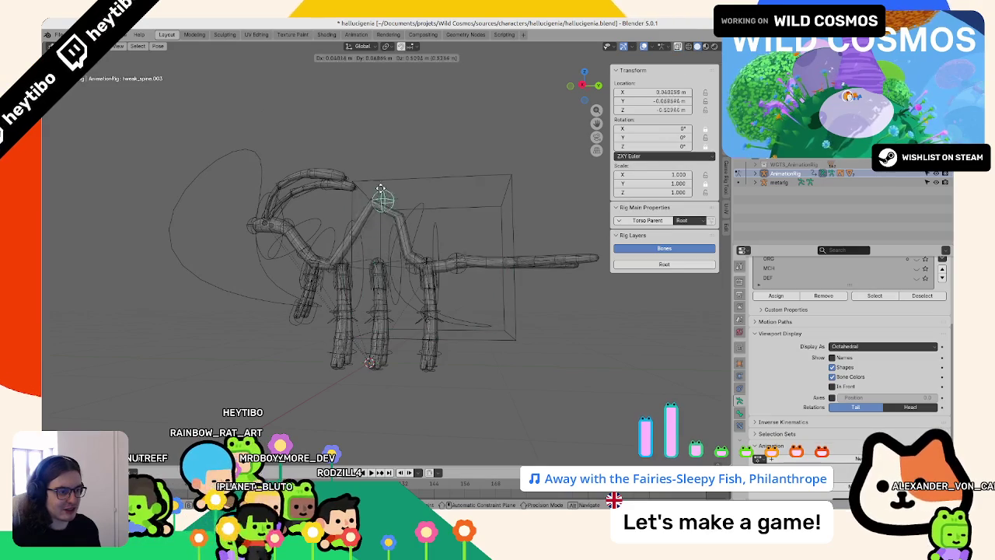
key(Escape)
click(406, 221)
key(g)
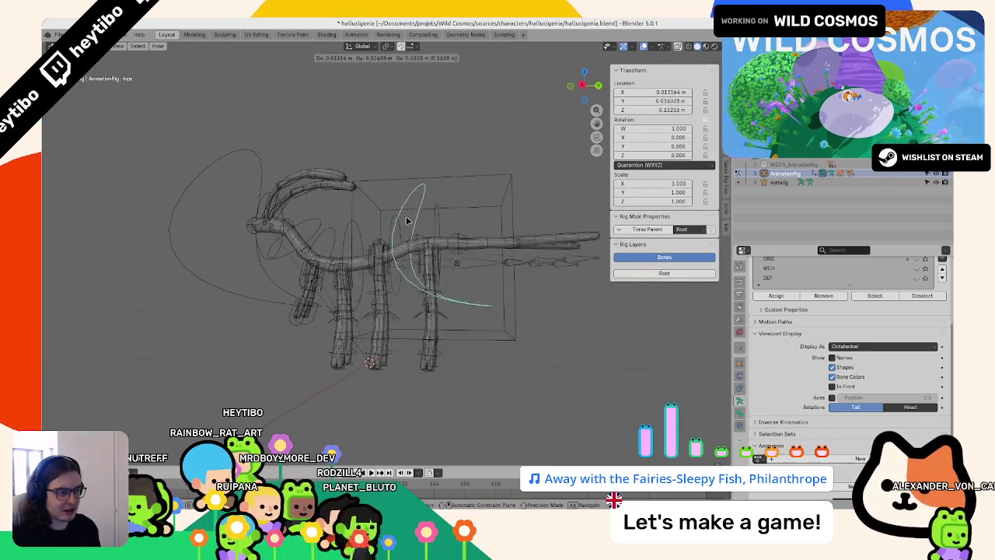
scroll(406, 220, up, 3)
key(a)
scroll(478, 278, down, 5)
click(303, 239)
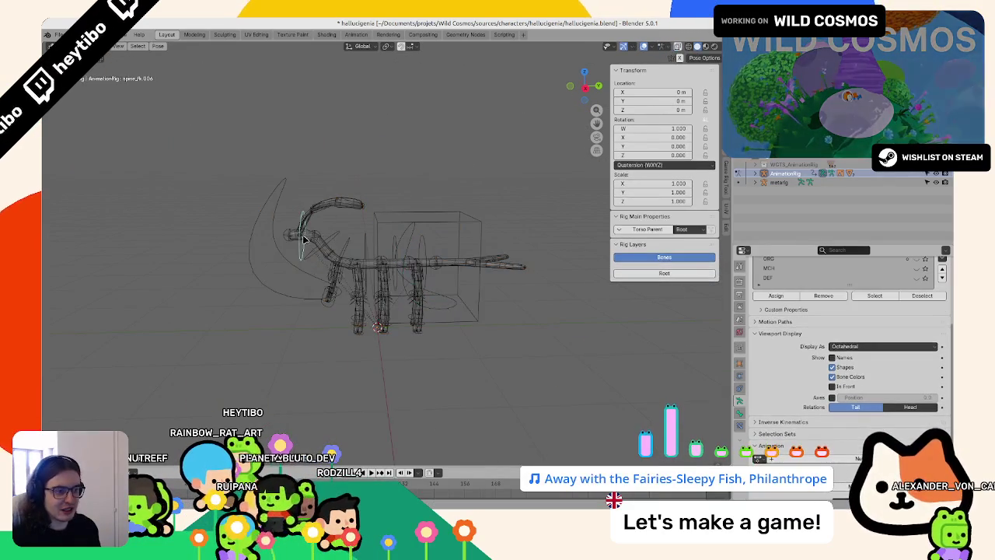
key(Escape)
- Test-move the tweak_spine.007 and tweak_spine.006 neck controls, then return the rig to Object Mode
middle_drag(300, 276, 300, 225)
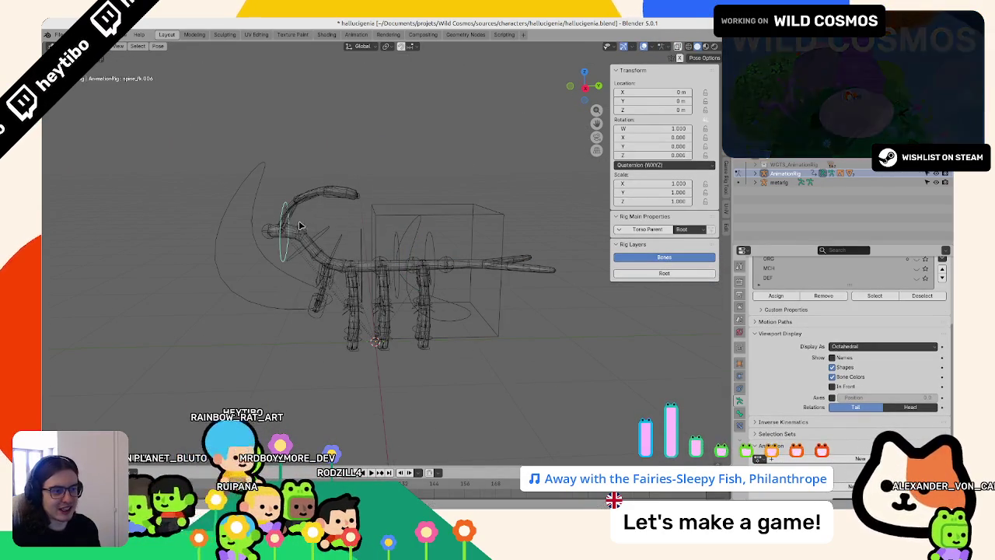
click(267, 232)
key(g)
click(314, 227)
key(g)
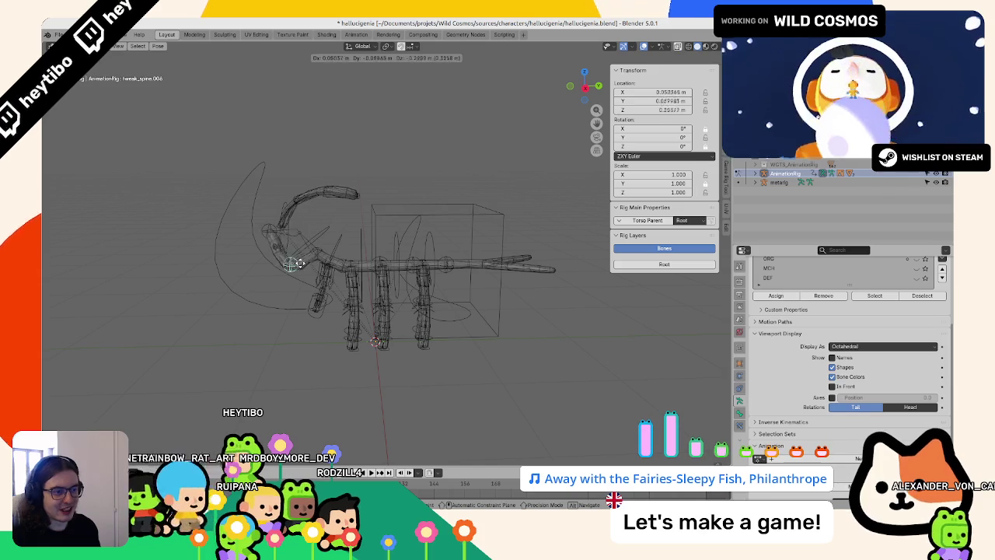
scroll(327, 241, up, 3)
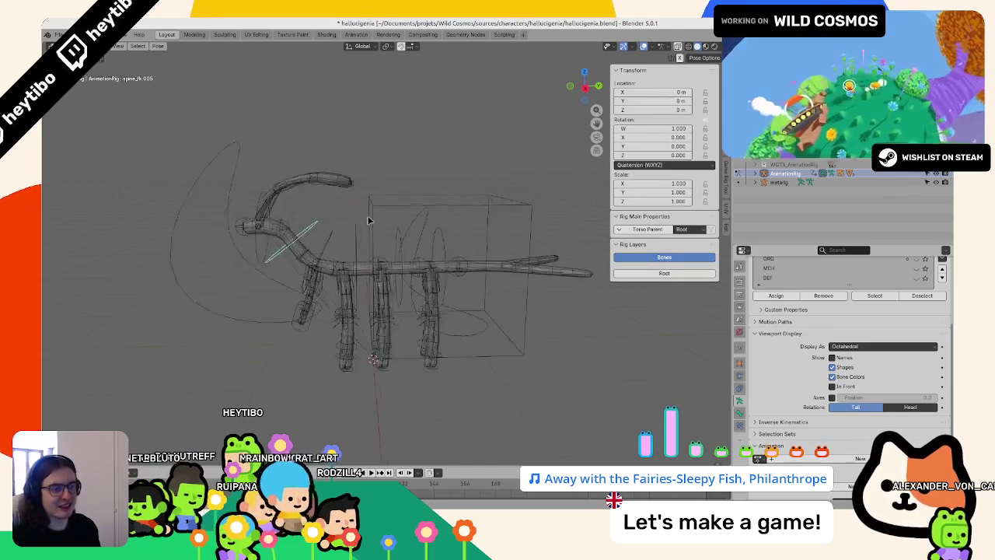
key(ctrl+Tab)
- Hide the AnimationRig, then in metarig Edit Mode move a bone and parent it to the spine with Keep Offset
click(936, 174)
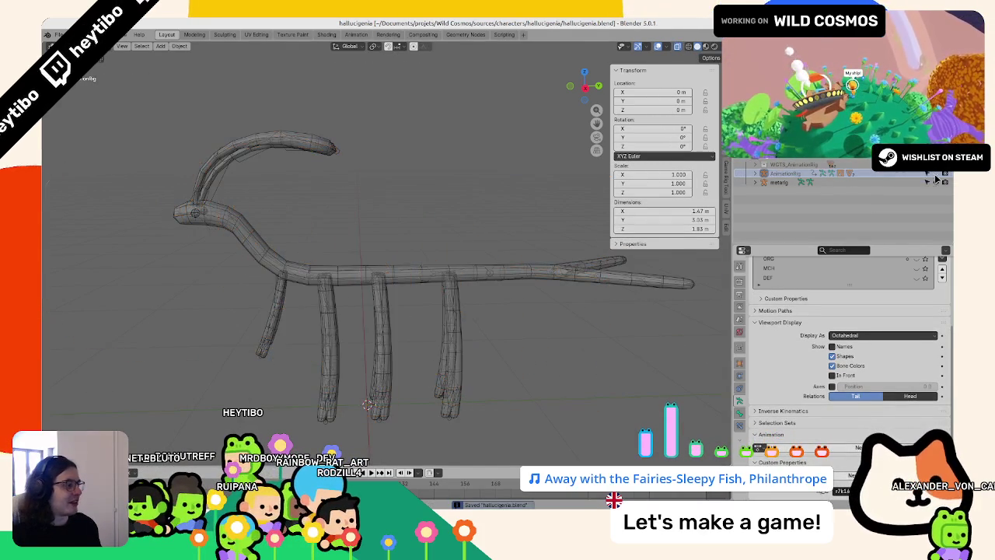
click(868, 184)
key(Tab)
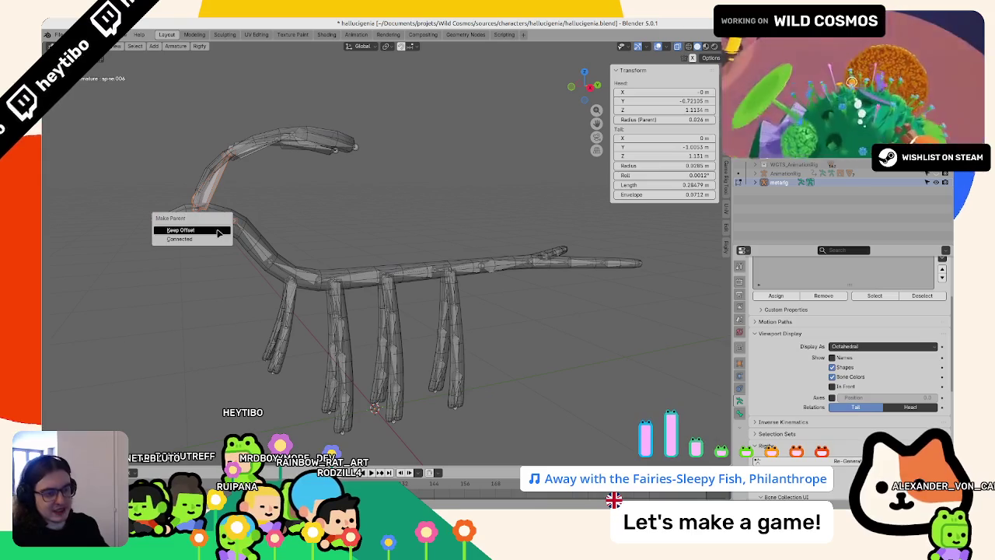
key(Tab)
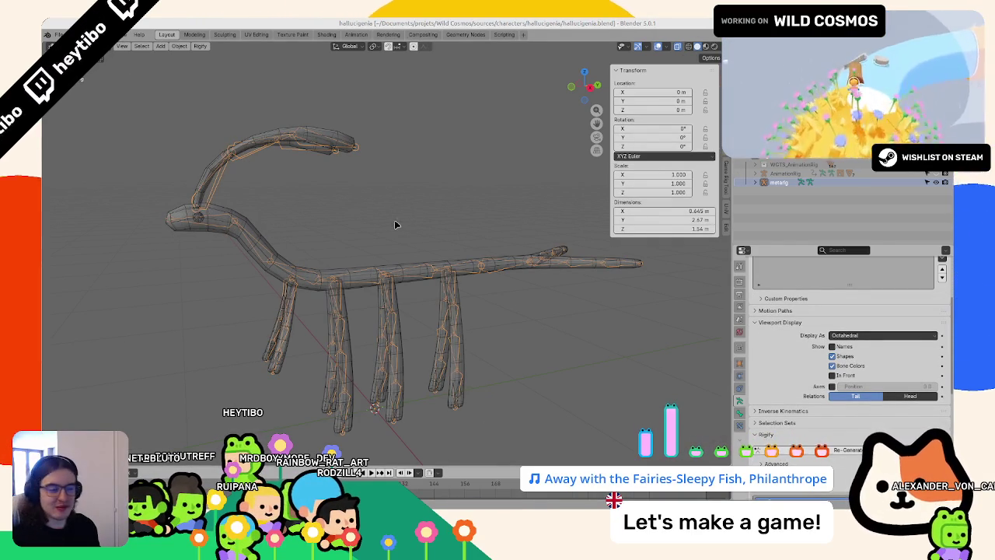
scroll(395, 225, up, 3)
key(Tab)
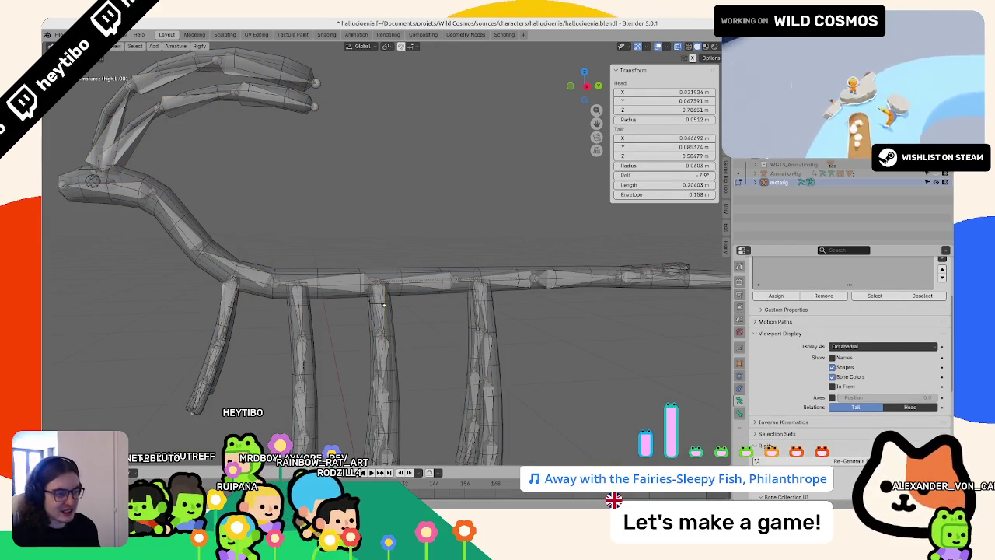
key(g)
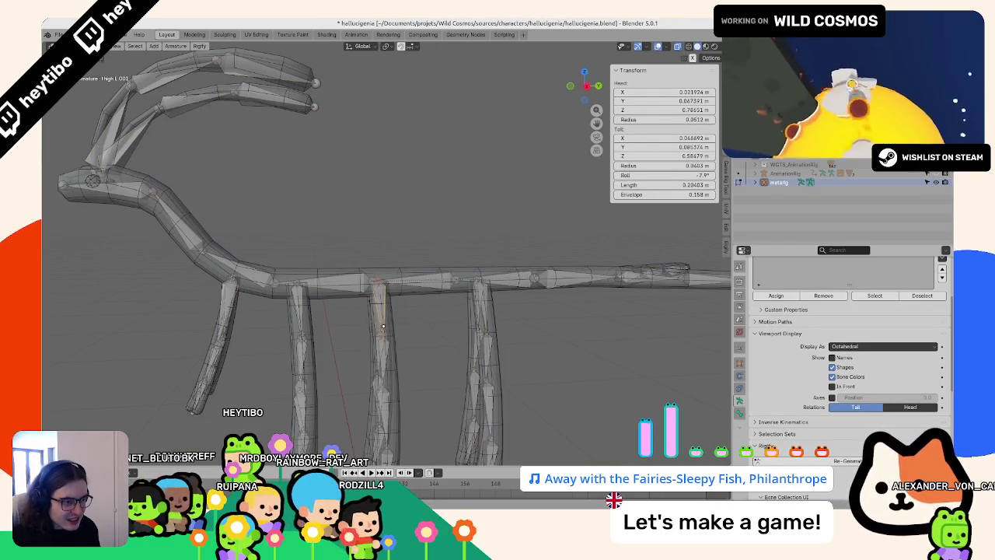
click(429, 284)
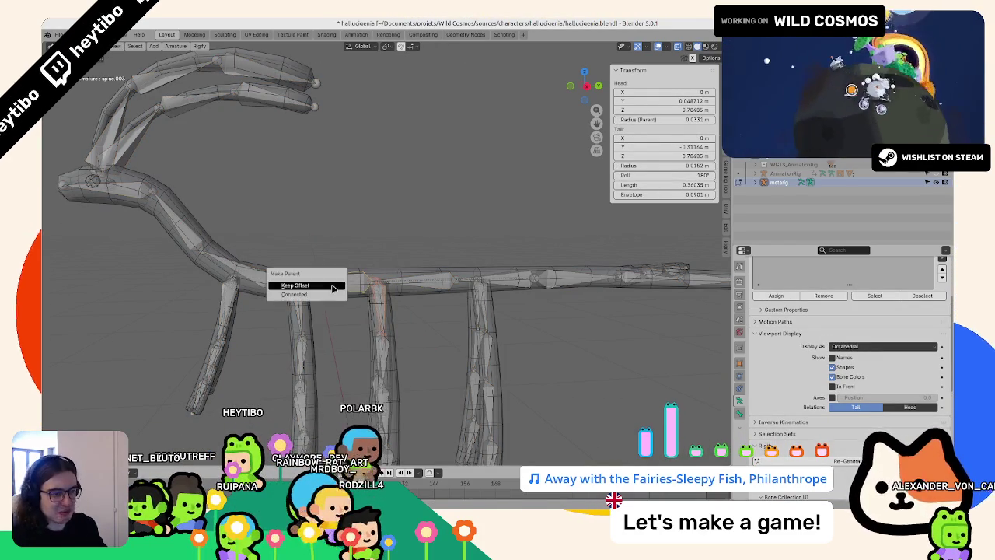
key(Tab)
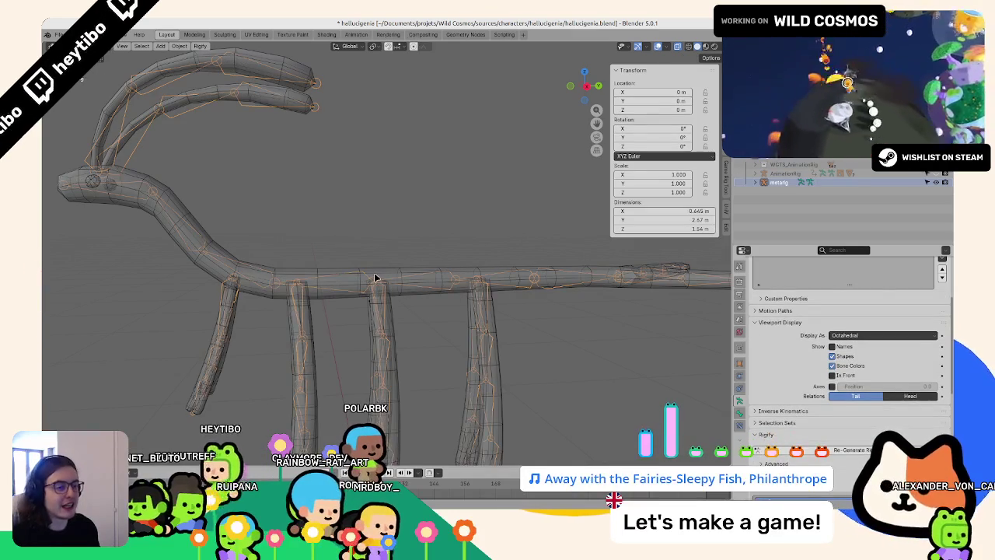
- Save hallucigenia.blend and re-generate the rig from the metarig
key(ctrl+Tab)
key(ctrl+Tab)
key(ctrl+s)
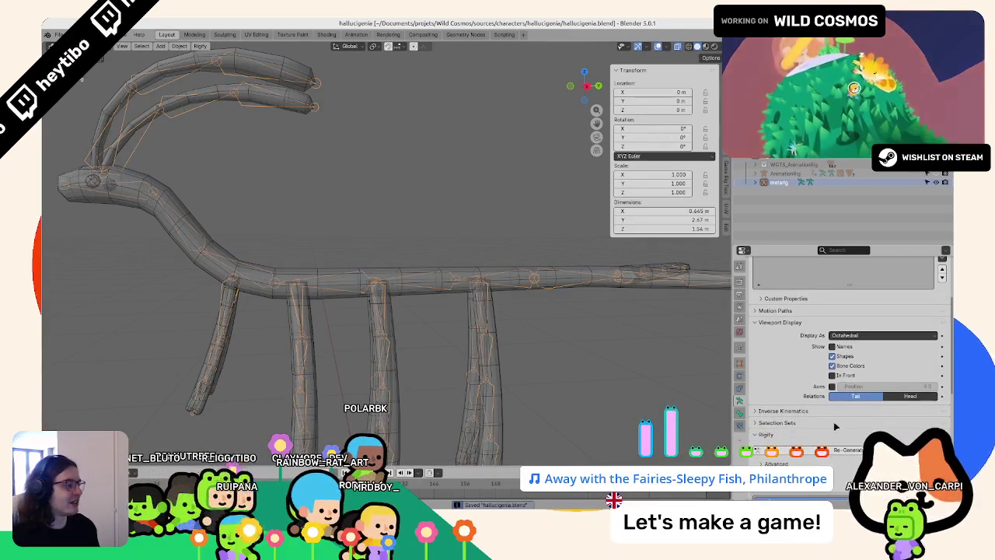
click(847, 450)
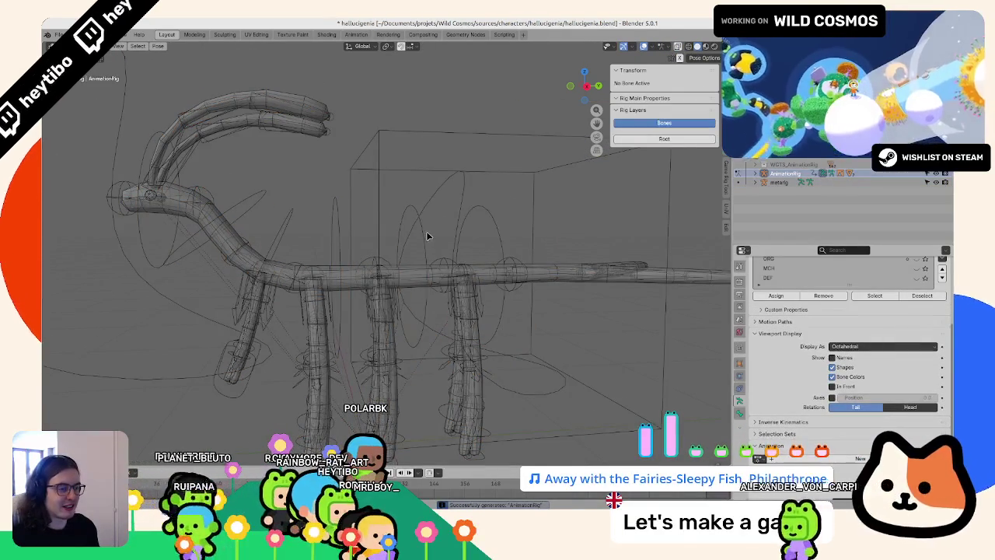
- Select spine_fk.002, then test a vertical Z move of the torso control and cancel it
click(427, 236)
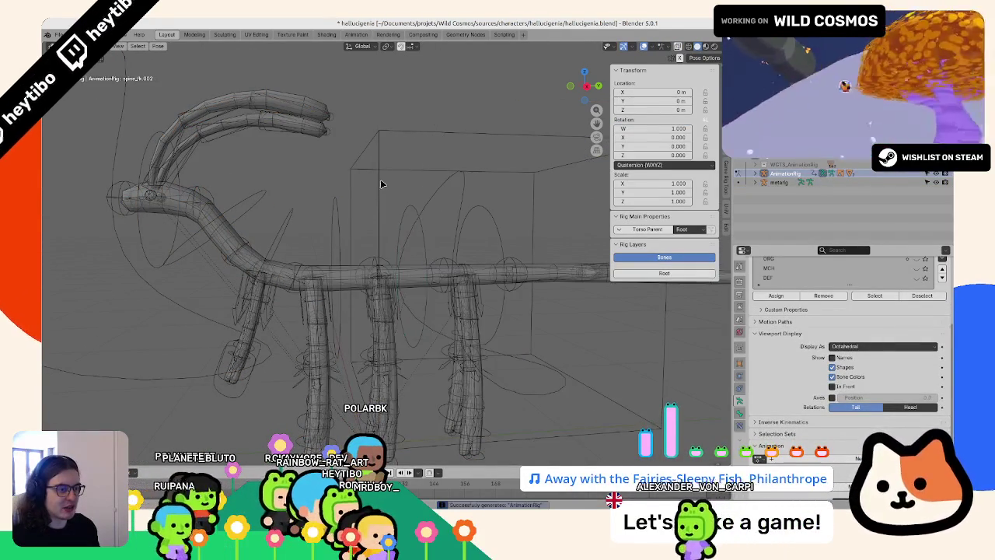
click(381, 184)
key(g)
key(z)
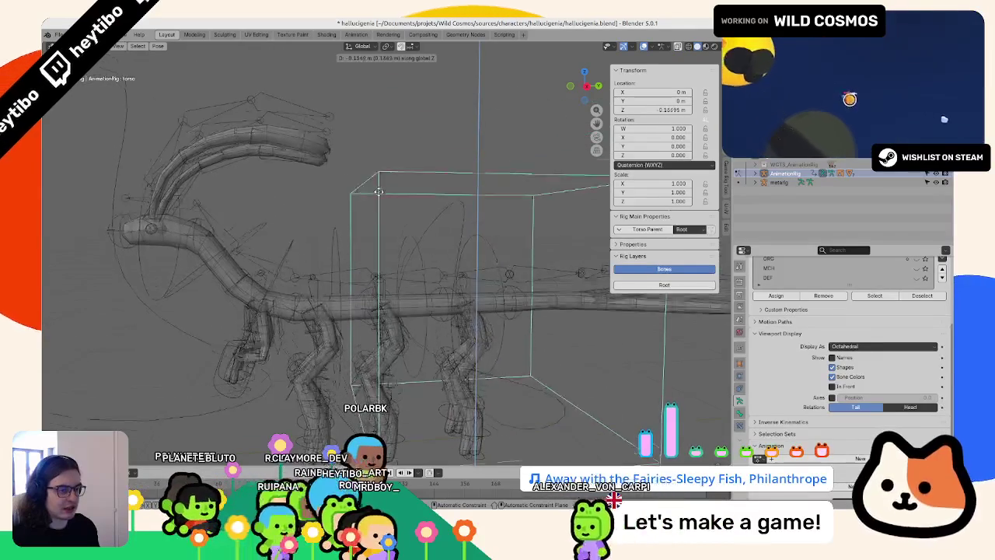
key(Escape)
- Select the tweak_spine.006, spine_fk.005 and tweak_spine.007 controls, then show the UnV Lite sidebar tools
click(218, 213)
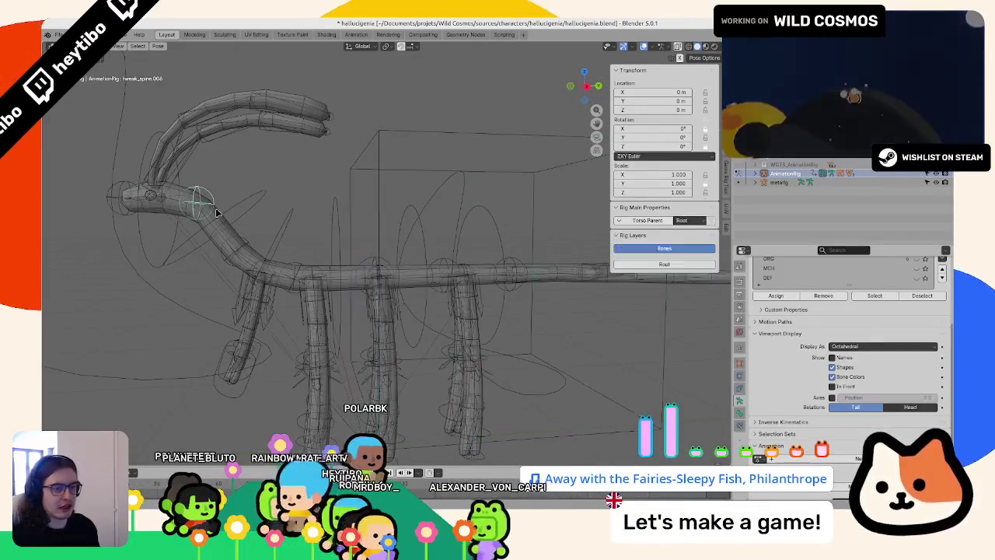
click(225, 217)
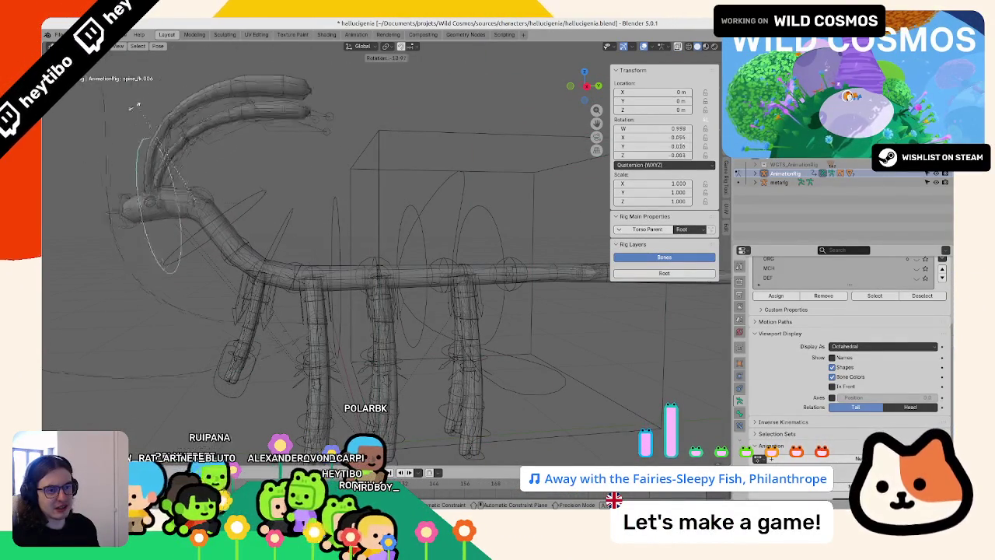
click(121, 201)
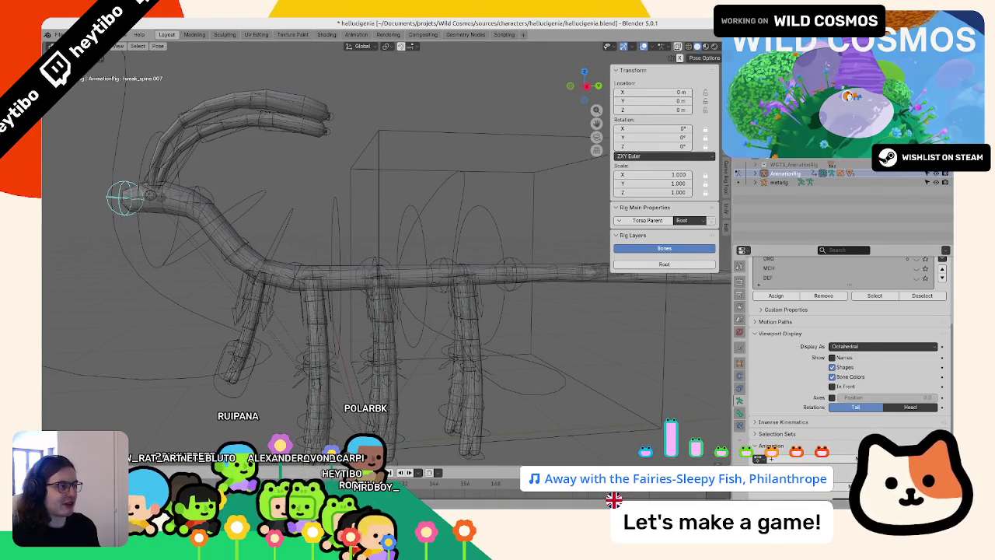
click(726, 213)
- Browse the sidebar's Global Transform, Game Rig Tools and editing tabs
click(725, 176)
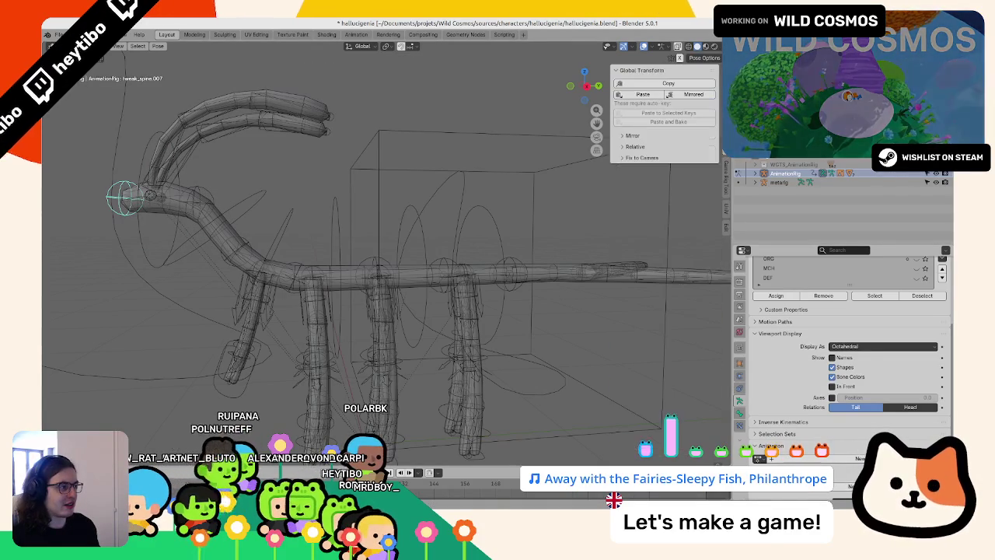
click(727, 193)
scroll(729, 232, up, 1)
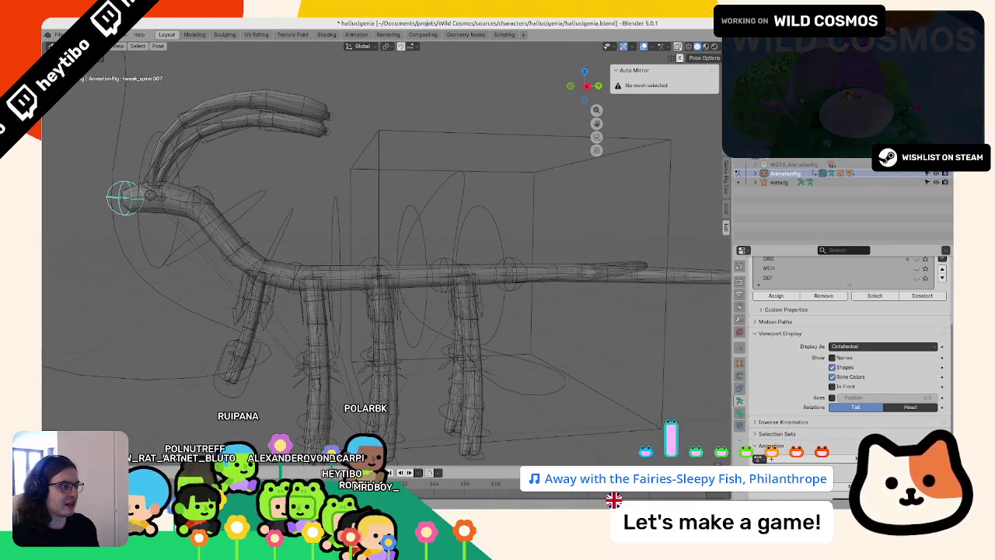
scroll(729, 232, up, 1)
scroll(730, 232, up, 1)
scroll(729, 232, up, 1)
scroll(729, 232, down, 1)
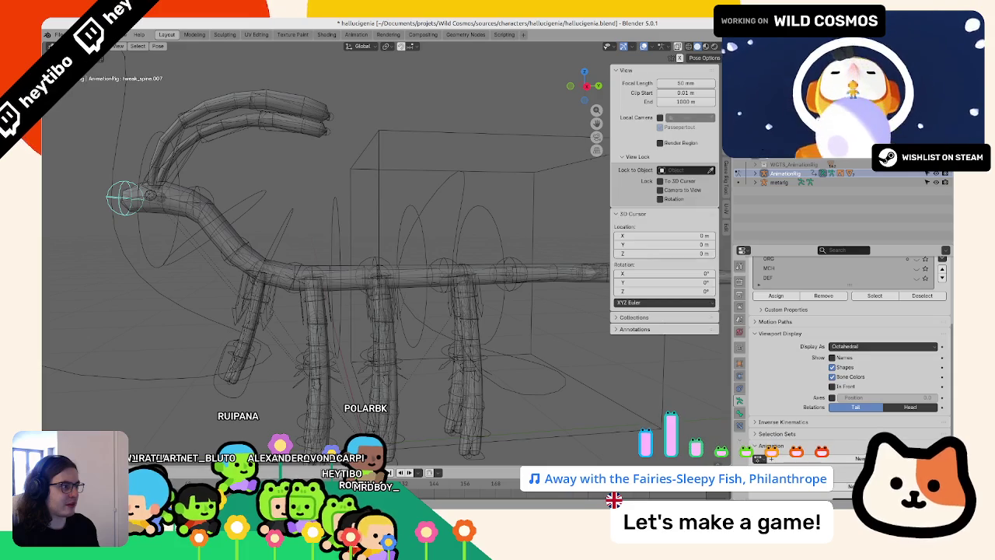
scroll(729, 231, down, 1)
scroll(729, 231, down, 1)
scroll(729, 231, down, 1)
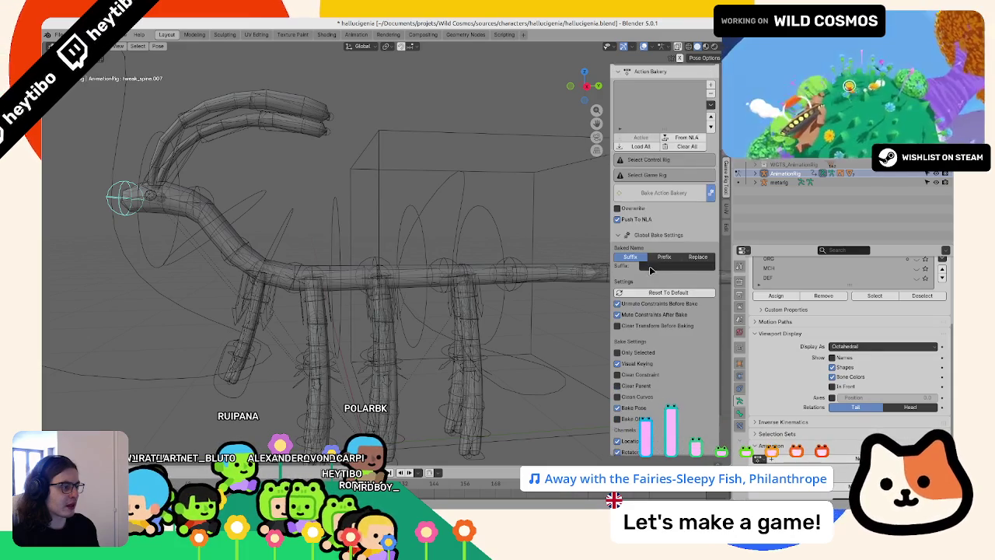
click(725, 231)
scroll(726, 231, down, 1)
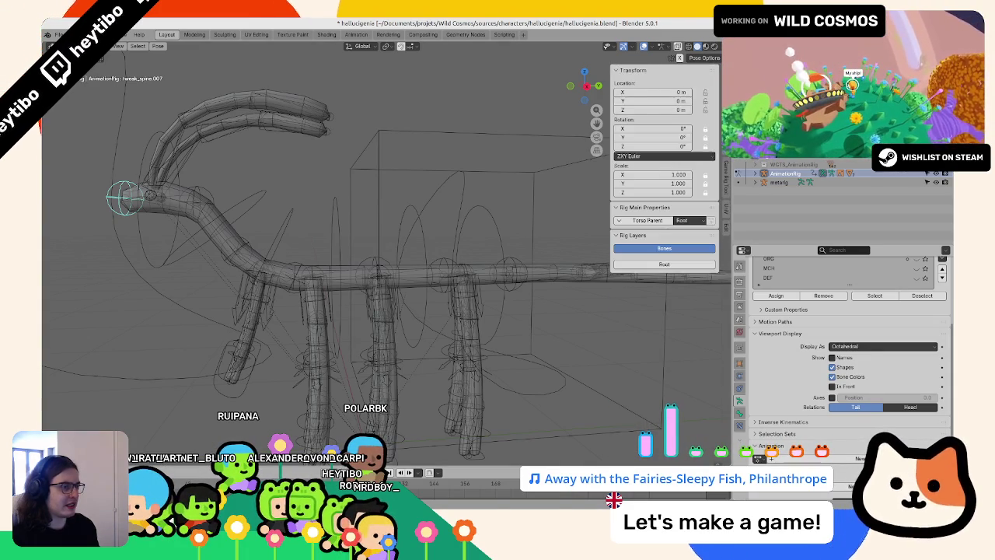
scroll(374, 265, down, 3)
- Select the torso control bone and review its transform and rig properties in the Item tab
click(466, 233)
scroll(435, 257, up, 3)
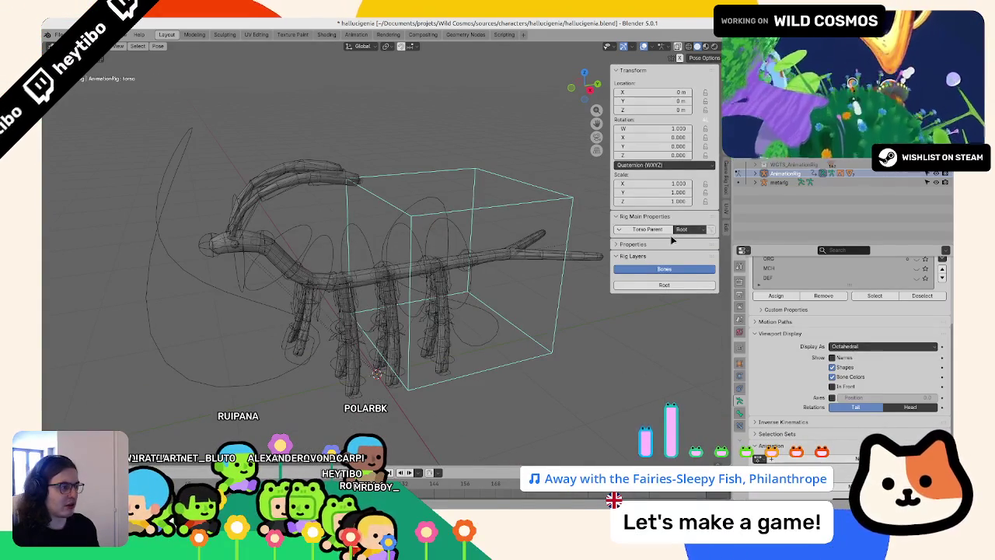
scroll(725, 202, down, 1)
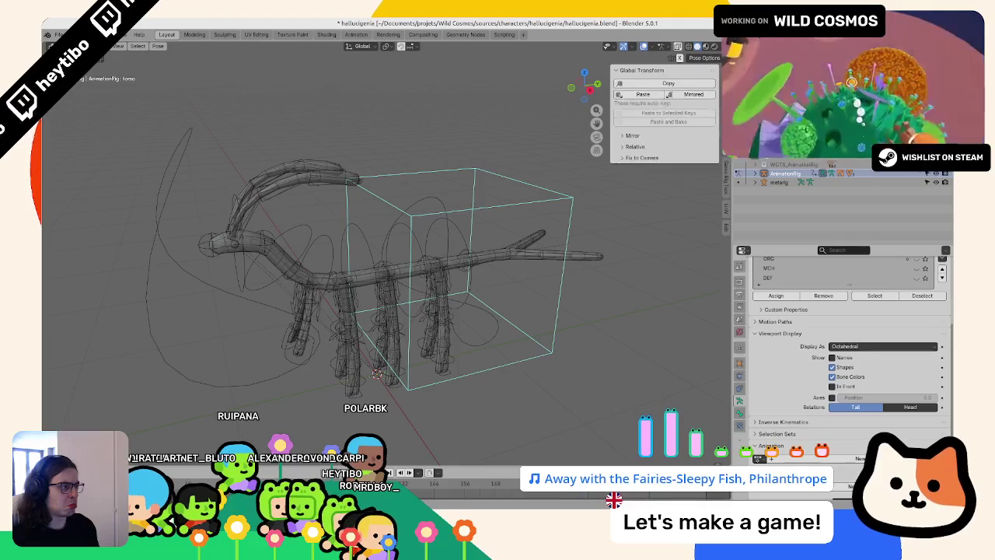
scroll(726, 202, up, 1)
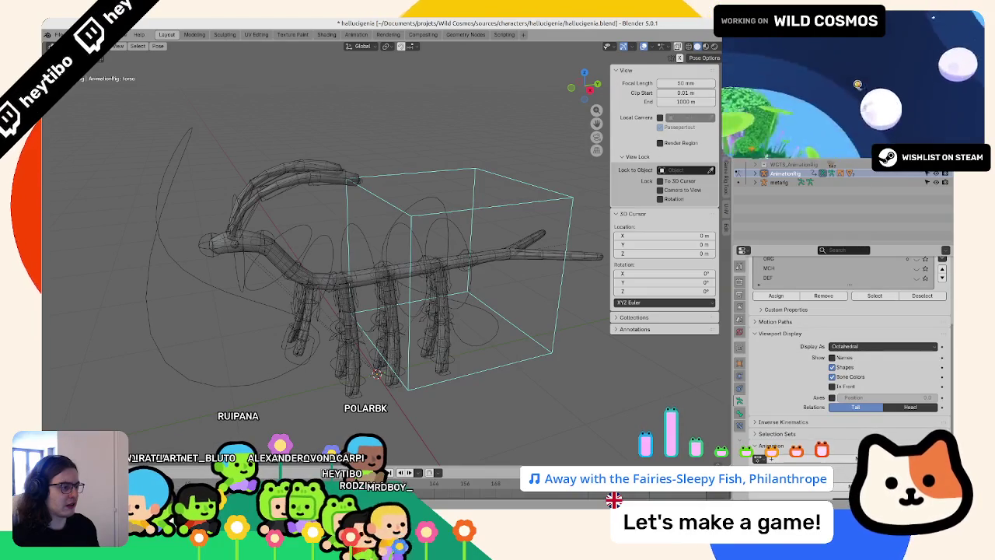
scroll(726, 203, up, 1)
scroll(726, 202, up, 1)
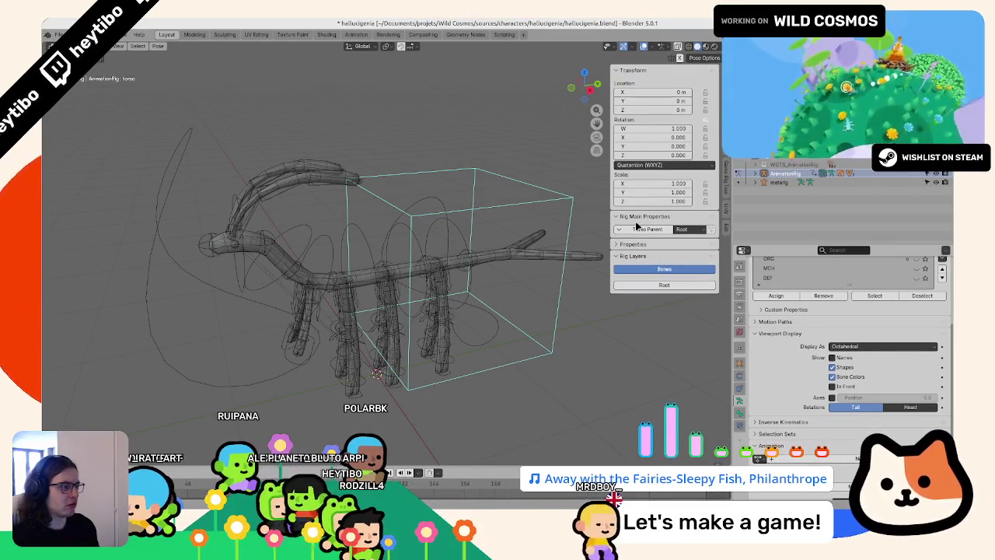
- Reload hallucigenia.blend and expand the rig properties showing torso_parent set to Root
click(59, 34)
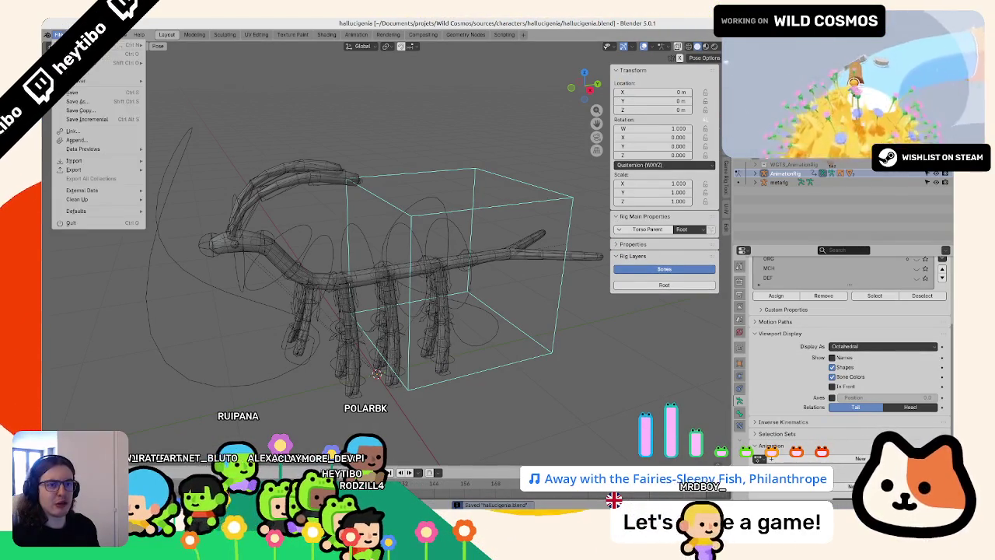
mouse_move(86, 62)
click(190, 65)
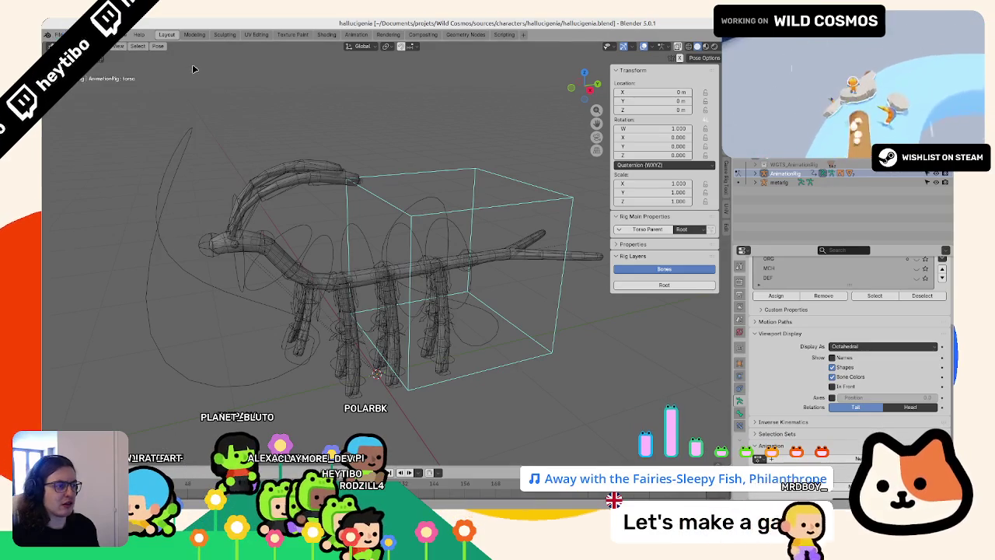
middle_drag(354, 111, 373, 111)
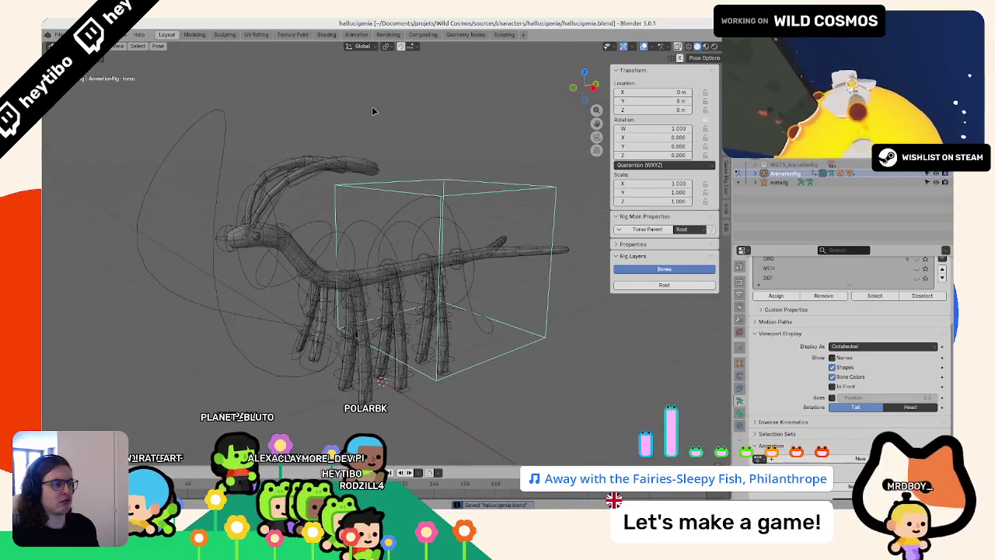
click(622, 244)
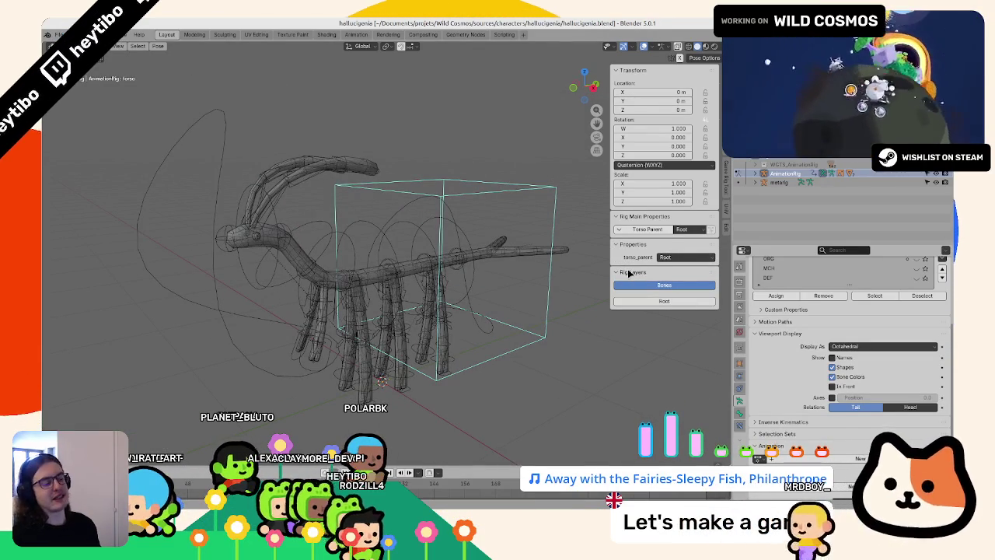
- Switch the viewport to solid shading and save the file
middle_drag(375, 230, 420, 233)
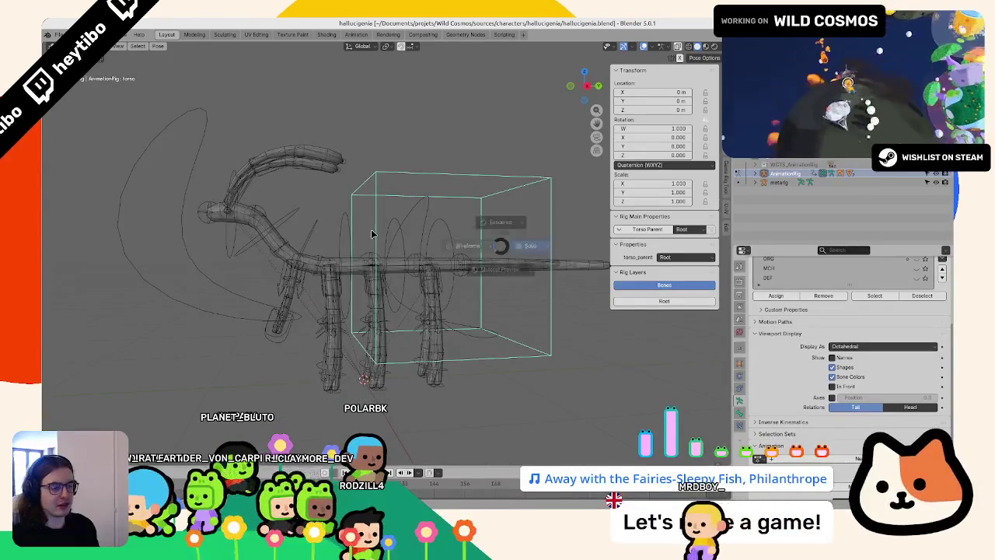
key(a)
key(ctrl+s)
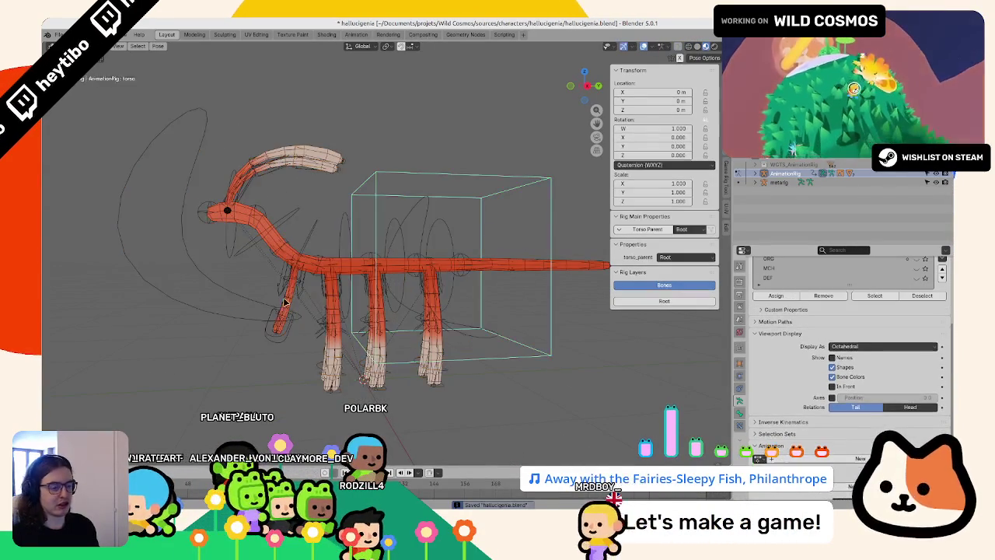
- Show the Root bone collection and test-move the root bone, cancelling the move
middle_drag(299, 305, 427, 330)
scroll(915, 358, up, 4)
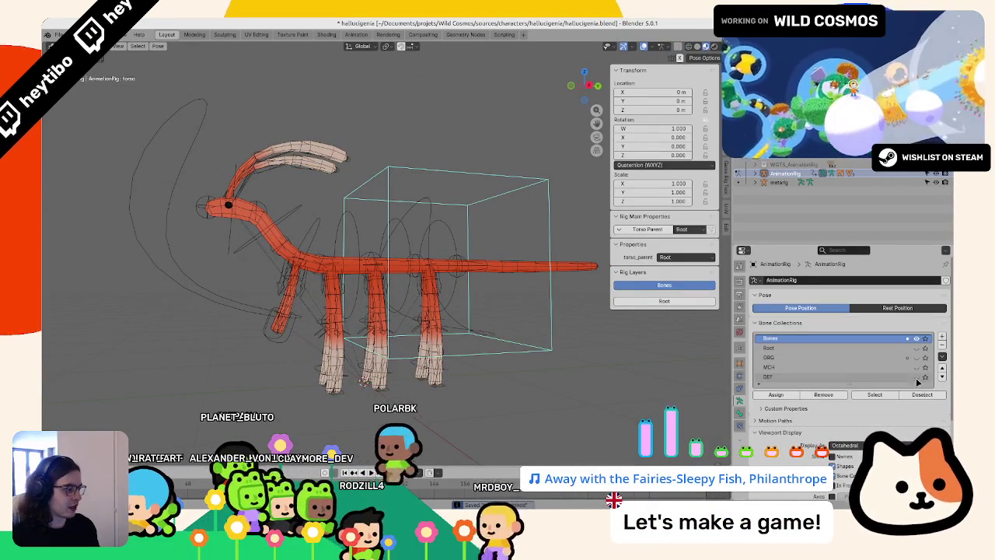
click(916, 348)
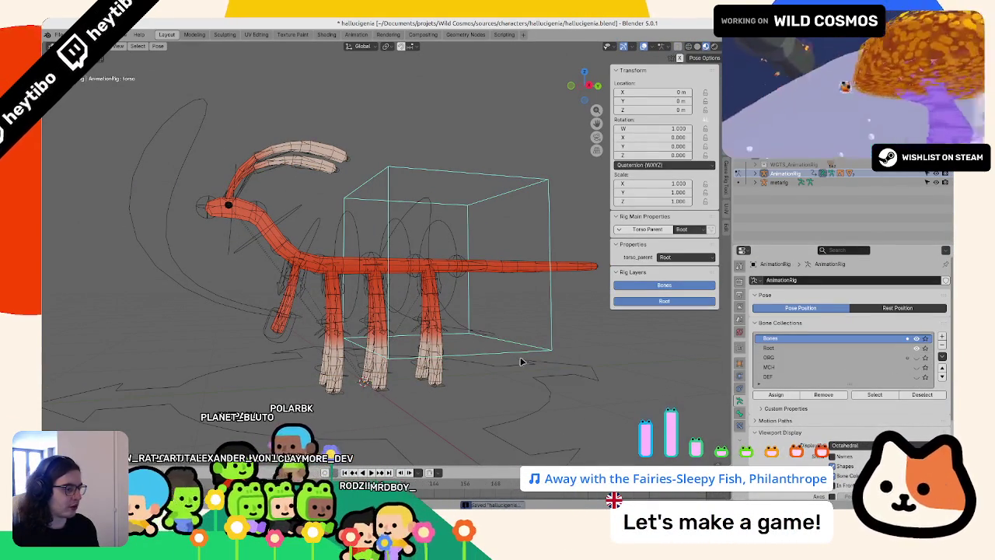
click(544, 385)
key(space)
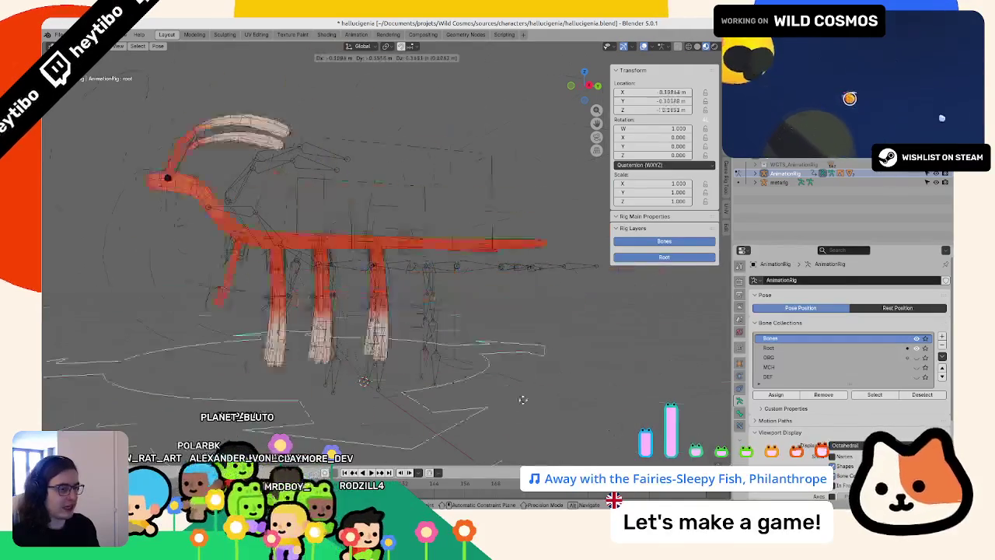
key(Escape)
- Add a new collection in the outliner and drag it to reorder the rig objects
right_click(769, 215)
click(774, 218)
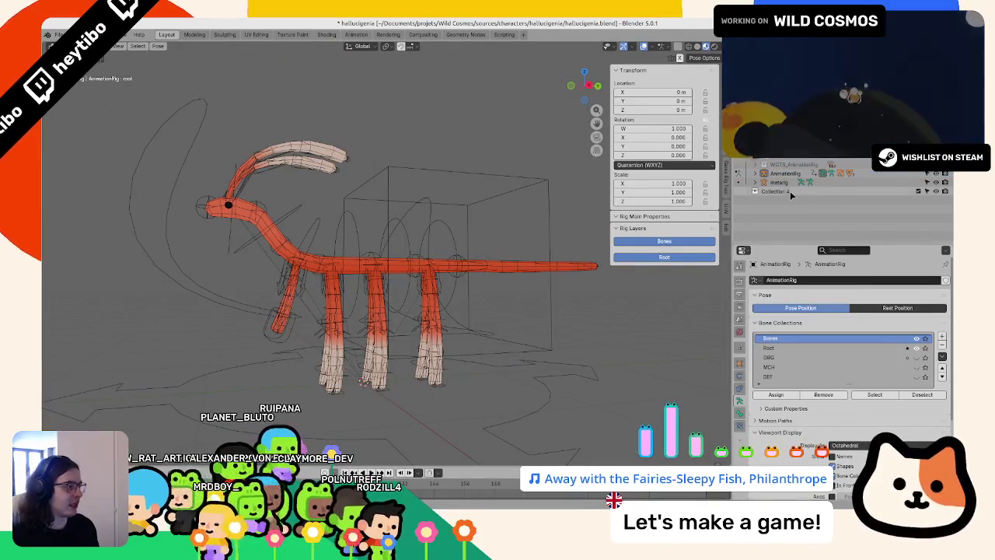
drag(764, 191, 771, 156)
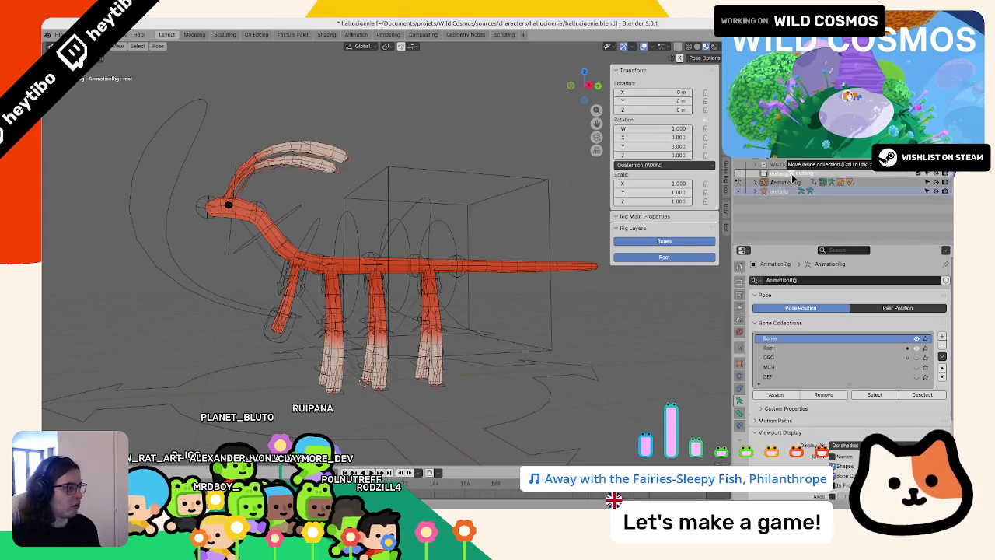
- Save the file, then test a vertical move of spine_fk.001 and cancel it
middle_drag(447, 222, 430, 171)
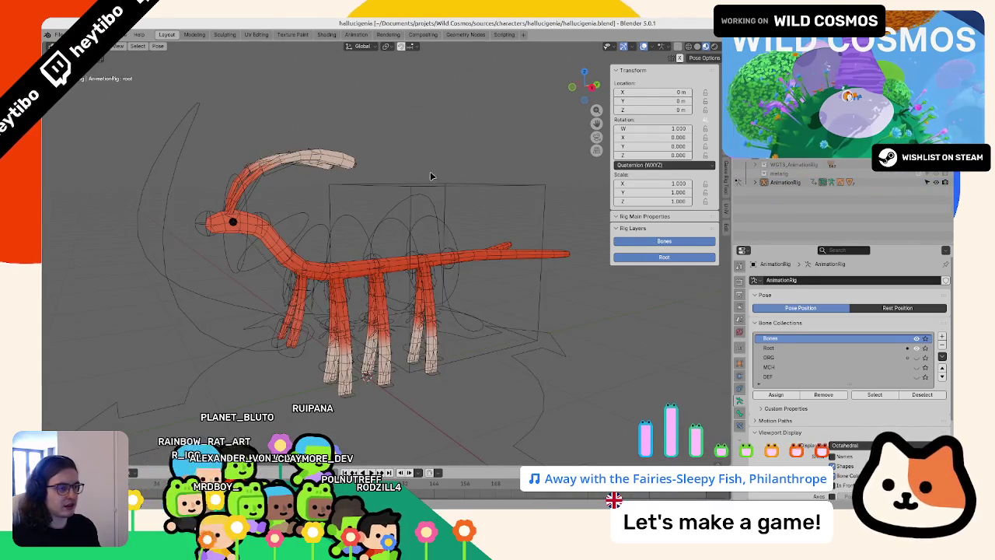
click(427, 185)
key(ctrl+s)
click(424, 214)
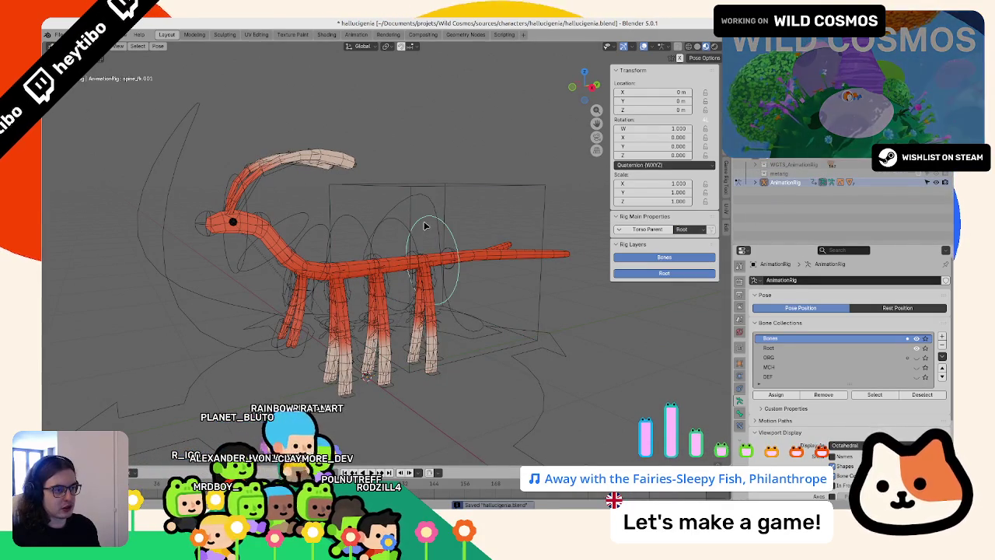
key(g)
key(z)
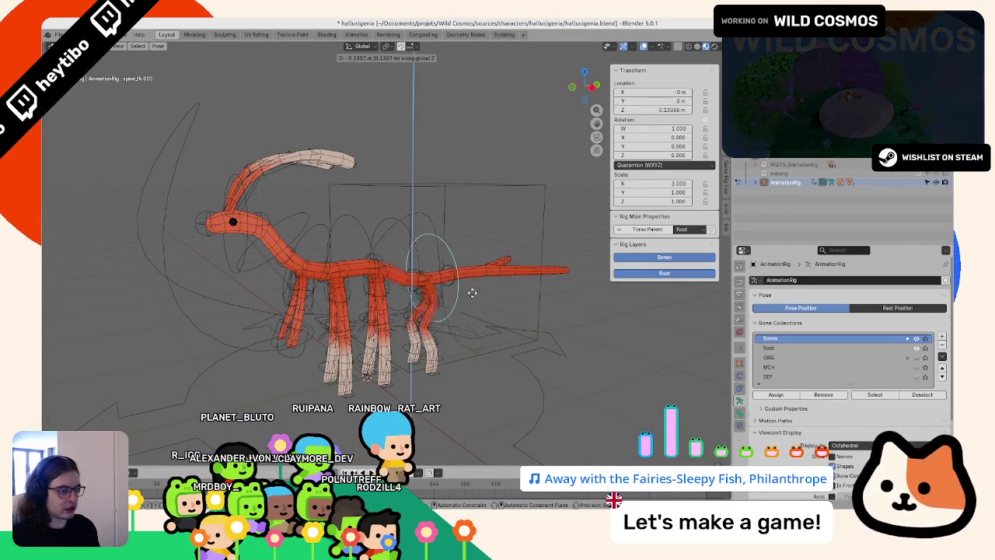
right_click(469, 302)
- In side view, move foot_ik.L −0.2 m and foot_ik.R 0.2 m along Y
click(439, 372)
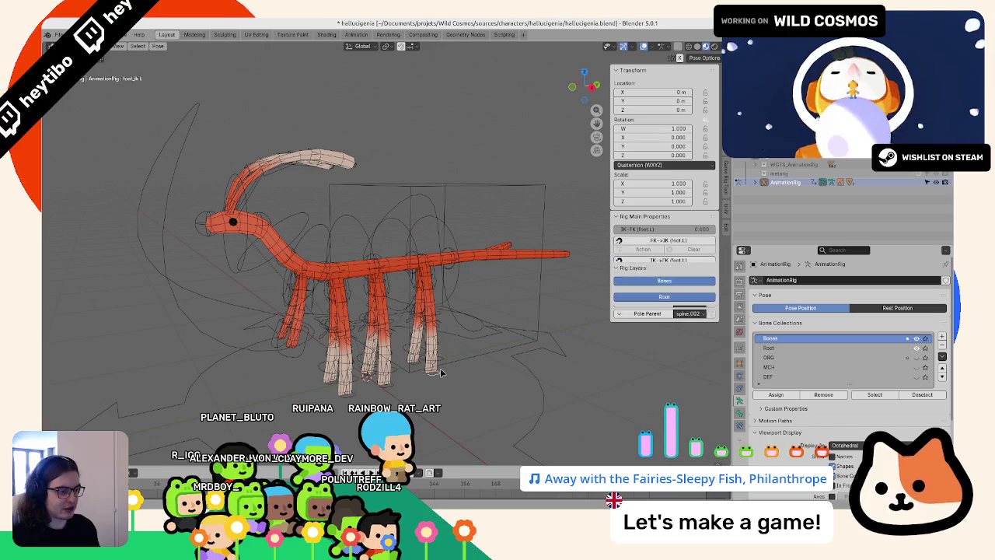
key(KP_1)
key(g)
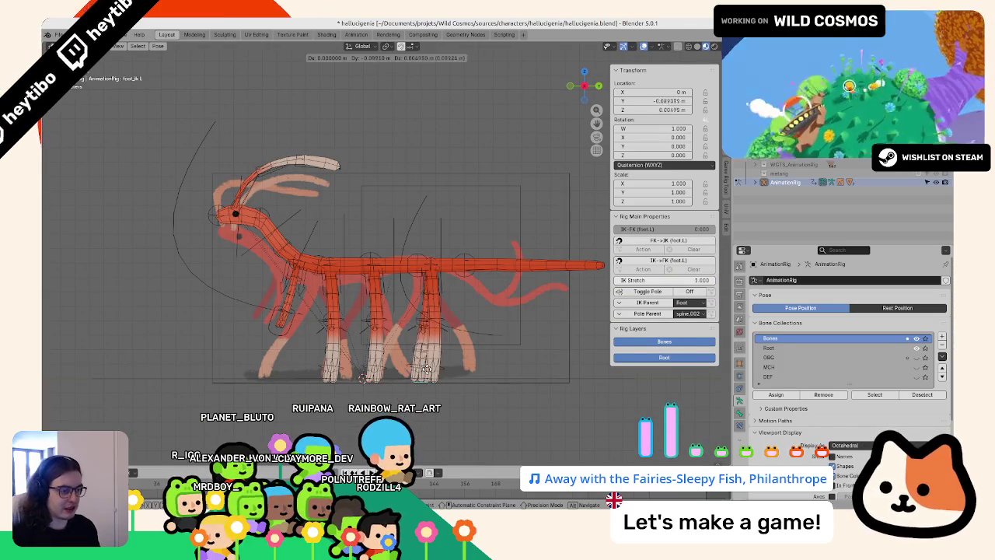
key(y)
right_click(384, 383)
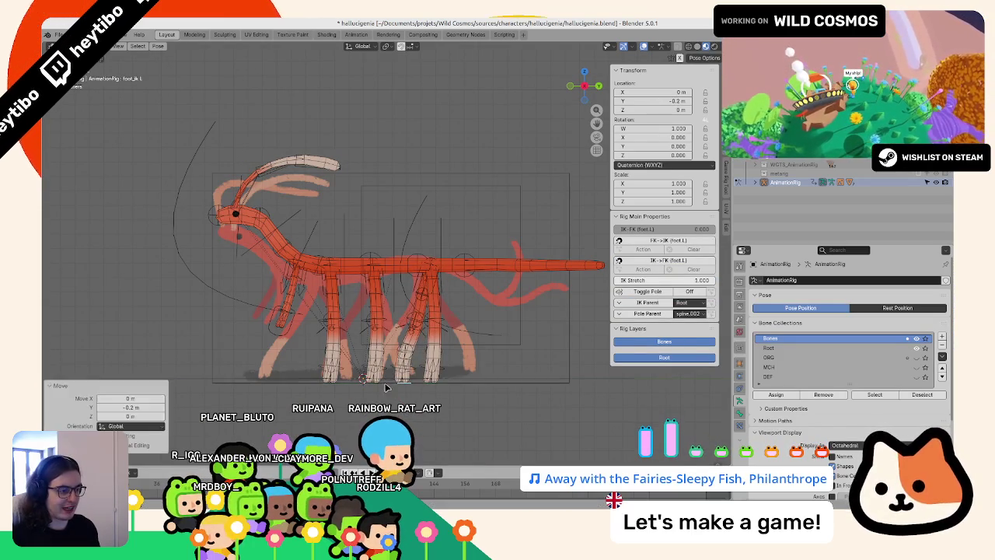
click(435, 381)
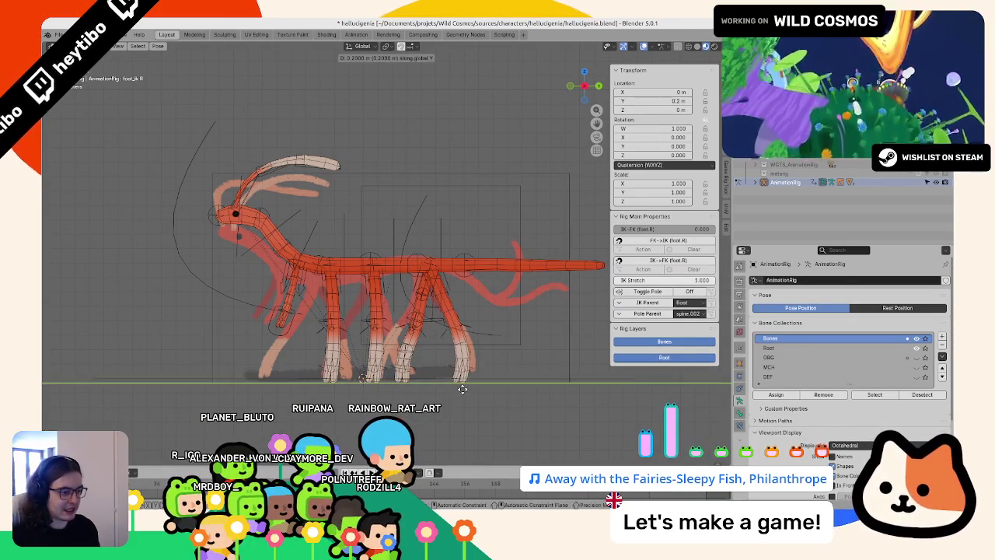
click(462, 389)
- From an angled view, drag the foot IK and front-leg controls to bend the legs
middle_drag(463, 318, 420, 365)
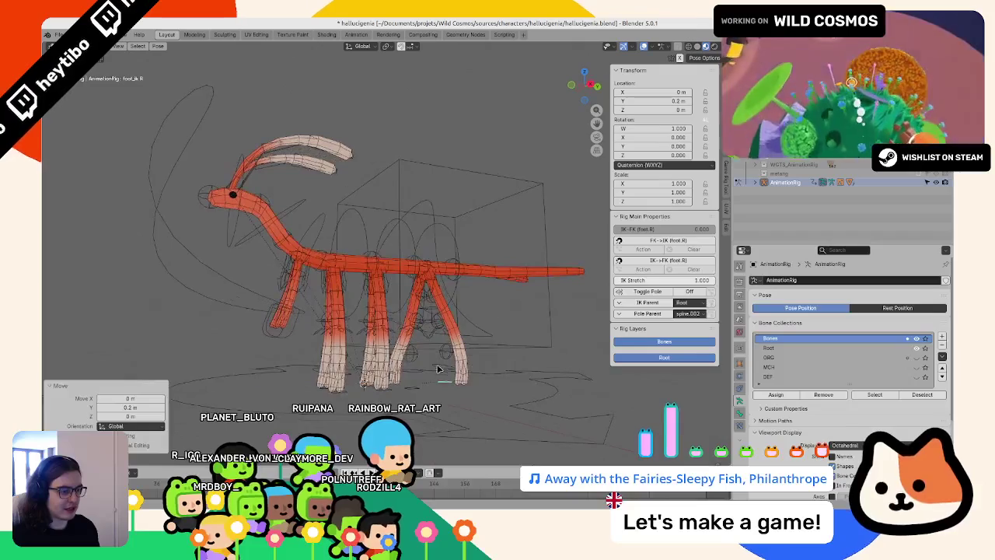
click(407, 382)
click(448, 364)
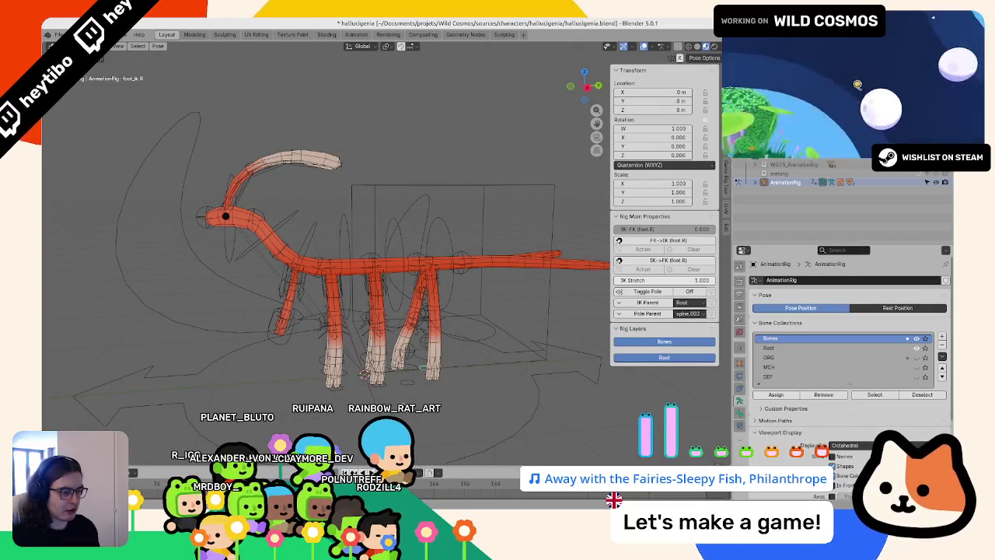
click(426, 359)
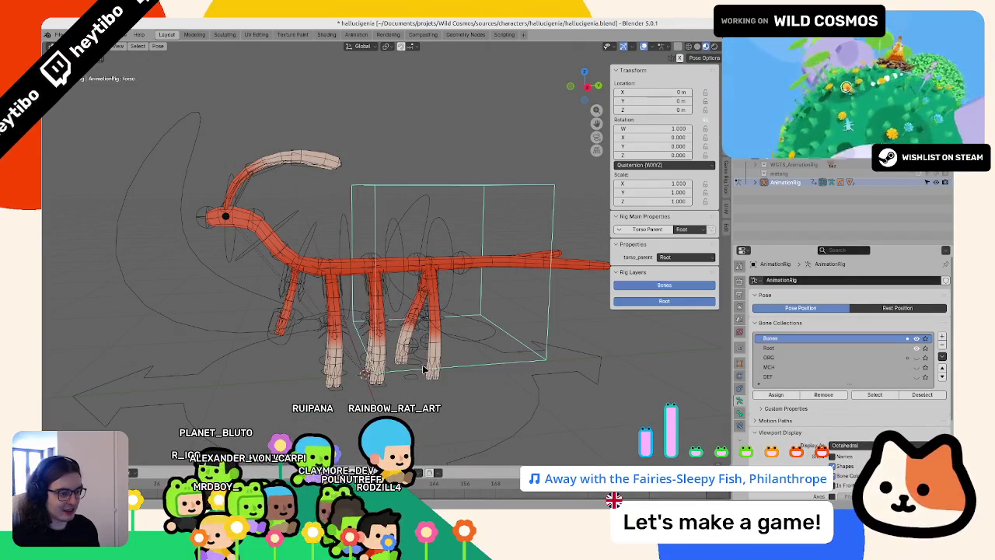
mouse_move(428, 366)
middle_down()
mouse_move(437, 389)
mouse_move(423, 350)
middle_up()
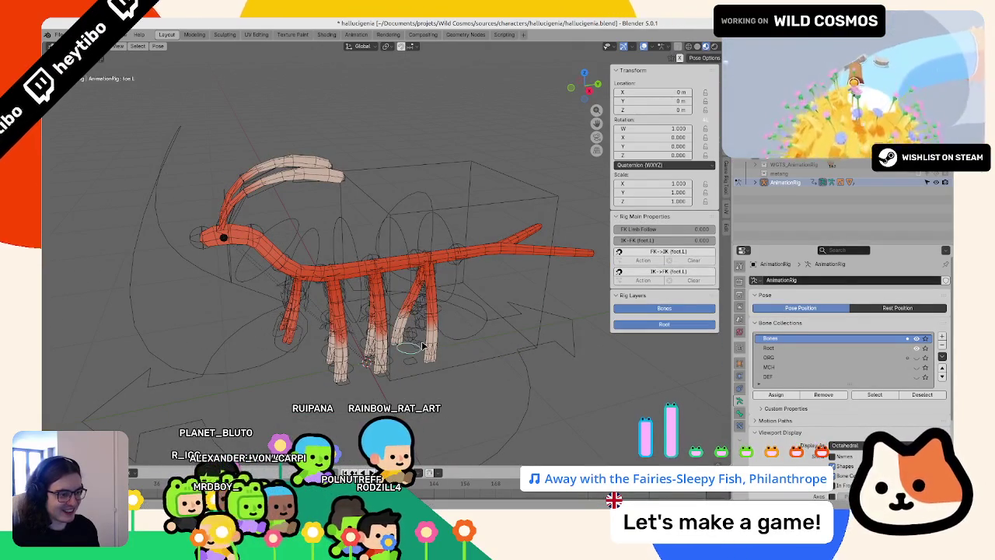
drag(422, 346, 428, 352)
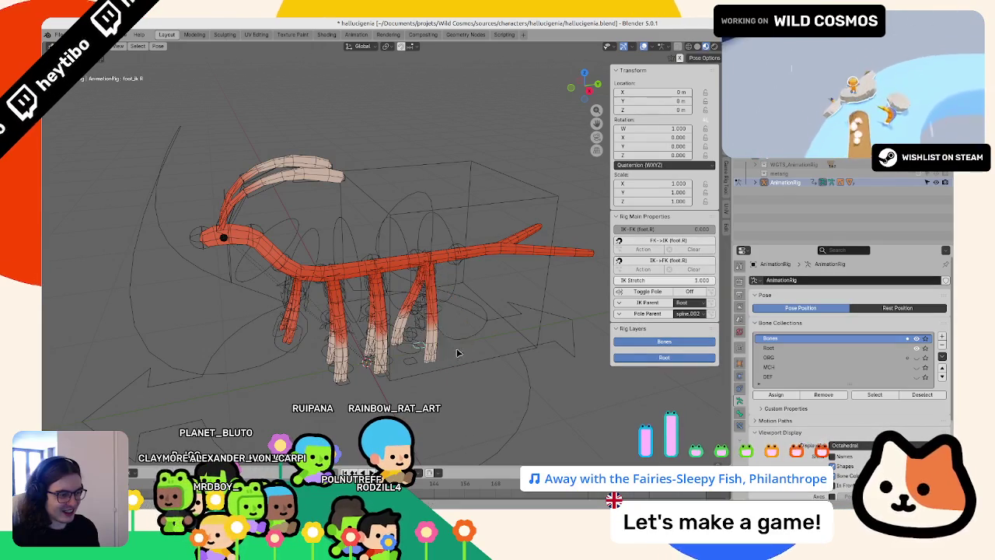
middle_drag(457, 353, 426, 342)
drag(426, 342, 455, 353)
- On the leg mesh Plane.004, move the Mirror modifier below the Armature modifier
key(ctrl+Tab)
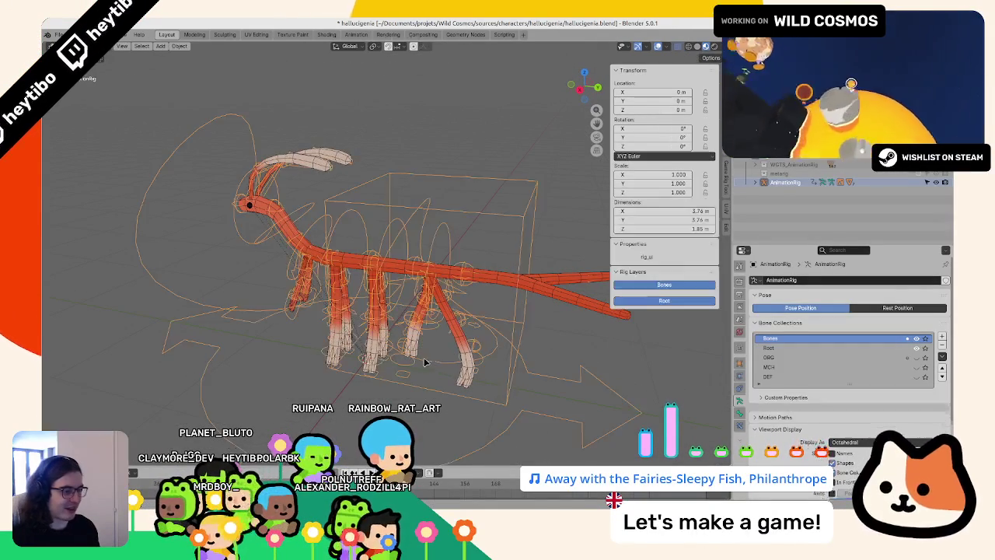
click(740, 378)
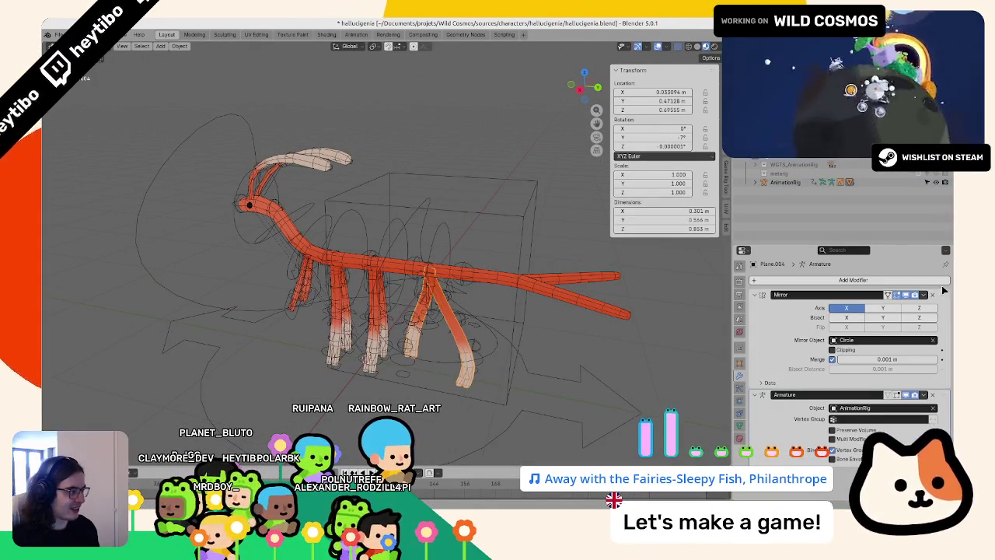
drag(944, 290, 944, 401)
- Back in pose mode on AnimationRig, pull the rear left foot to bend the leg
middle_drag(469, 386, 458, 359)
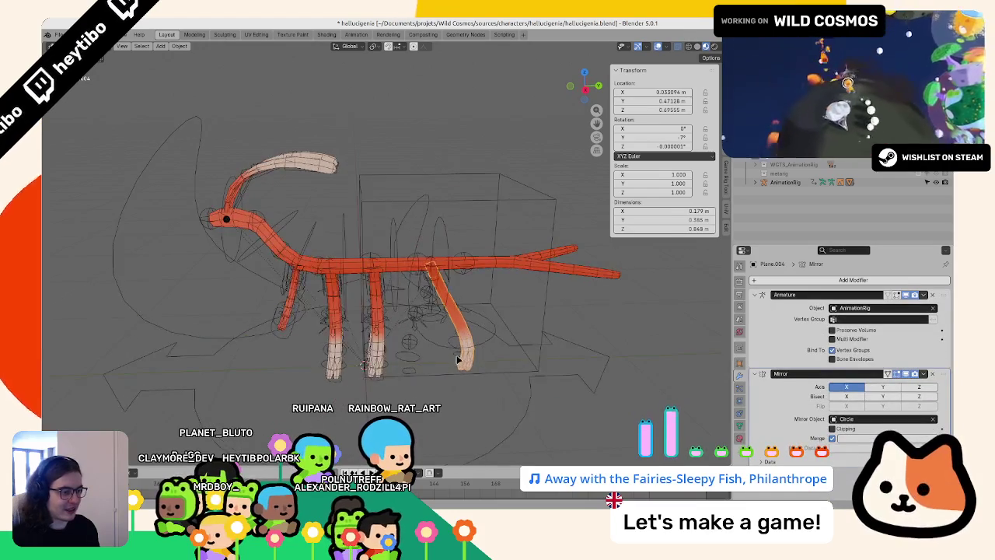
click(458, 359)
key(ctrl+Tab)
drag(385, 374, 439, 371)
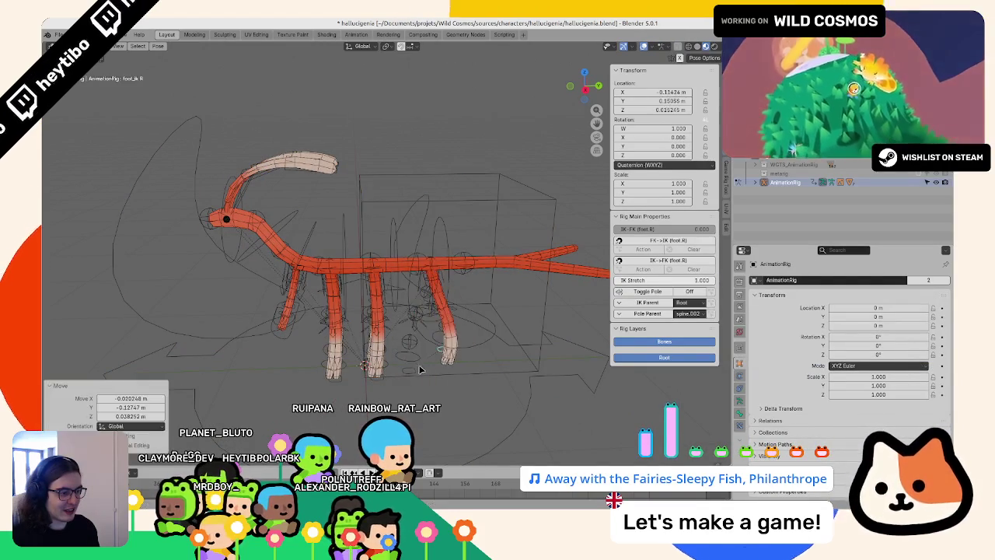
click(416, 343)
middle_drag(416, 343, 482, 348)
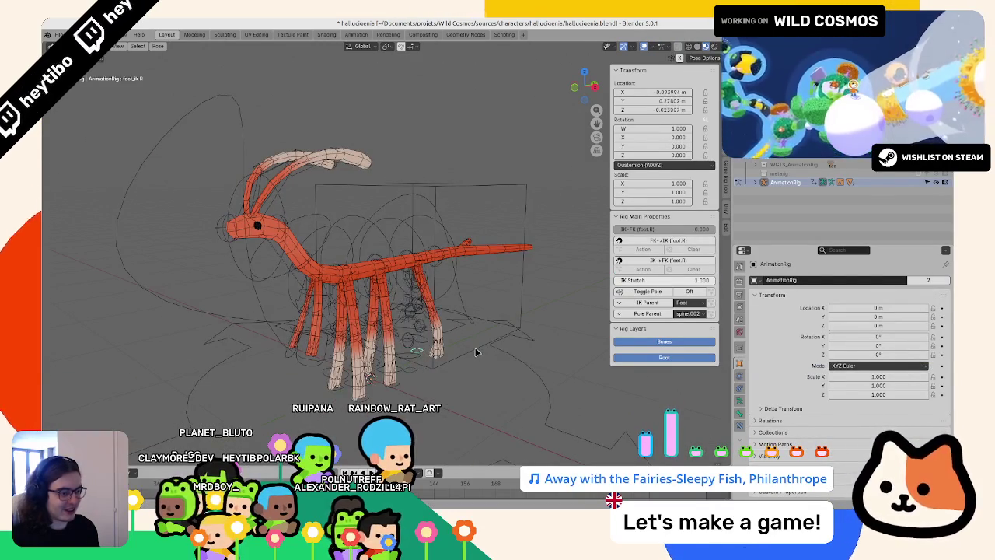
click(477, 352)
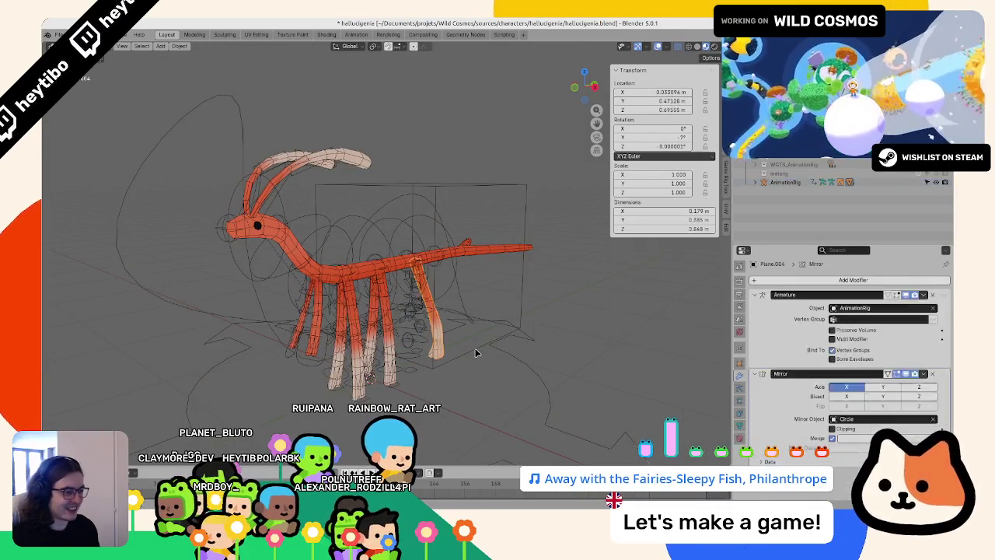
- Move the left and right foot IK controls one by one to test leg posing
click(428, 362)
key(ctrl+Tab)
key(g)
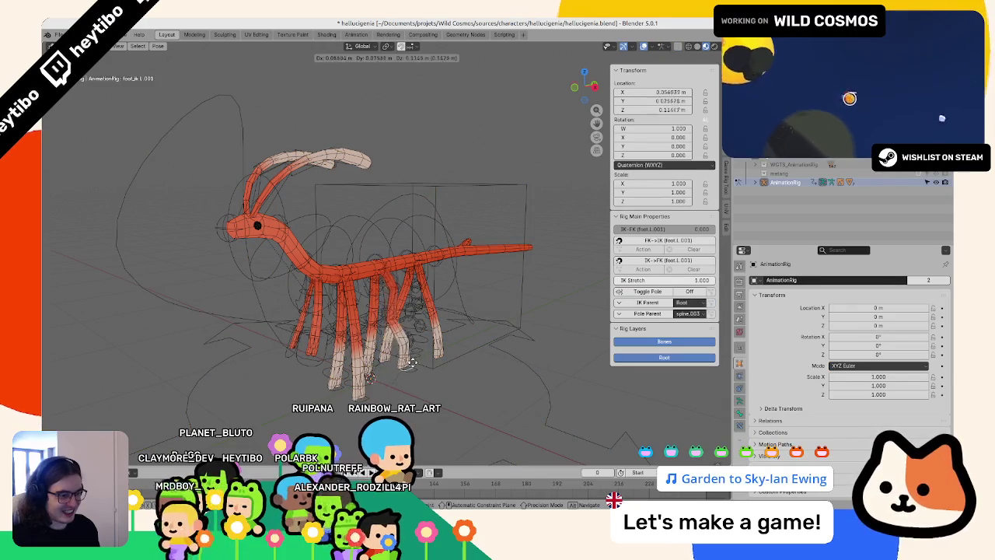
click(412, 362)
click(366, 373)
key(g)
click(342, 391)
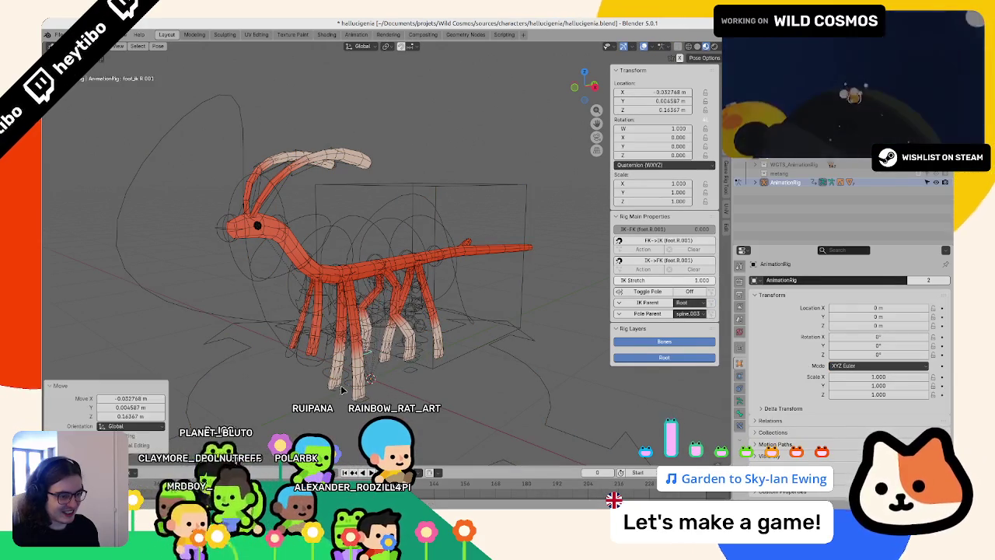
key(g)
click(346, 386)
click(373, 375)
key(g)
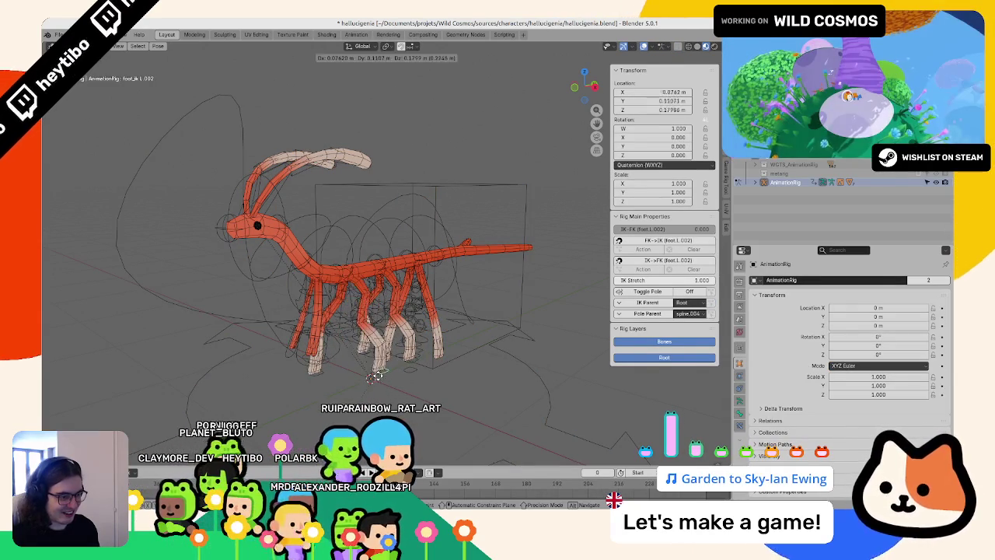
click(374, 376)
- Move the torso up and right, then select all bones and clear the pose to rest
click(407, 378)
key(g)
click(423, 371)
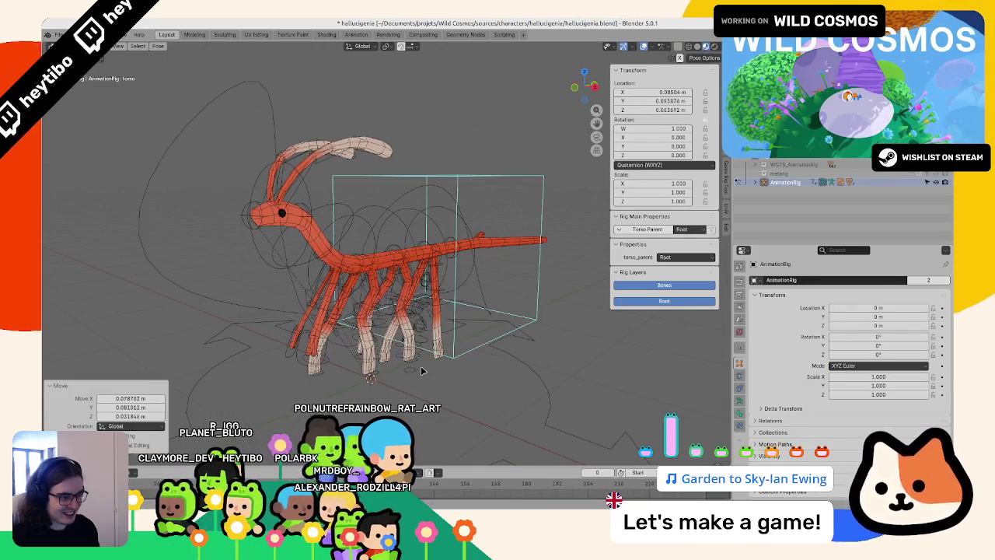
click(409, 363)
key(g)
key(Escape)
key(a)
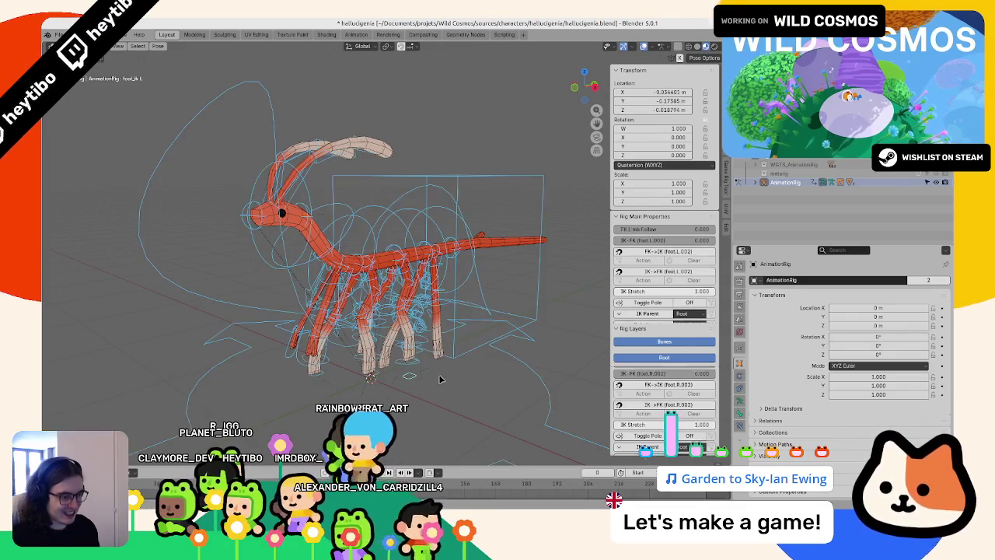
key(alt+g)
- Test-move the torso and left foot again, cancelling both so the rig stays at rest
click(432, 231)
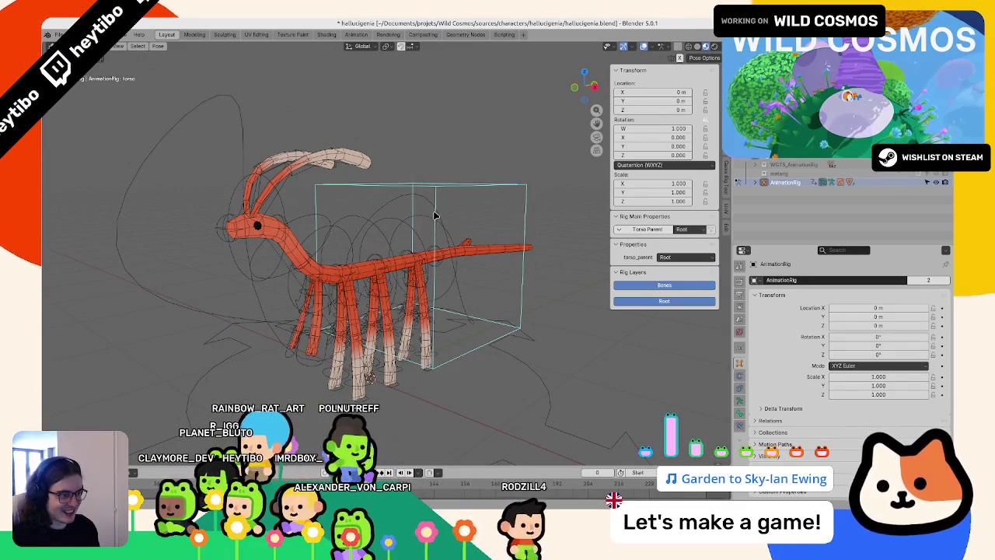
key(g)
key(Escape)
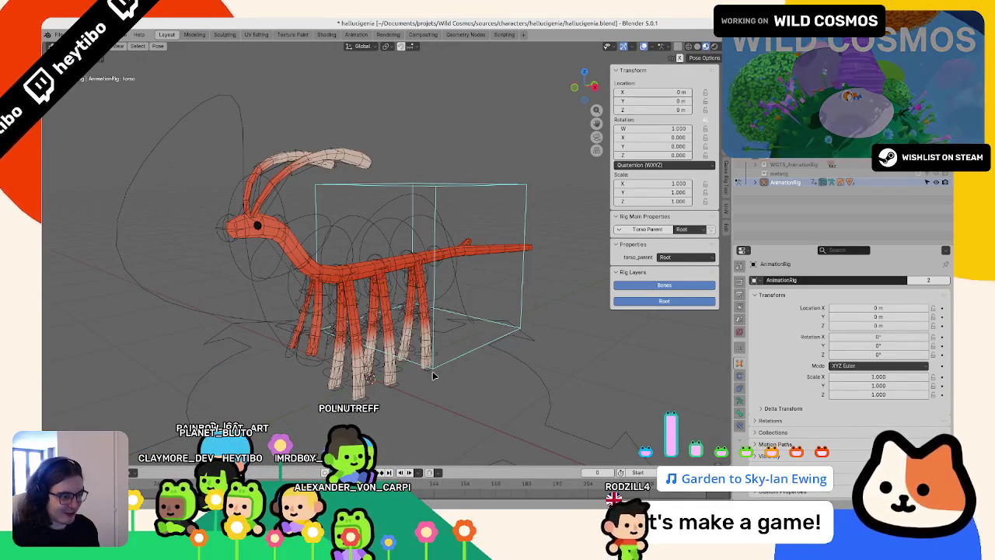
click(434, 375)
key(g)
key(Escape)
click(421, 352)
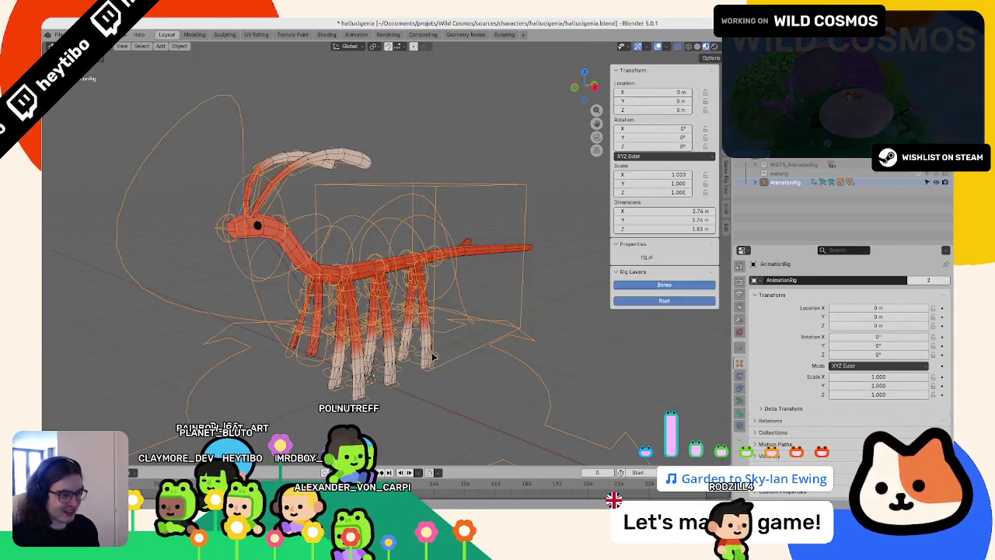
key(Tab)
- Zoom in on the rear legs, show the vertex groups and edit the rear leg mesh
middle_drag(421, 352, 386, 300)
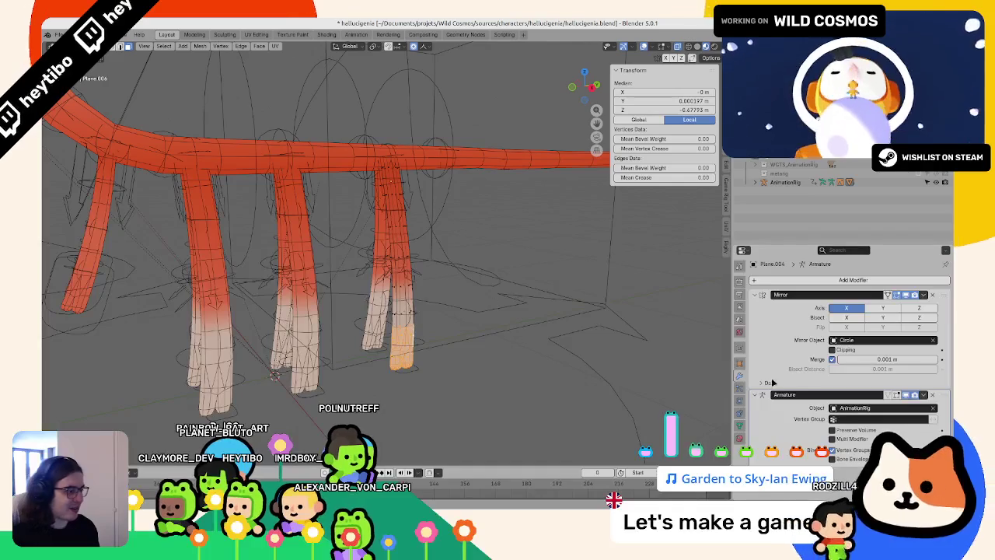
click(741, 426)
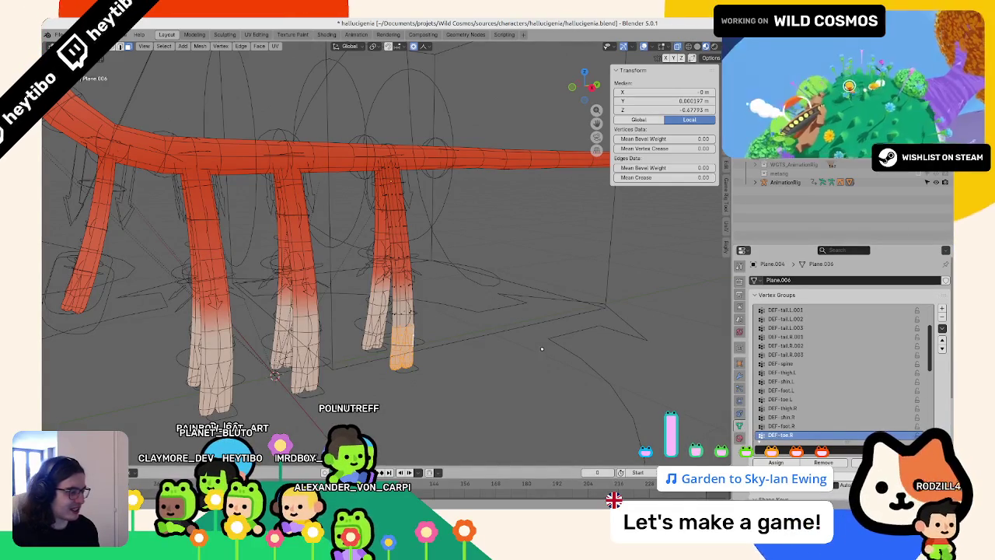
key(ctrl+Tab)
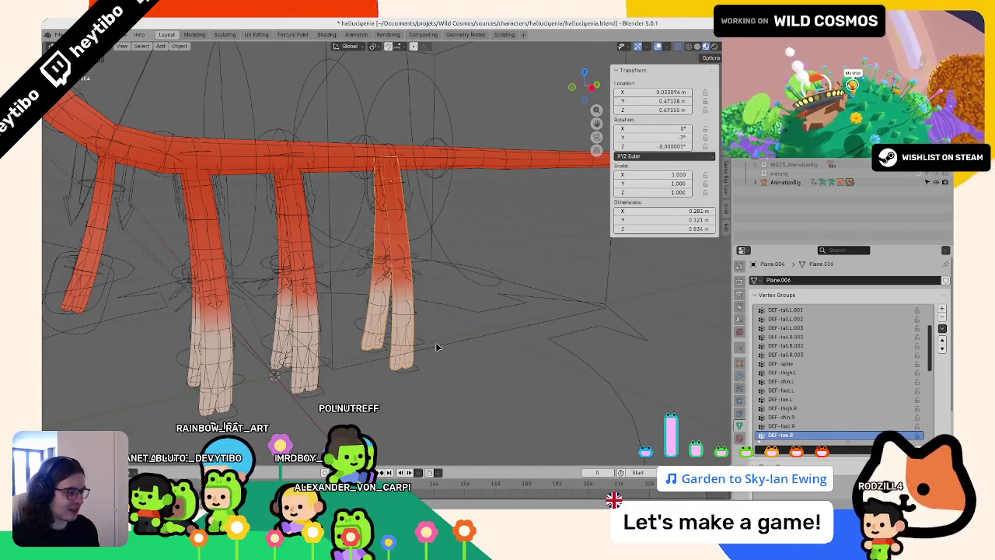
click(309, 329)
click(404, 307)
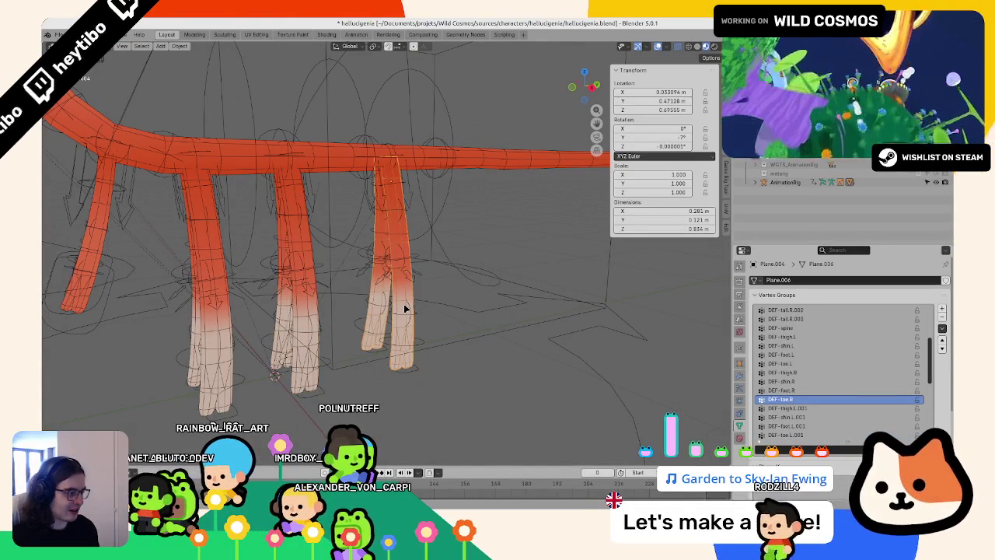
key(Tab)
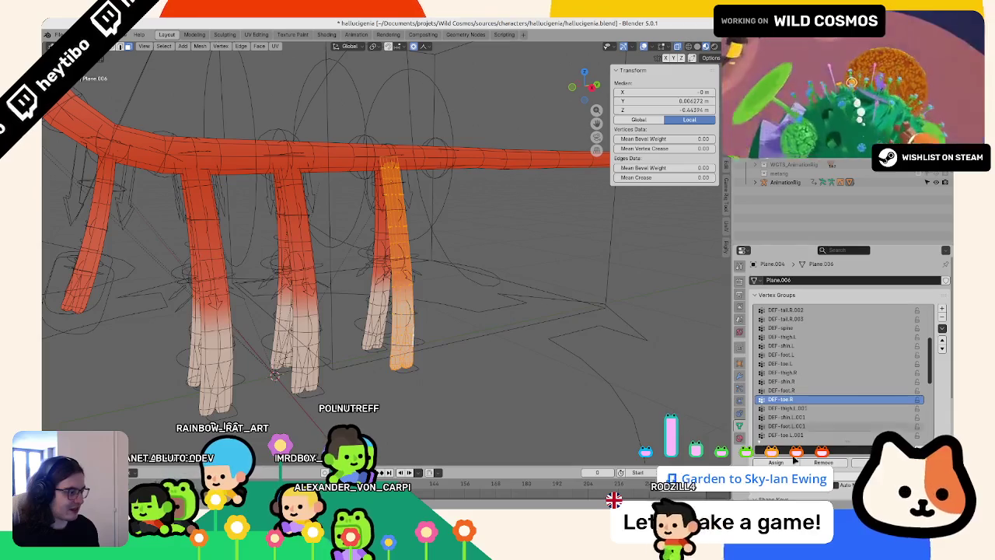
- Move the rear leg's top and foot vertices from DEF-thigh.R/DEF-shin.R into DEF-thigh.L and DEF-foot.L
click(809, 381)
click(809, 373)
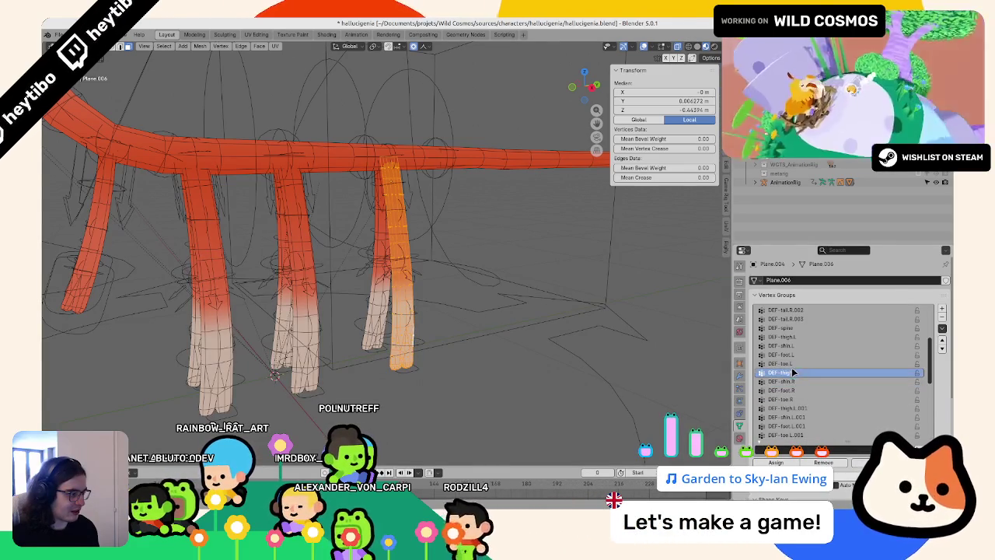
scroll(798, 342, up, 1)
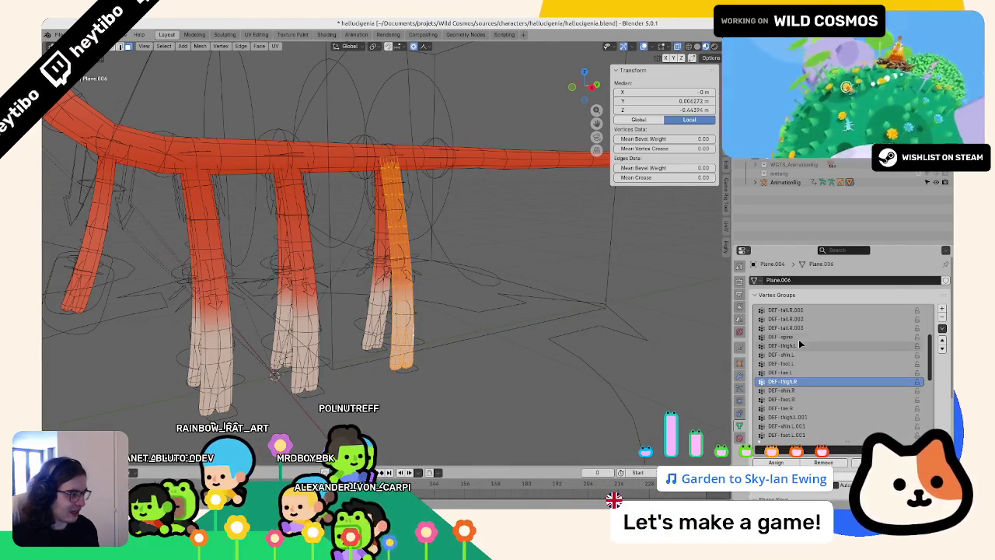
click(799, 345)
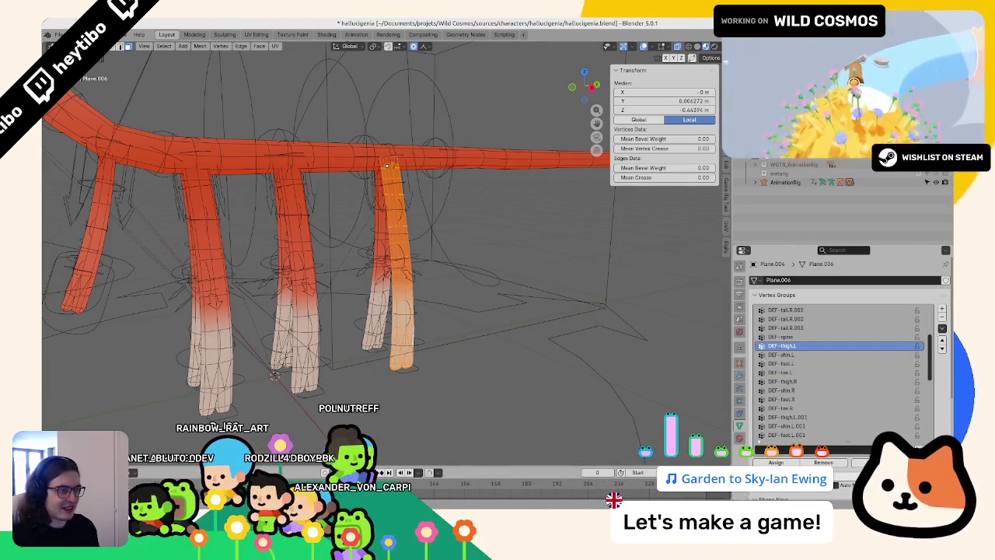
click(387, 165)
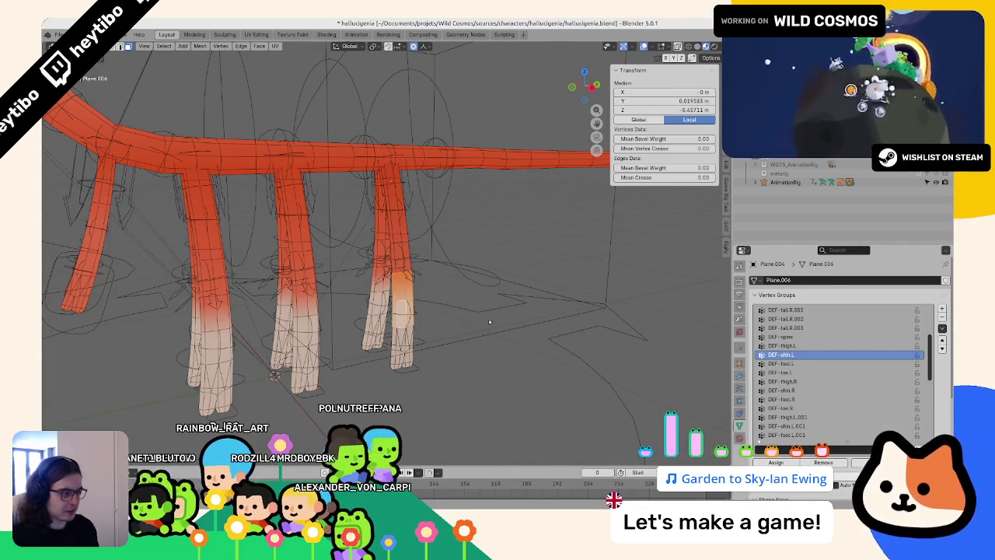
click(803, 363)
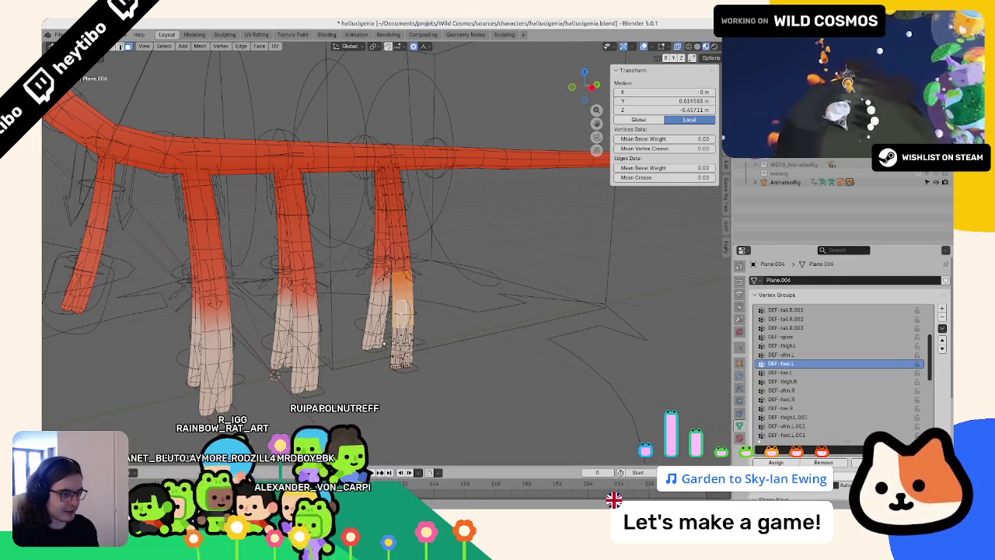
click(400, 333)
key(ctrl+KP_Add)
key(ctrl+KP_Add)
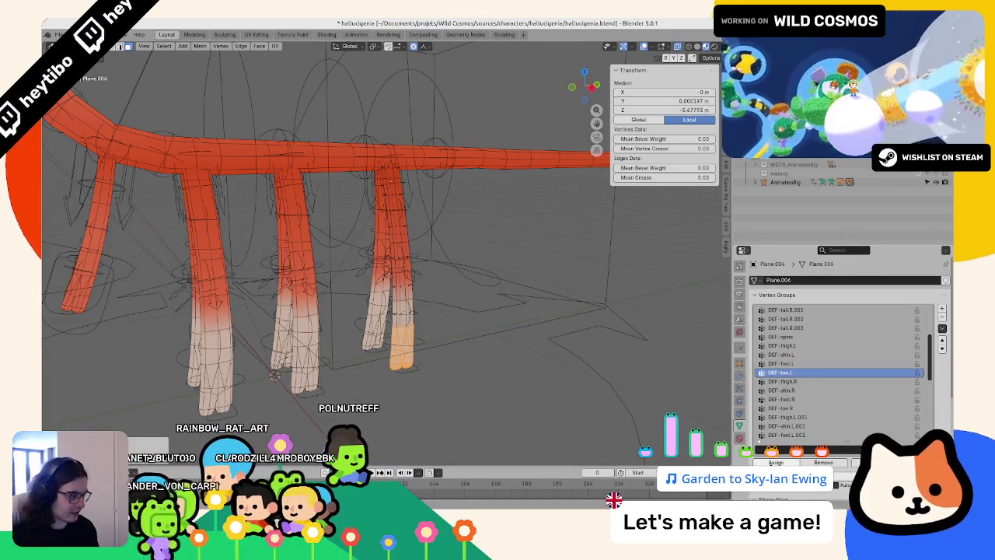
key(Tab)
- Test-move the left foot IK control to check the rear leg bends, then cancel
click(386, 362)
key(ctrl+Tab)
click(404, 365)
key(g)
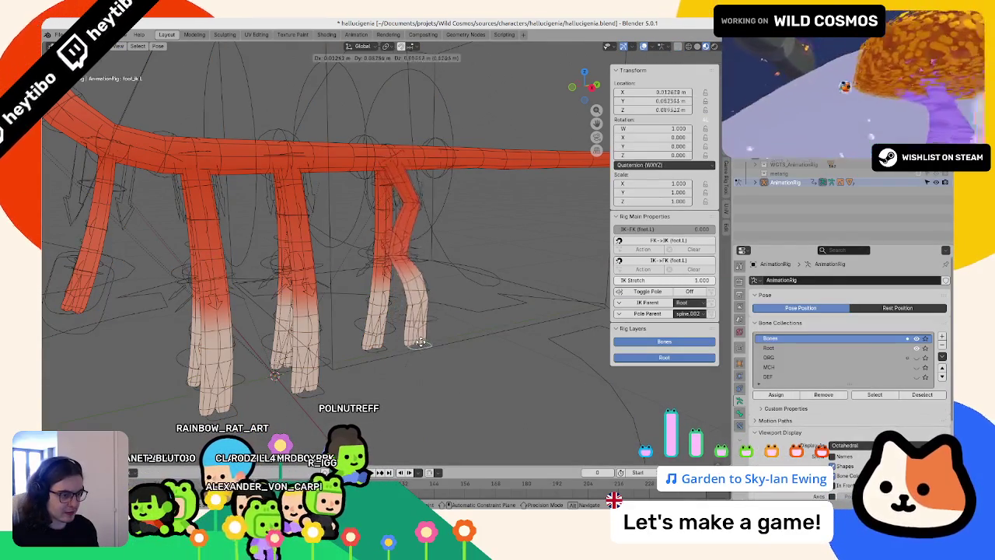
key(Escape)
click(385, 342)
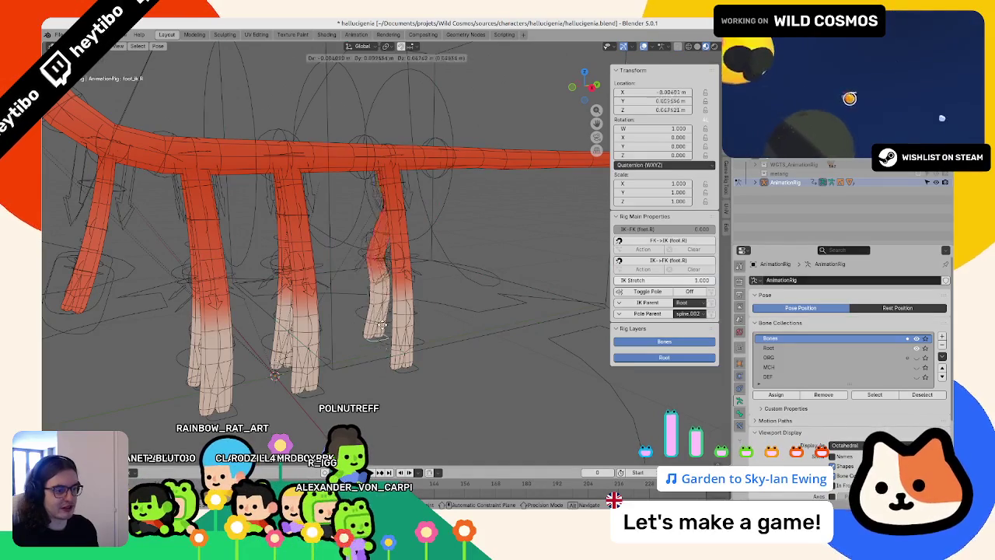
key(ctrl+Tab)
- Smooth the rear leg's DEF-toe.L weights in Weight Paint with Subset set to All Groups
click(397, 342)
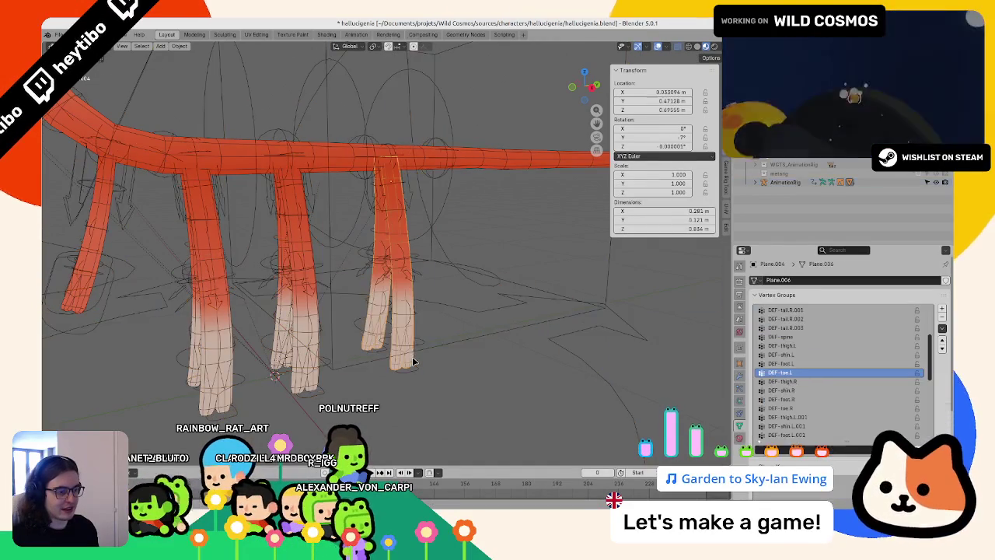
key(ctrl+Tab)
click(365, 319)
click(163, 46)
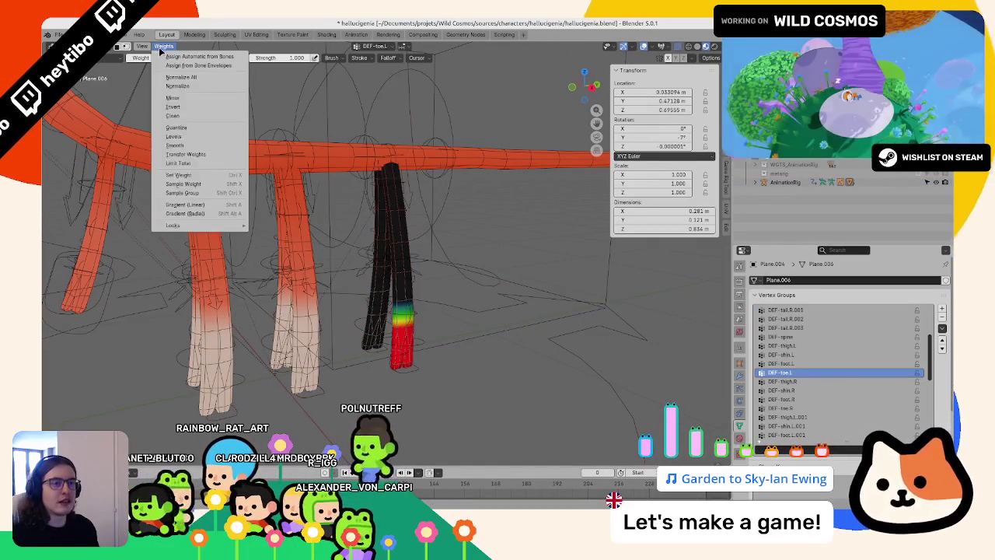
click(186, 141)
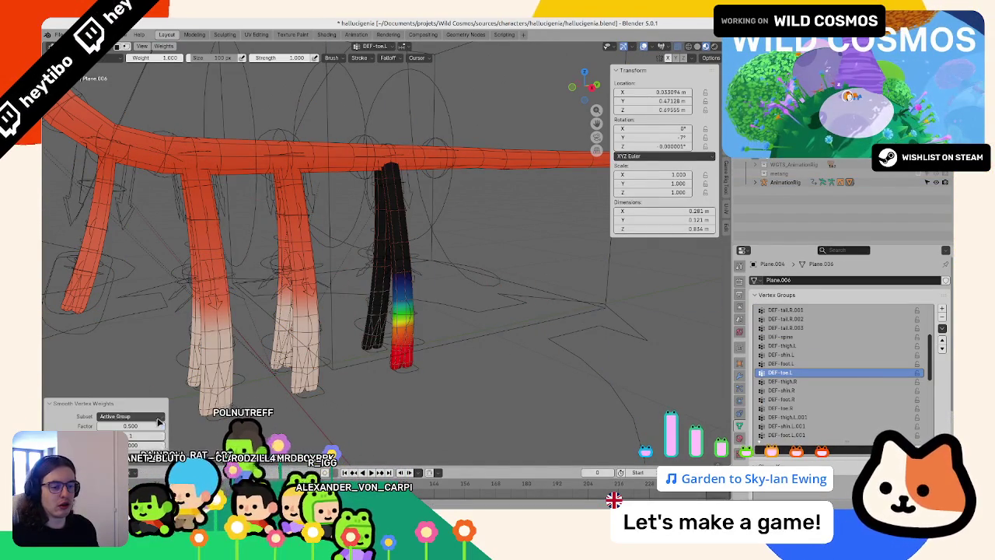
click(158, 417)
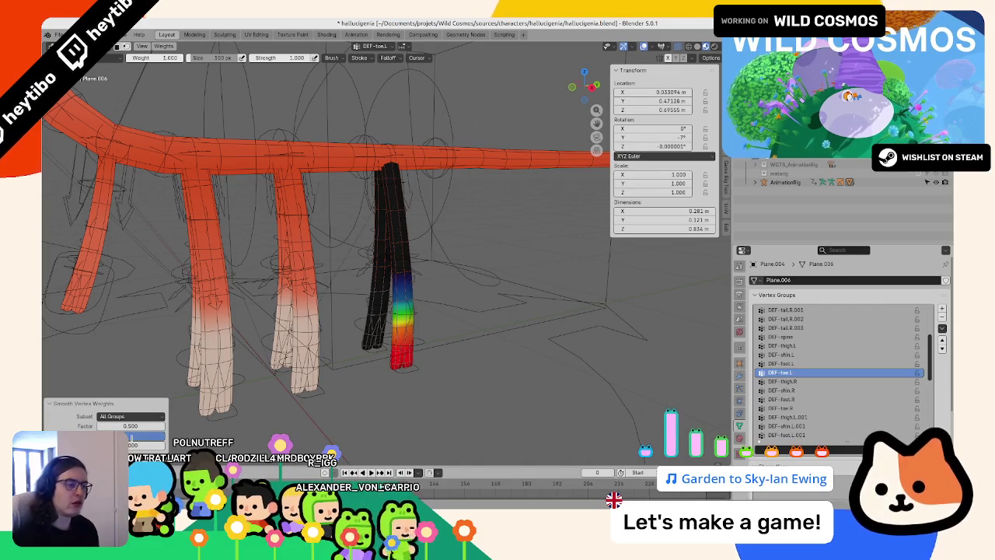
middle_drag(350, 295, 423, 311)
scroll(424, 311, down, 3)
key(ctrl+Tab)
- Start an X-axis torso move in pose mode, cancel it, and snap to front view
click(424, 311)
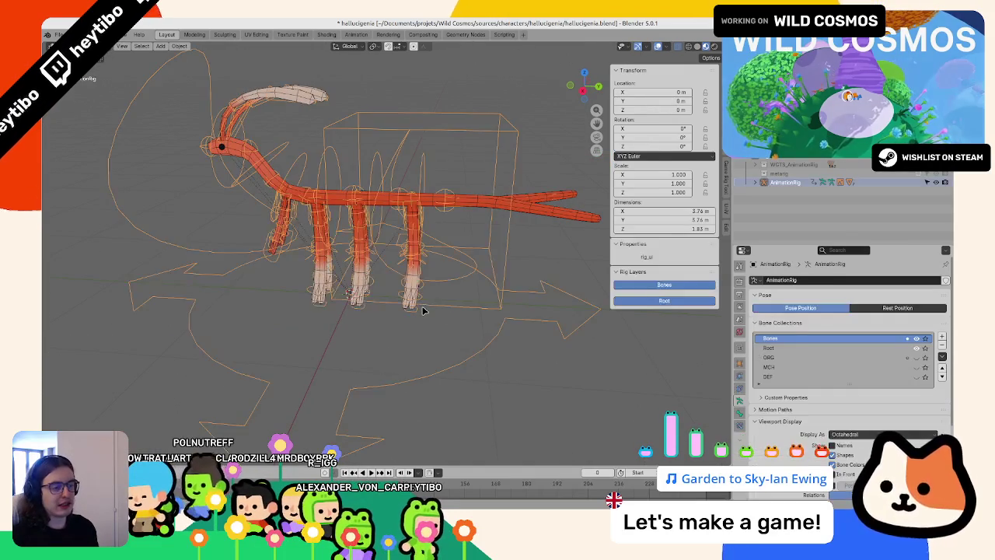
key(ctrl+Tab)
key(g)
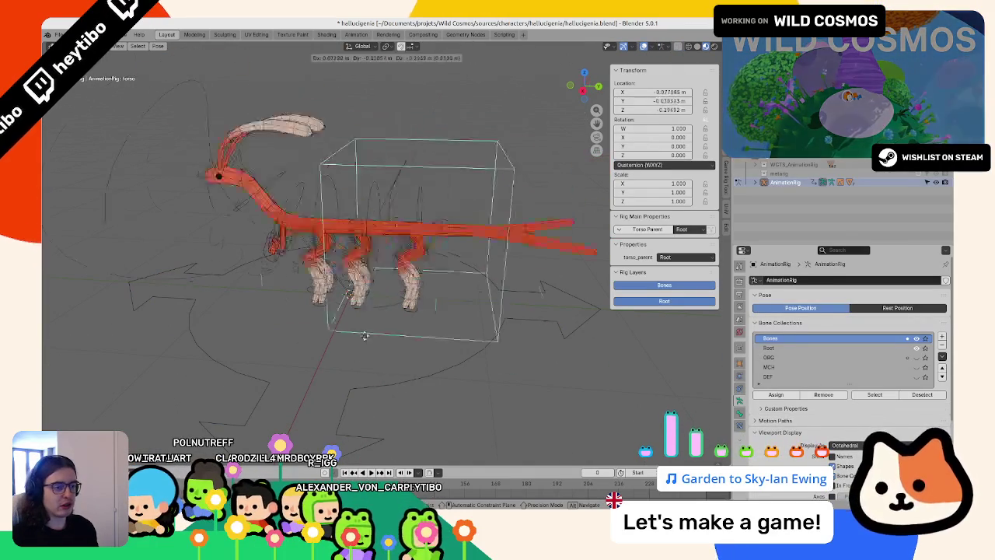
mouse_move(364, 336)
middle_down()
mouse_move(344, 311)
mouse_move(200, 312)
middle_up()
key(x)
key(x)
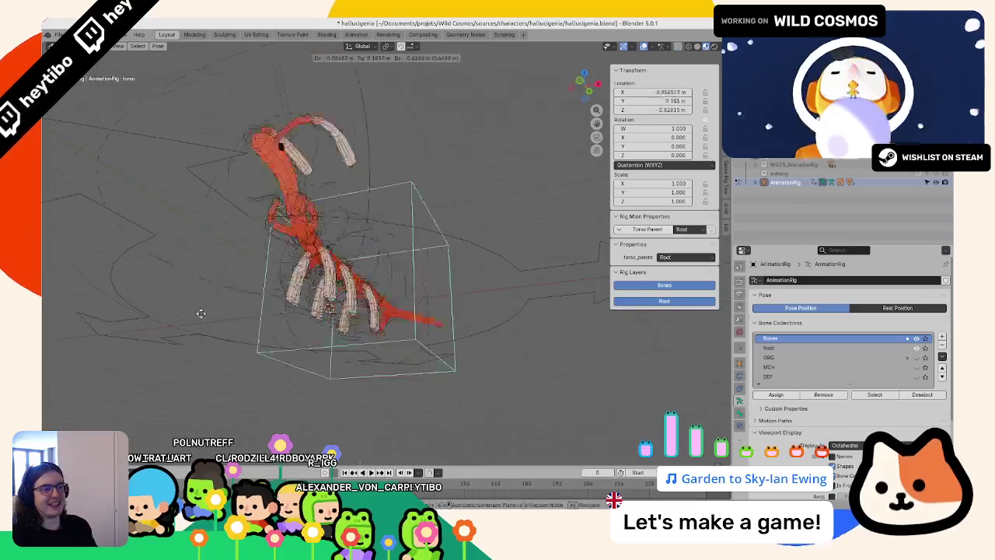
right_click(457, 225)
key(KP_1)
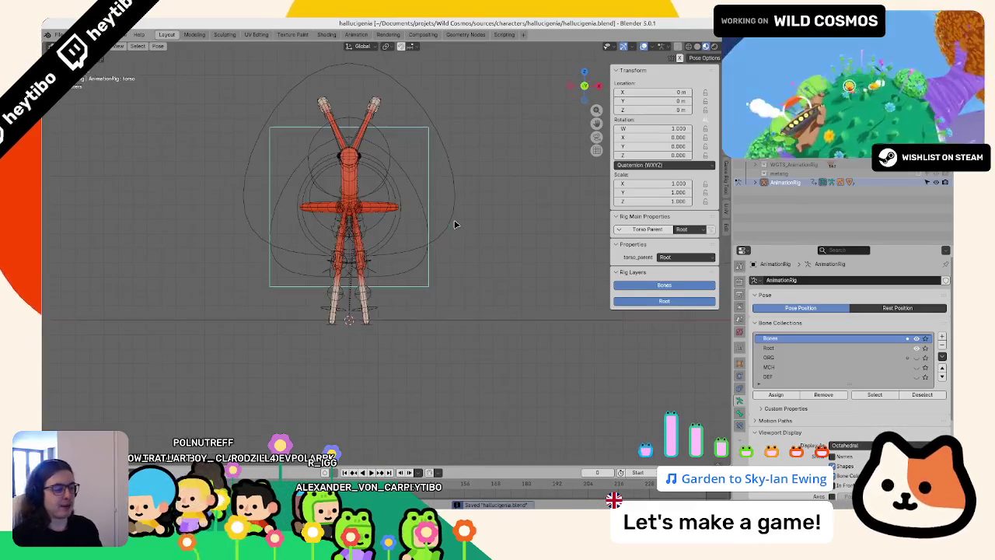
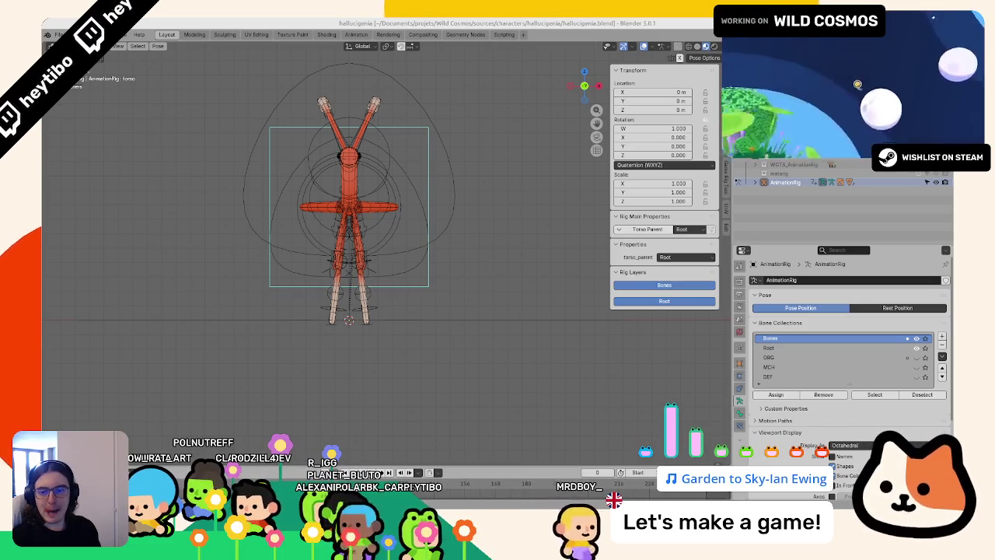
- Switch to the side view and select the Circle.001 body mesh
middle_drag(272, 287, 319, 300)
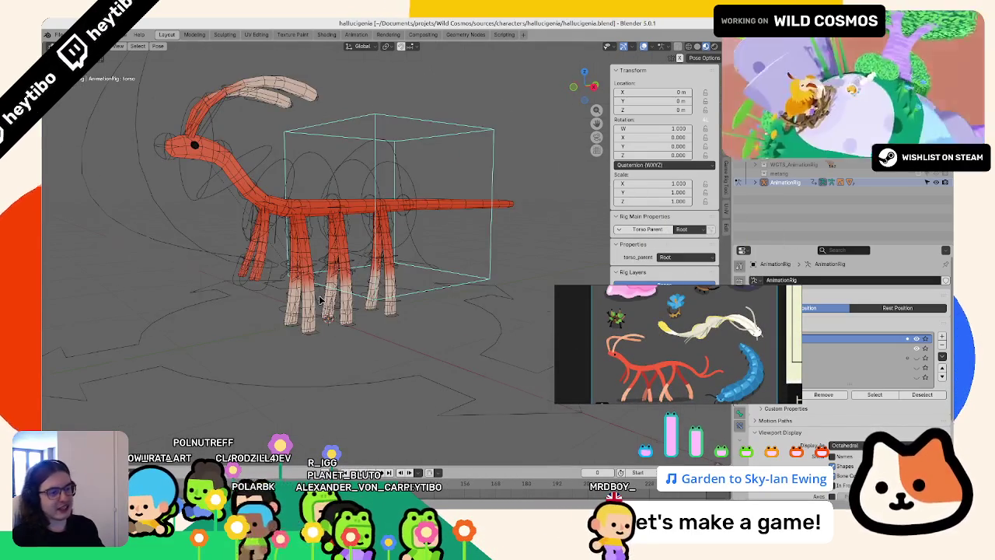
key(KP_3)
scroll(286, 276, up, 1)
scroll(251, 262, up, 1)
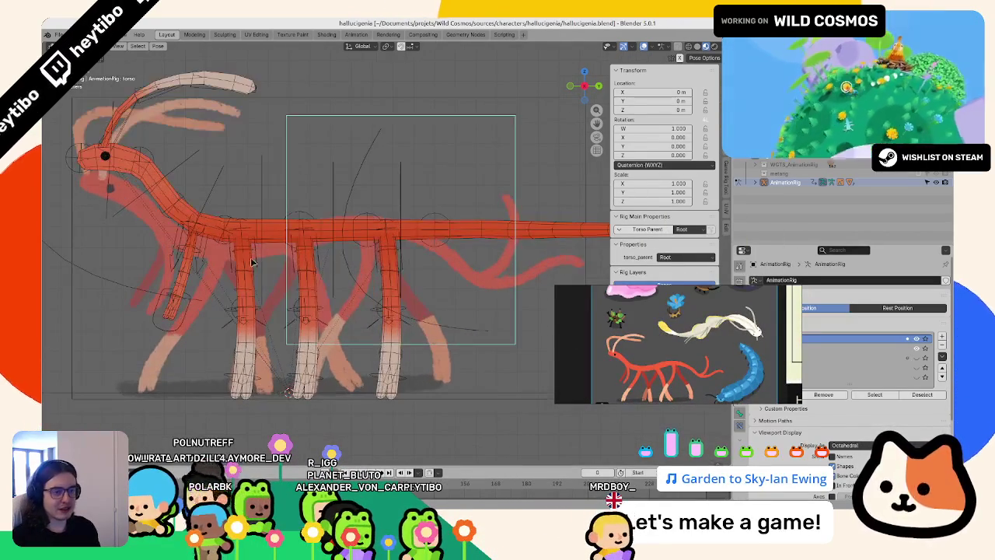
click(165, 200)
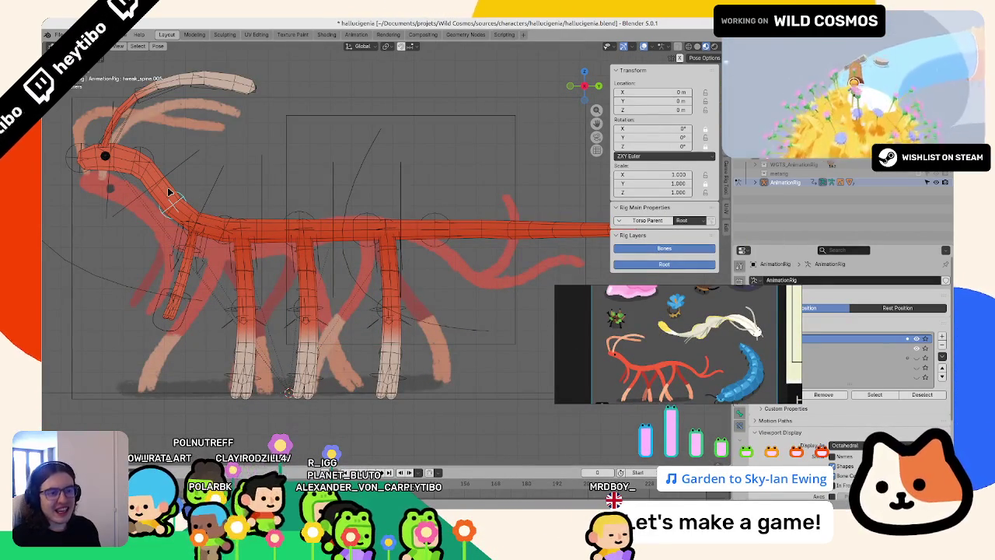
click(172, 184)
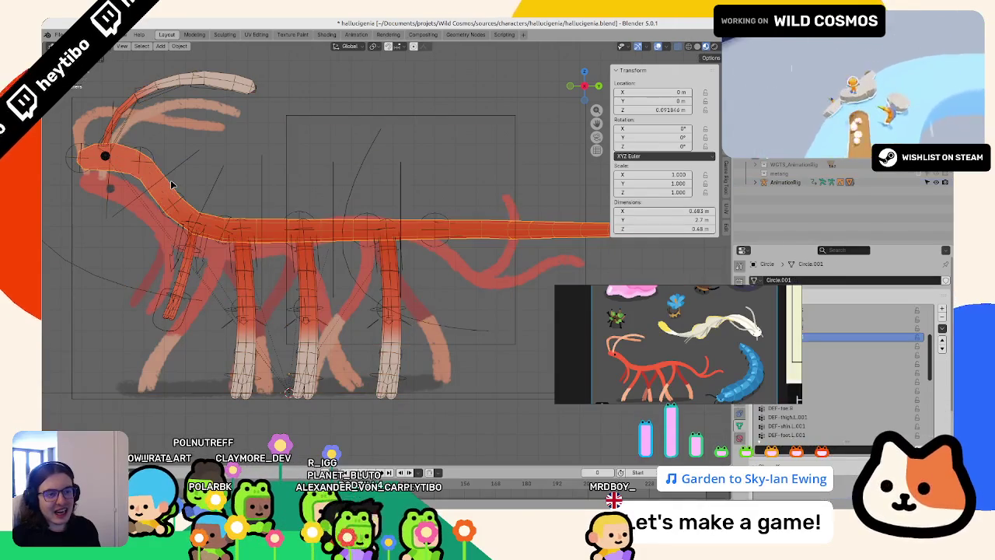
key(g)
key(Escape)
- Brush-select the neck vertices and rotate them 2.71° so the neck bends toward the head
key(Tab)
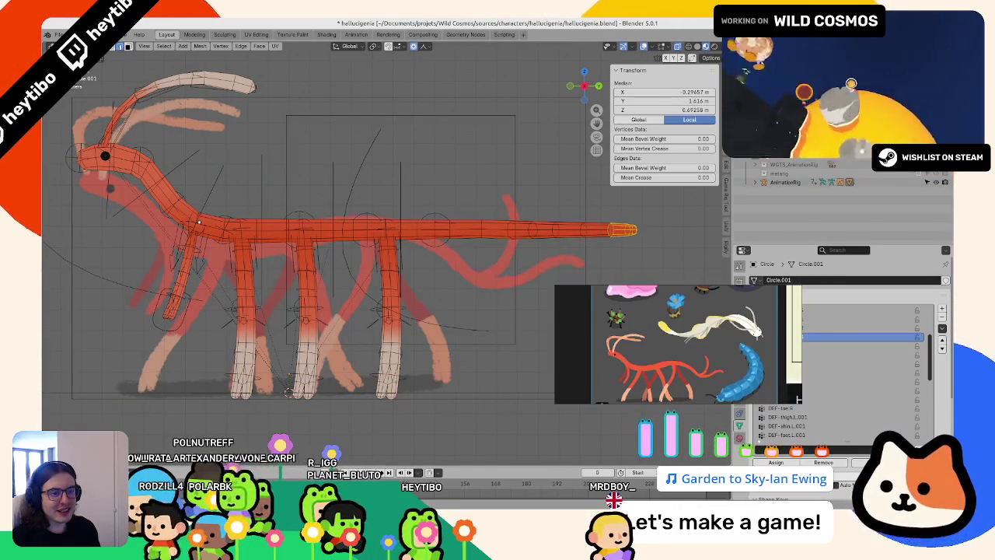
key(c)
key(Escape)
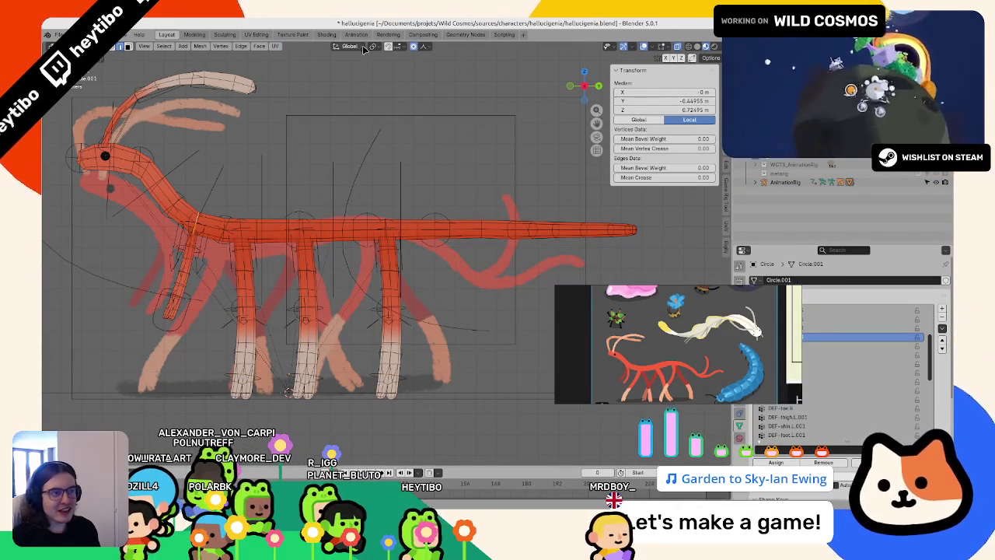
key(r)
click(175, 203)
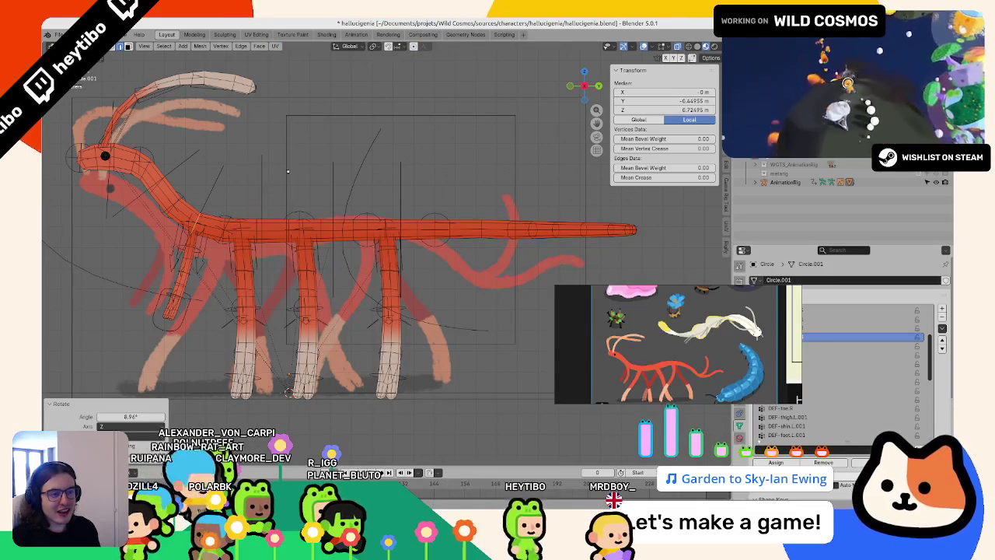
key(r)
click(267, 201)
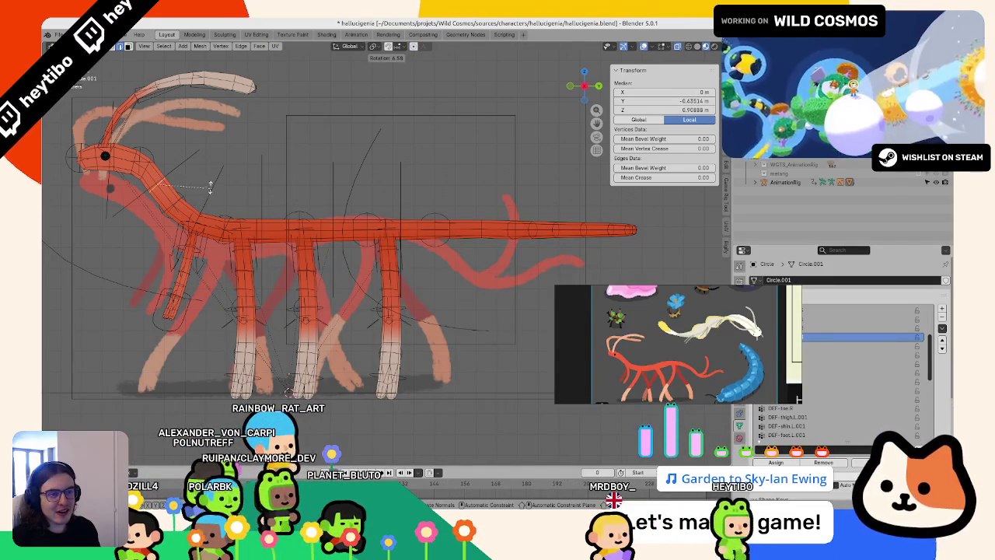
- Return to object mode and save hallucigenia.blend
key(Tab)
scroll(214, 188, down, 3)
key(ctrl+s)
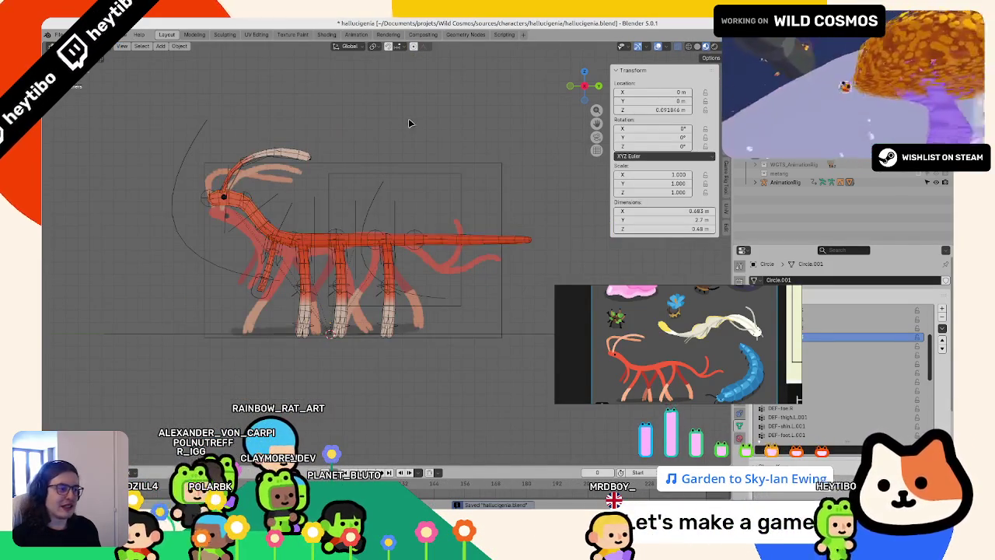
- Add a cube beside the creature in side view and scale it to 0.5 in X and Y
middle_drag(213, 188, 311, 156)
middle_drag(334, 233, 317, 296)
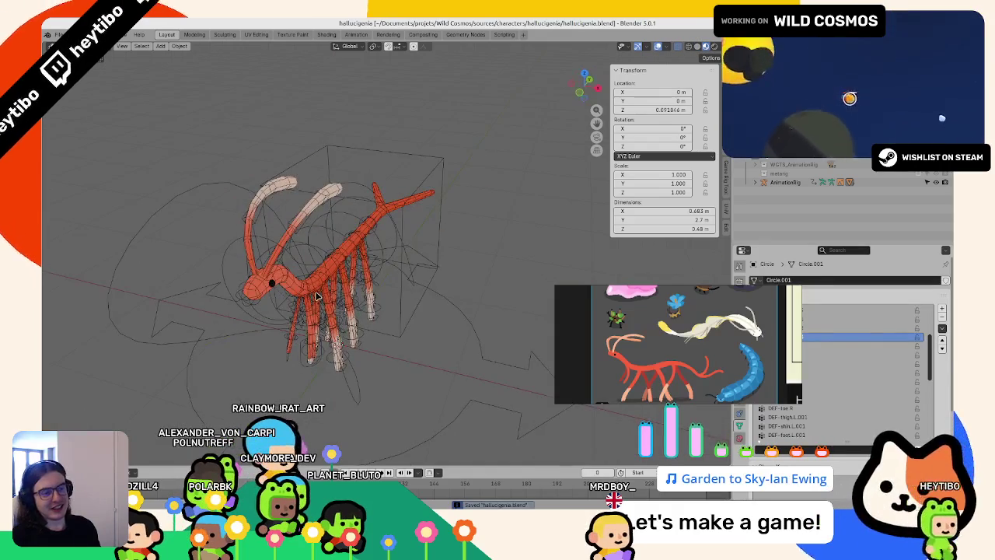
scroll(365, 257, down, 3)
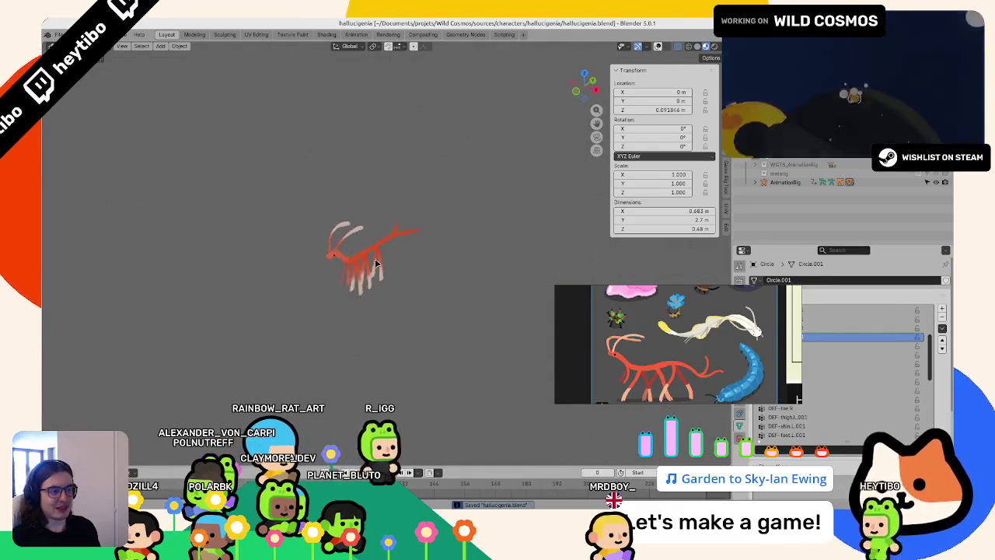
middle_drag(365, 257, 646, 60)
scroll(373, 233, up, 2)
middle_drag(404, 233, 435, 217)
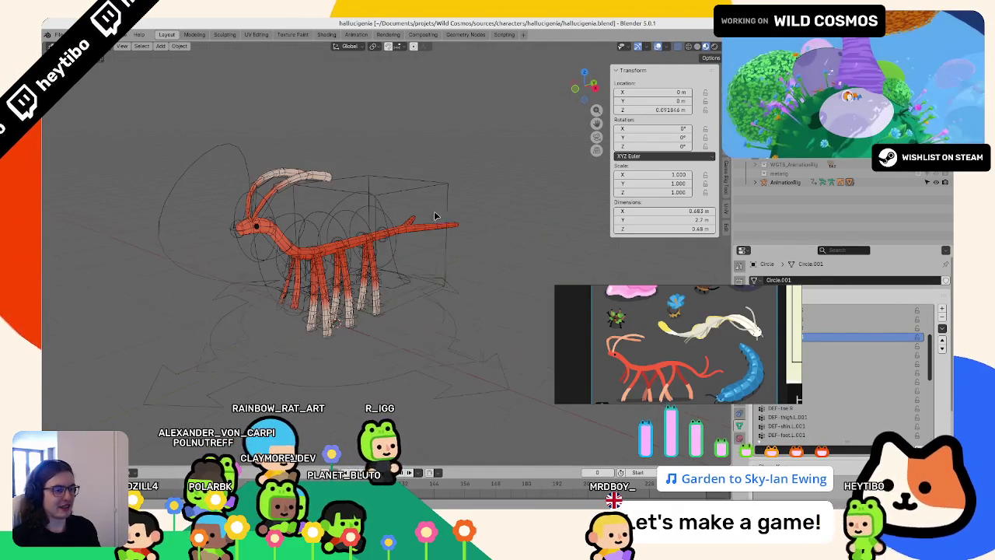
key(KP_1)
key(KP_3)
key(shift+a)
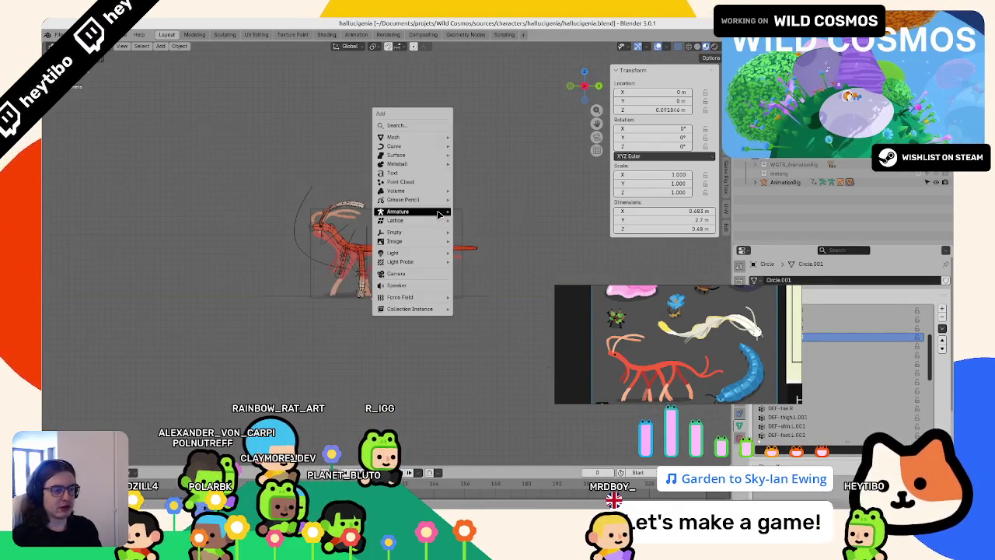
mouse_move(395, 137)
click(475, 147)
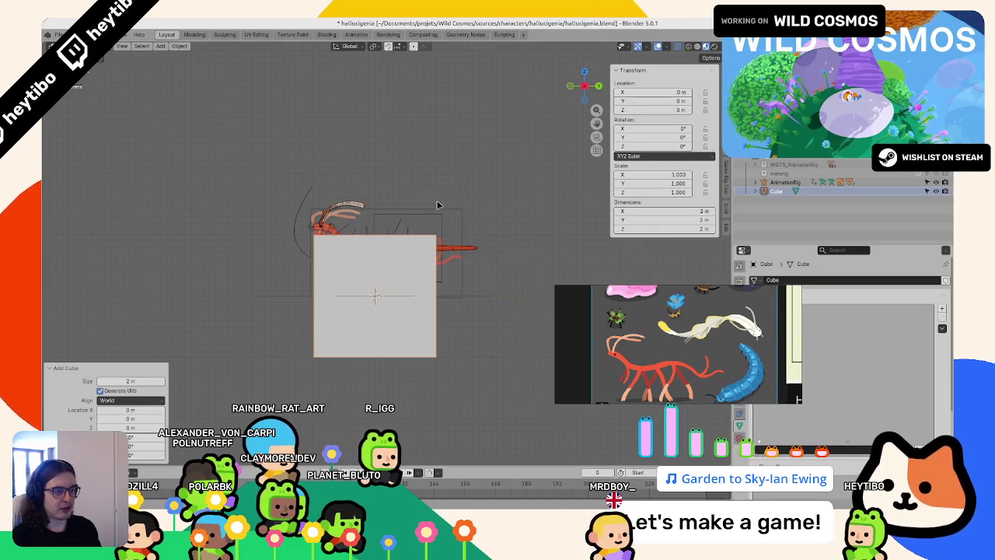
text(0.5)
key(Return)
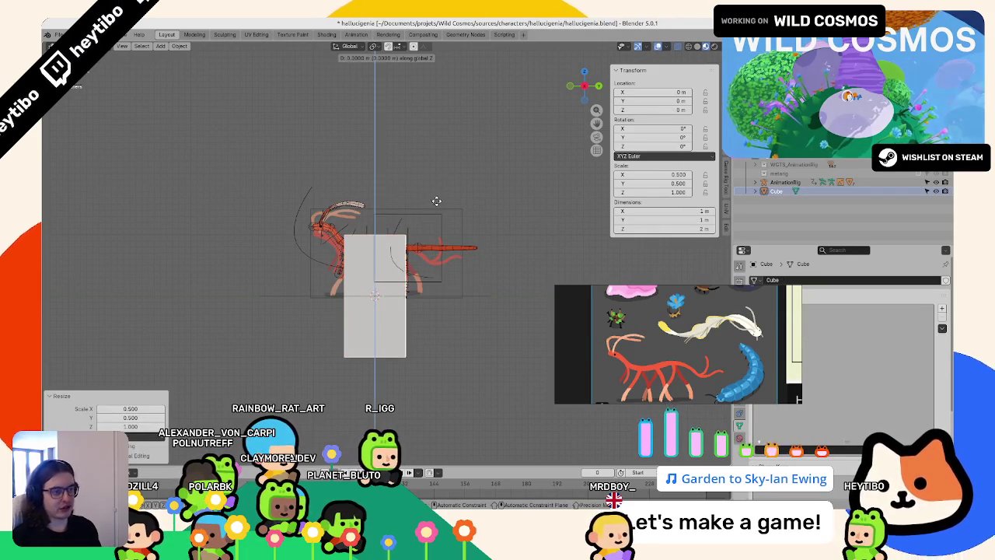
- Select the temporary cube and delete it
middle_drag(443, 158, 497, 166)
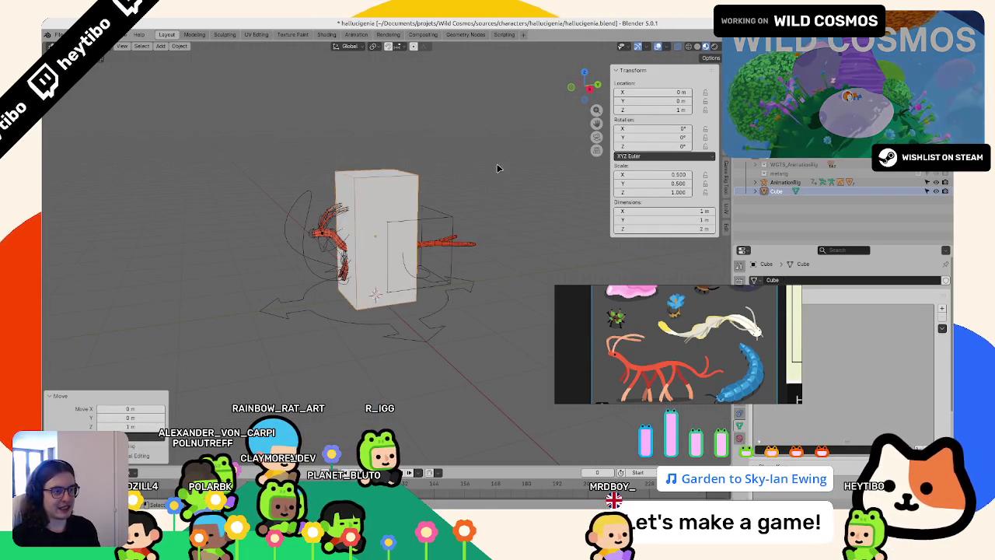
click(360, 182)
middle_drag(360, 182, 359, 179)
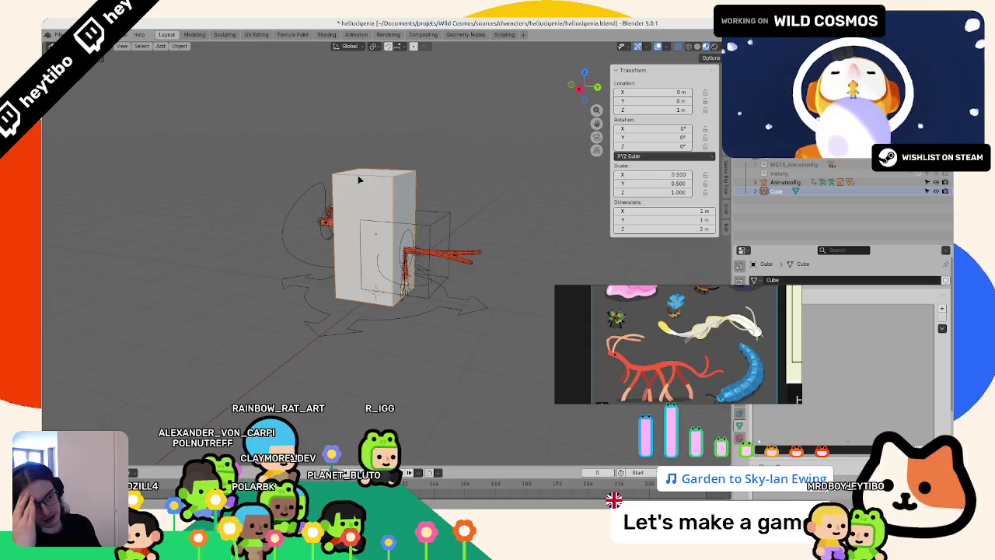
key(Delete)
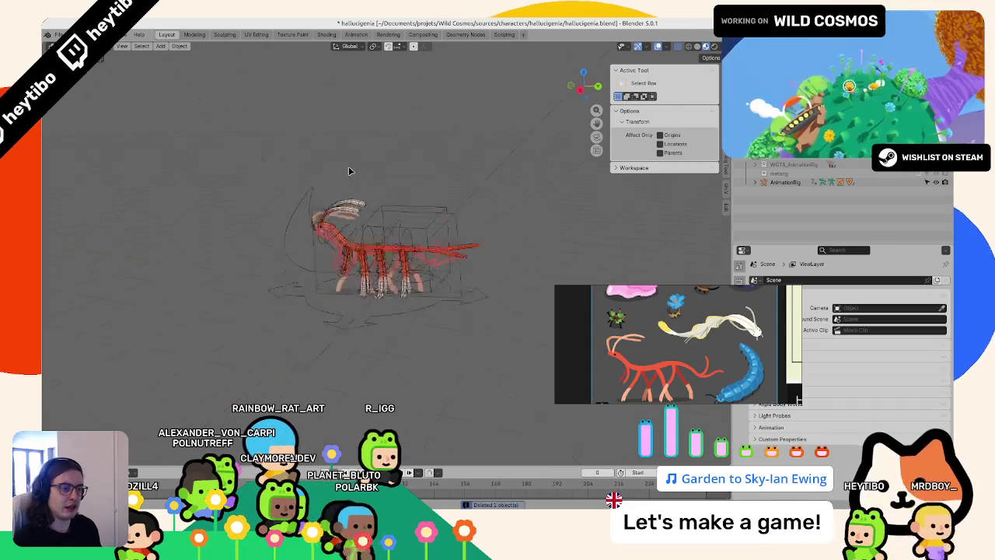
- Select the rig, put it in Pose Mode in side view, and save the file
middle_drag(358, 175, 424, 312)
click(424, 311)
key(ctrl+Tab)
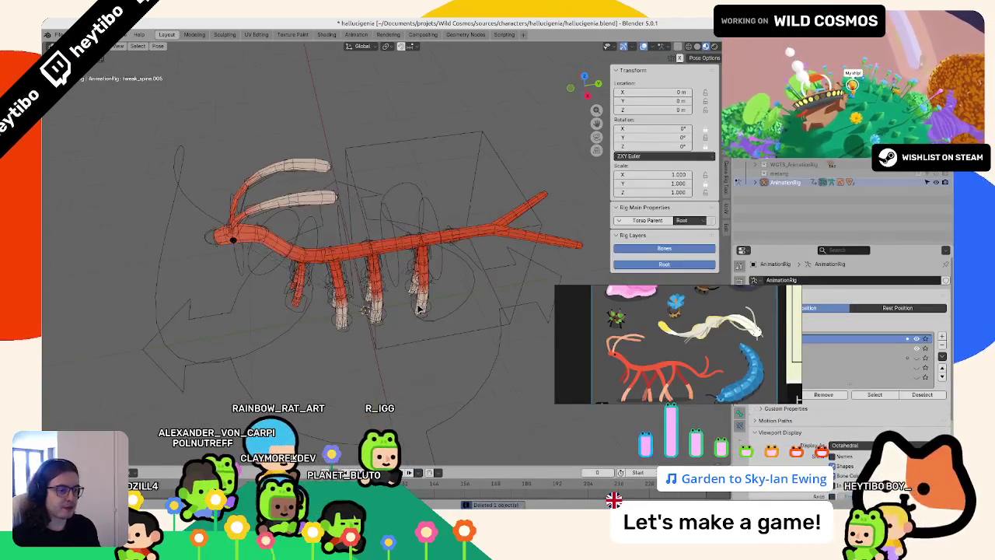
key(r)
key(z)
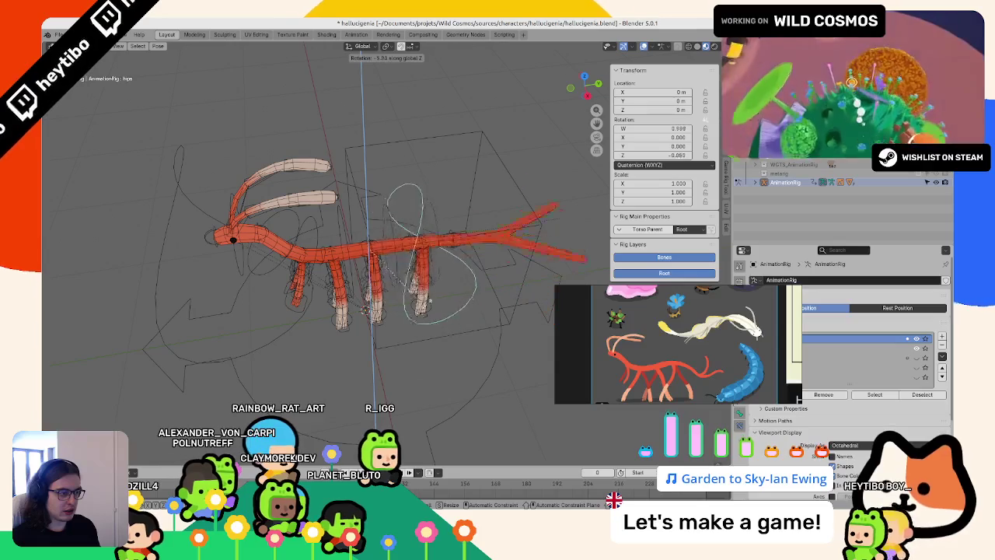
key(Escape)
key(KP_3)
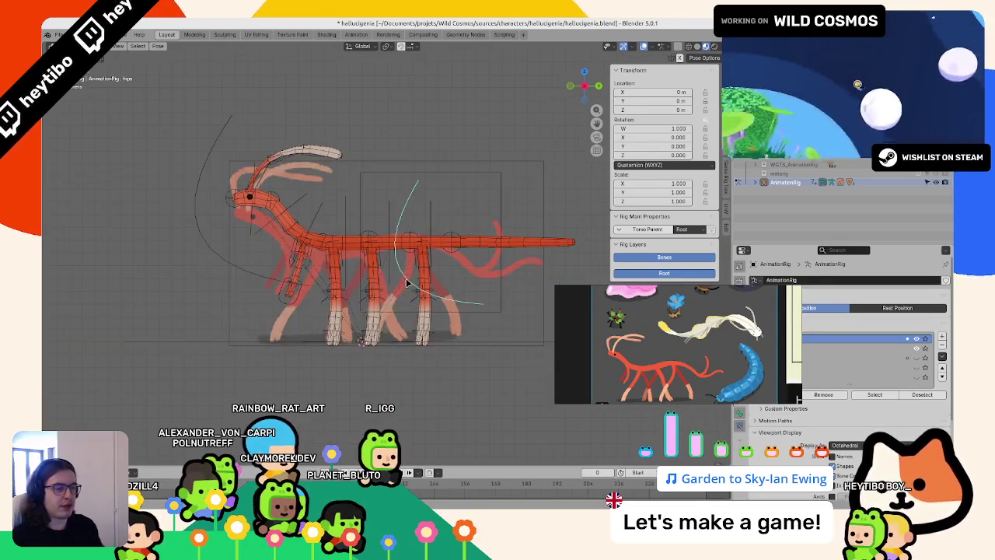
key(ctrl+s)
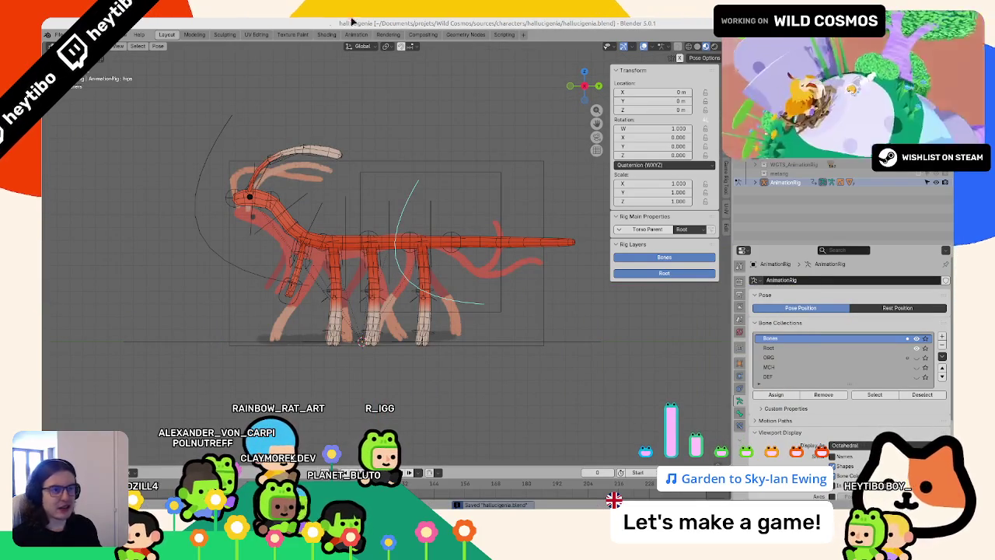
- Set the scene frame rate to 30 fps in the Output properties
click(740, 282)
click(754, 296)
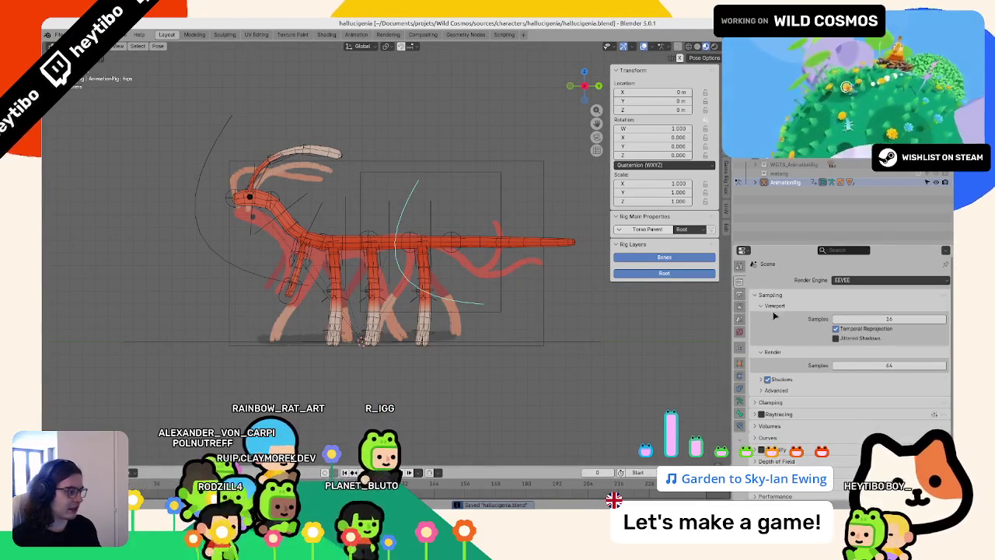
click(740, 296)
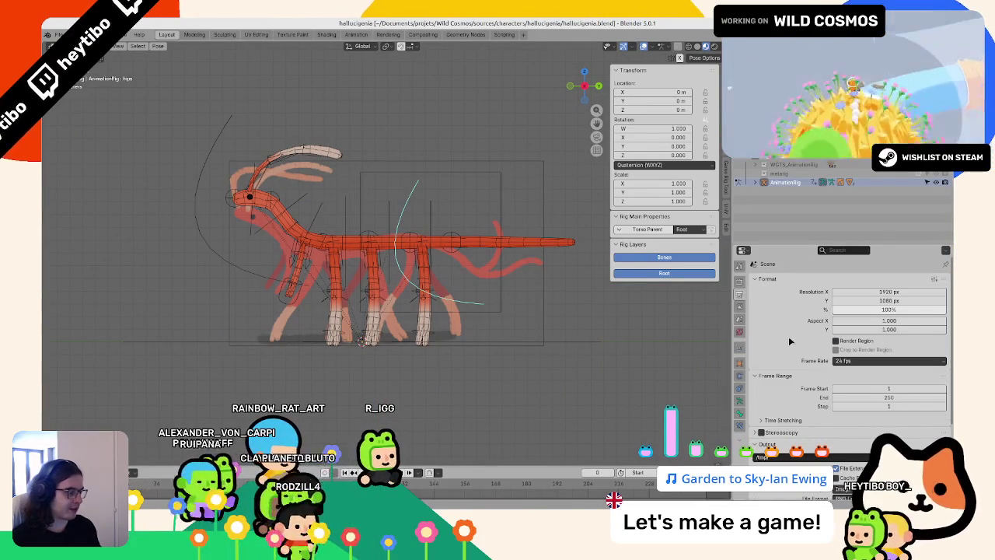
click(838, 363)
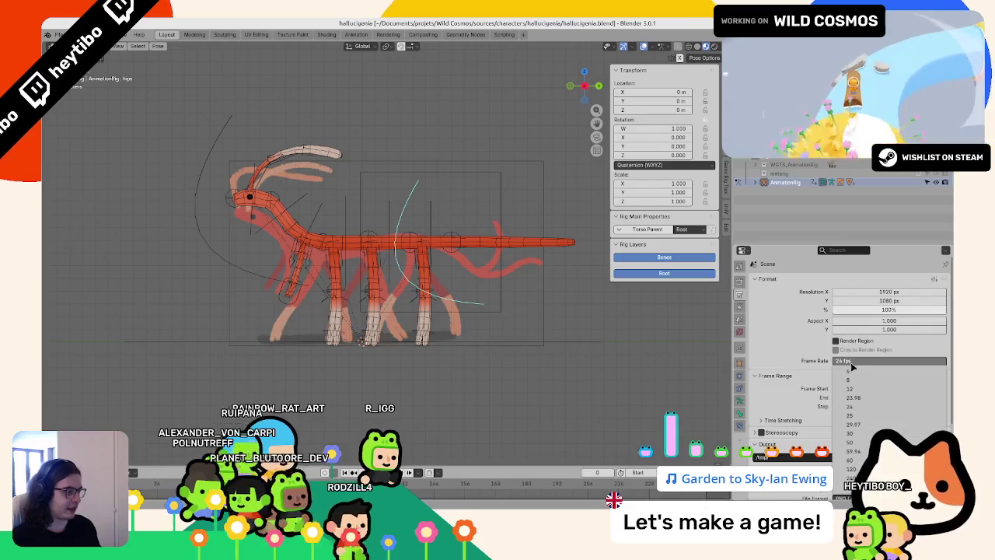
click(861, 436)
- Enlarge the timeline and split it vertically, making the right half a Graph Editor
mouse_move(469, 467)
mouse_down()
mouse_move(470, 386)
mouse_move(459, 365)
mouse_up()
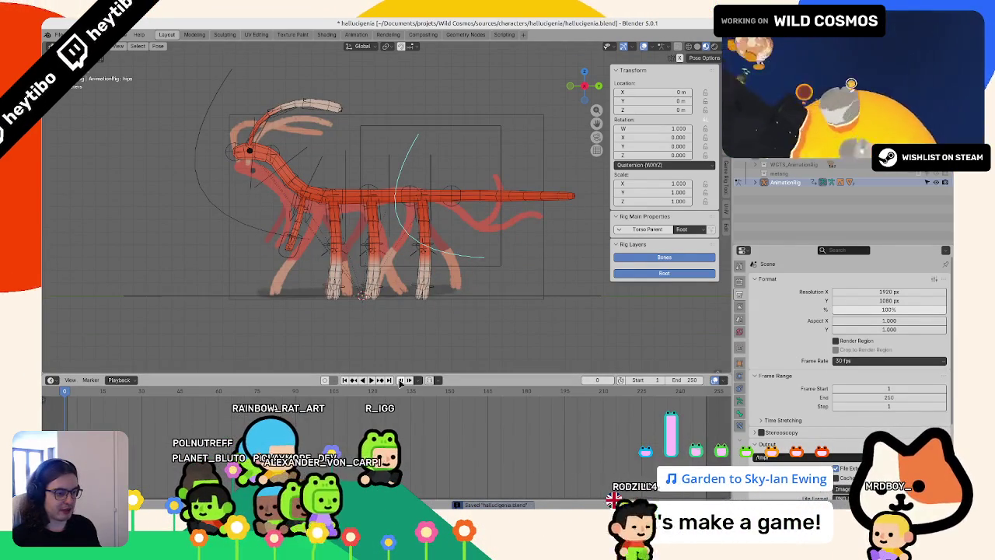
right_click(400, 383)
click(366, 362)
click(405, 385)
click(412, 380)
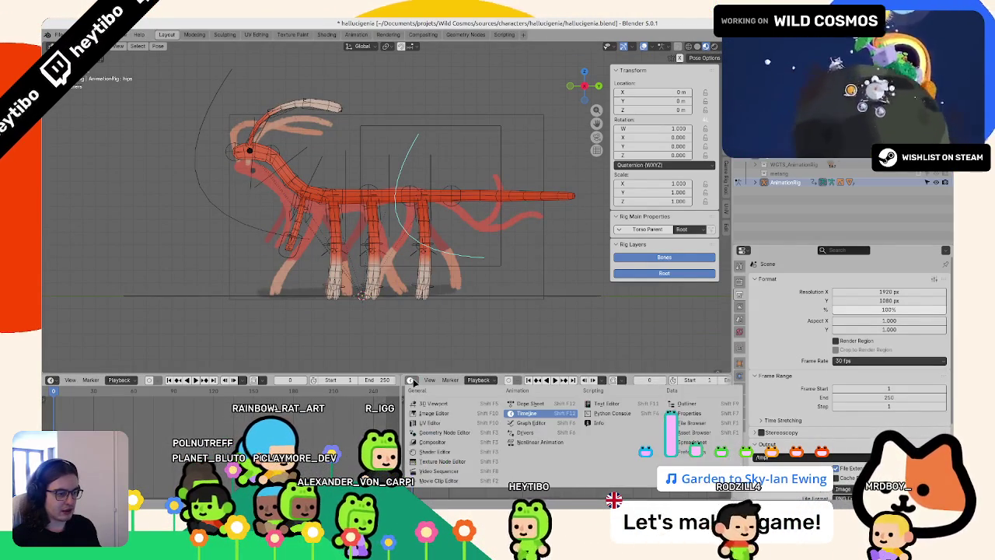
click(529, 426)
- Turn the left area into the Action Editor and create a new action named idle
click(70, 380)
click(86, 372)
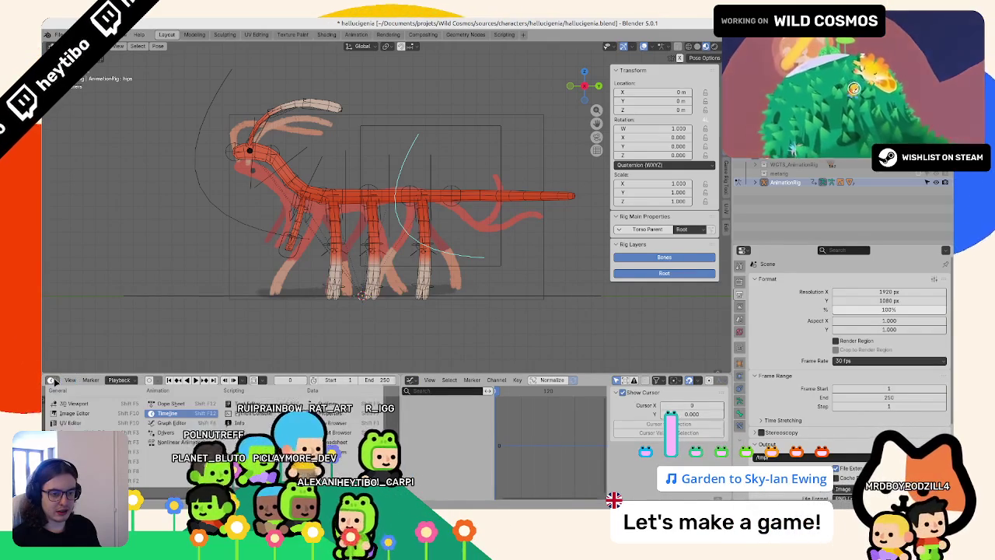
click(83, 381)
click(87, 405)
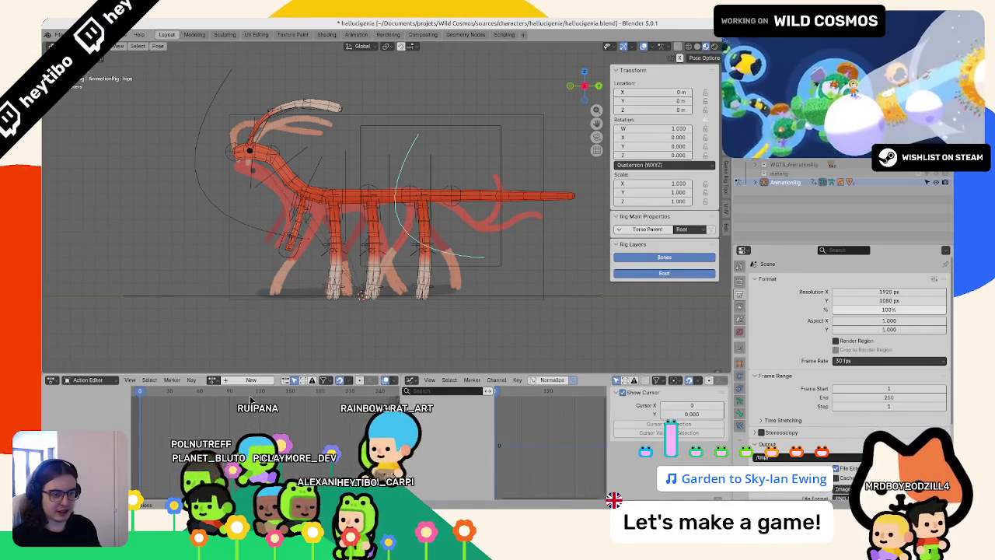
click(251, 380)
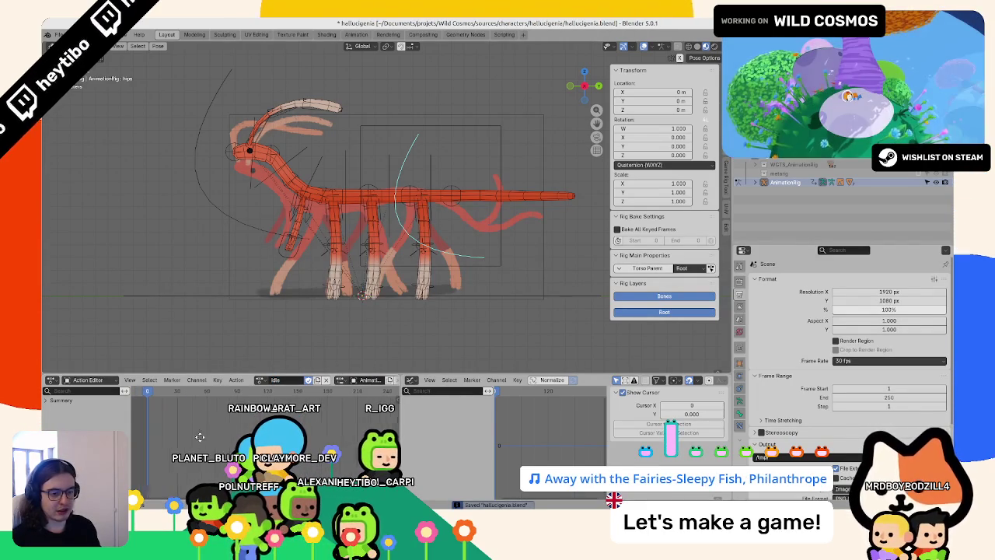
- Set the scene frames to 0–79, save, and show Idle's 0–80 manual frame range in the sidebar
scroll(845, 375, down, 1)
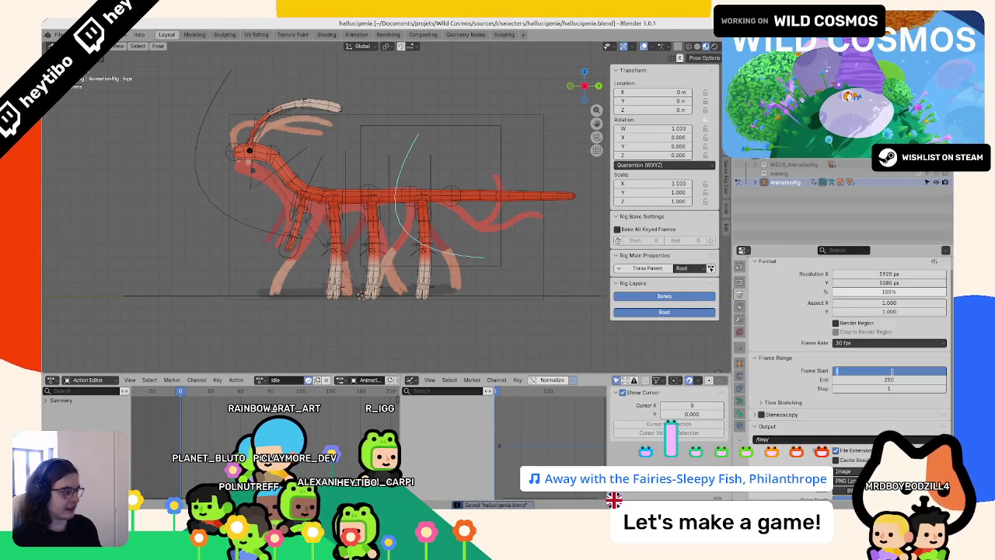
text(0)
key(Return)
text(1)
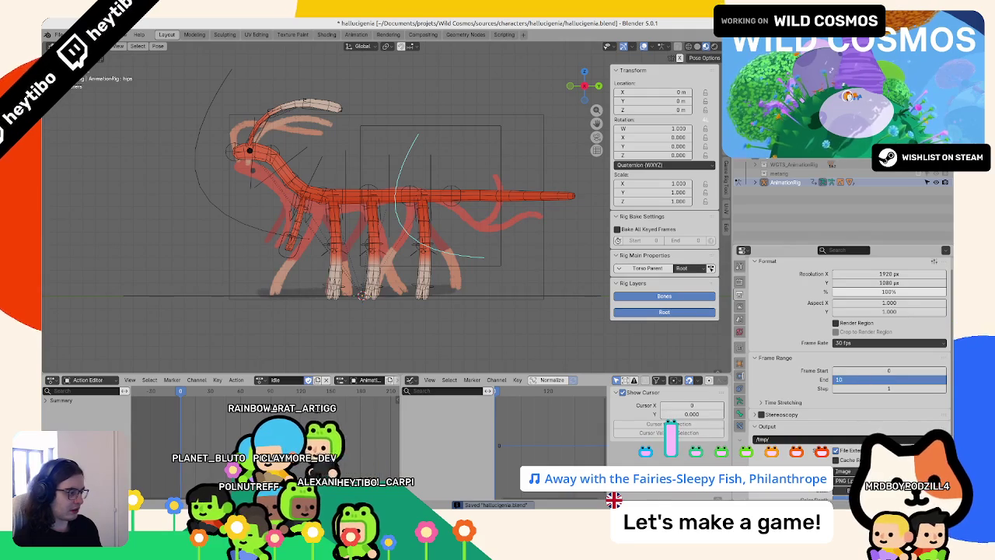
text(0)
key(Return)
key(ctrl+s)
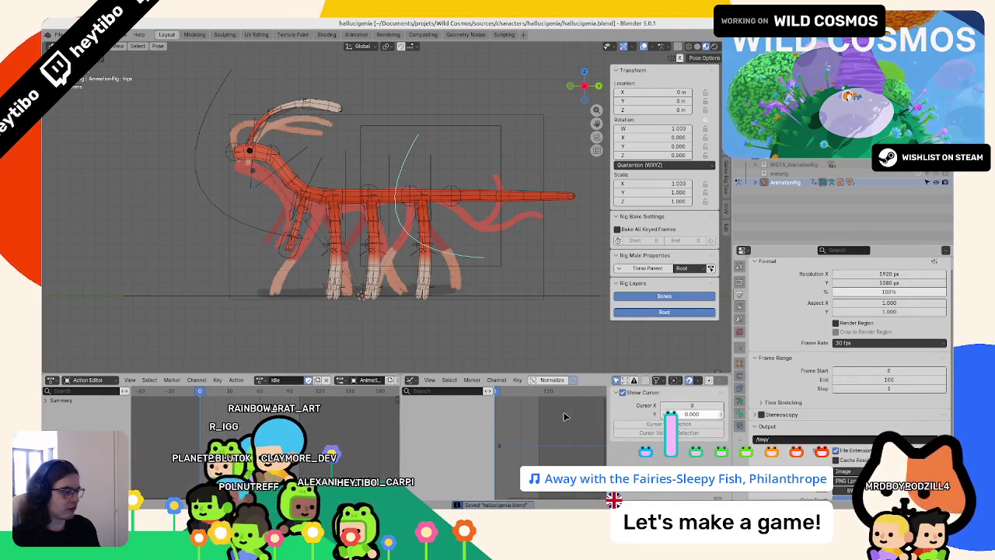
key(n)
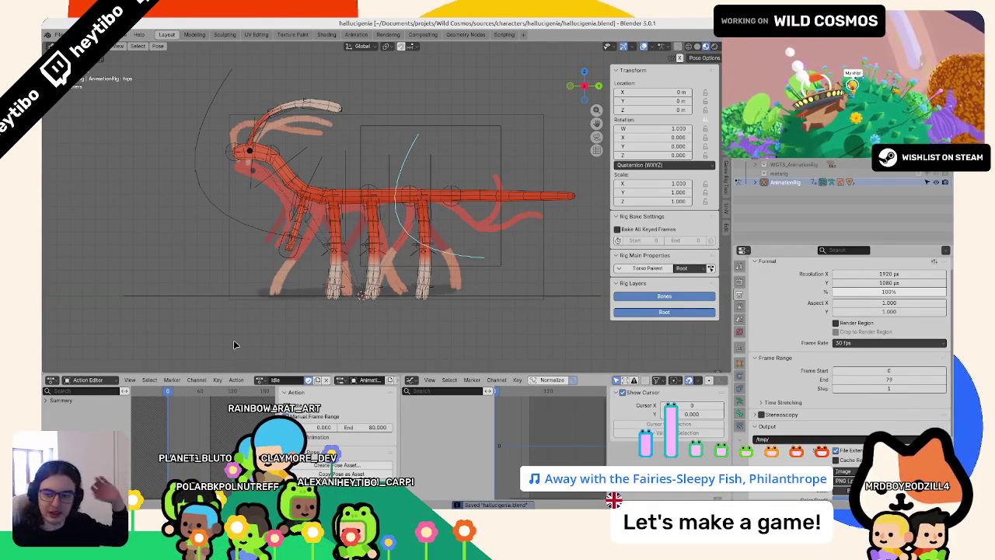
- Select a foot control bone and frame the legs in an orthographic side view
middle_drag(194, 315, 334, 311)
scroll(337, 329, up, 3)
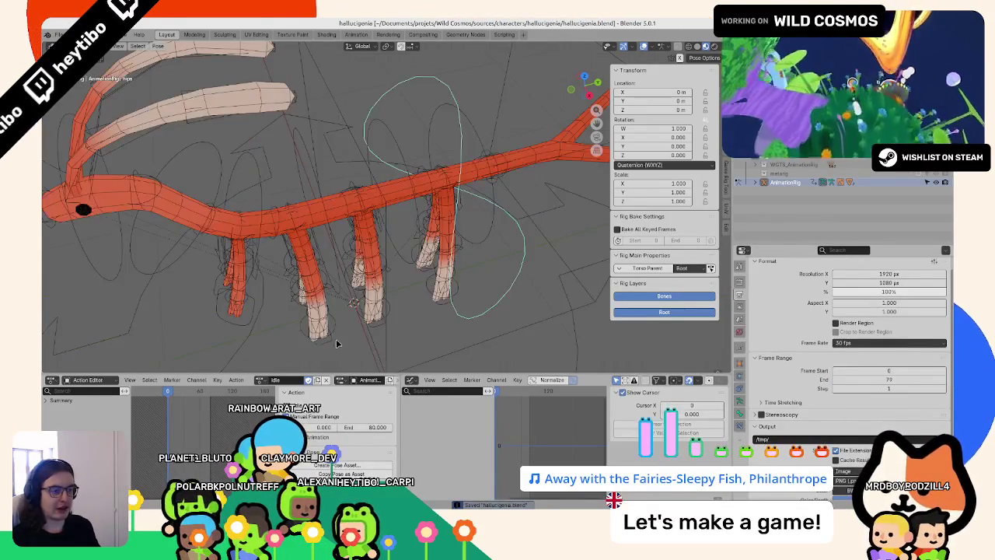
click(350, 290)
key(g)
key(y)
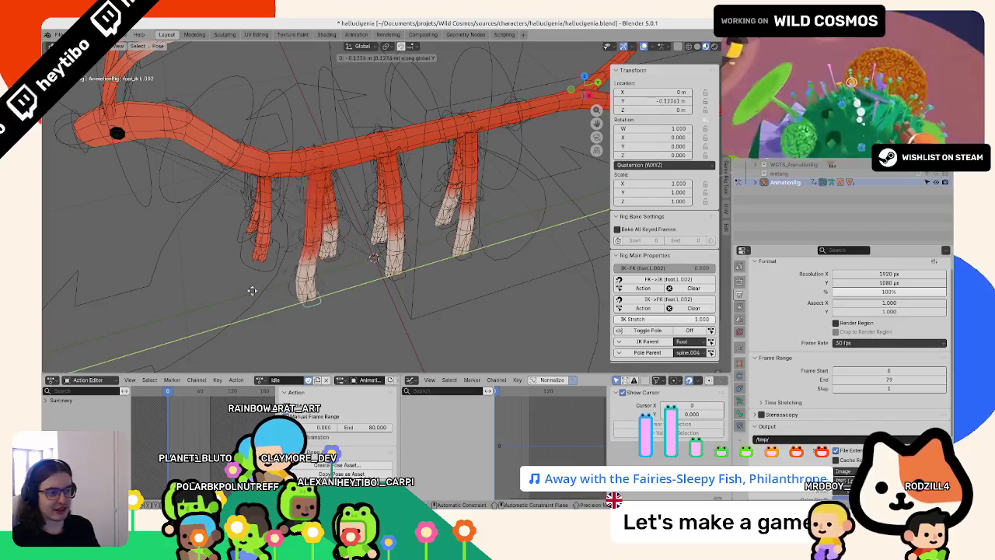
key(Escape)
key(KP_3)
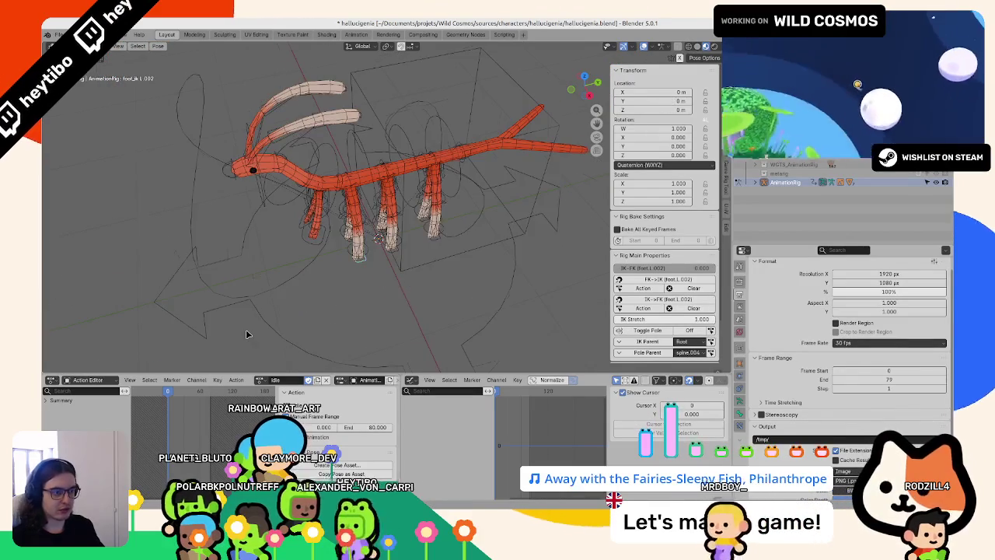
key(KP_0)
scroll(242, 337, up, 2)
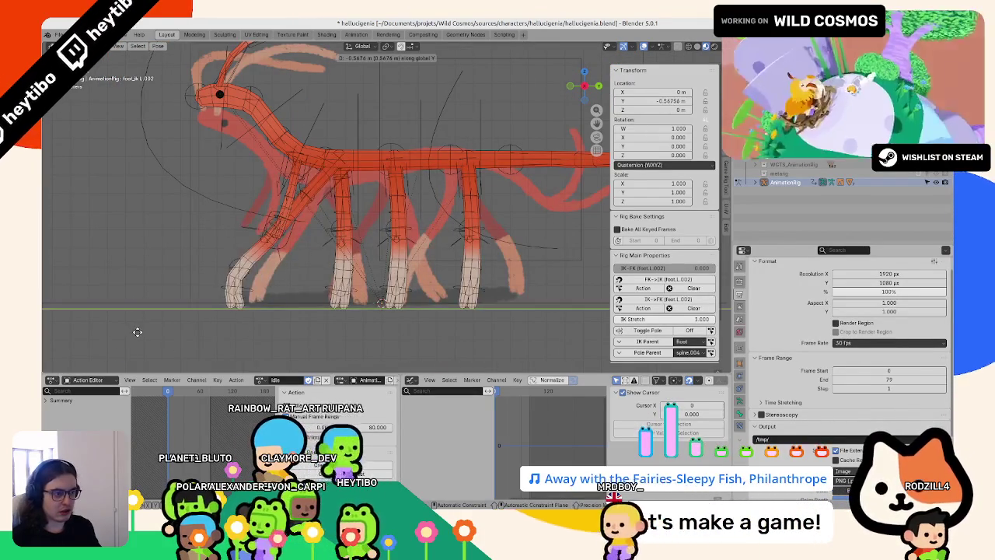
key(g)
key(y)
key(Escape)
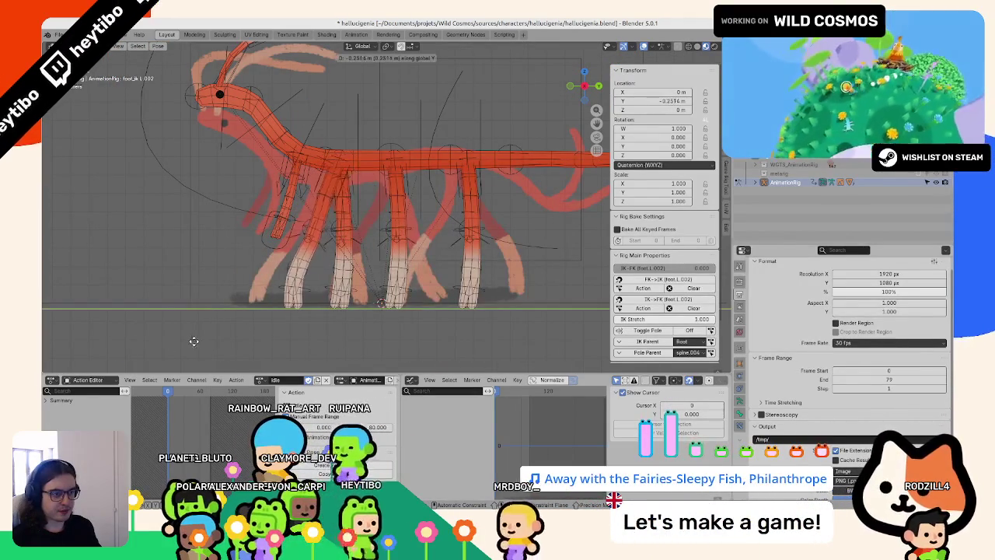
mouse_move(191, 345)
middle_down()
mouse_move(298, 356)
mouse_move(377, 282)
middle_up()
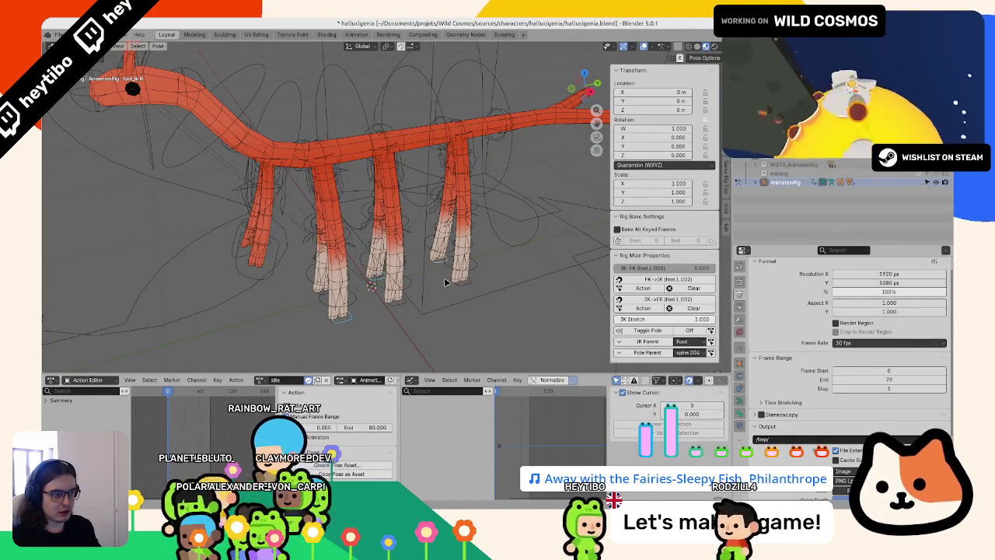
- Move the left foot control along Y, then a right foot control 0.2 m along Y
key(g)
key(y)
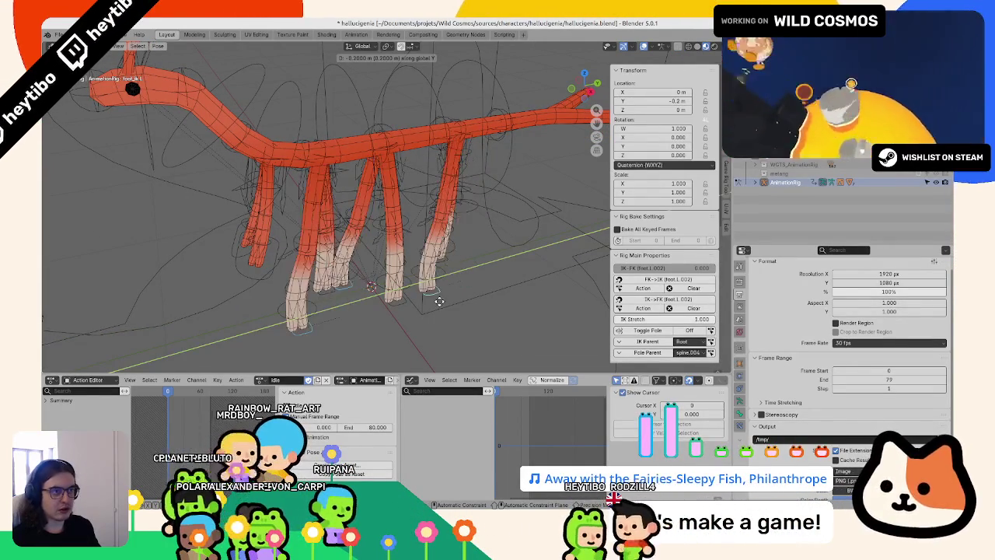
click(419, 307)
mouse_move(398, 306)
middle_down()
mouse_move(371, 282)
mouse_move(362, 304)
middle_up()
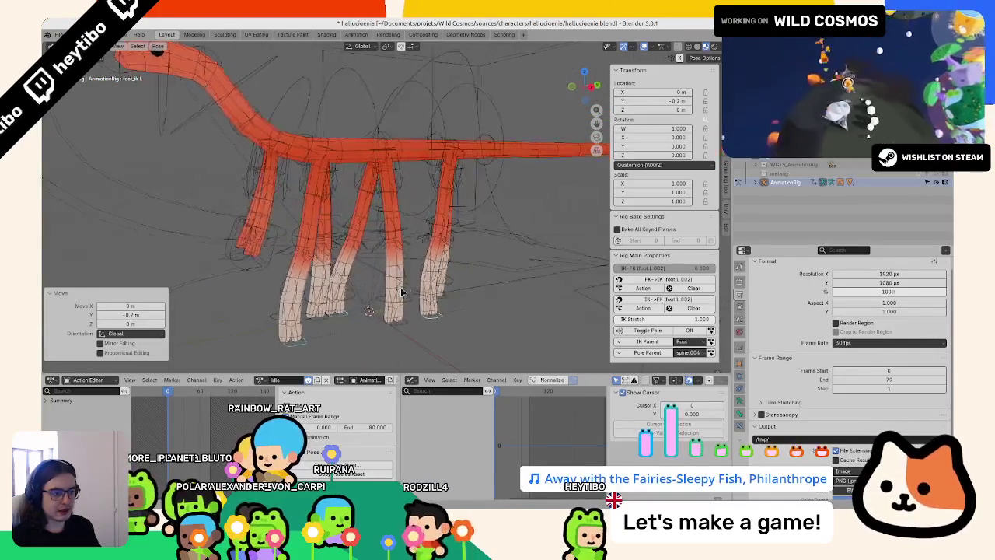
click(351, 304)
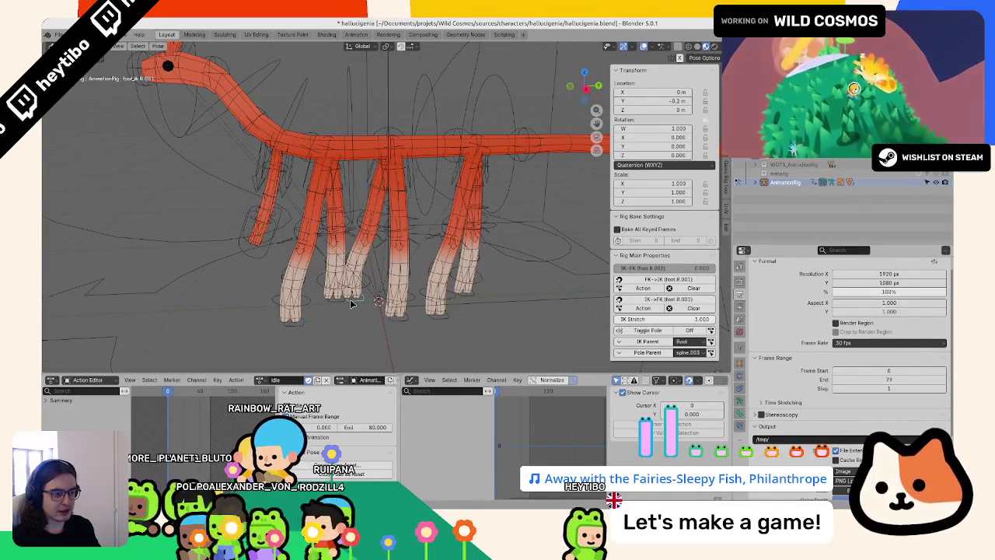
key(g)
key(y)
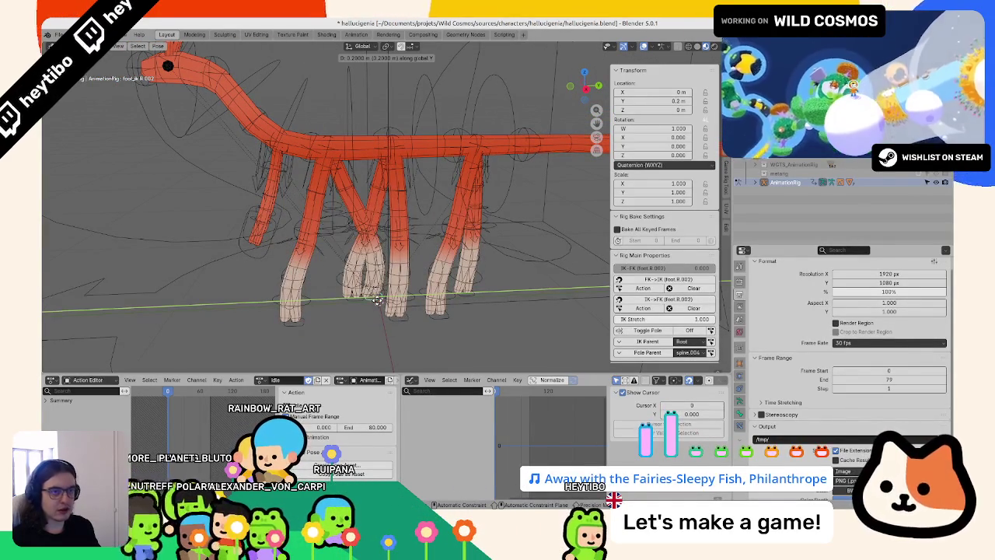
key(Escape)
key(g)
key(y)
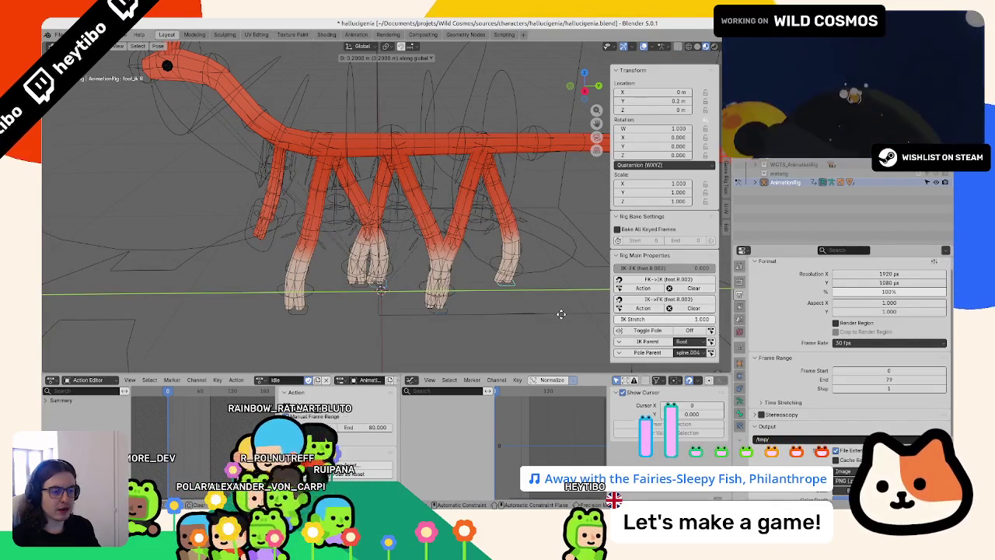
click(469, 327)
- Try shifting the foot -0.1 along X, then undo it
mouse_move(518, 322)
middle_down()
mouse_move(466, 311)
mouse_move(394, 351)
mouse_move(333, 338)
middle_up()
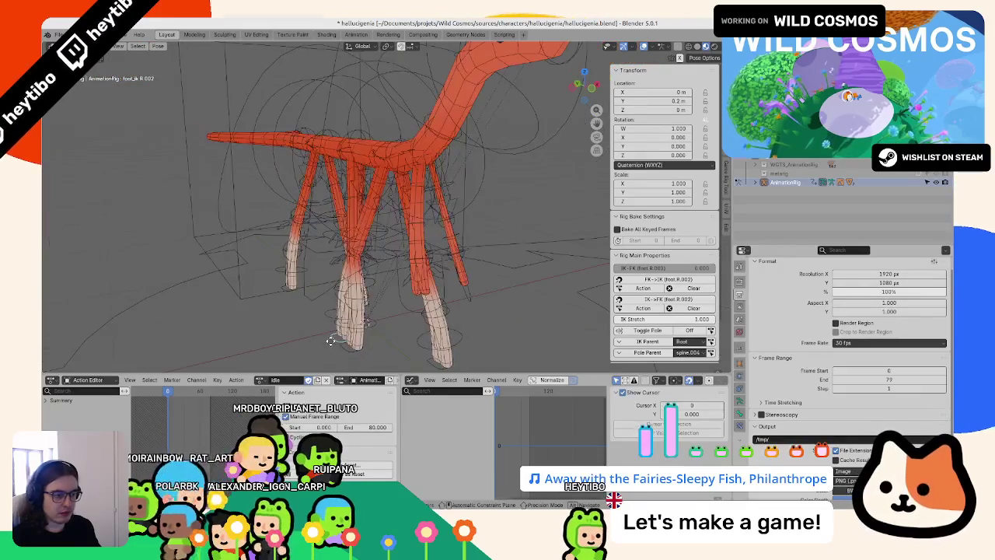
text(gx)
text(-0.1)
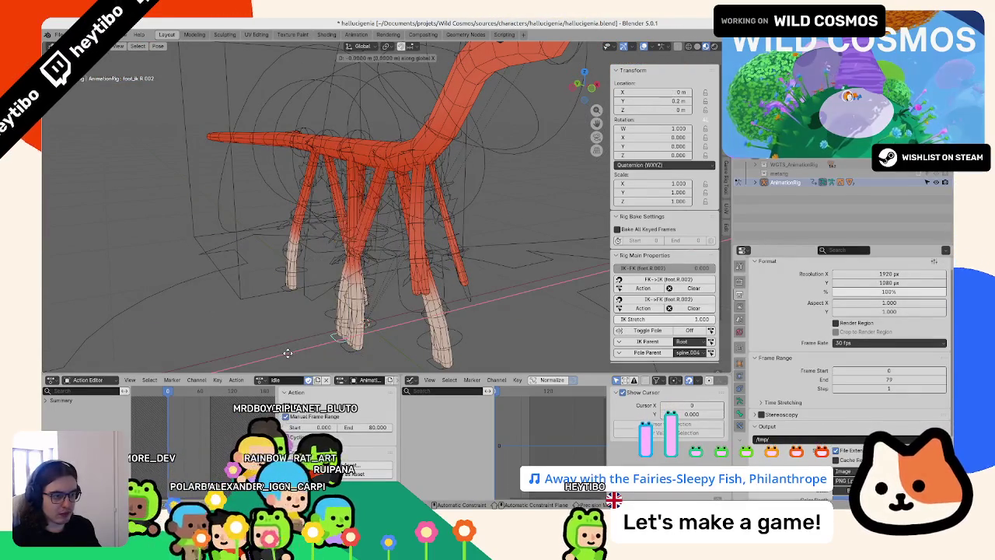
key(Return)
mouse_move(288, 351)
middle_down()
mouse_move(505, 338)
mouse_move(358, 315)
mouse_move(389, 284)
middle_up()
key(ctrl+z)
- Move two more foot controls forward or back to stagger the legs
key(g)
key(y)
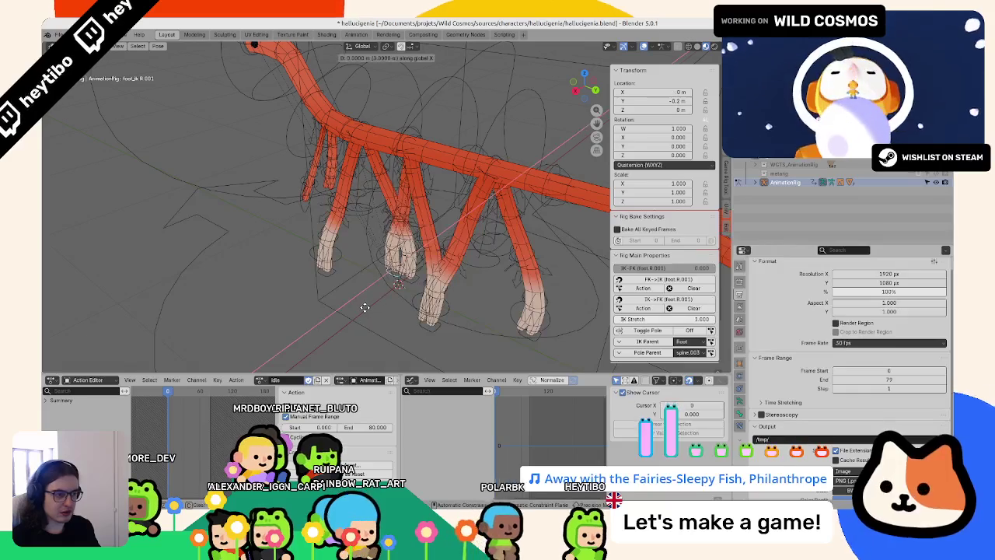
click(377, 301)
mouse_move(377, 303)
middle_down()
mouse_move(467, 309)
mouse_move(338, 290)
mouse_move(428, 290)
middle_up()
key(g)
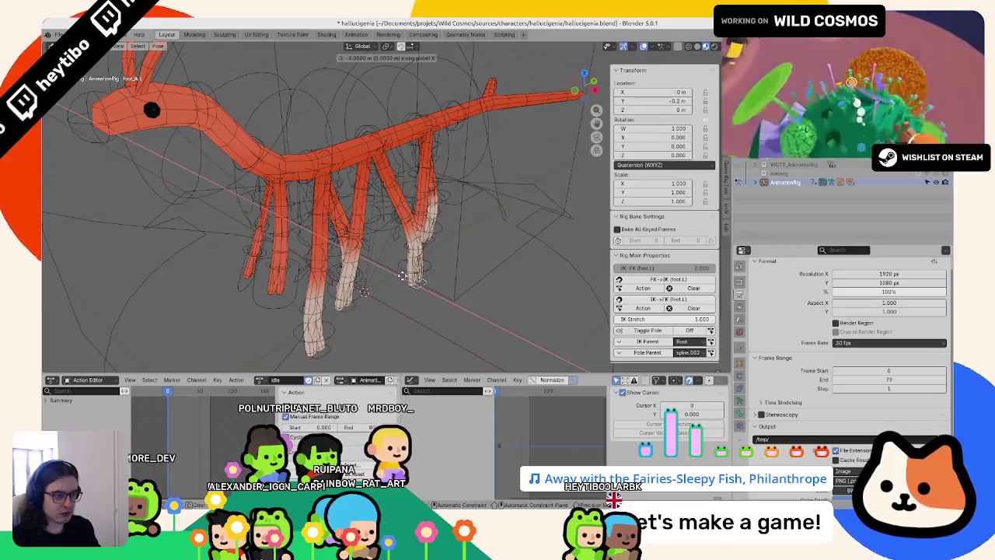
click(327, 259)
mouse_move(327, 259)
middle_down()
mouse_move(222, 262)
mouse_move(333, 278)
middle_up()
- Preview the creature in object mode with overlays hidden, then show them again
key(ctrl+Tab)
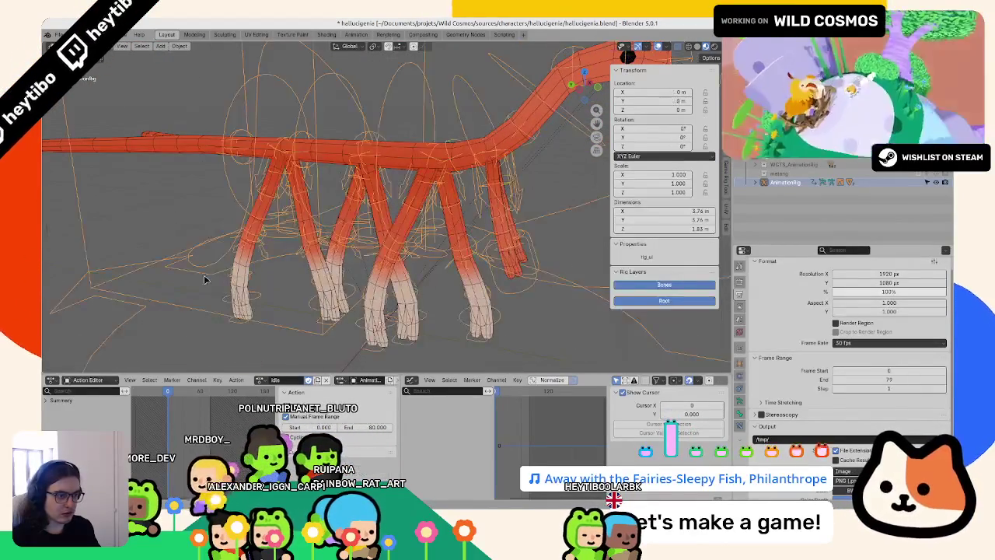
scroll(207, 278, down, 3)
mouse_move(207, 277)
middle_down()
mouse_move(451, 282)
mouse_move(560, 262)
middle_up()
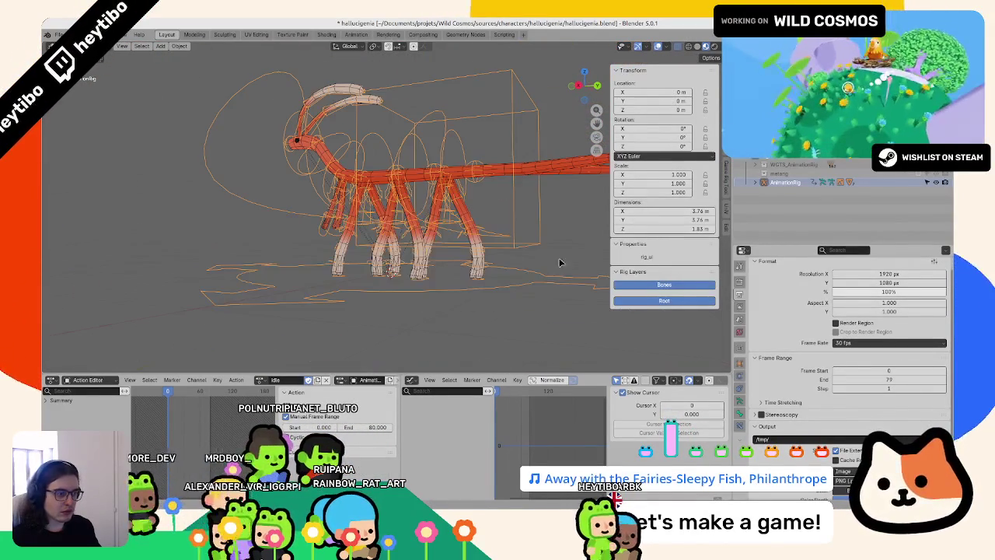
click(638, 48)
mouse_move(516, 171)
middle_down()
mouse_move(645, 162)
mouse_move(657, 88)
middle_up()
click(659, 47)
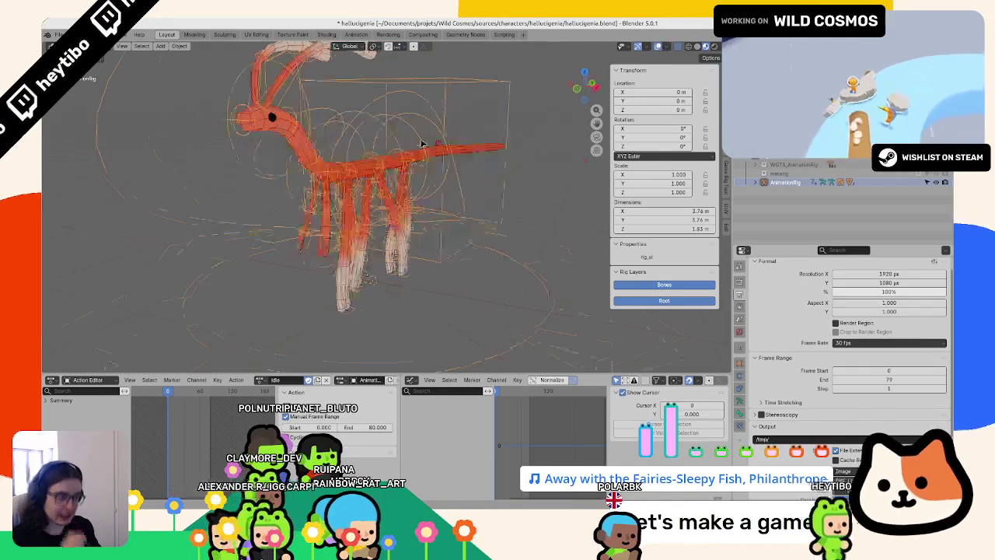
- In Pose Mode side view, test-rotate a spine control bone, then undo it
key(ctrl+Tab)
mouse_move(467, 194)
middle_down()
mouse_move(335, 296)
mouse_move(356, 203)
middle_up()
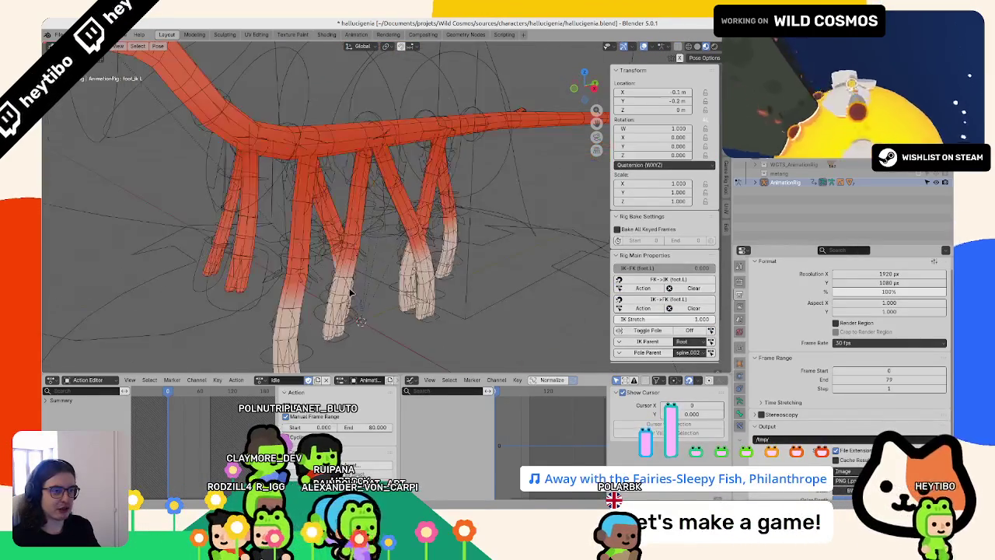
key(KP_3)
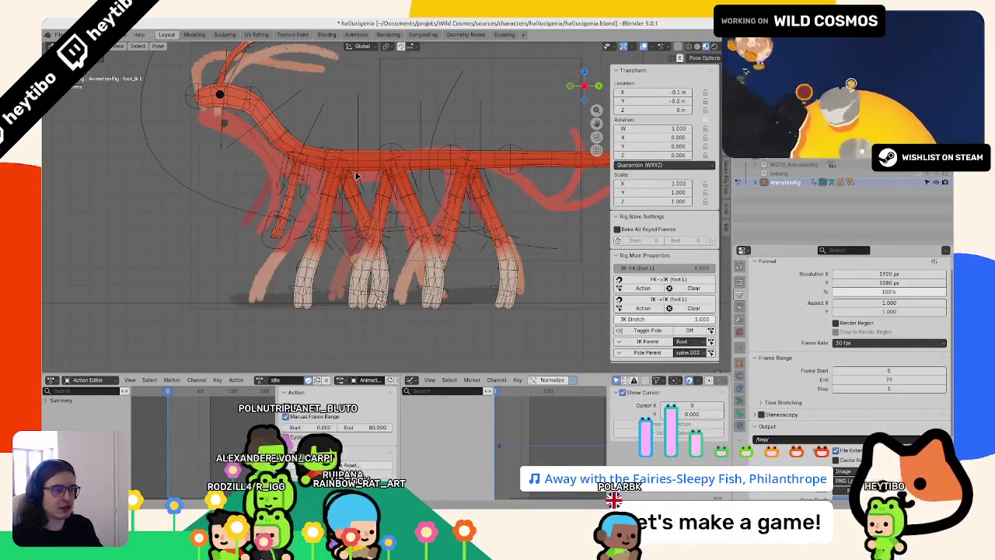
click(417, 123)
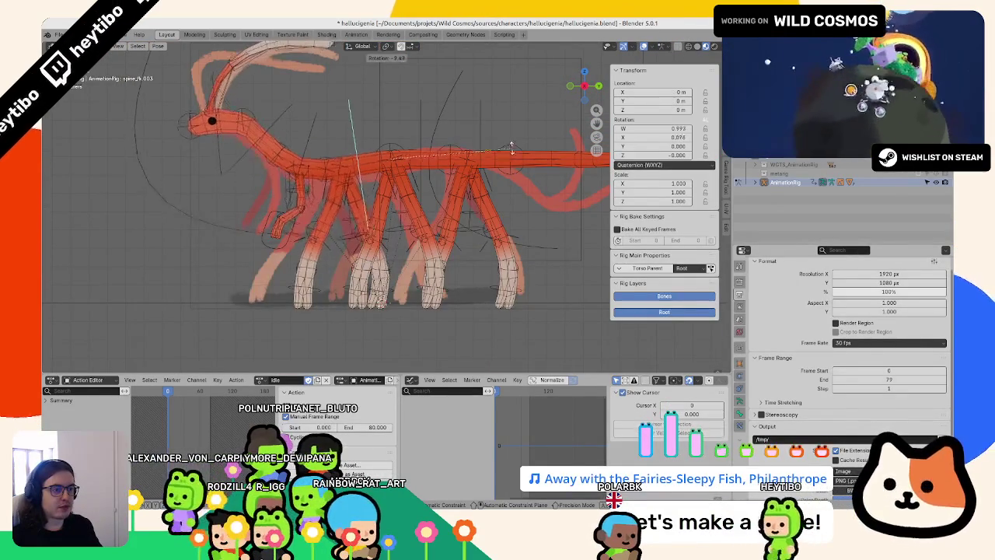
key(r)
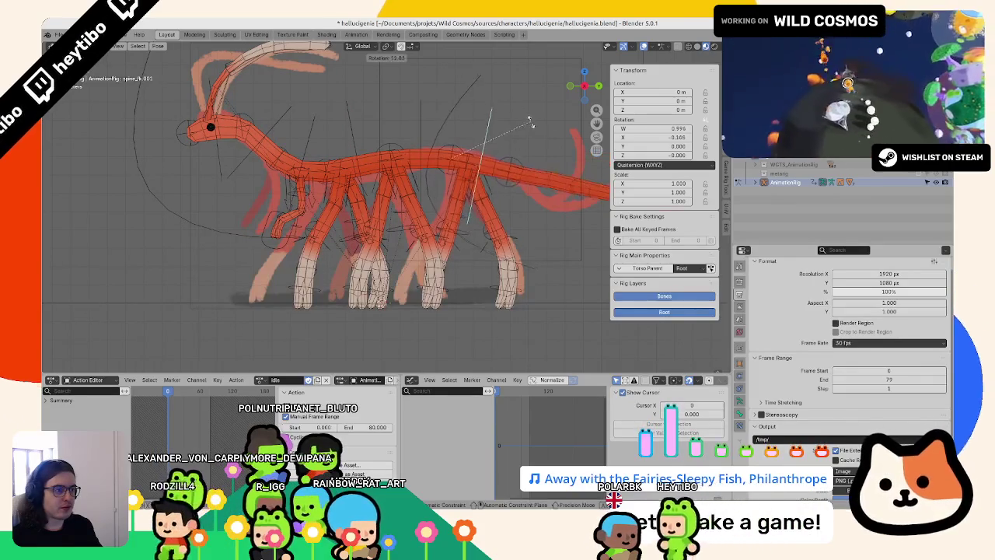
click(543, 132)
key(ctrl+z)
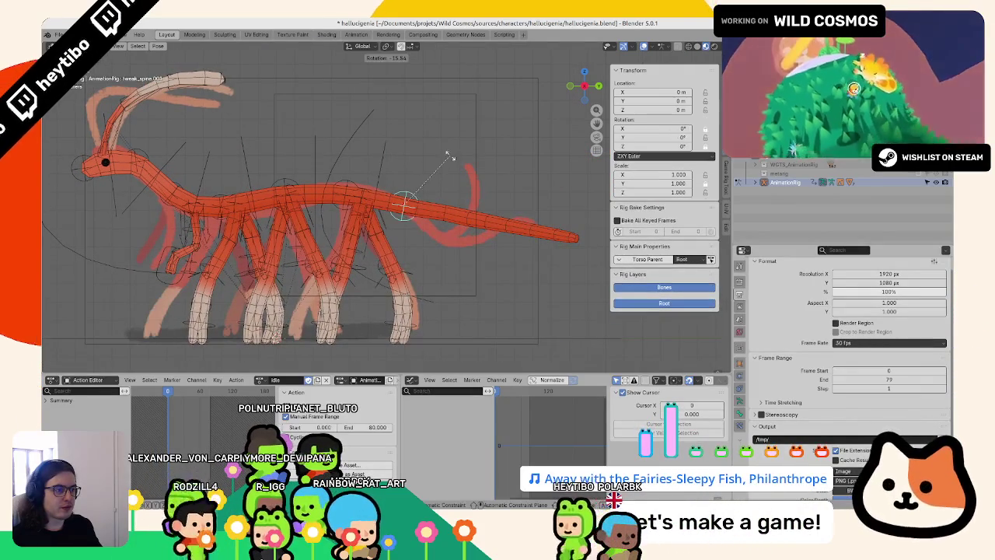
- Reset a tail bone's rotation, then undo to restore the tail's droop
click(432, 200)
key(alt+r)
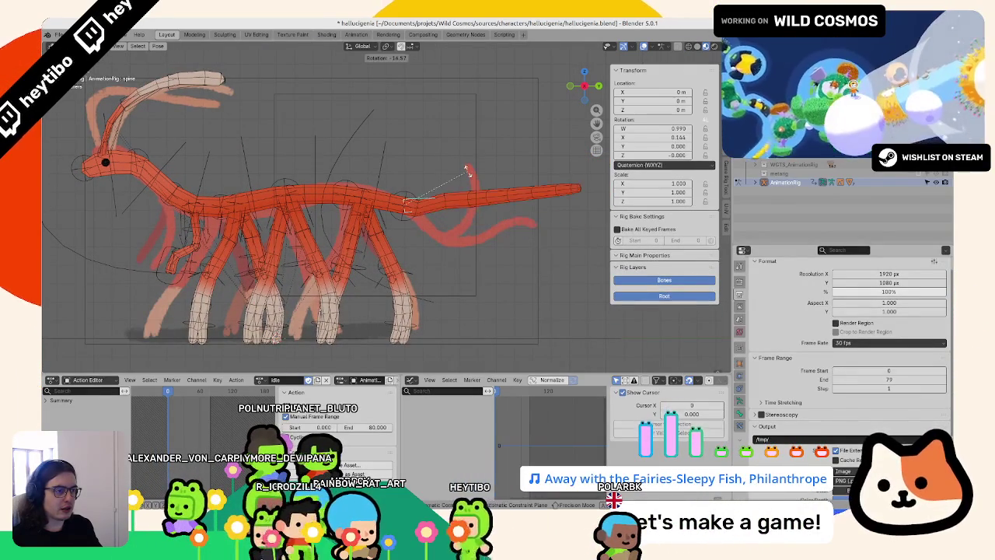
click(471, 204)
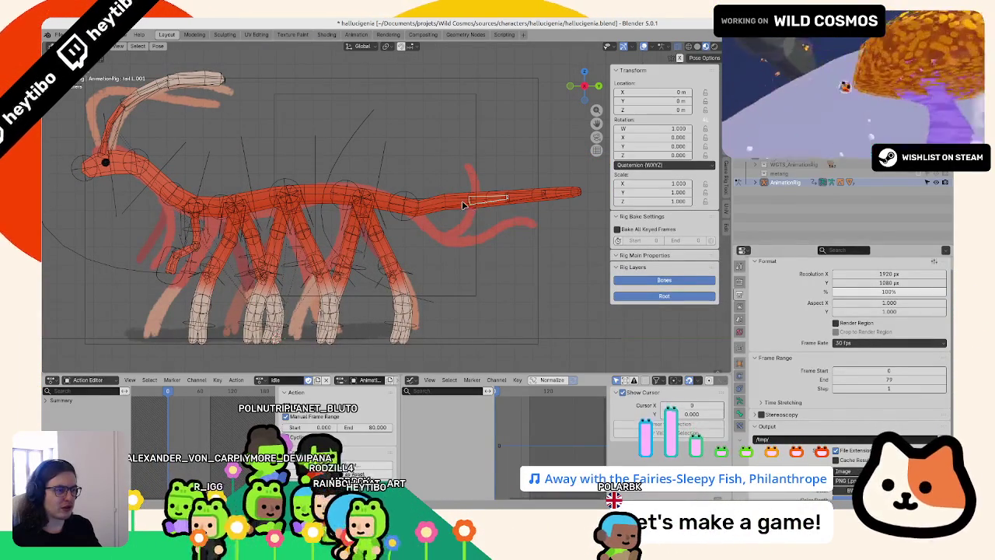
key(ctrl+z)
key(ctrl+z)
key(ctrl+z)
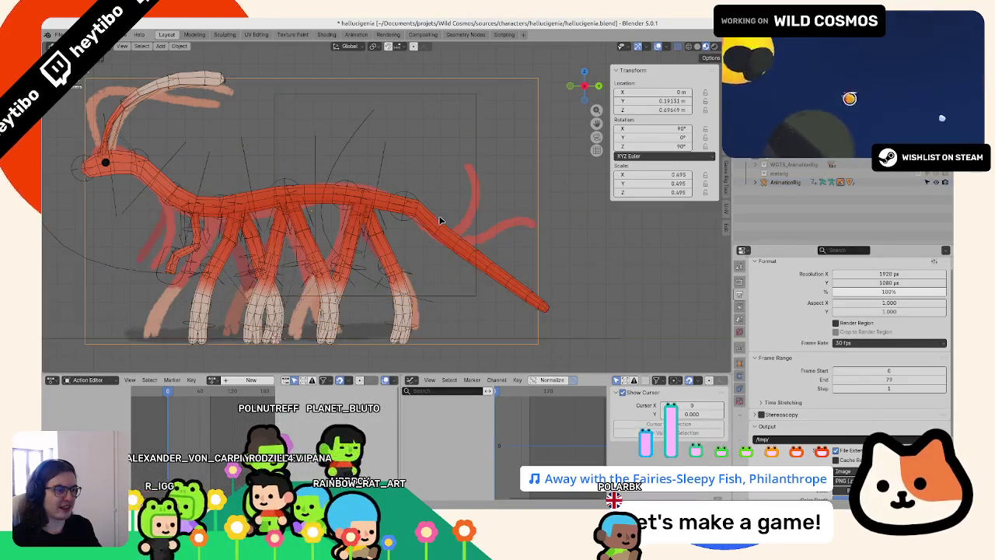
key(ctrl+z)
key(ctrl+z)
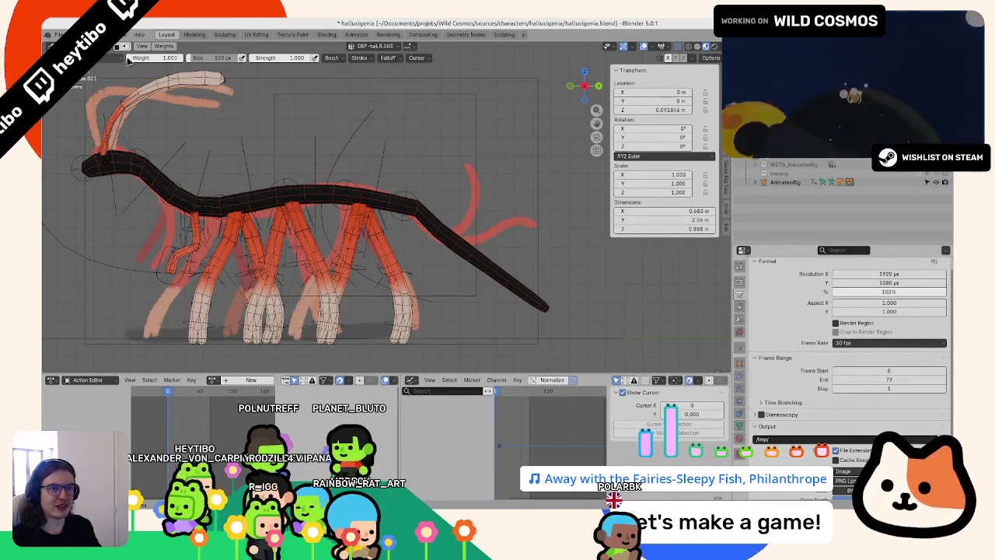
- Show the body's Armature modifier and smooth all groups' weights at factor 0.5, 2 iterations
click(740, 376)
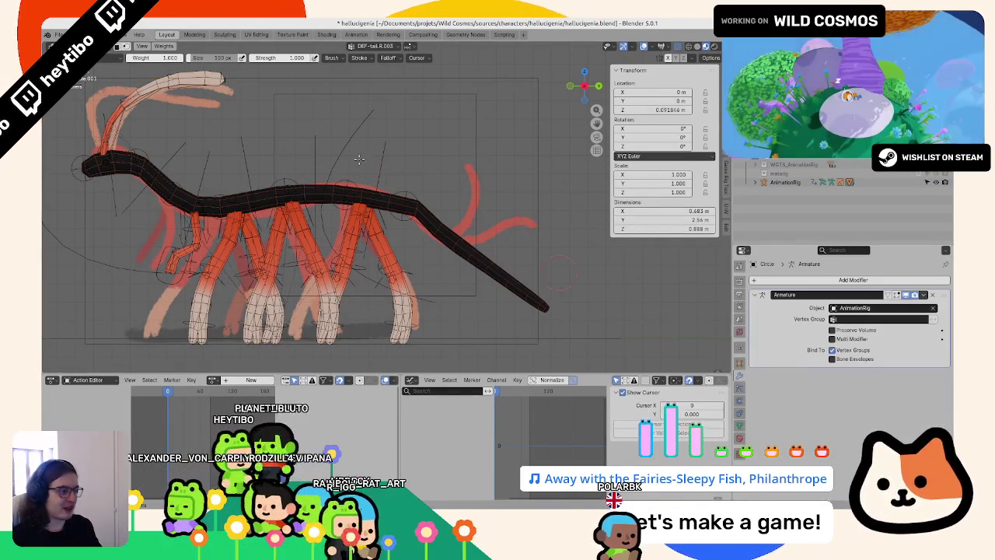
click(162, 46)
click(191, 147)
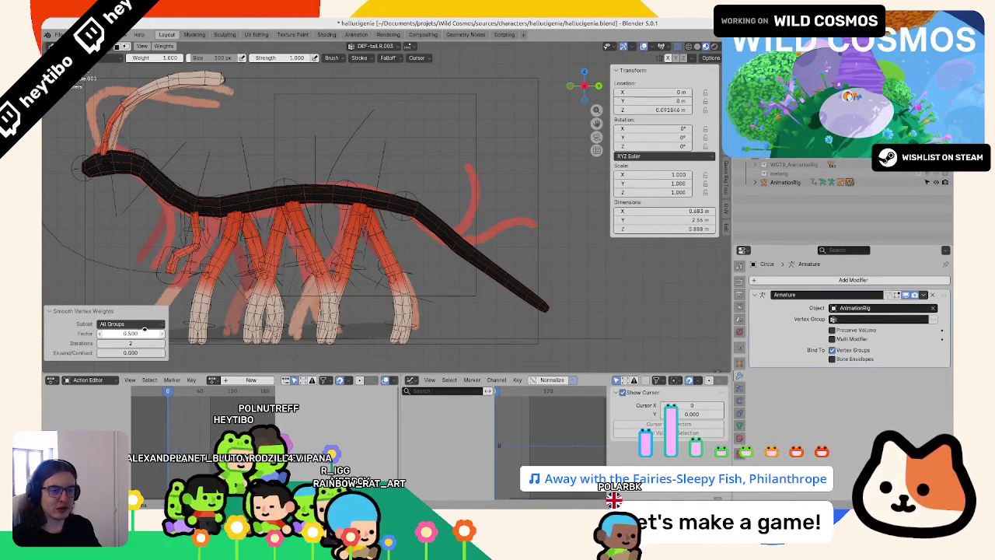
key(ctrl+Tab)
- Select AnimationRig in Pose Mode and bend the first tail bone upward
click(416, 198)
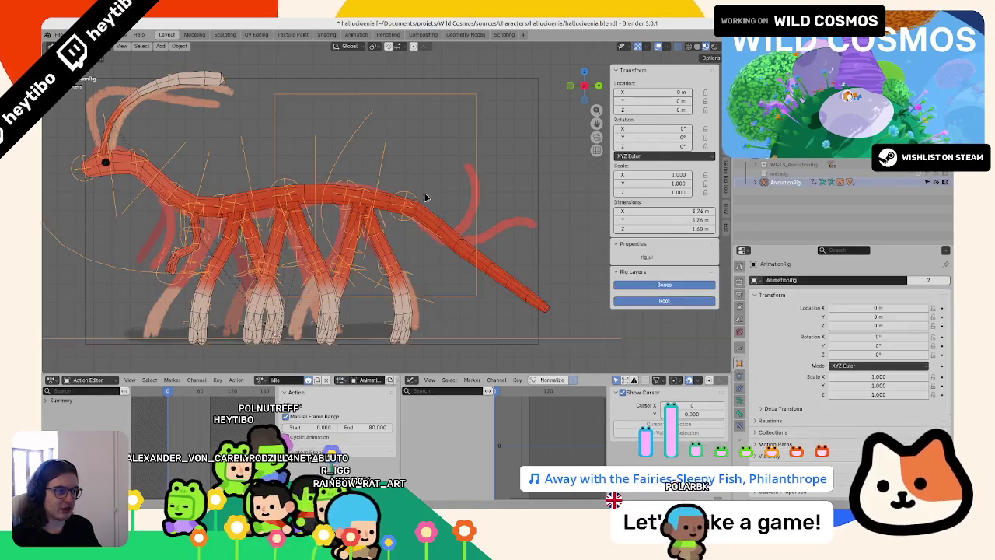
key(ctrl+Tab)
click(457, 249)
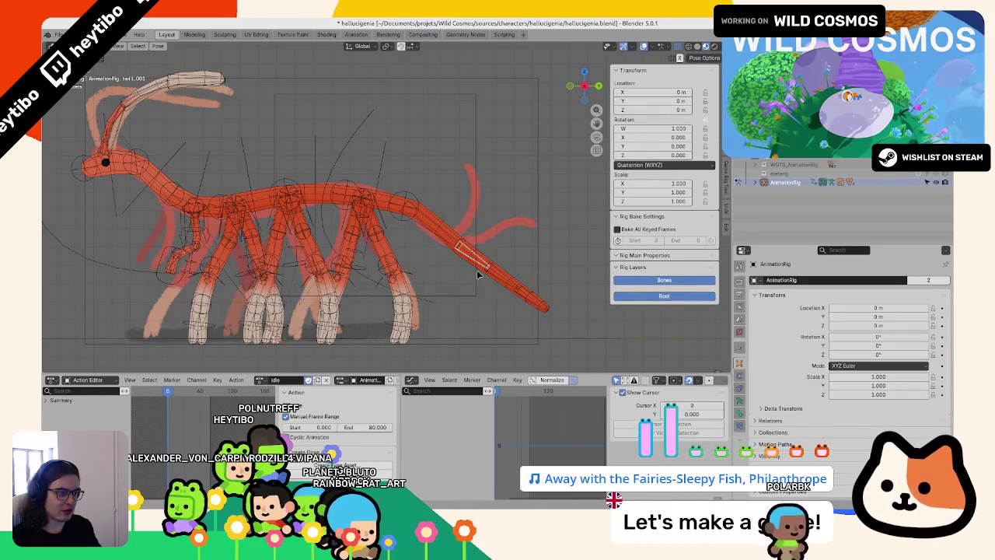
drag(478, 273, 441, 227)
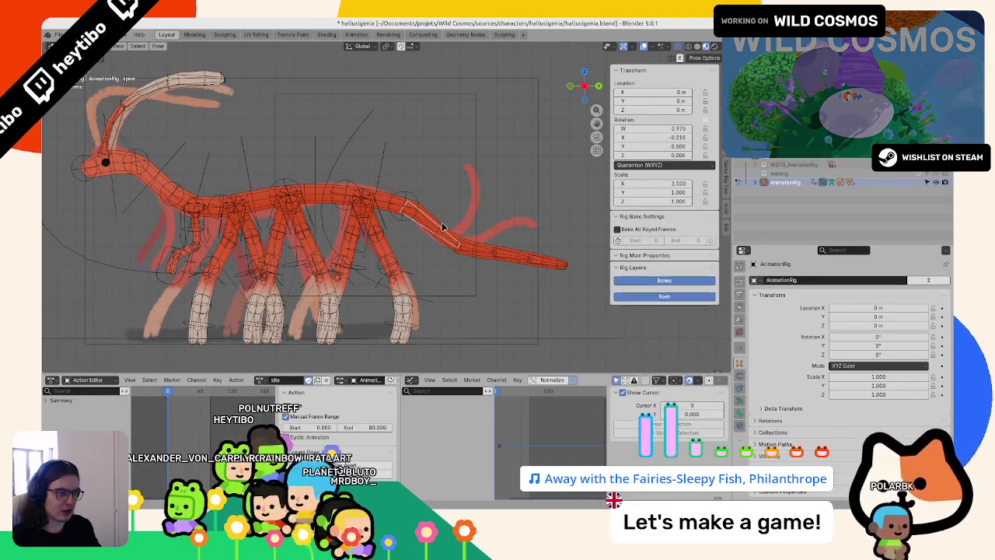
key(r)
click(477, 166)
middle_drag(478, 167, 496, 219)
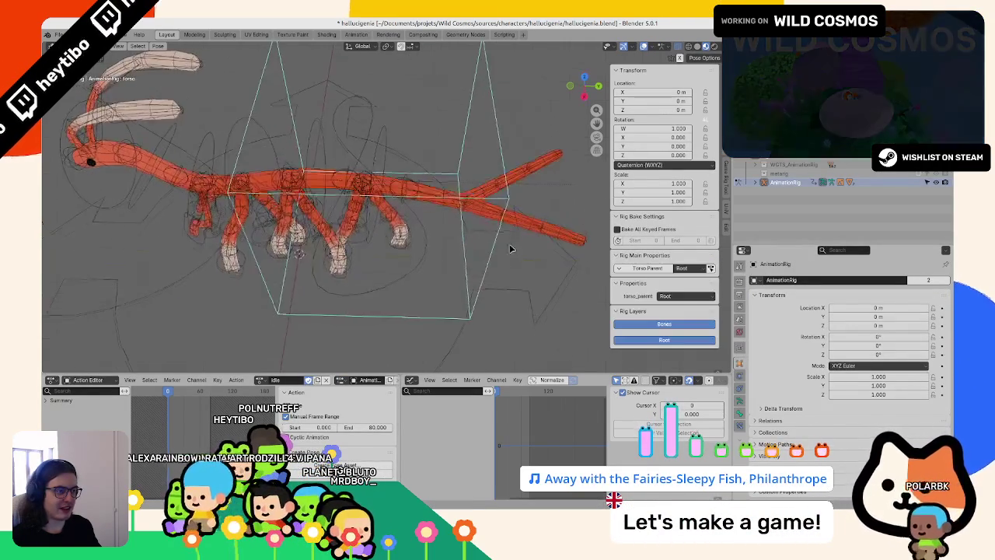
- Add the other tail bones and rotate them upward around local X using Individual Origins
shift+click(560, 160)
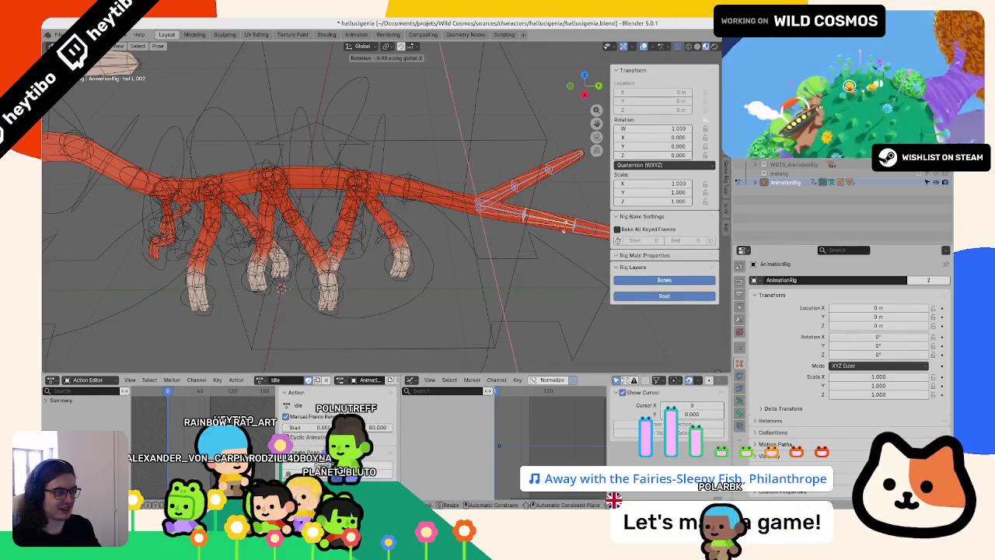
shift+click(582, 227)
click(386, 45)
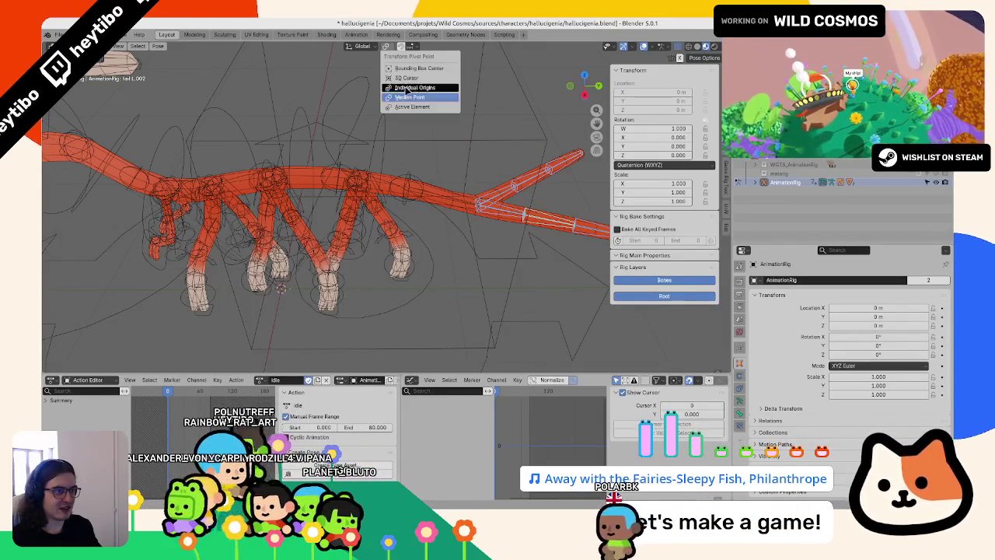
click(412, 78)
key(r)
key(x)
key(x)
click(492, 152)
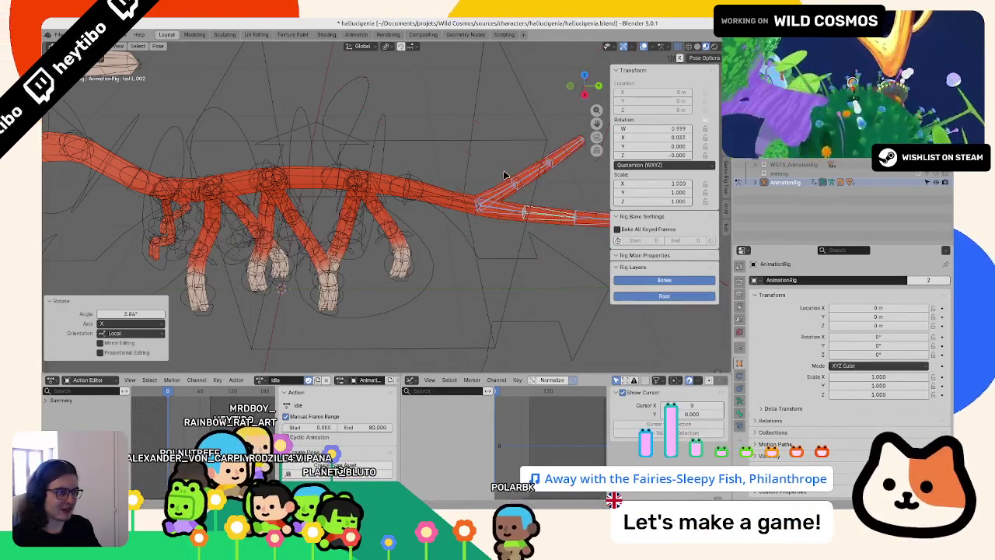
scroll(493, 155, down, 3)
key(r)
key(x)
key(x)
click(500, 160)
- From the side view, rotate the head bone slightly, settling on about 2.41°
key(ctrl+Tab)
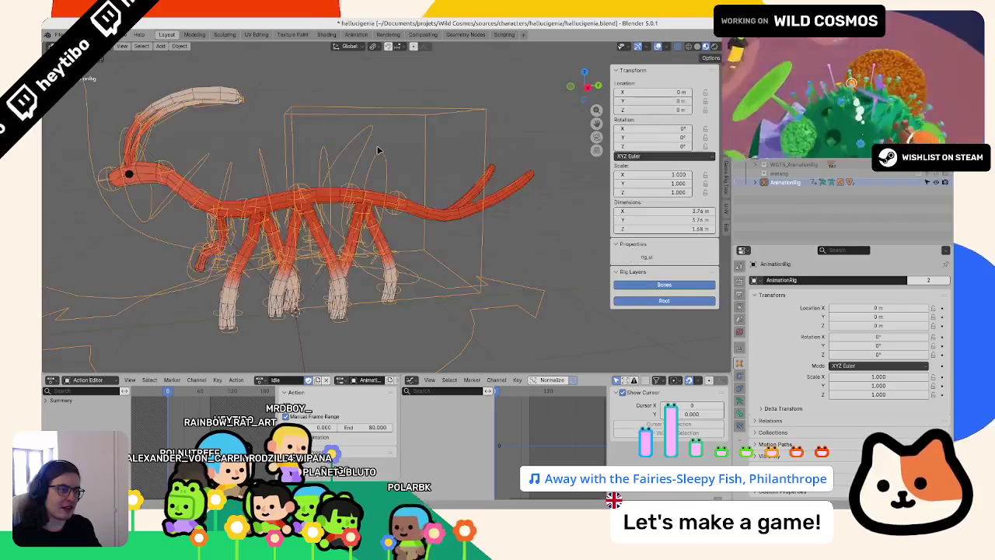
mouse_move(501, 159)
middle_down()
mouse_move(568, 158)
mouse_move(340, 178)
mouse_move(372, 180)
middle_up()
key(KP_3)
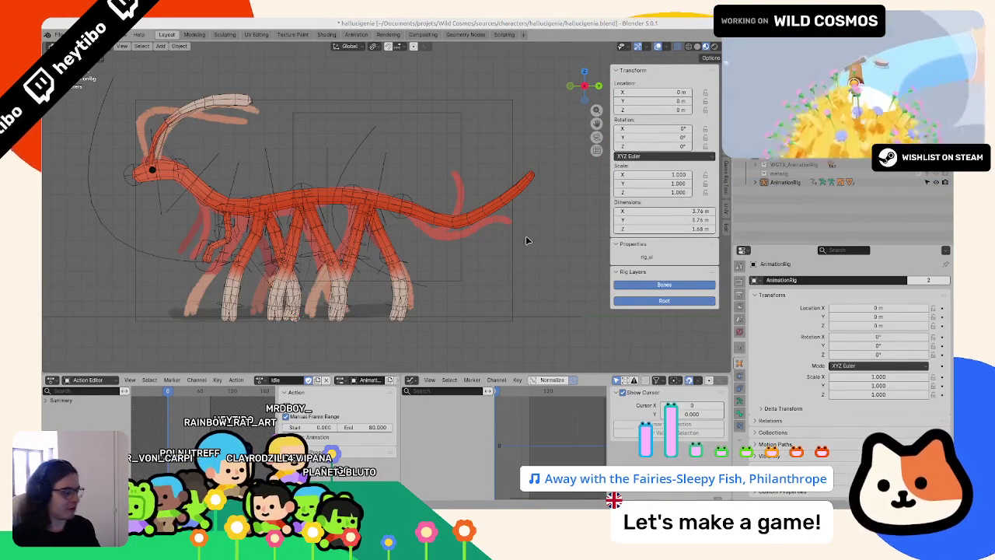
scroll(325, 223, up, 3)
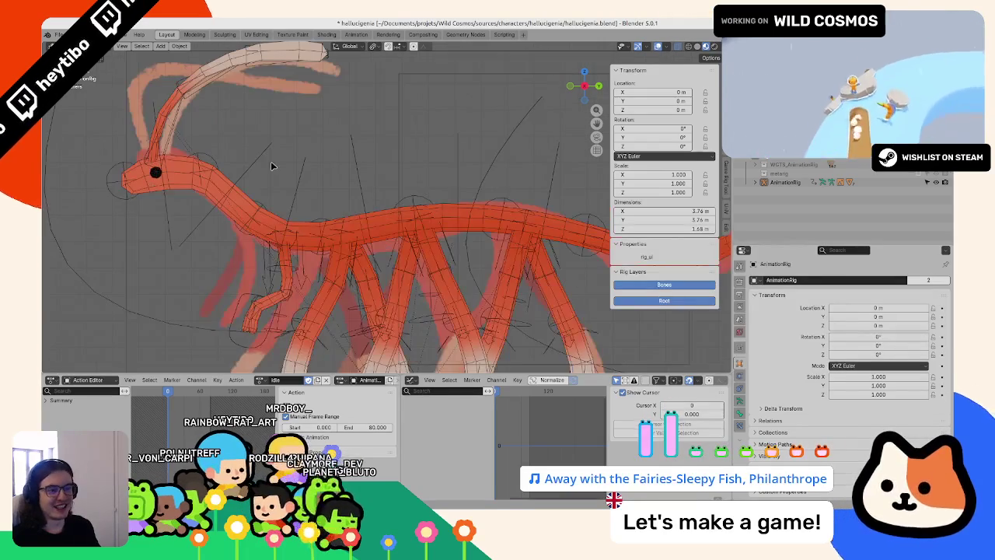
click(261, 143)
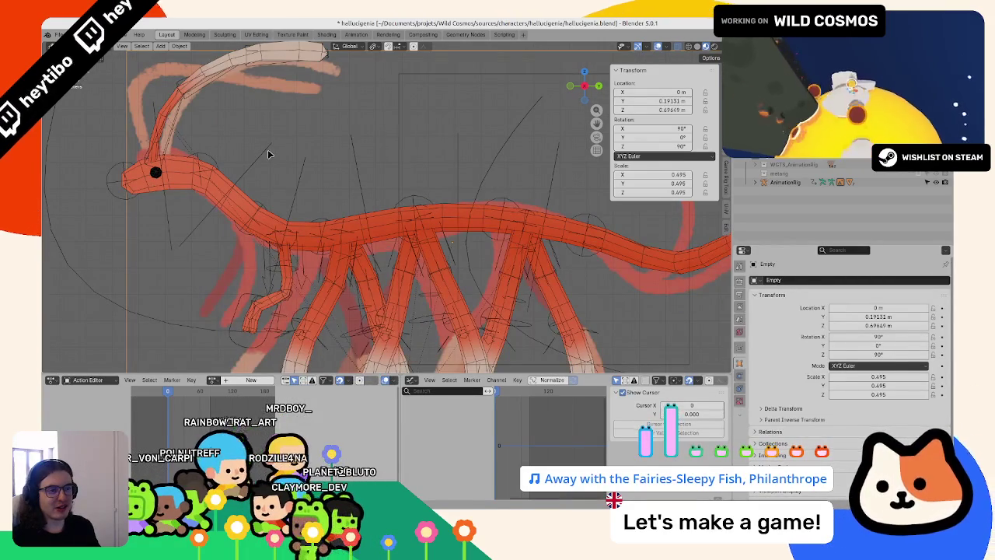
click(268, 154)
key(ctrl+Tab)
key(r)
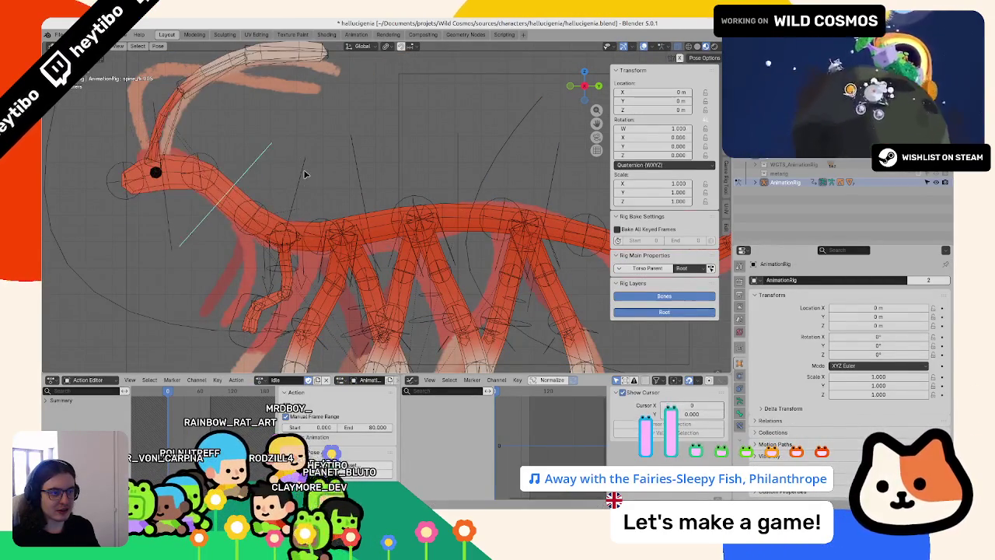
click(239, 138)
key(ctrl+z)
key(r)
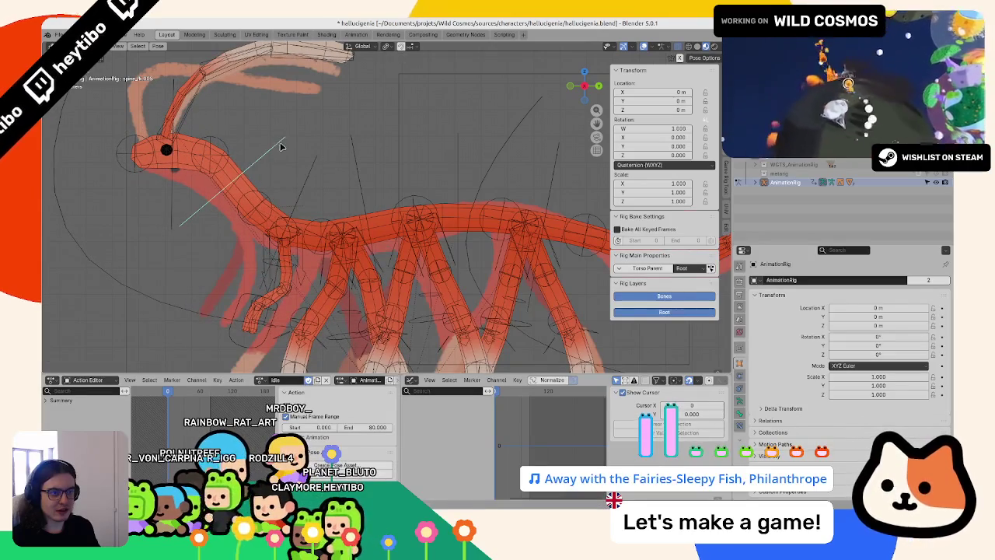
- Try moving a foot IK control along X and rotating the torso around Z, cancelling both
click(285, 151)
mouse_move(285, 151)
middle_down()
mouse_move(382, 161)
mouse_move(395, 253)
mouse_move(350, 288)
middle_up()
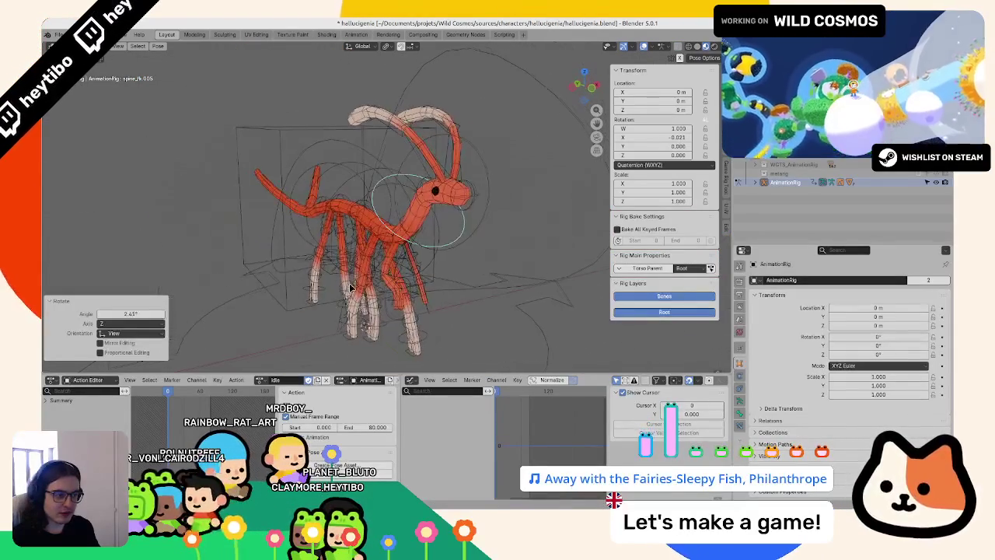
click(358, 348)
mouse_move(359, 348)
middle_down()
mouse_move(312, 311)
mouse_move(336, 337)
mouse_move(365, 342)
middle_up()
key(g)
key(x)
key(Escape)
click(374, 344)
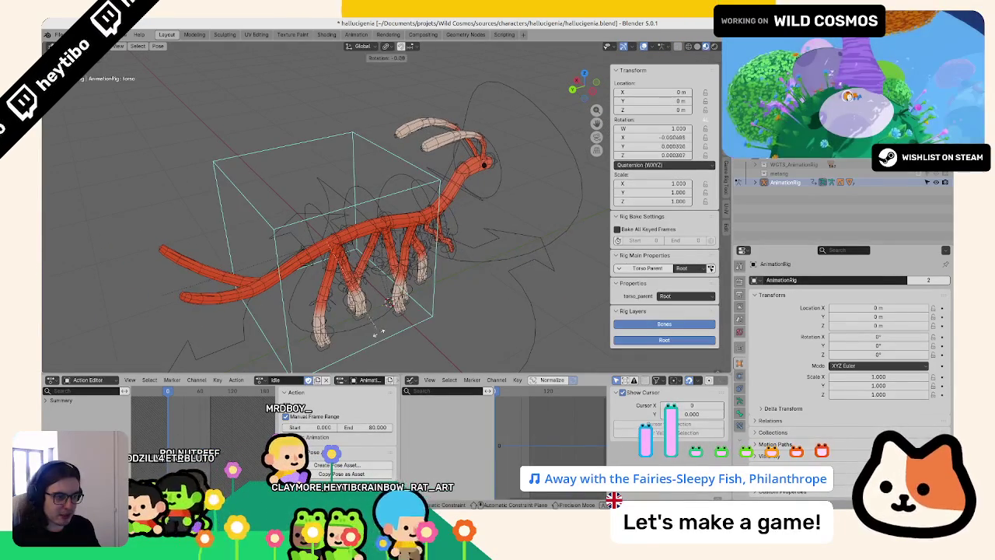
key(r)
key(z)
click(398, 327)
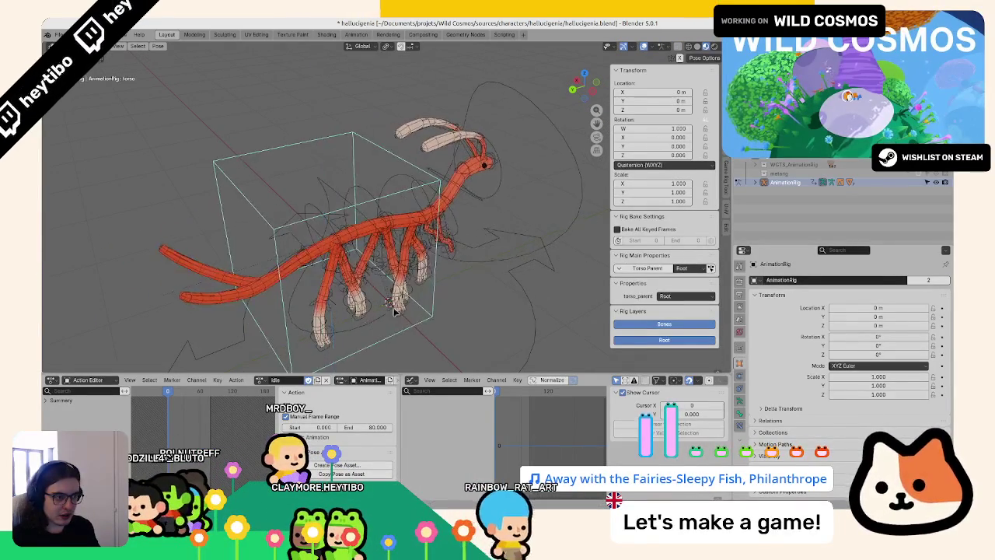
- Select spine_fk.004 and rotate it slightly to tilt the creature's front end
middle_drag(398, 327, 417, 289)
click(442, 287)
click(416, 291)
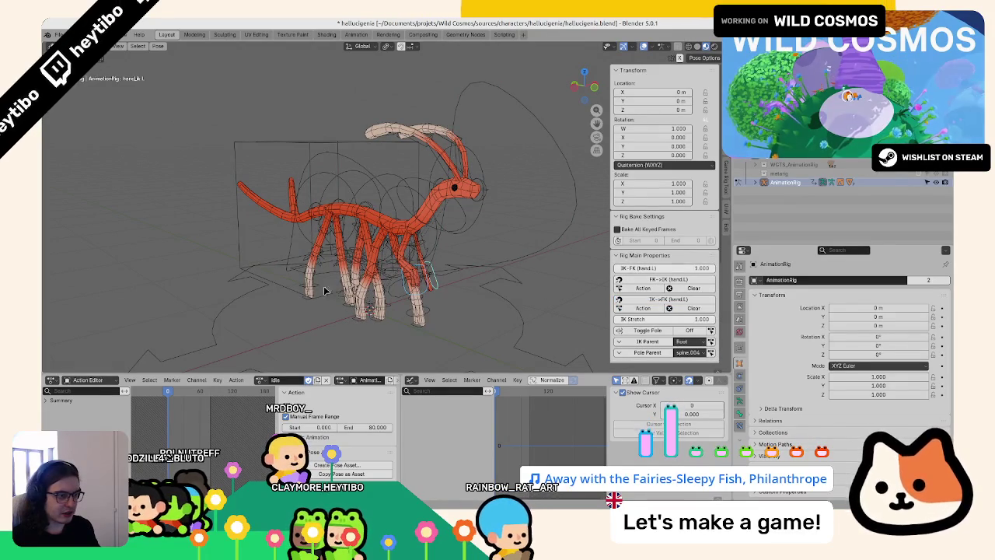
middle_drag(609, 269, 544, 256)
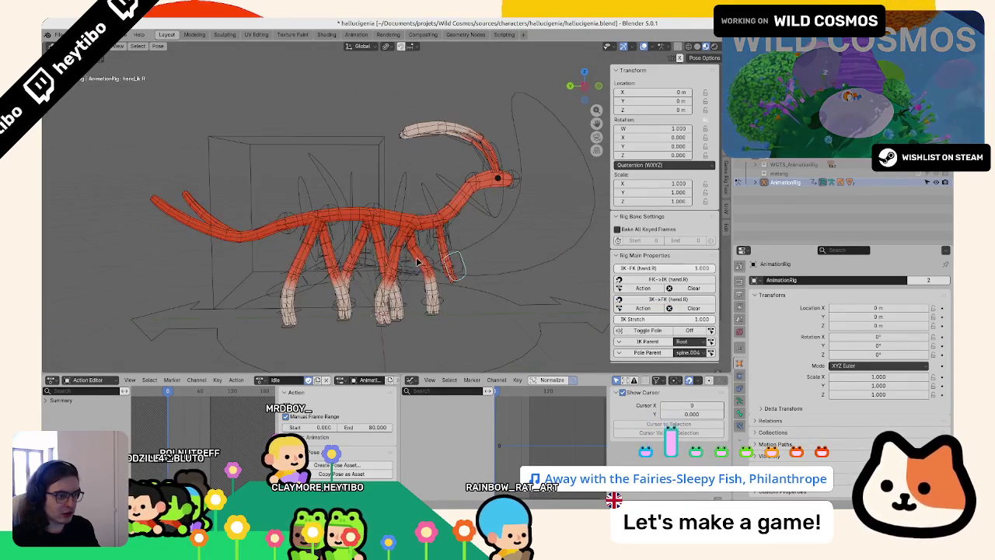
click(435, 199)
key(r)
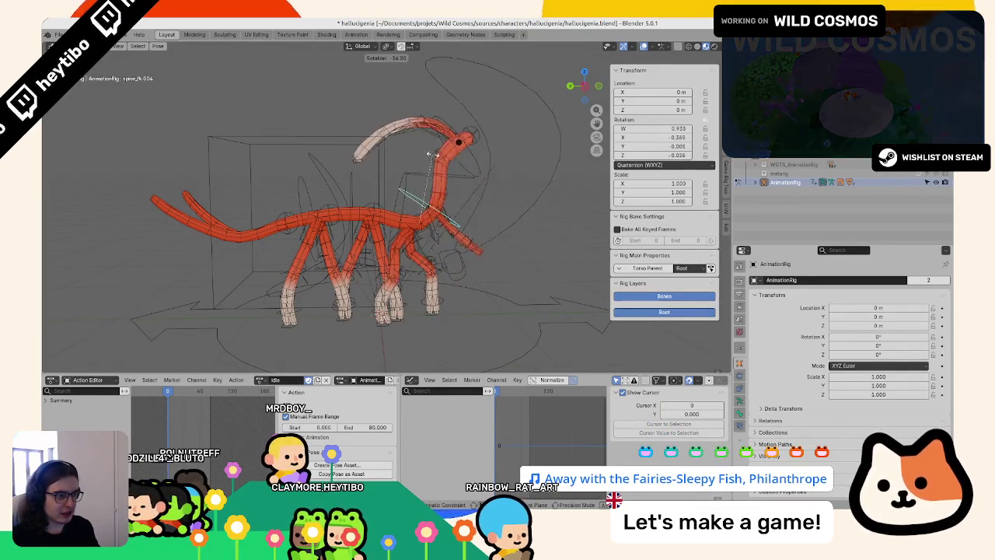
middle_drag(440, 192, 421, 218)
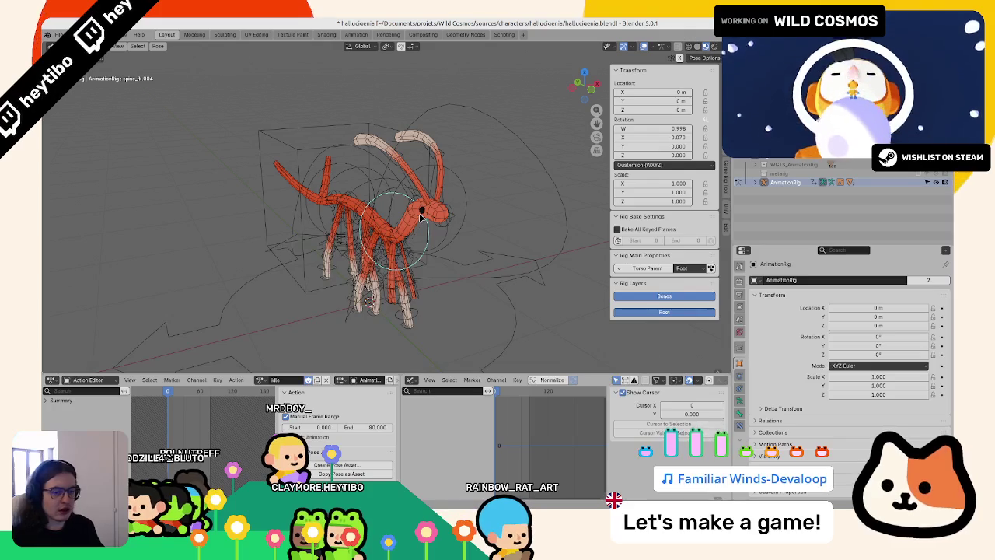
- Switch to the side orthographic view, then the front orthographic view of the rig
key(KP_3)
key(KP_1)
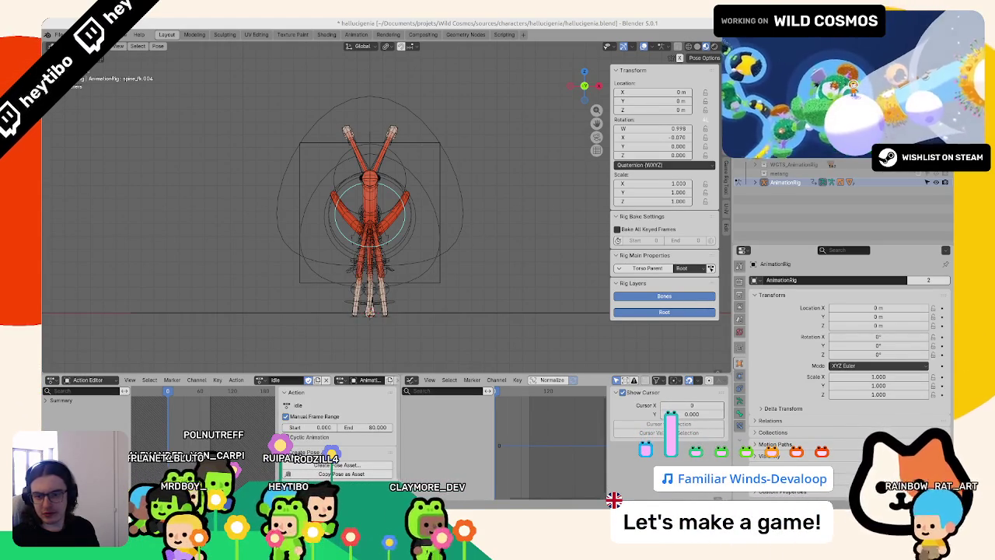
- Test a hips move along X, cancel it, and select the torso control
mouse_move(335, 233)
middle_down()
mouse_move(272, 239)
mouse_move(254, 224)
mouse_move(426, 162)
middle_up()
click(447, 126)
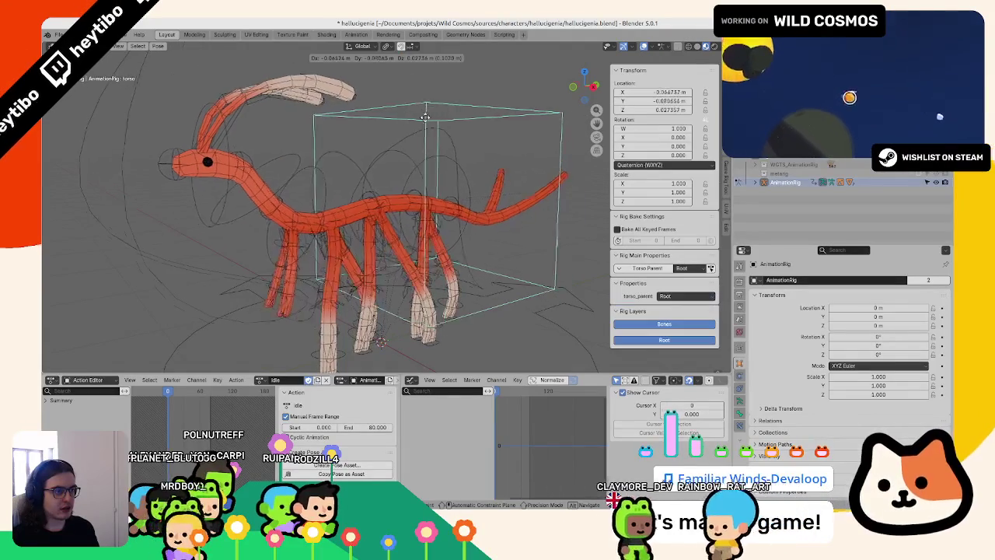
click(460, 153)
scroll(462, 148, down, 3)
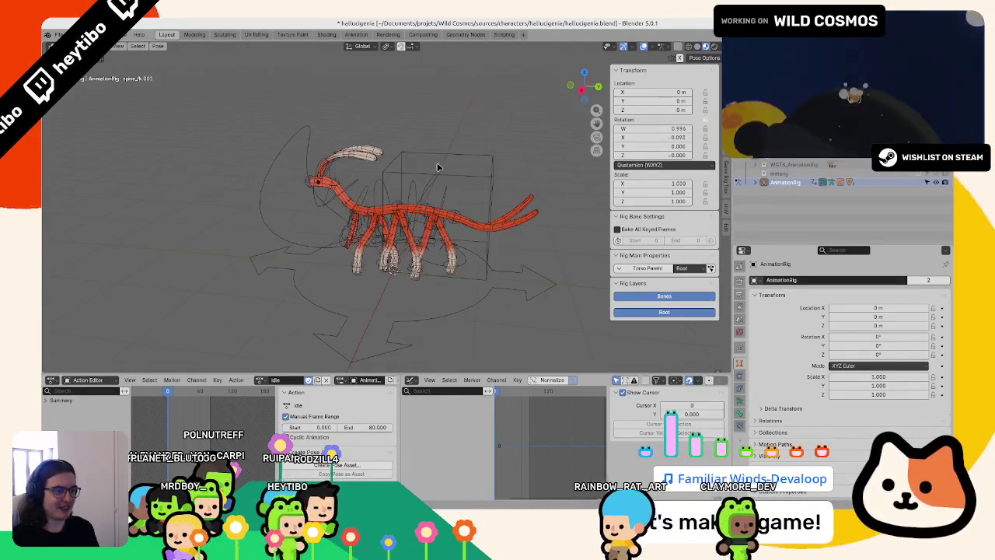
click(433, 177)
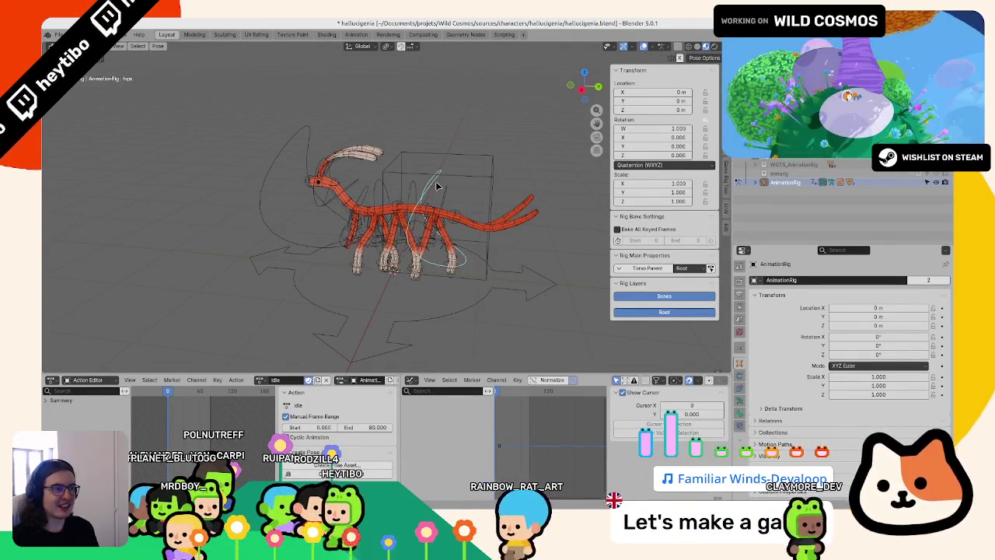
scroll(433, 179, up, 3)
key(g)
middle_drag(430, 174, 427, 183)
key(x)
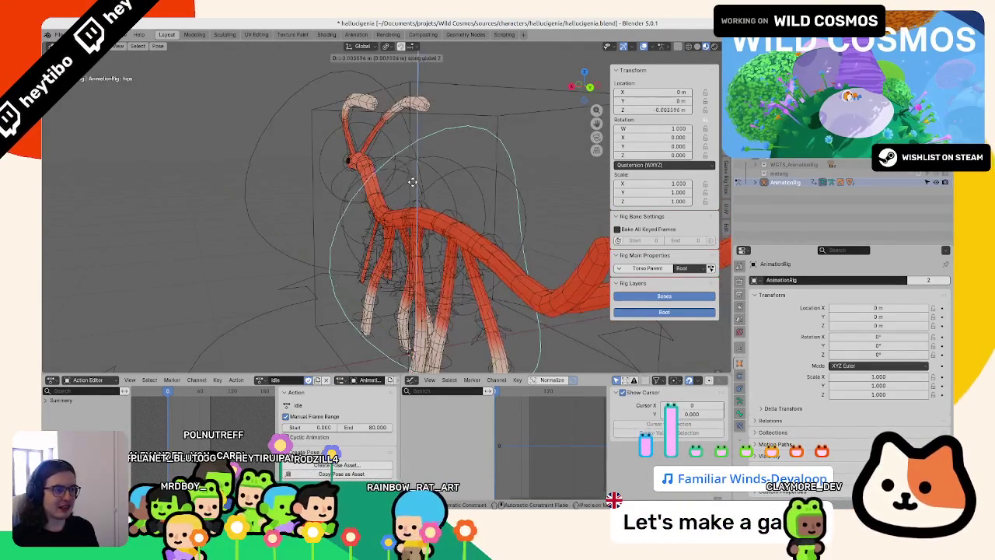
key(Escape)
click(470, 93)
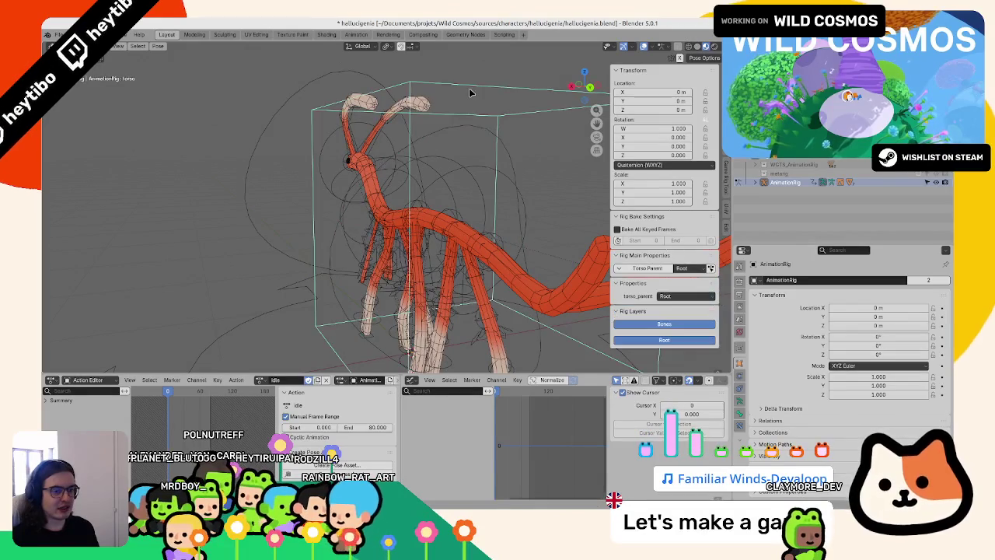
middle_drag(296, 195, 526, 161)
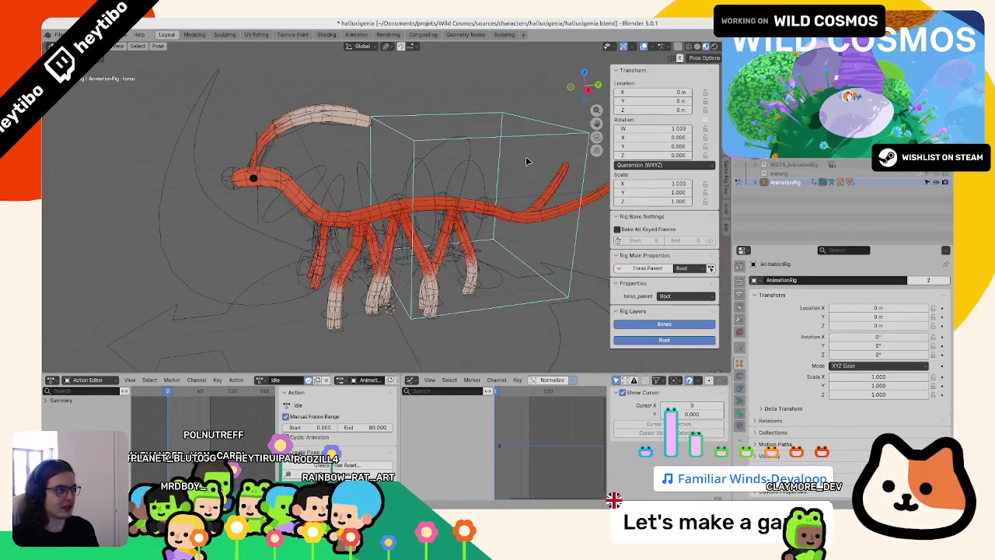
- Switch the torso's rotation mode to XYZ Euler and key its rotation
click(623, 167)
click(628, 198)
drag(657, 137, 631, 137)
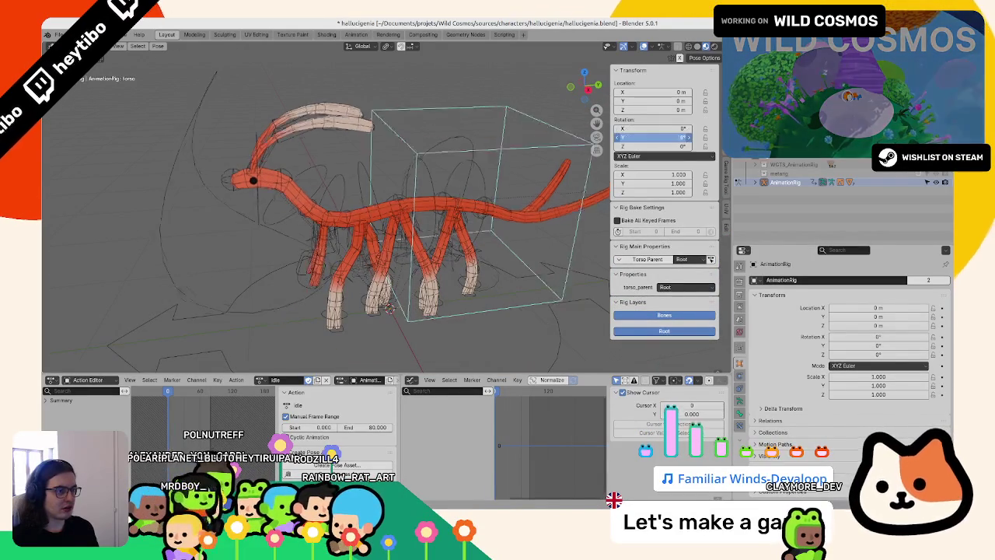
key(Escape)
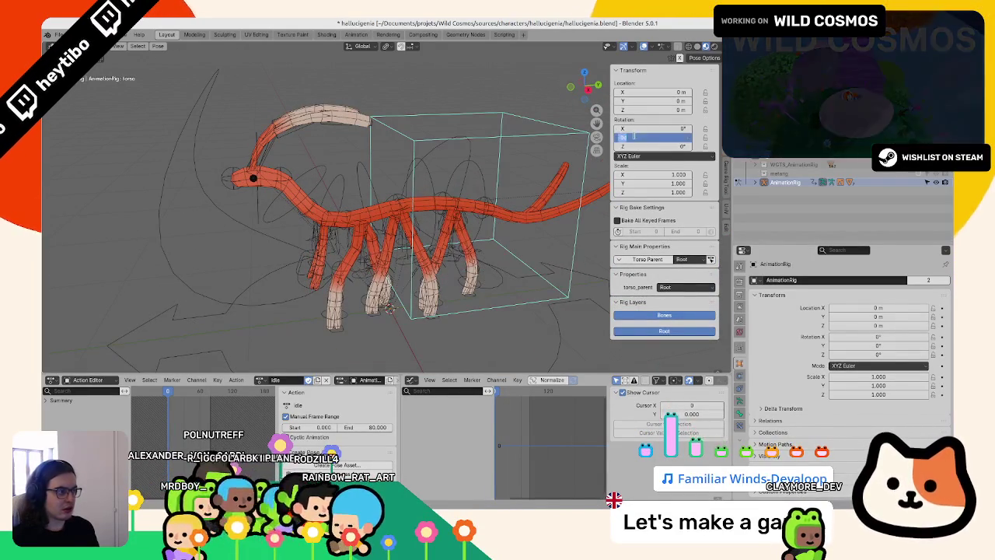
right_click(661, 138)
click(653, 147)
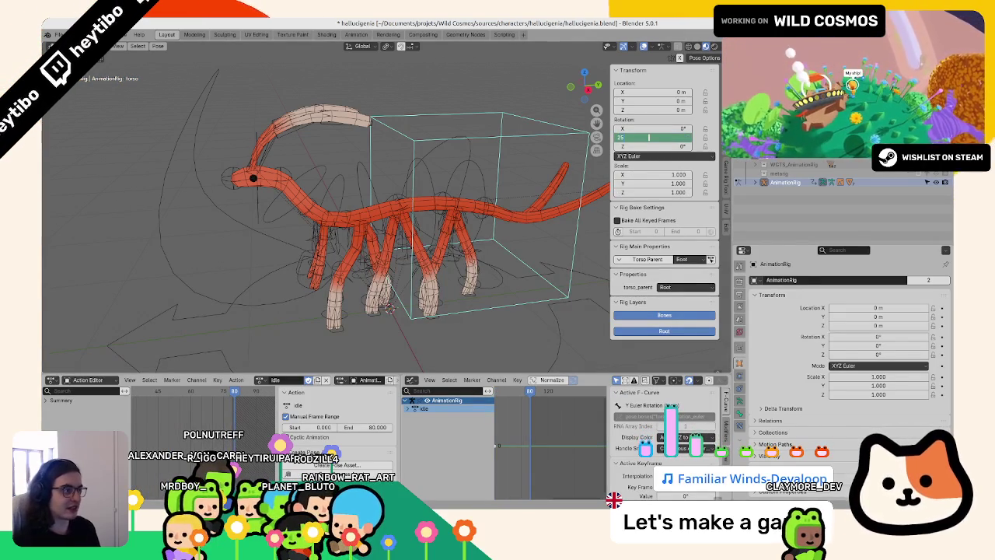
key(Return)
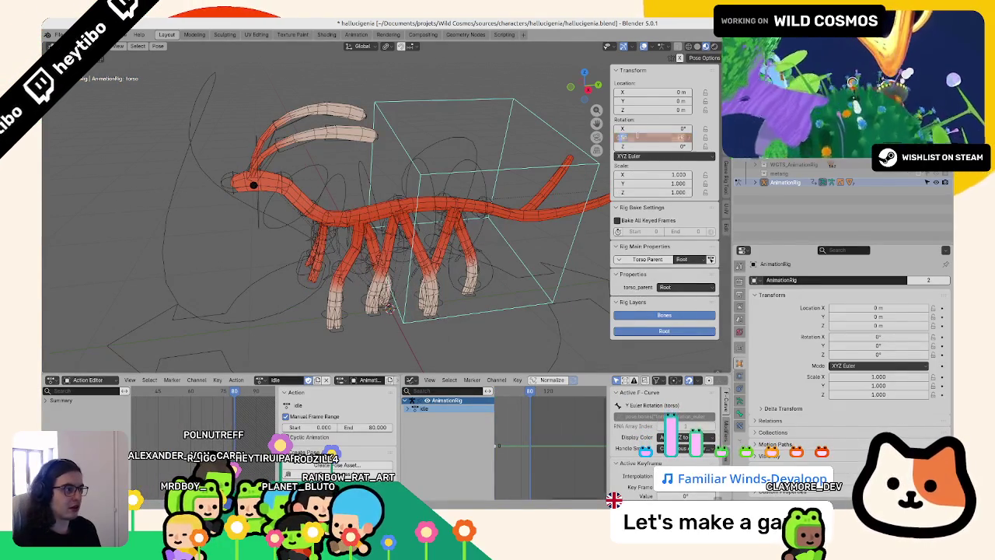
right_click(638, 135)
click(638, 136)
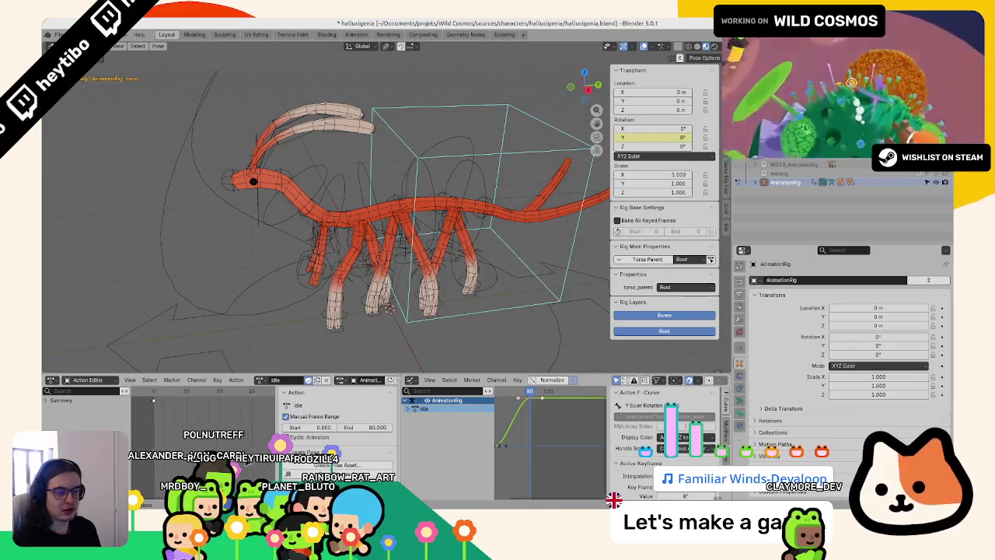
- Key the torso's Y rotation at 0° on the first frame and at -8° midway
click(167, 402)
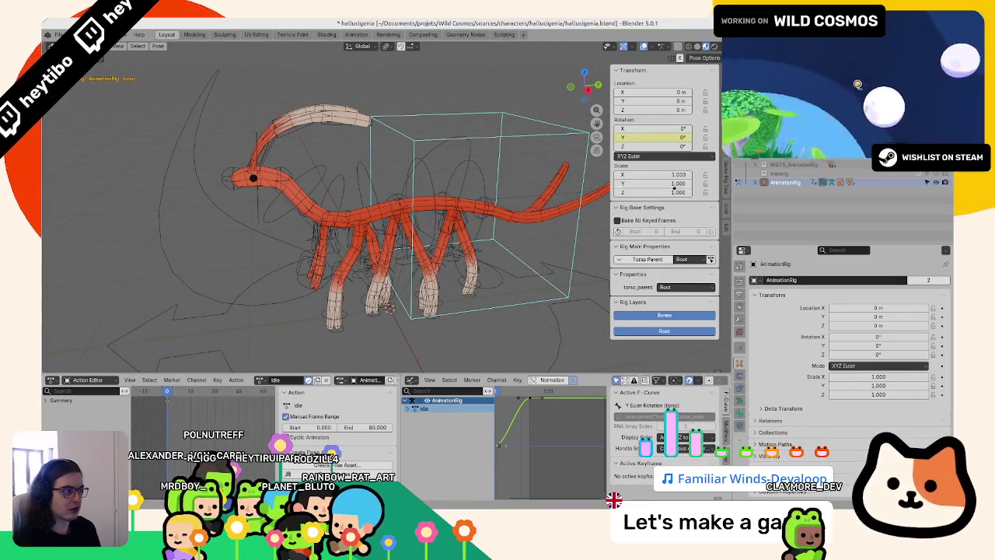
right_click(671, 137)
click(664, 147)
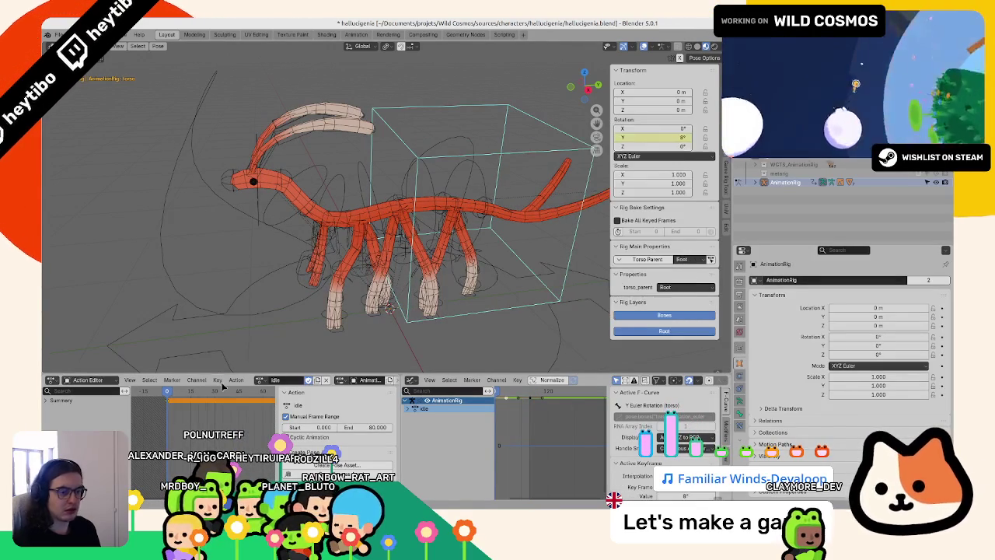
middle_drag(240, 399, 194, 429)
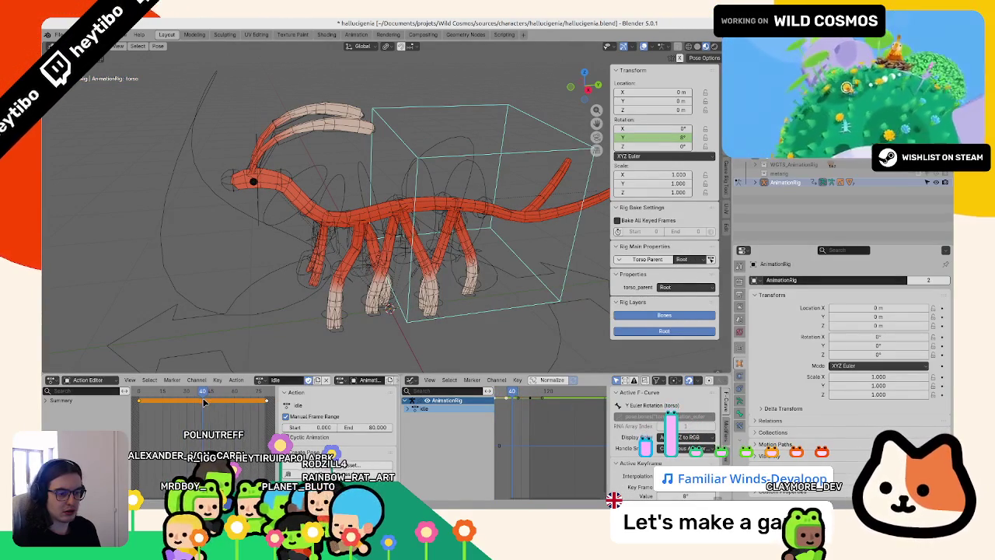
key(Return)
right_click(656, 137)
click(656, 139)
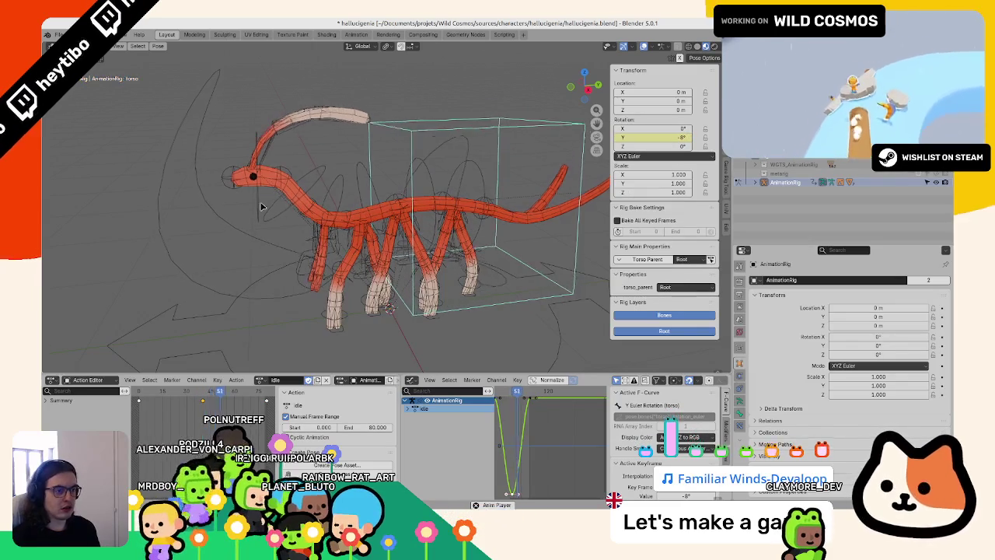
middle_drag(262, 206, 389, 235)
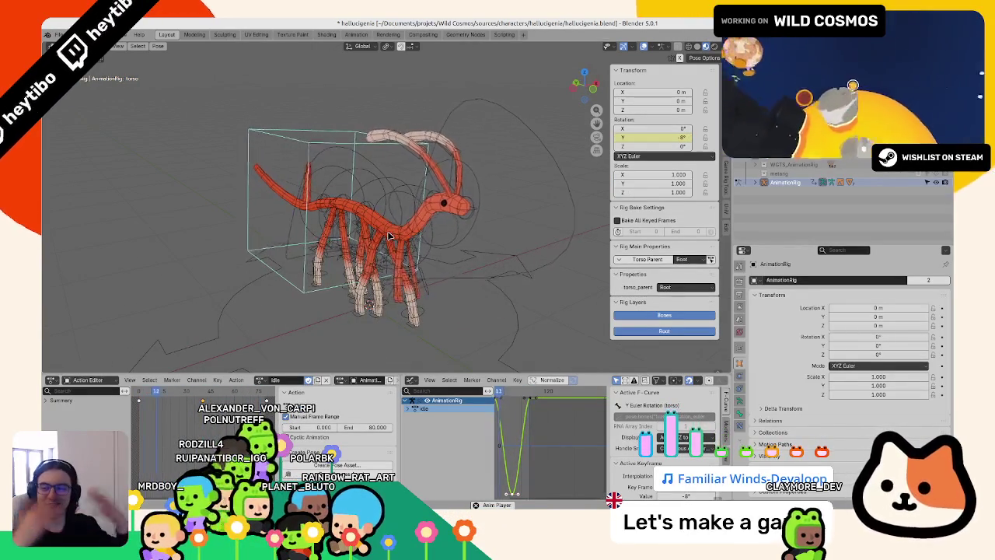
click(144, 396)
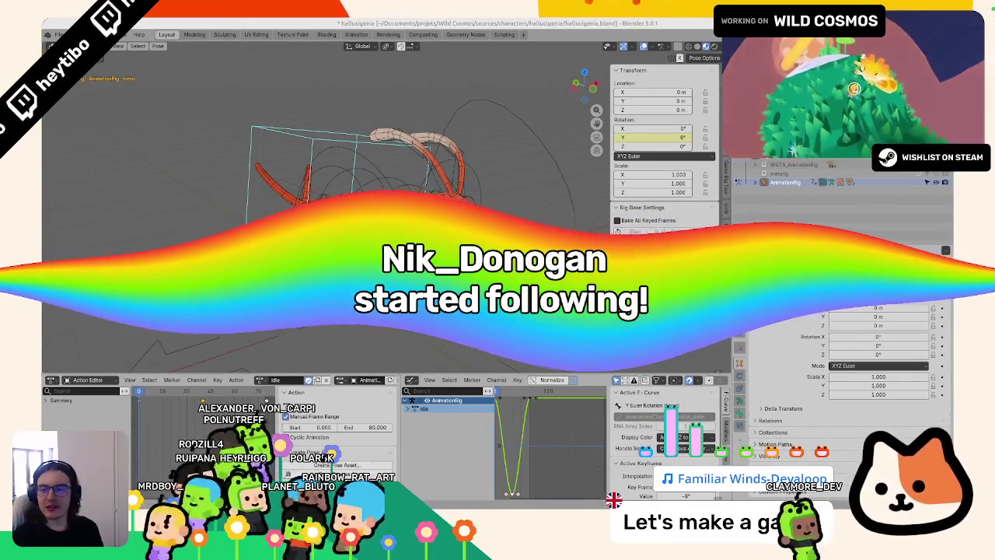
middle_drag(498, 186, 586, 181)
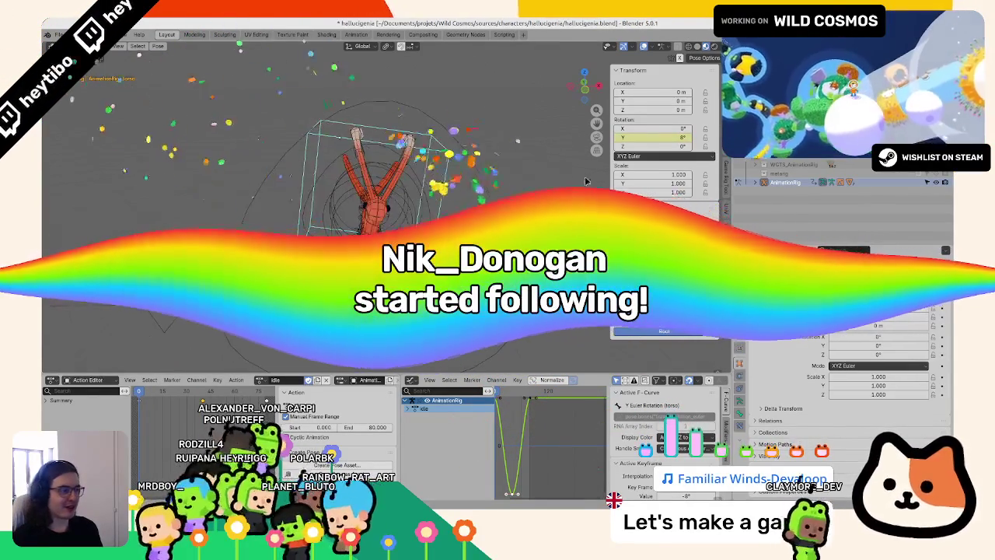
- Key the torso's Location X at 0.1 m on the first frame
right_click(666, 91)
click(664, 91)
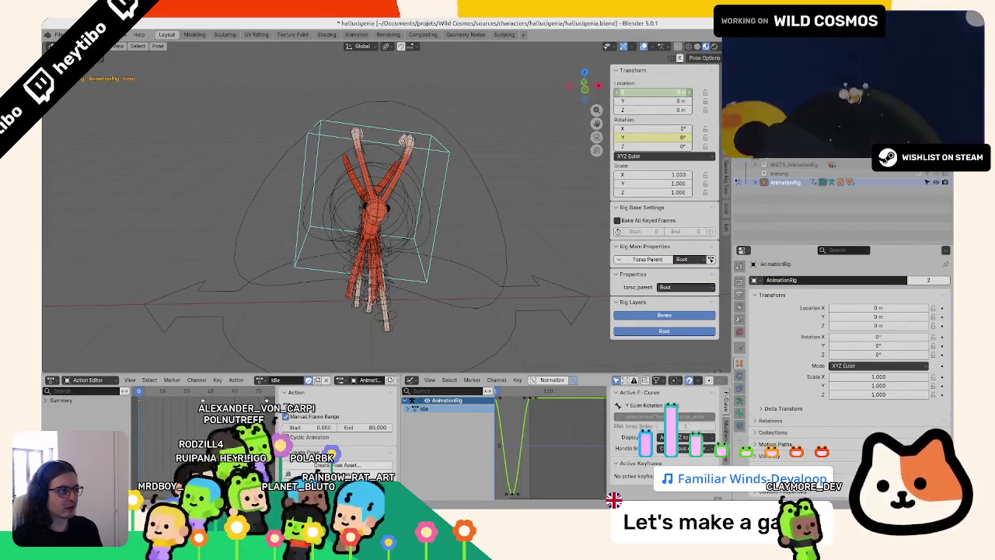
drag(654, 92, 662, 91)
right_click(653, 91)
click(622, 86)
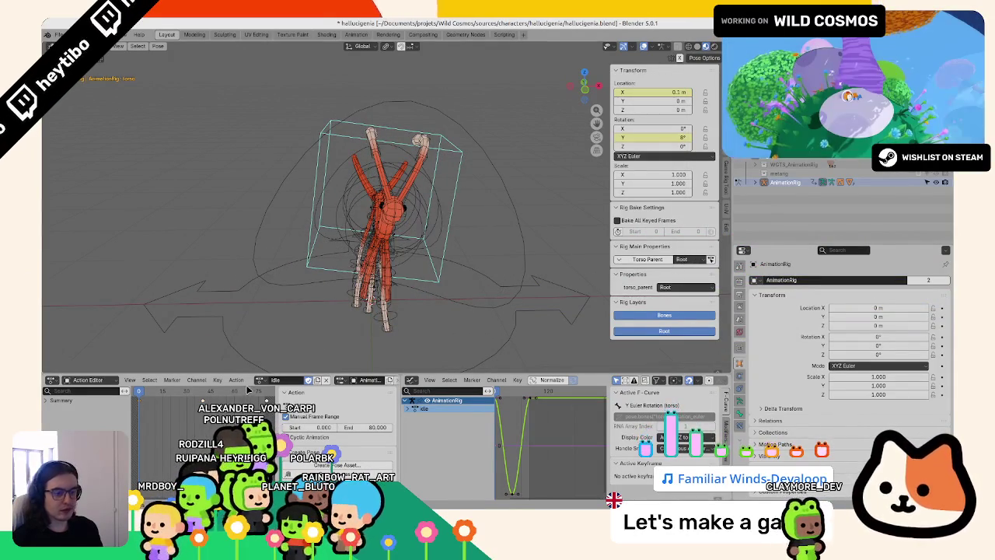
- Key Location X on end frame 80 and -0.1 m at frame 39, then play
key(shift+Right)
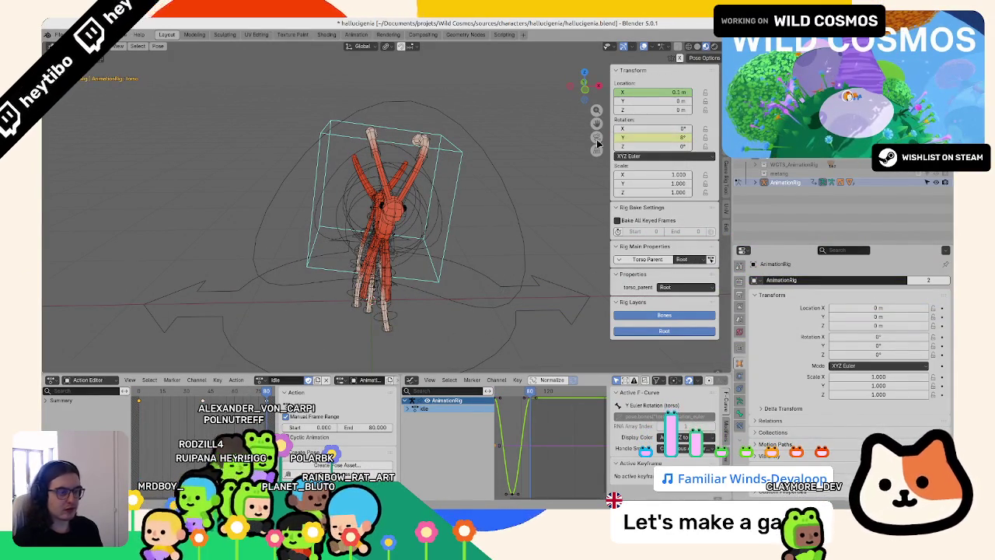
right_click(663, 93)
click(661, 95)
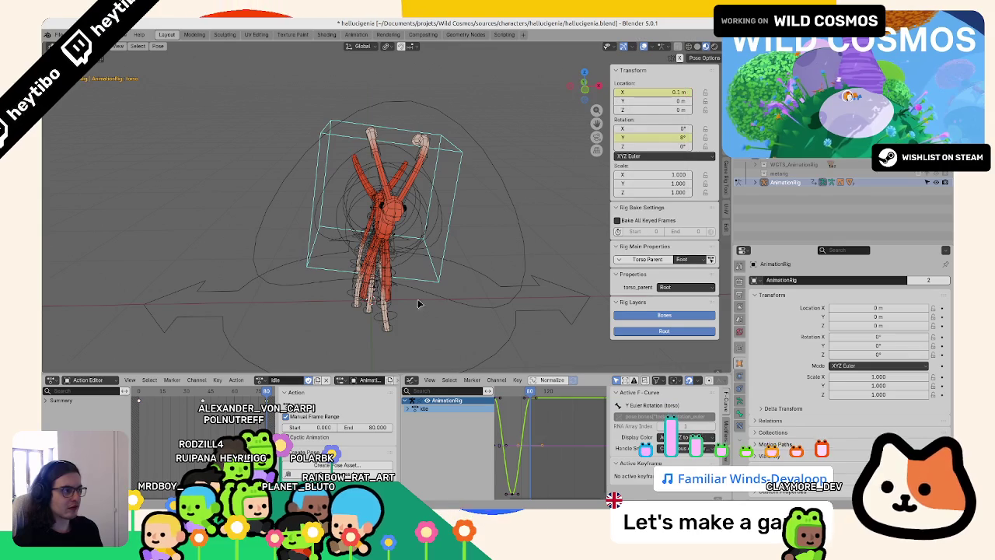
click(201, 391)
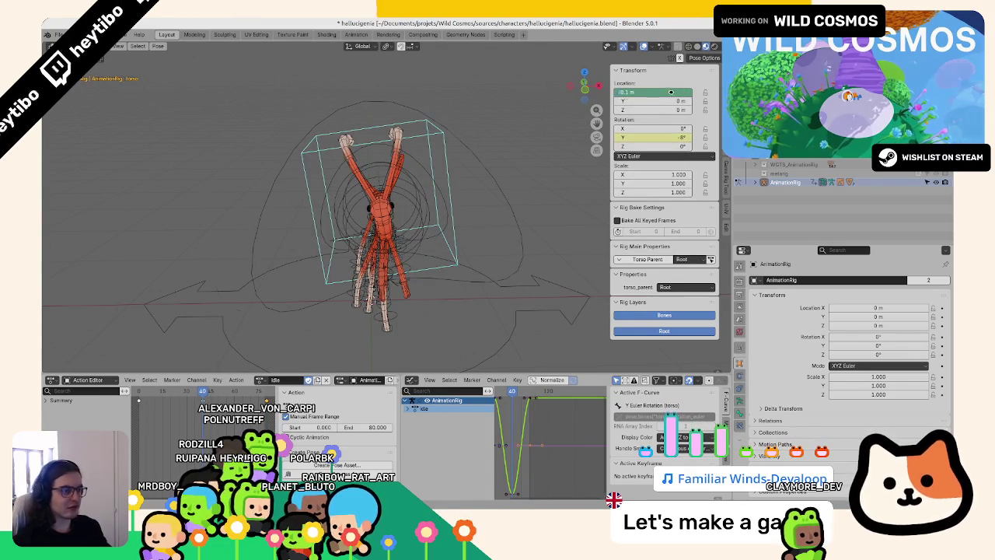
right_click(671, 91)
click(663, 92)
key(space)
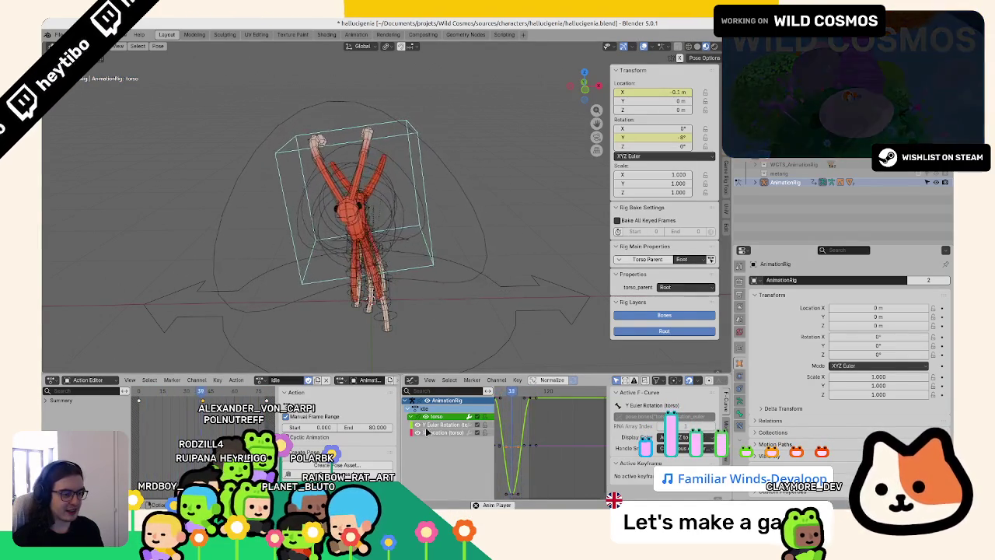
- Move the Y Euler Rotation curve 16 frames later and show its Modifiers settings
click(452, 428)
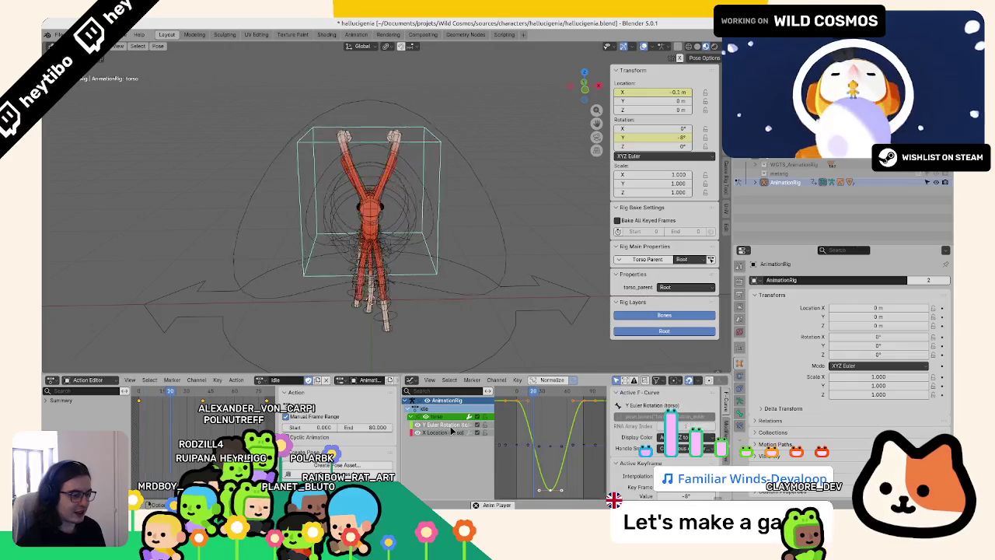
key(g)
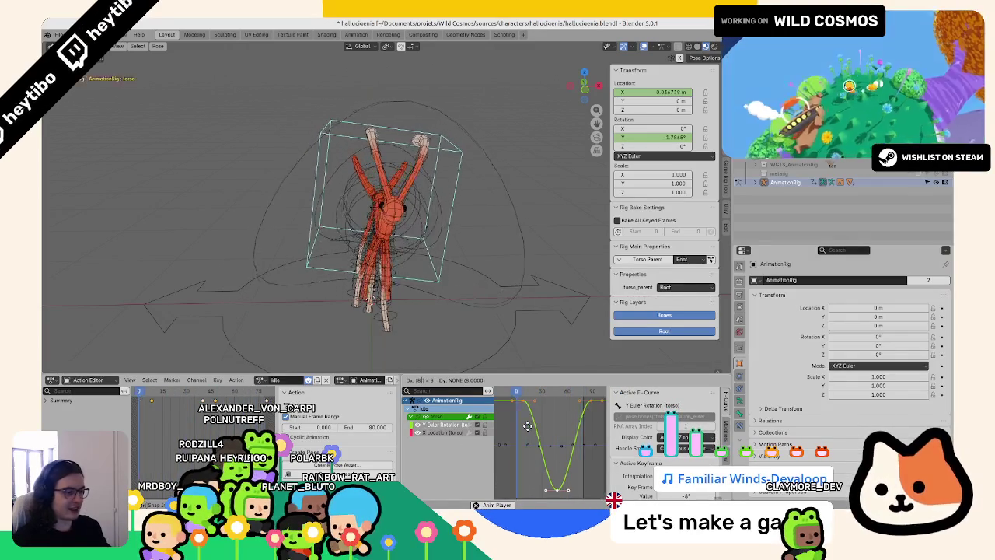
key(BackSpace)
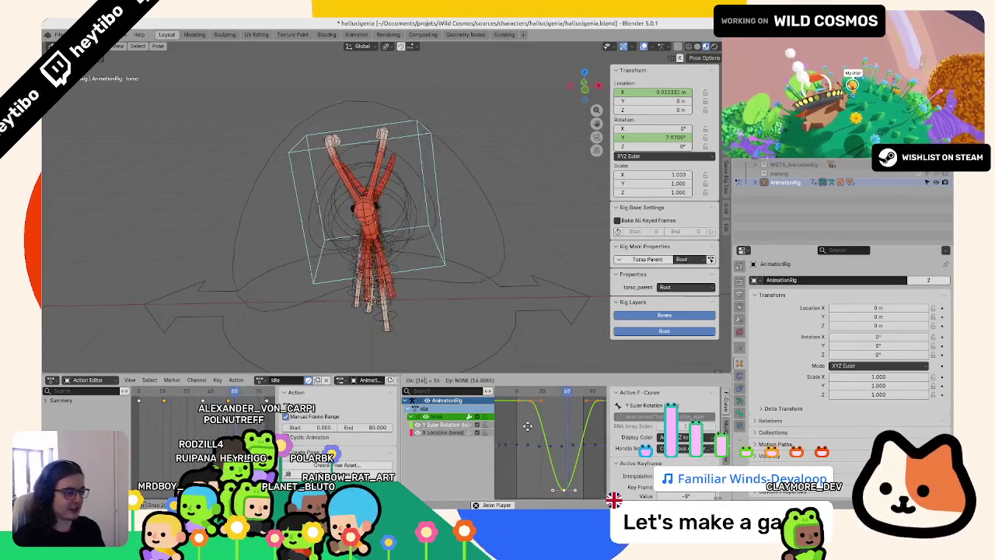
key(Escape)
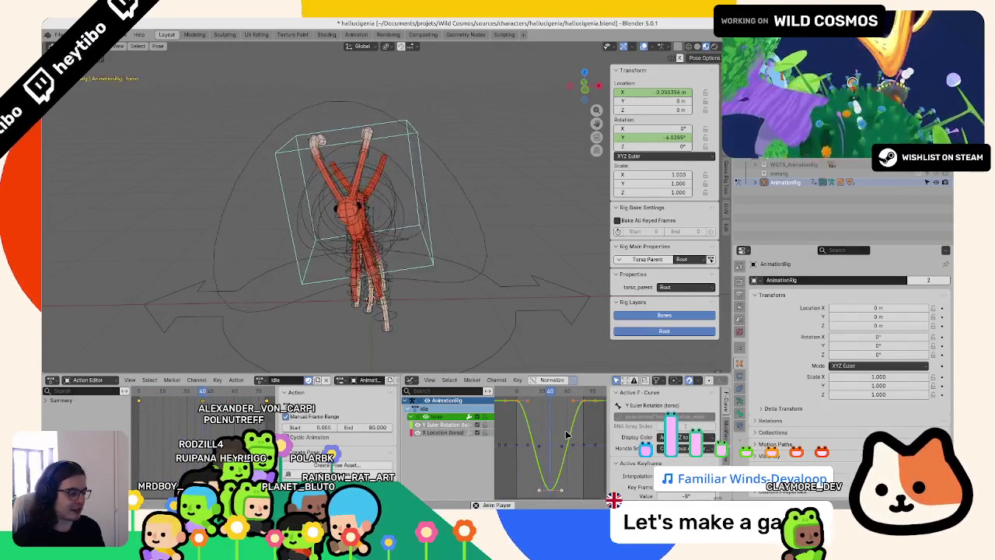
key(Escape)
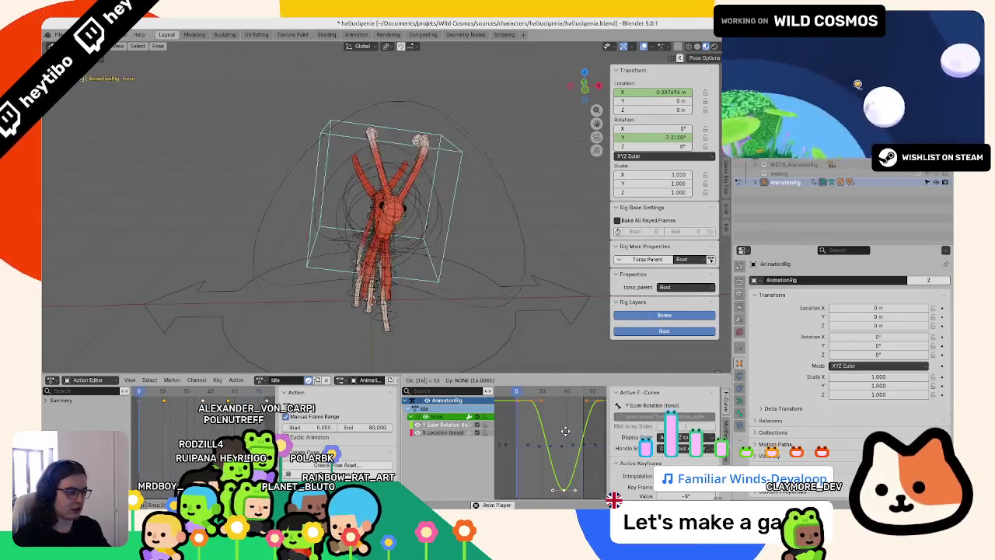
click(565, 431)
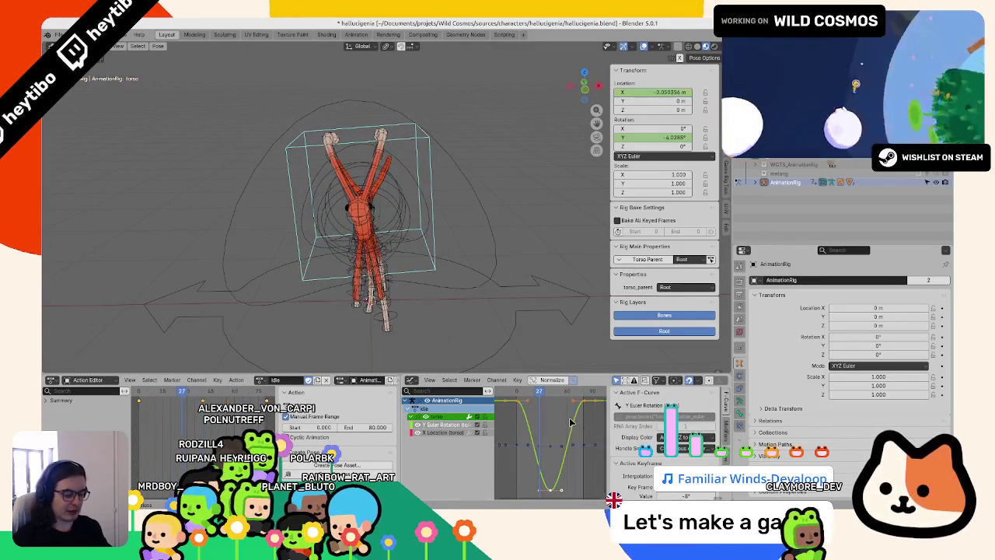
click(570, 421)
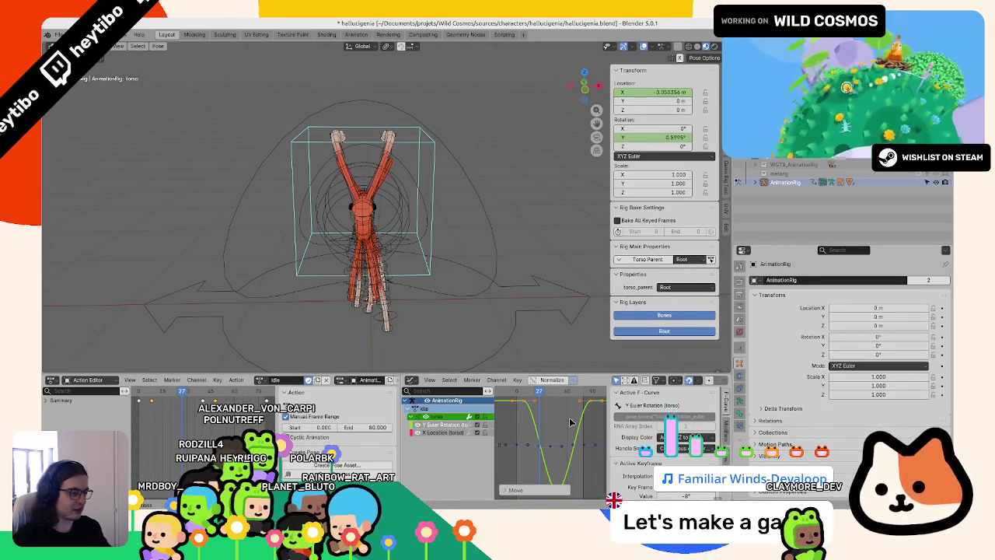
click(719, 428)
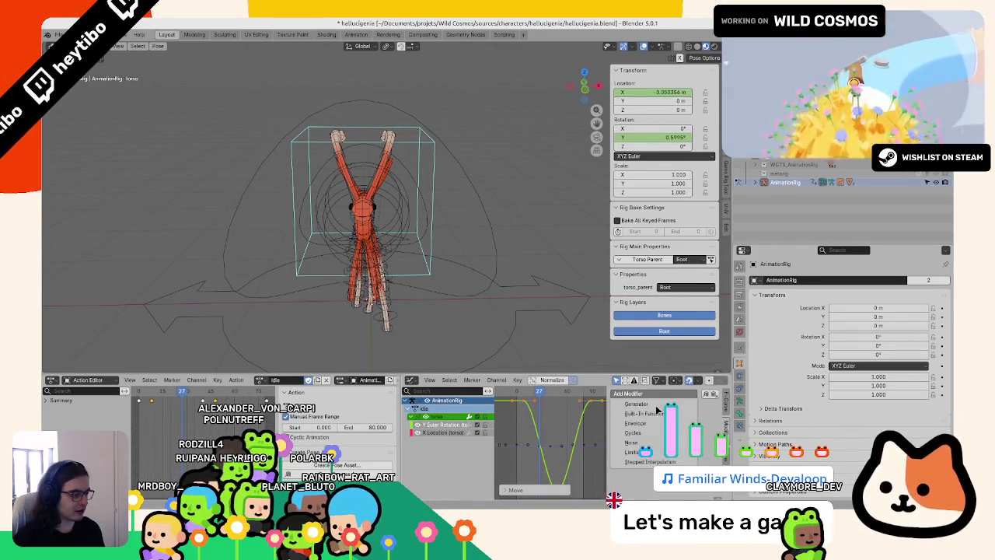
- Add a Cycles modifier to the torso's Y rotation curve
click(646, 434)
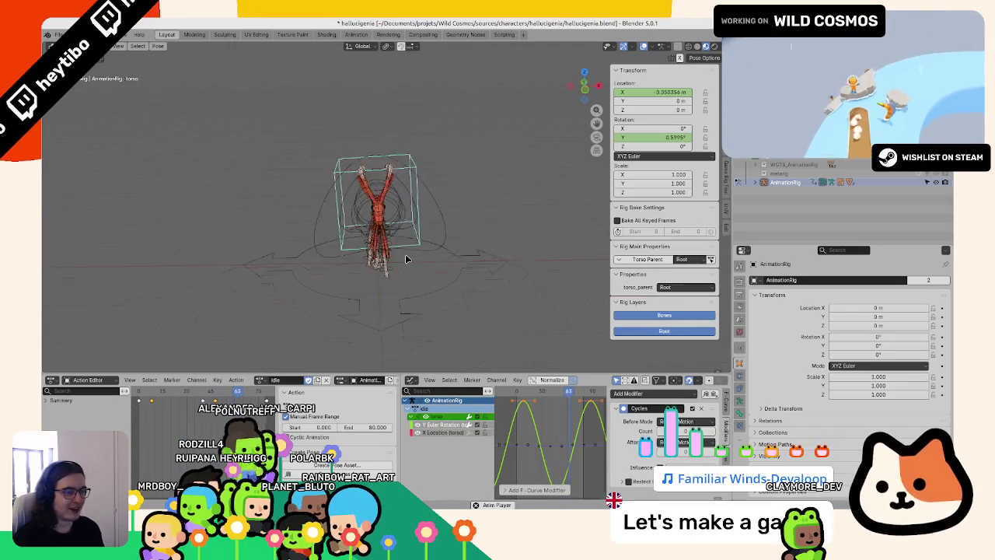
scroll(479, 288, up, 5)
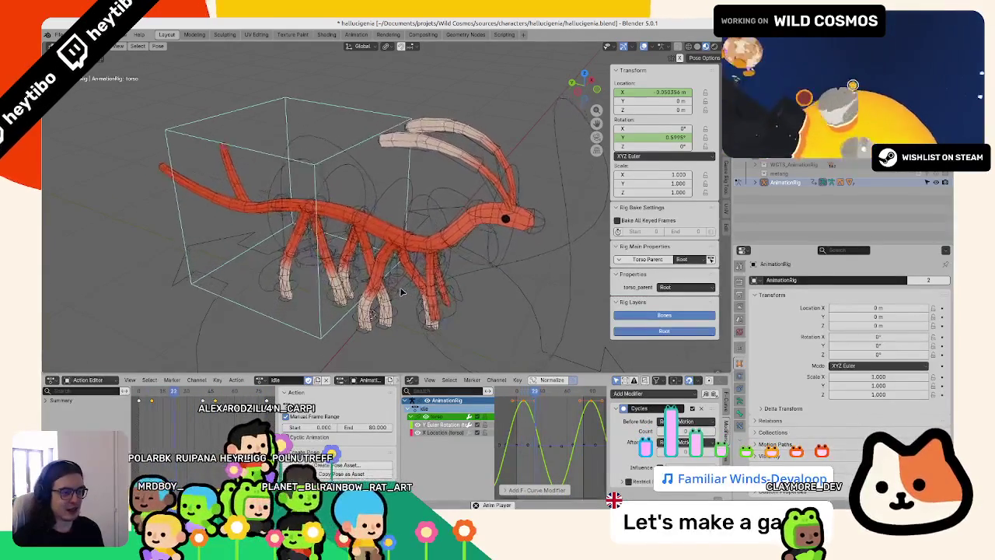
- Stop playback and return to the first frame
click(141, 394)
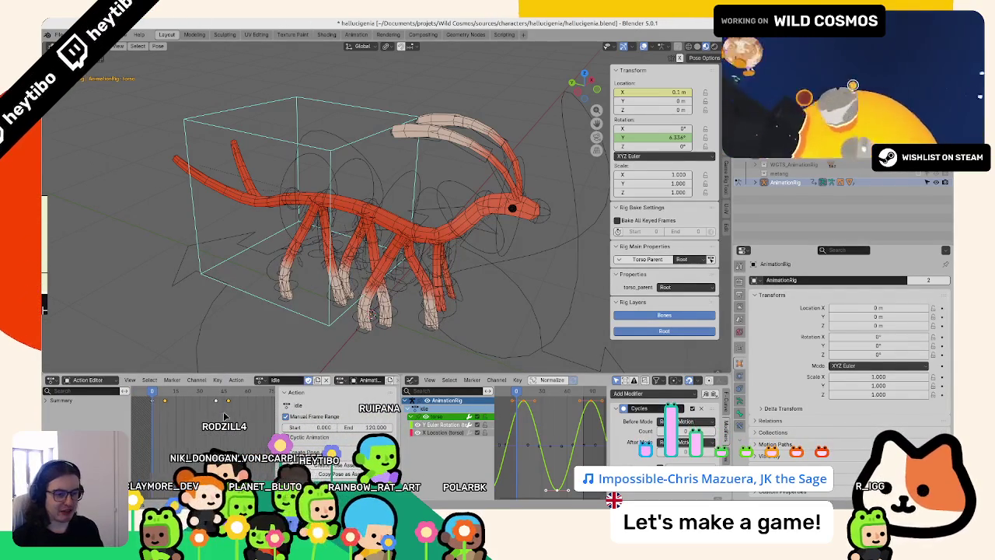
- Scale all the action's keyframes in time by 1.5 and play the result
key(s)
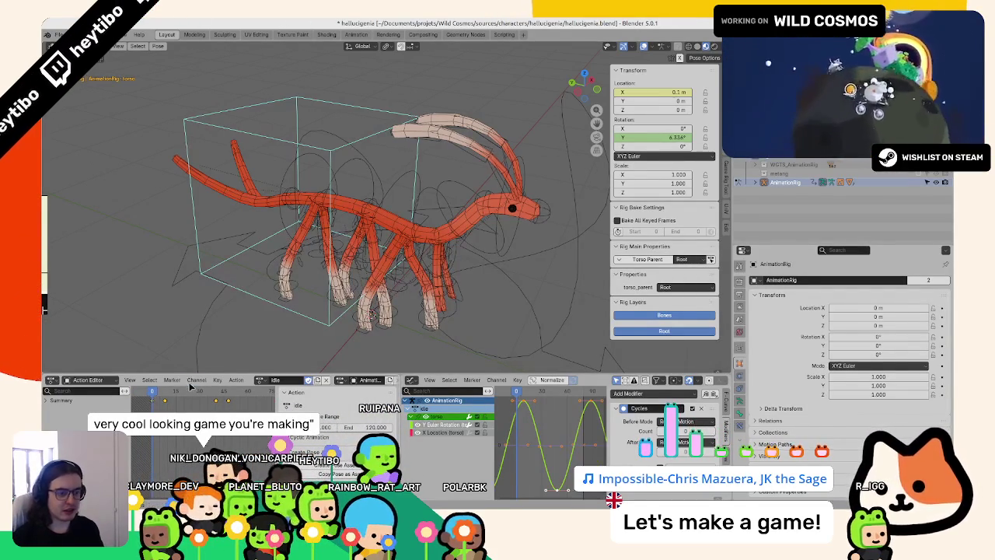
key(a)
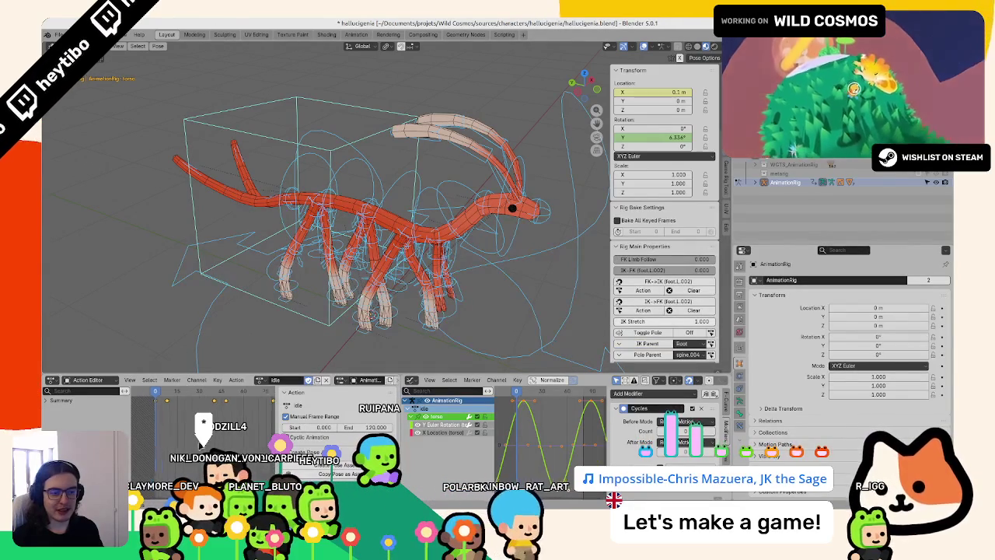
text(s1.5)
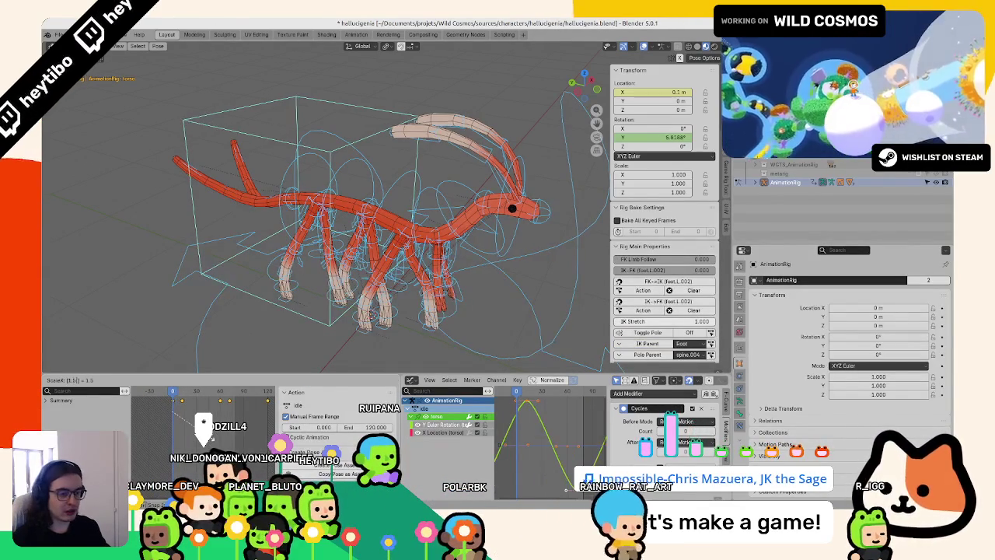
key(Return)
key(space)
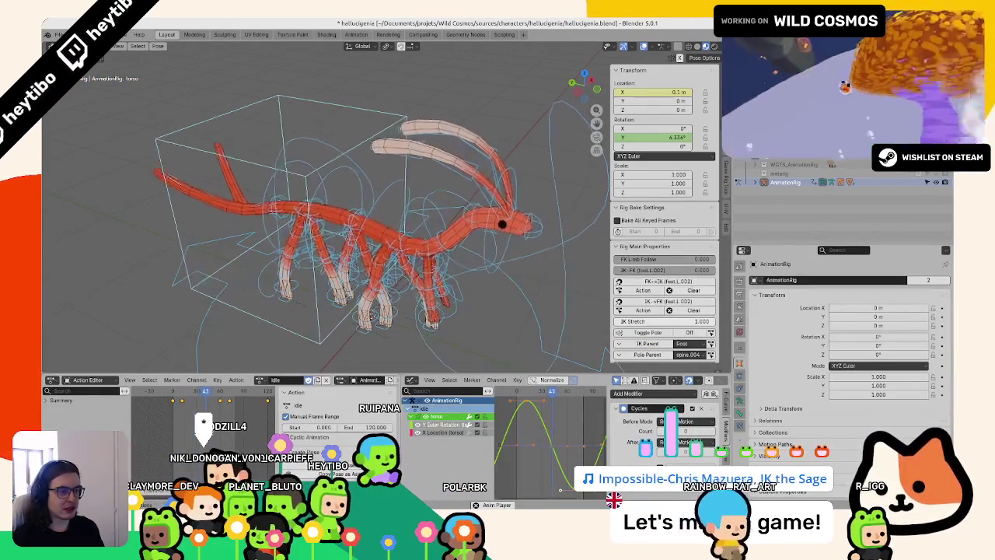
- Set the scene's Frame End to 119 in the Output properties
middle_drag(307, 282, 331, 270)
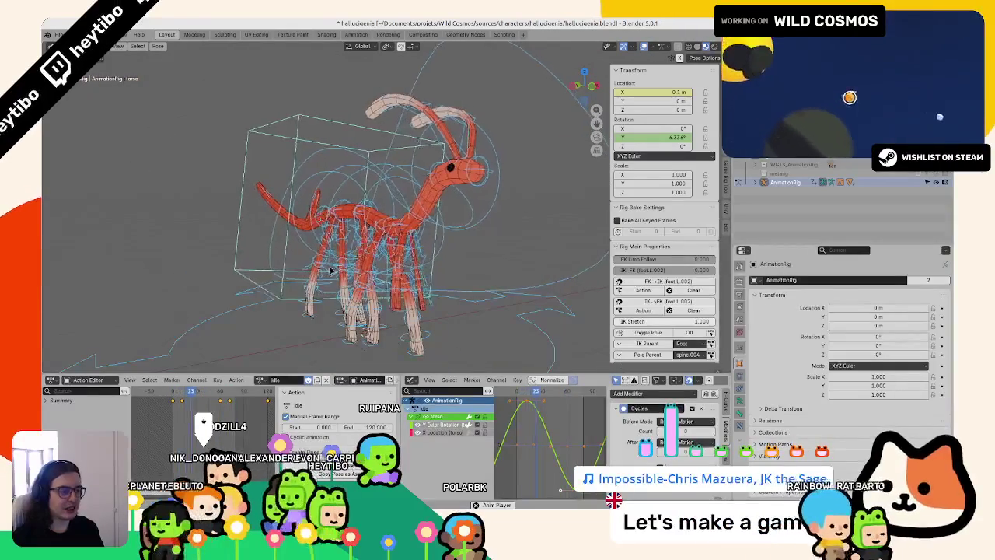
click(741, 305)
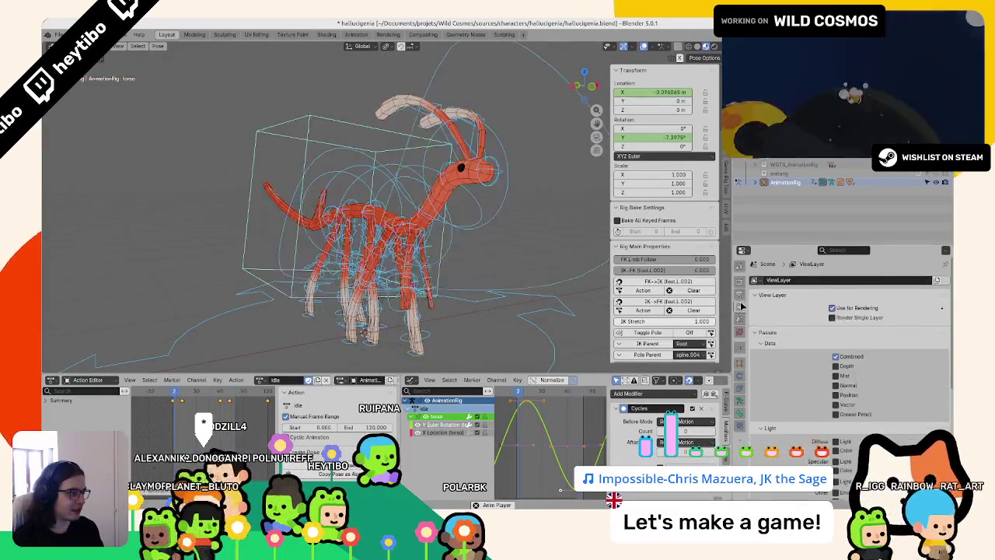
click(740, 294)
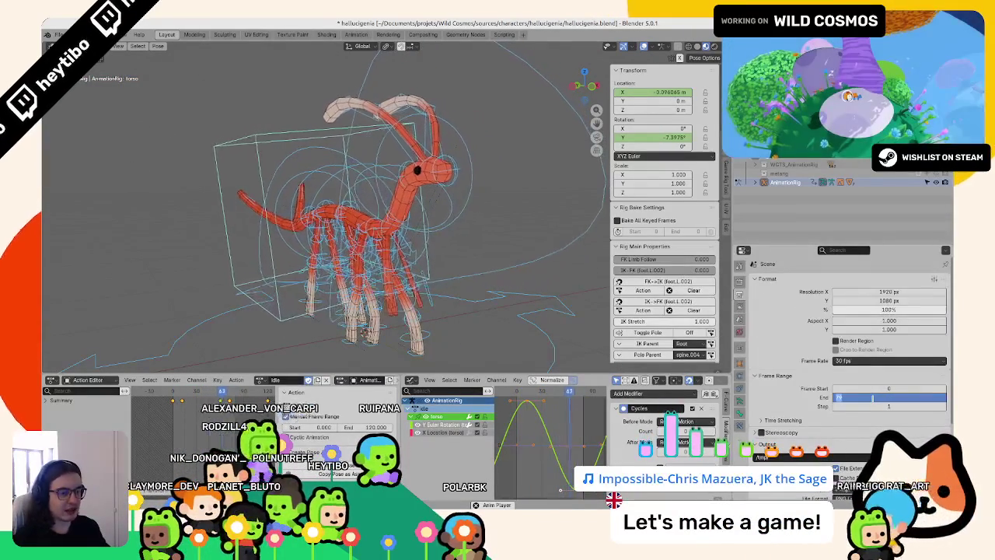
text(119)
key(Return)
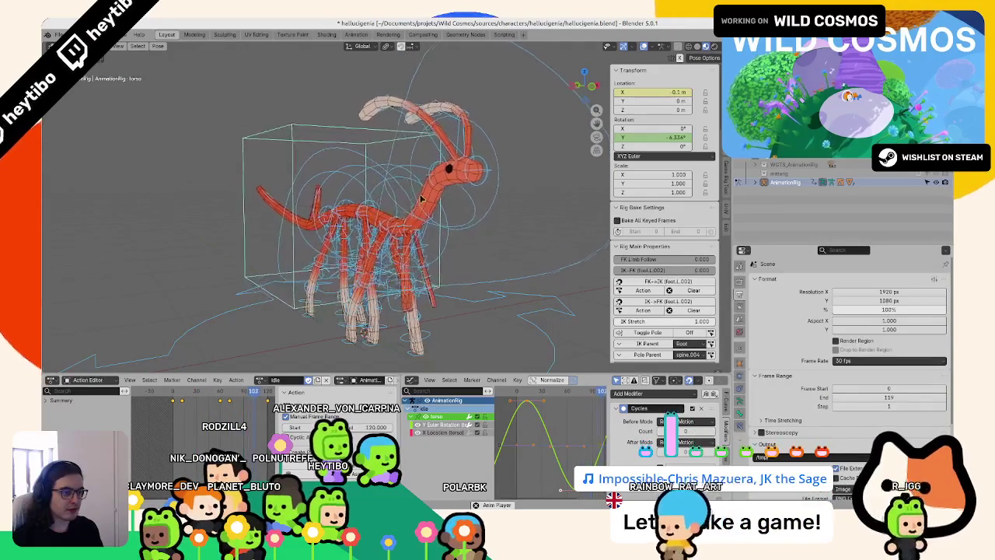
scroll(420, 200, down, 5)
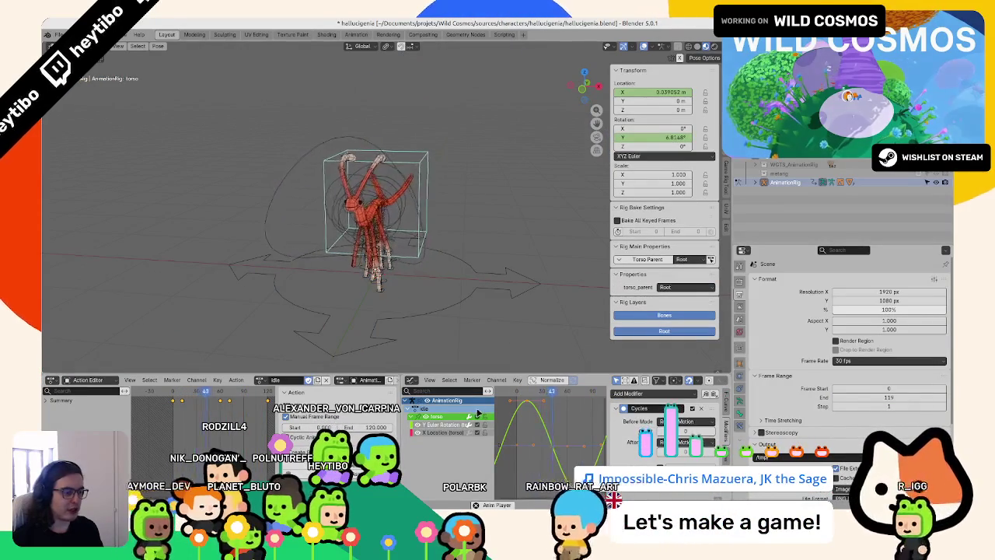
- Scale the torso curve vertically by 0.4, then by -0.4 to invert the swing
text(sy.4)
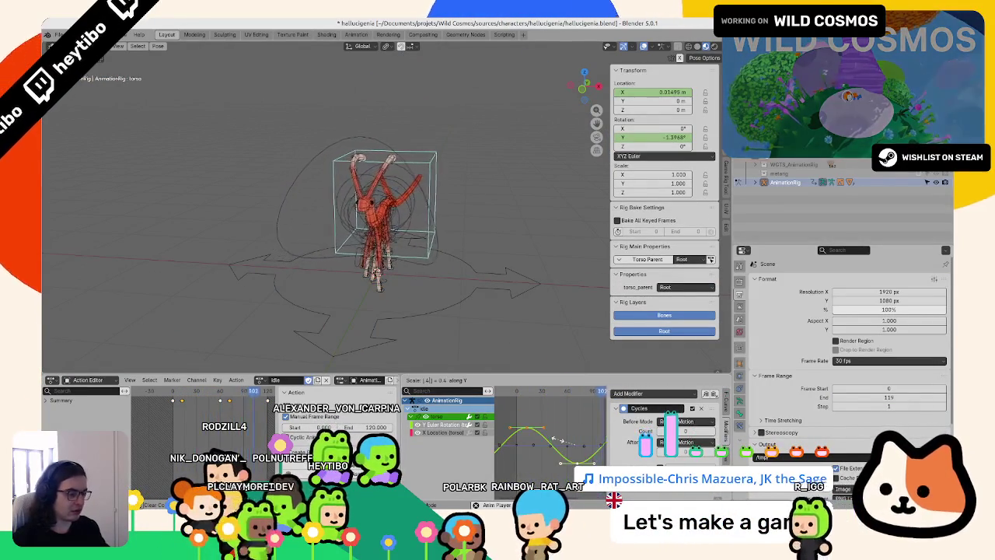
key(Return)
click(447, 434)
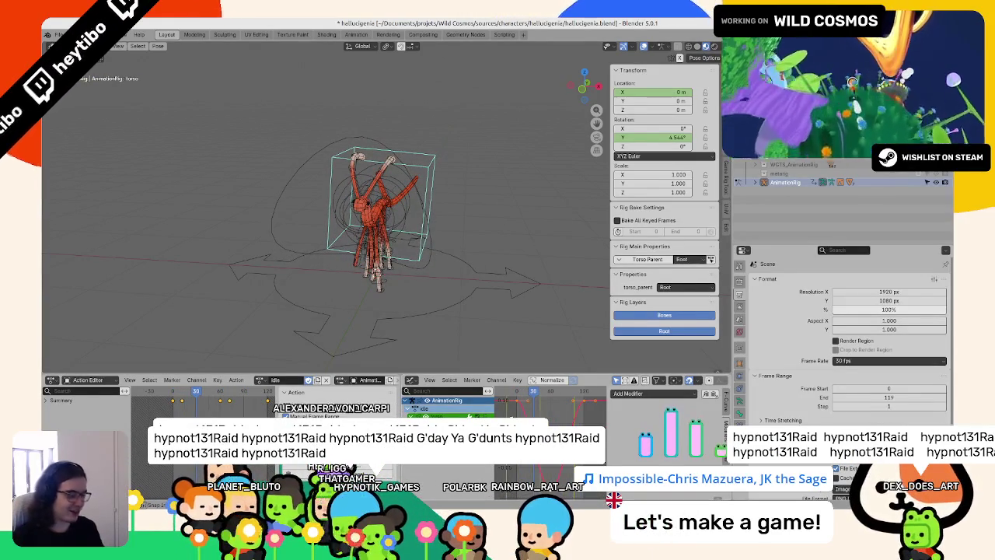
key(Return)
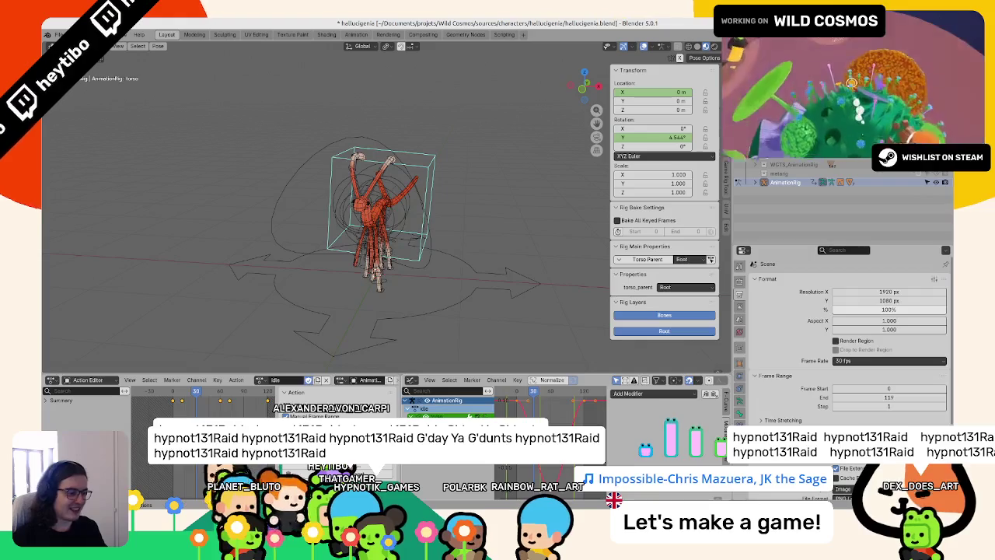
text(y-0.4)
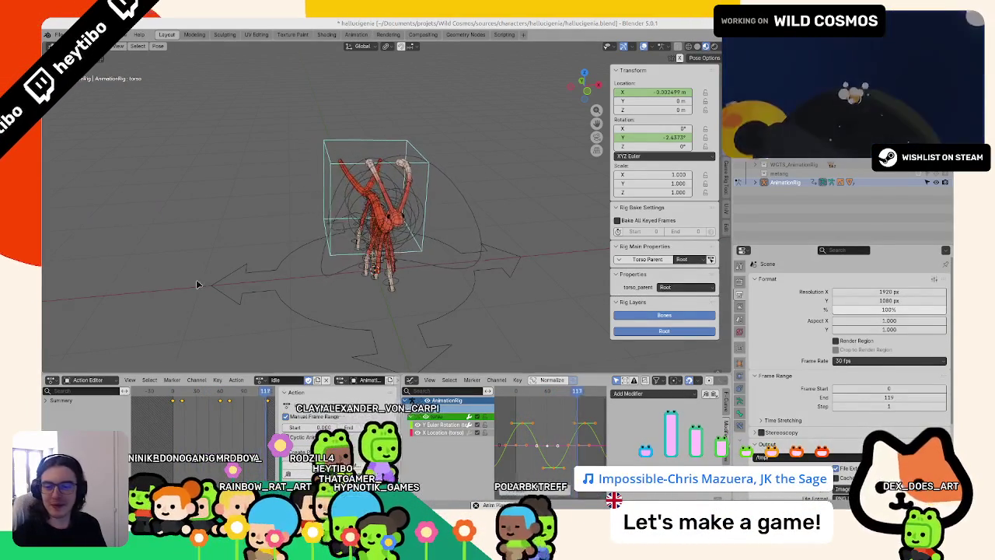
- Orbit to a side view and select the spine_fk.004 control
scroll(258, 196, up, 2)
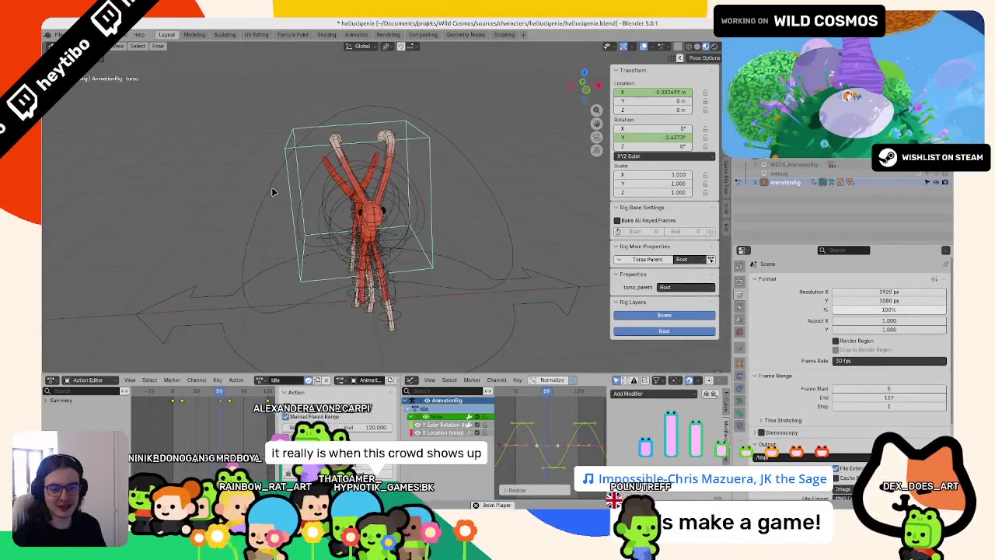
middle_drag(272, 192, 282, 218)
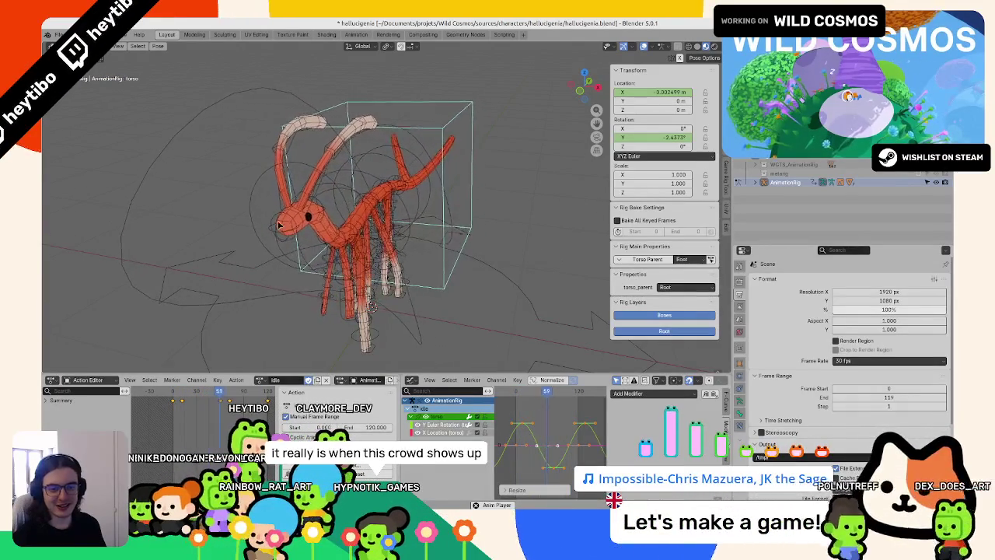
middle_drag(279, 224, 342, 231)
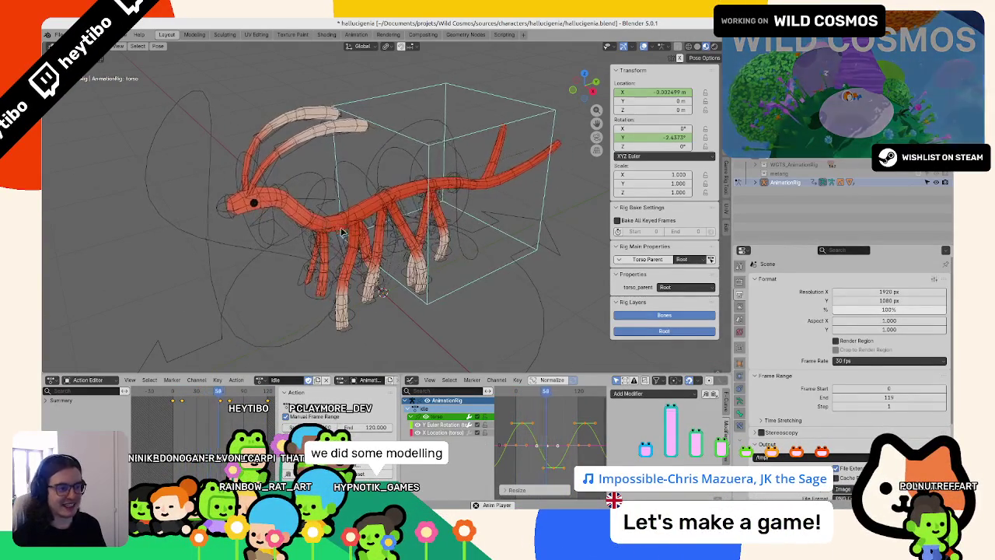
click(346, 191)
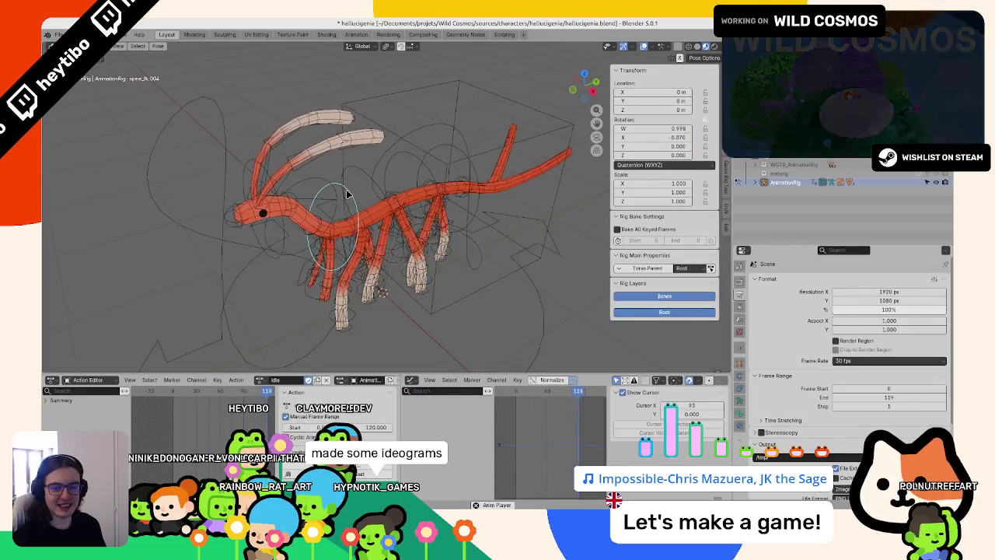
- At frame 0, set the foot IK controls to XYZ Euler and key their location and rotation
click(174, 396)
click(351, 338)
middle_drag(350, 338, 366, 347)
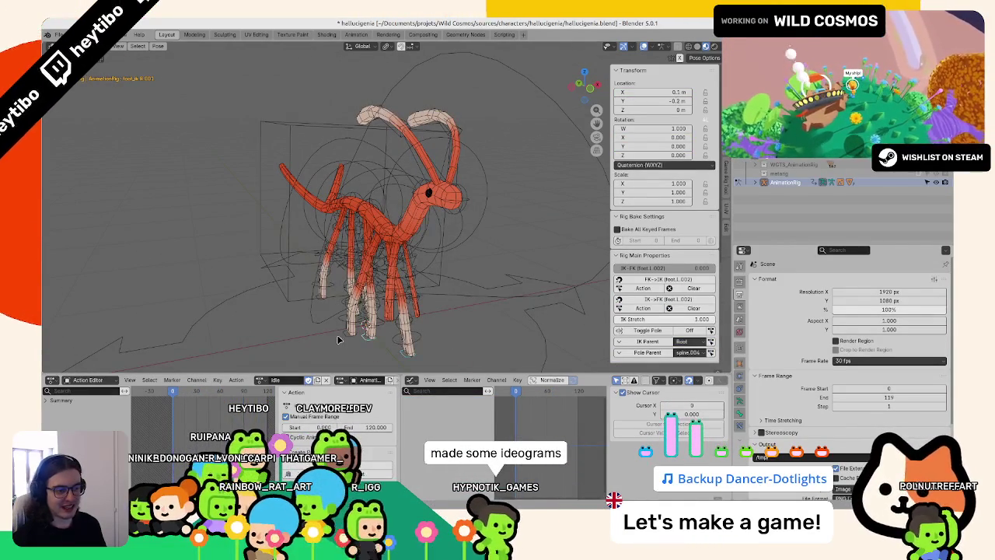
middle_drag(346, 339, 355, 336)
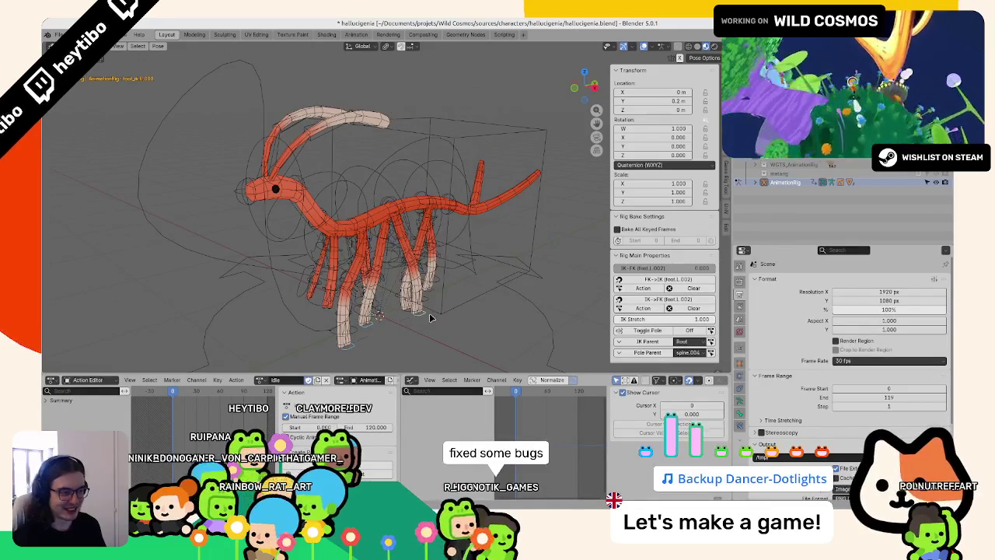
mouse_move(430, 318)
middle_down()
mouse_move(332, 329)
mouse_move(484, 342)
mouse_move(457, 339)
middle_up()
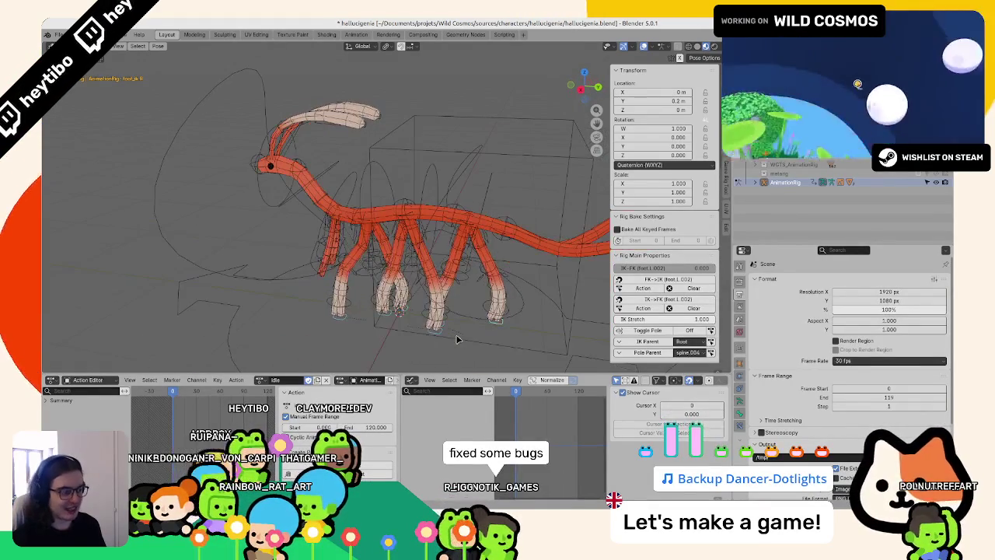
click(663, 166)
click(645, 201)
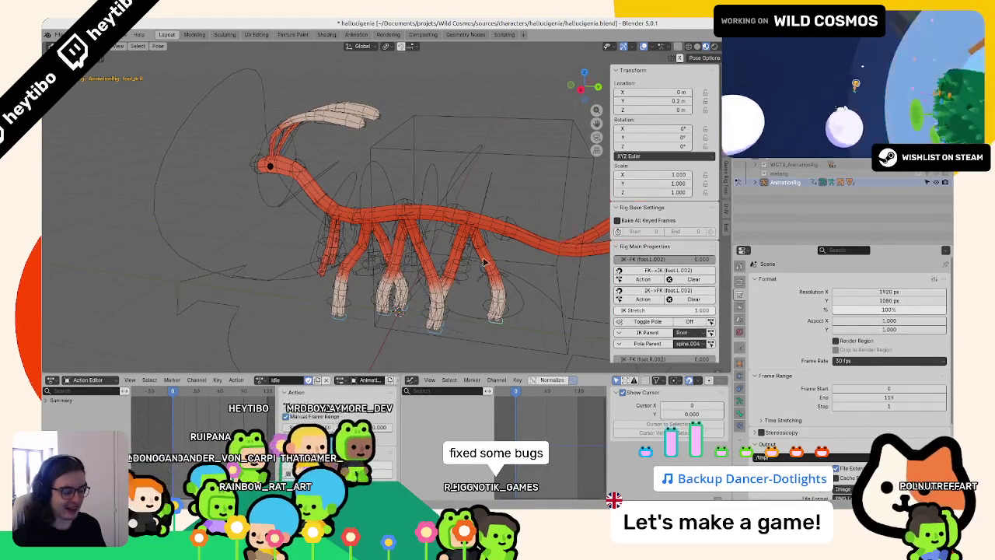
middle_drag(474, 258, 496, 256)
key(k)
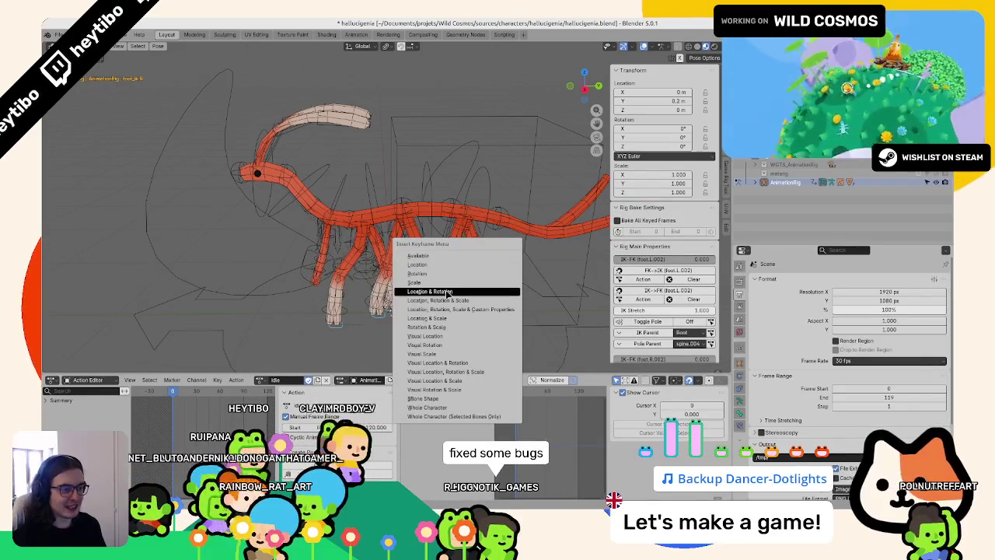
click(430, 291)
- Save the blend file, play the idle animation, and switch to the browser
middle_drag(430, 291, 331, 282)
key(ctrl+s)
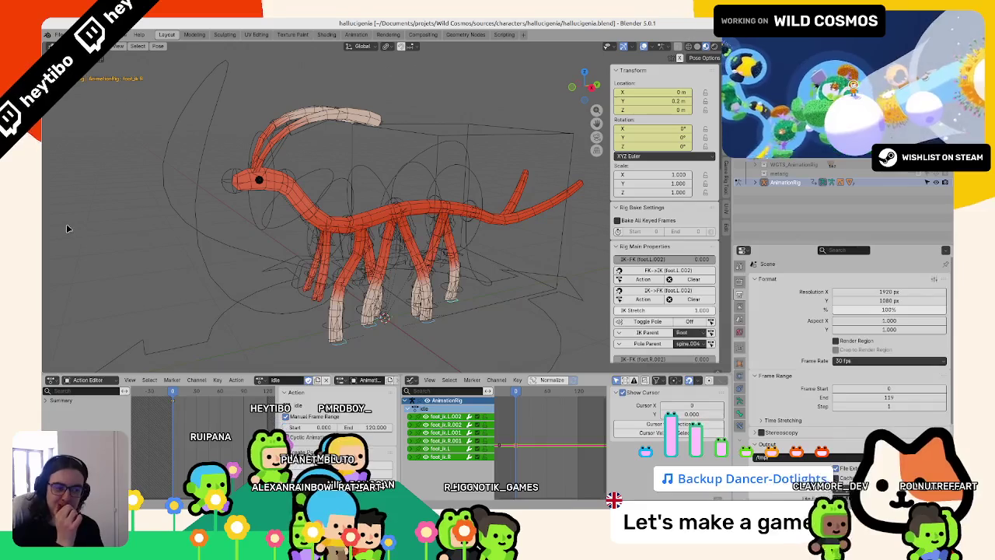
key(space)
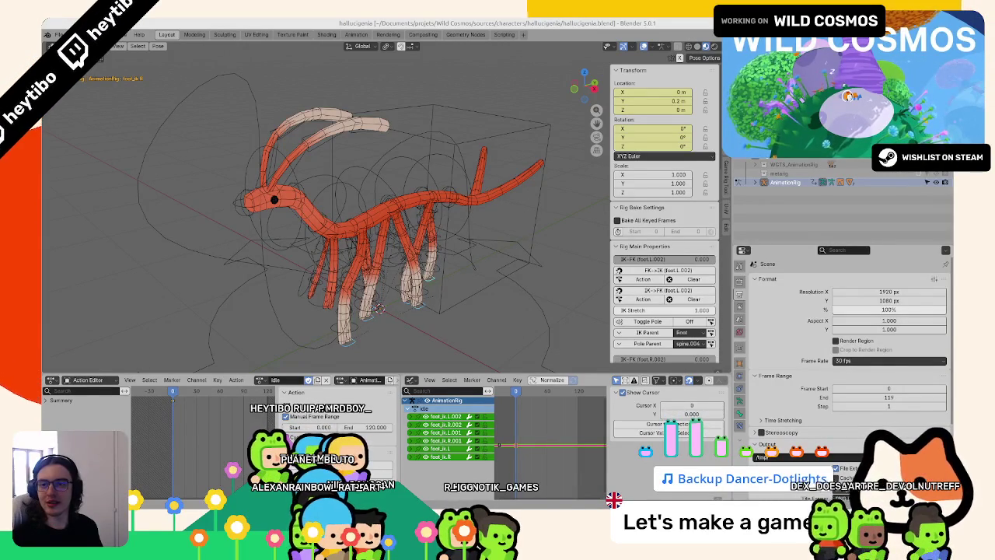
key(alt+Tab)
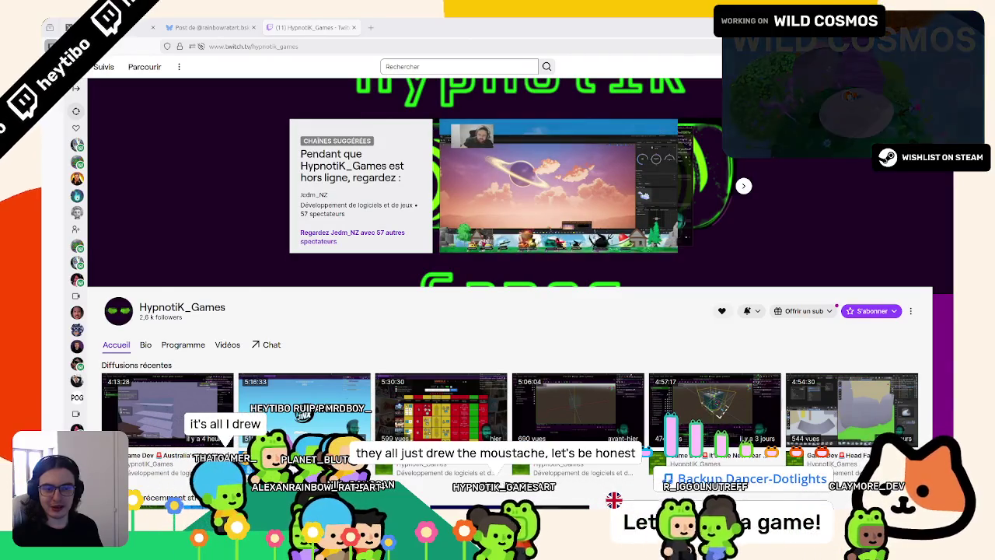
- Open the channel's Vidéos list and play its most recent past broadcast
click(218, 347)
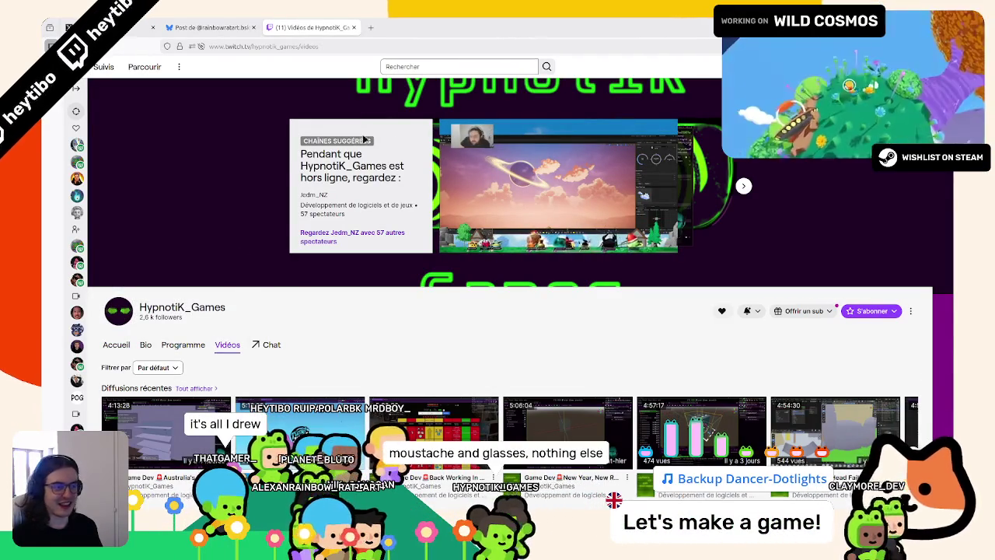
scroll(231, 334, down, 3)
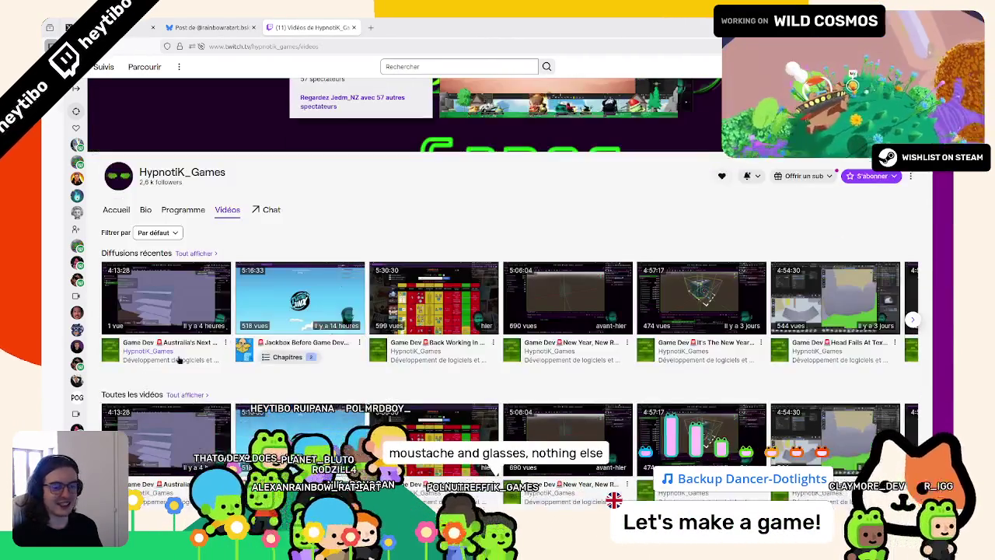
click(180, 305)
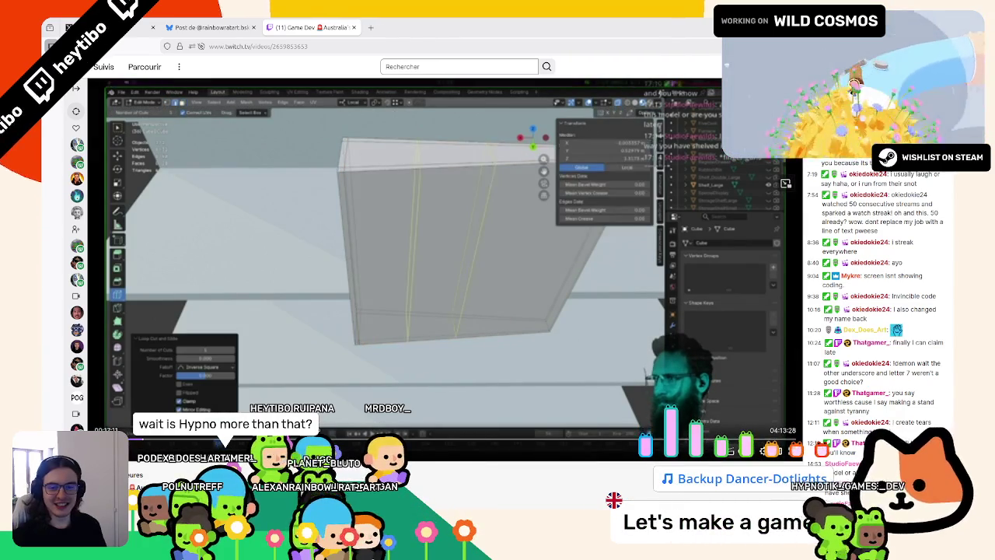
- Seek the past broadcast to several later moments along its timeline
click(396, 433)
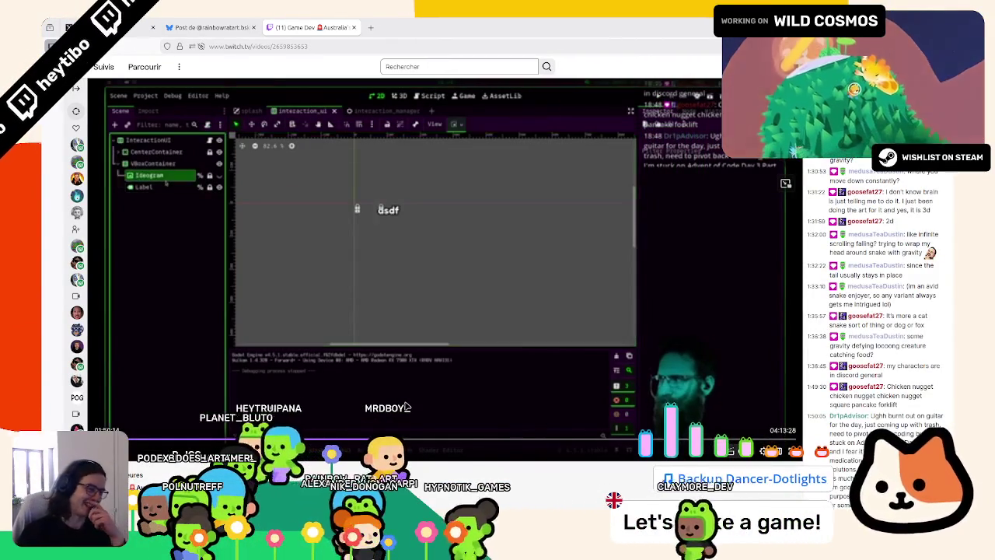
click(528, 440)
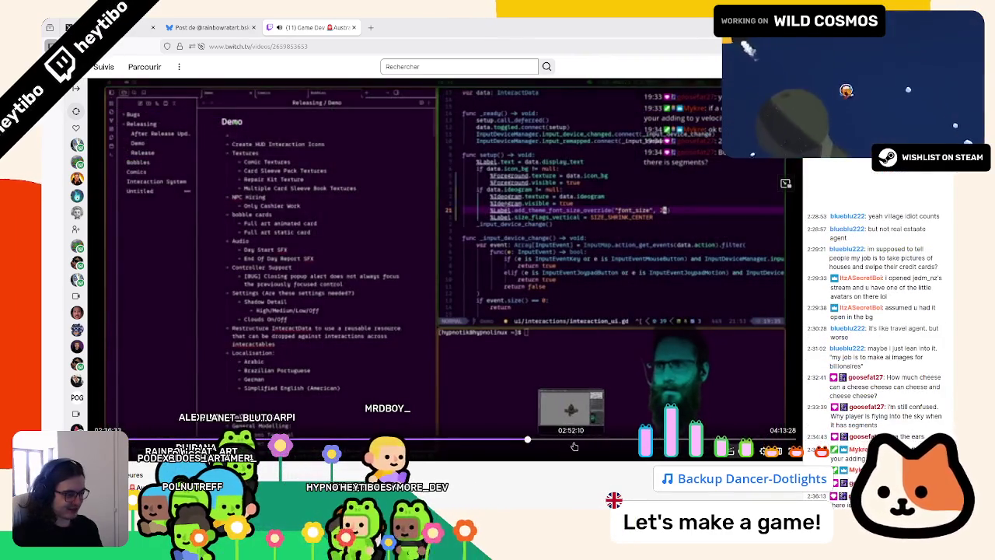
click(575, 446)
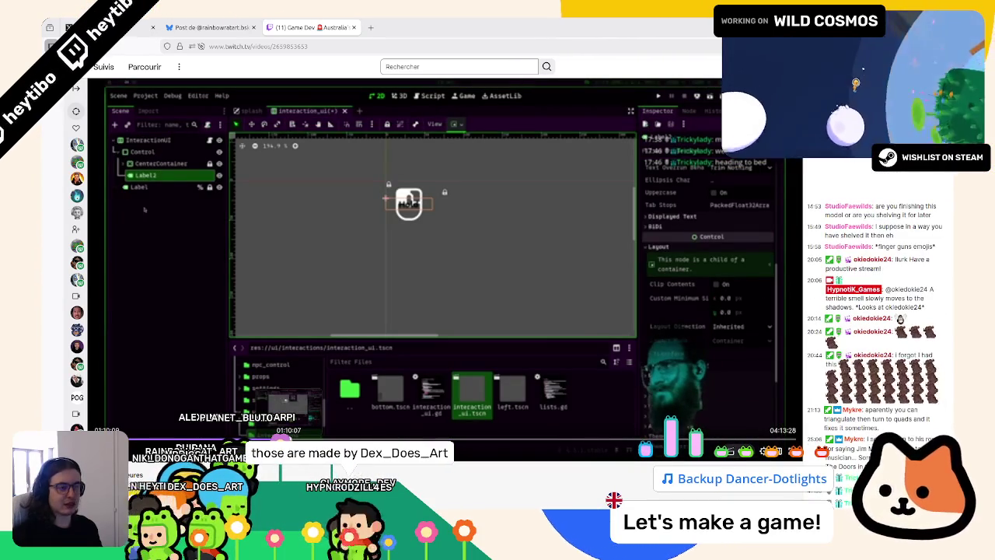
click(441, 436)
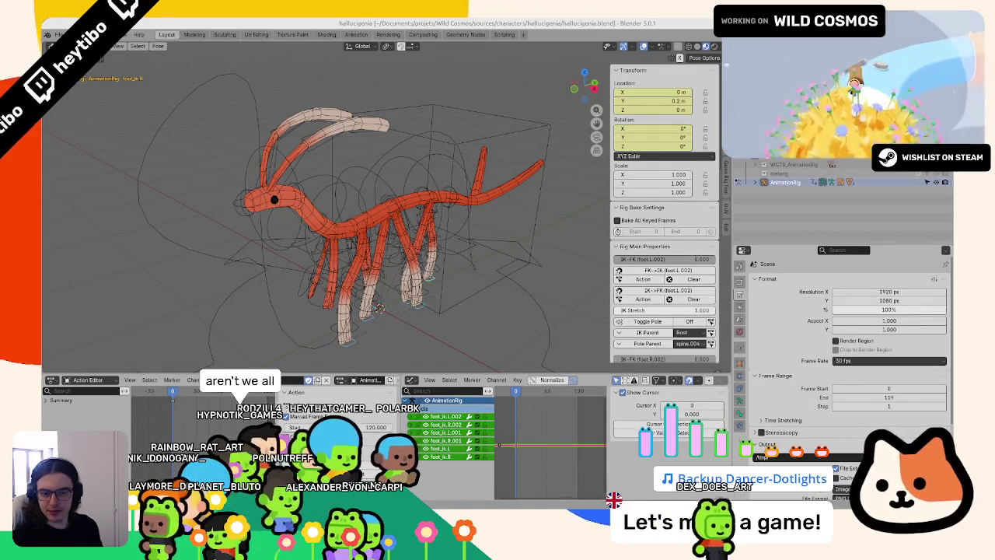
- Play the idle action and inspect the torso control's cycled curves from a front view
key(space)
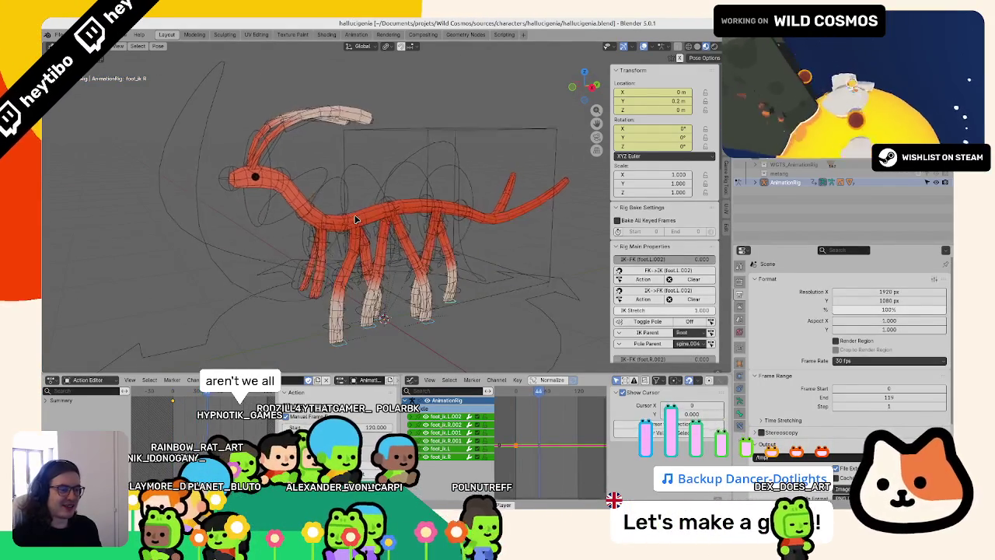
mouse_move(354, 219)
middle_down()
mouse_move(412, 231)
mouse_move(423, 156)
mouse_move(527, 294)
mouse_move(467, 256)
mouse_move(431, 308)
middle_up()
click(426, 136)
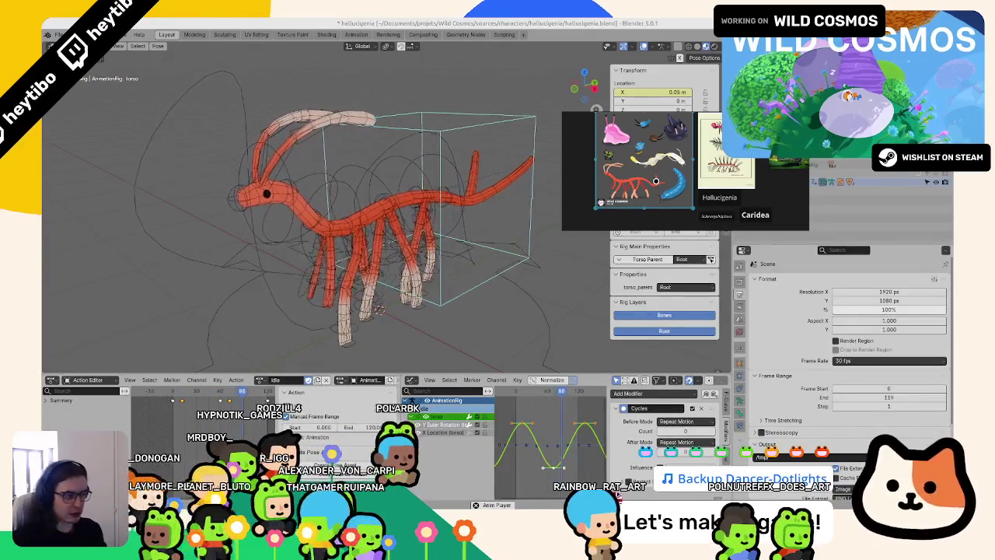
right_click(519, 172)
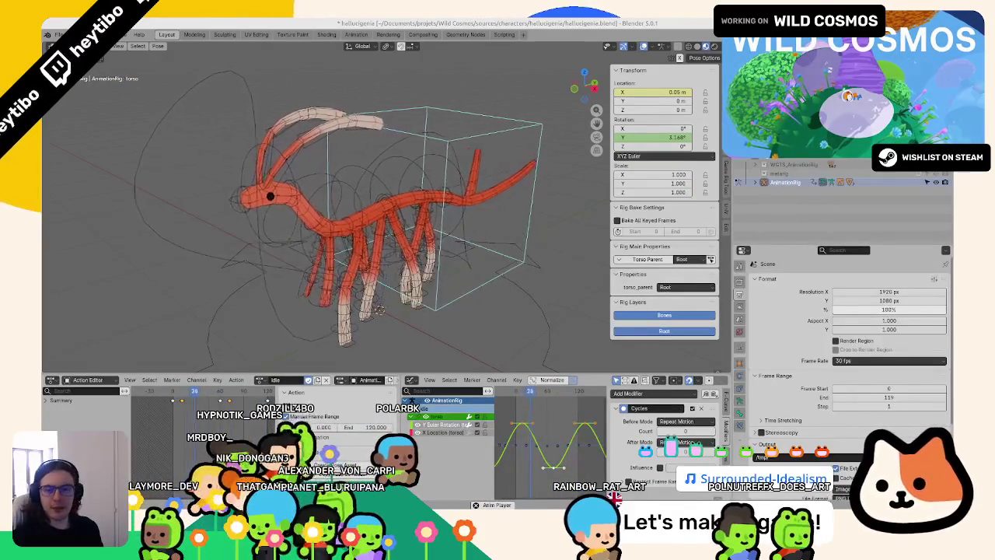
middle_drag(369, 231, 371, 203)
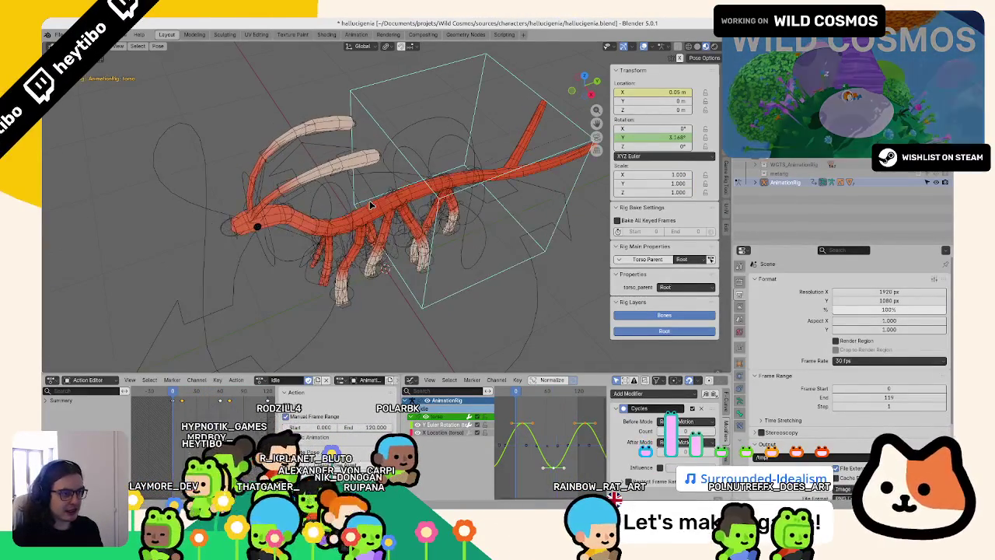
- Switch spine_fk.003 to XYZ Euler and key a 12° X rotation
click(394, 239)
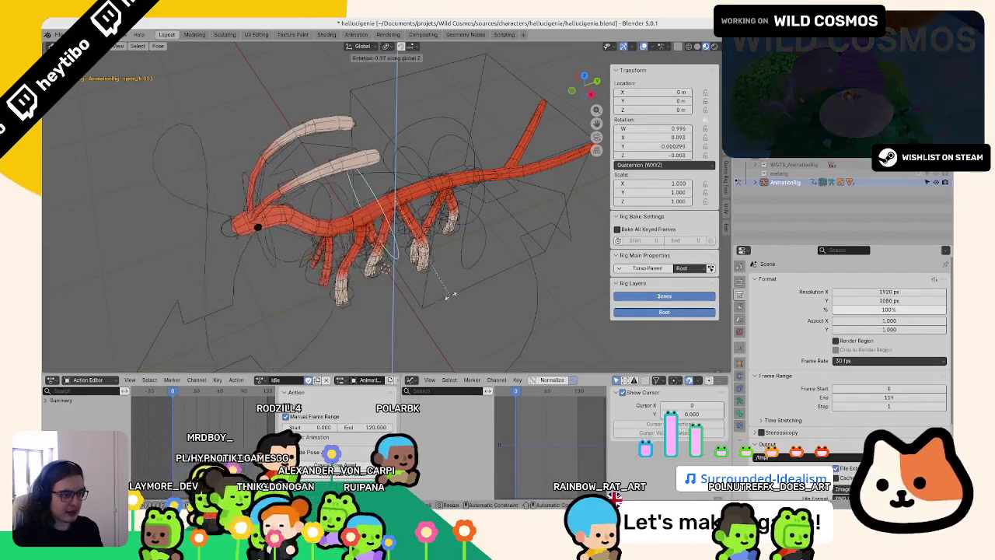
click(673, 166)
click(661, 197)
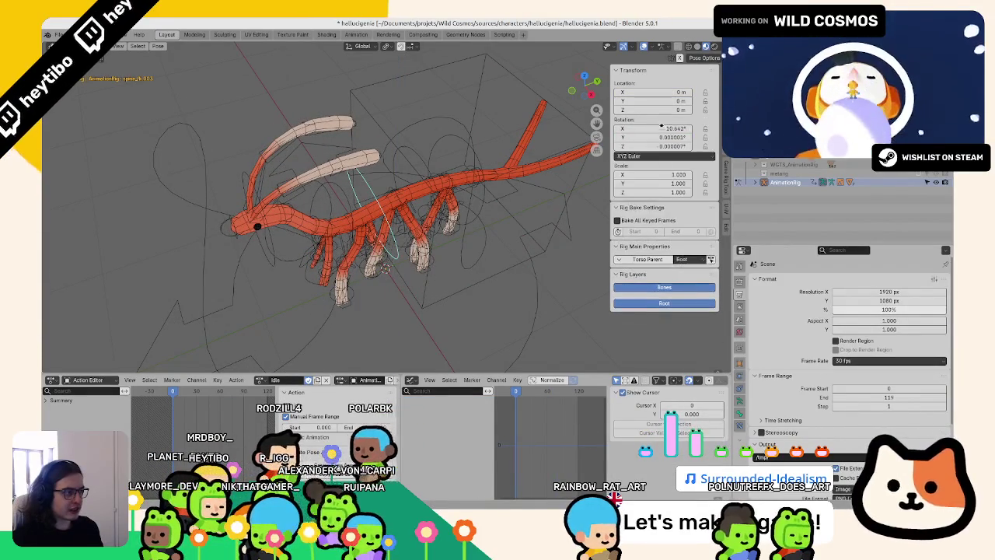
click(662, 128)
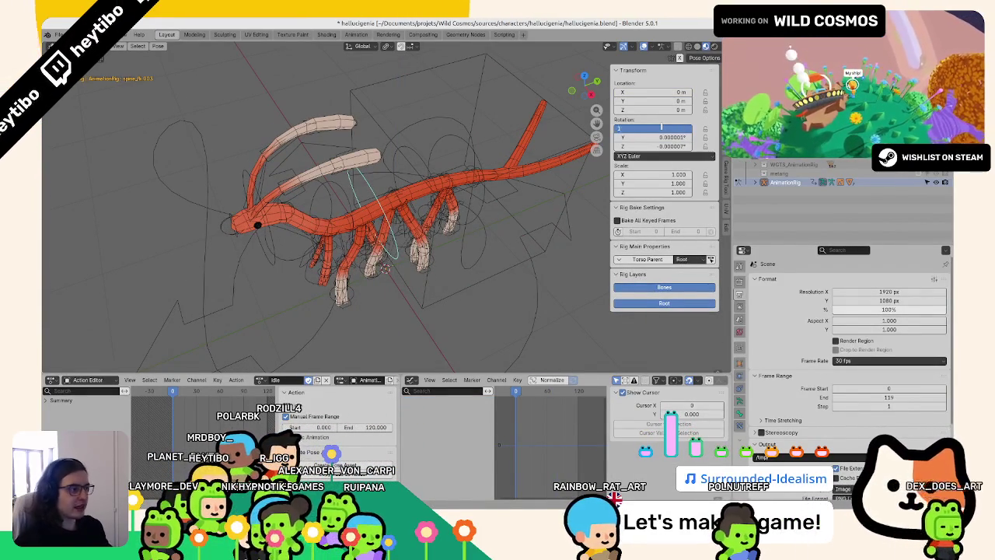
key(Return)
right_click(662, 128)
click(659, 127)
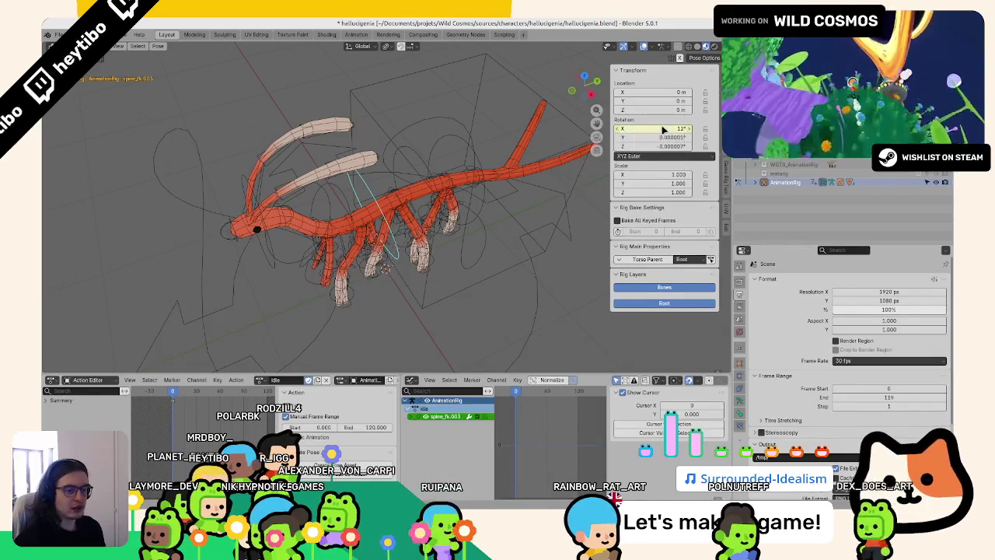
- Set spine_fk.003's Y rotation to 8° and key it at the action's start
mouse_move(655, 145)
mouse_down()
mouse_move(684, 146)
mouse_move(638, 136)
mouse_up()
key(Escape)
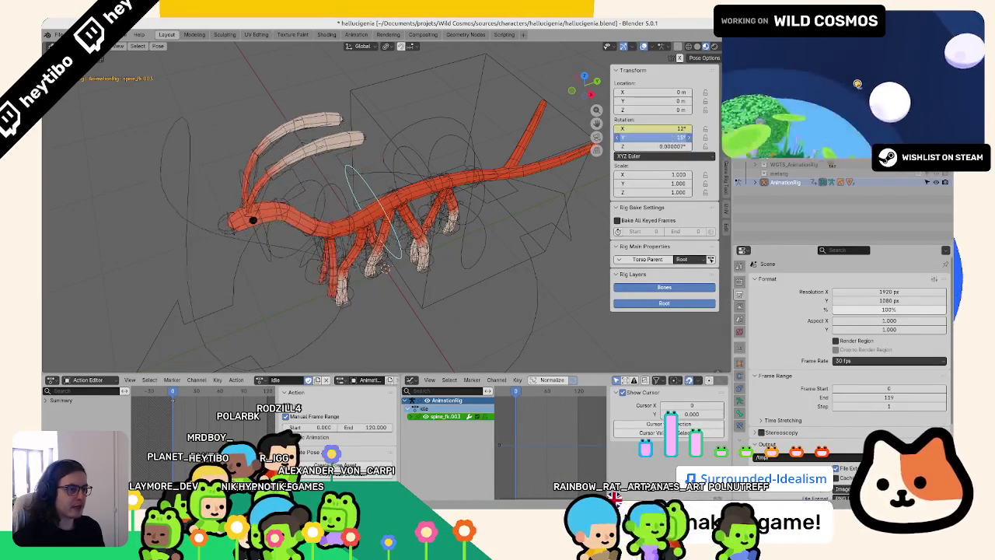
key(Escape)
click(658, 145)
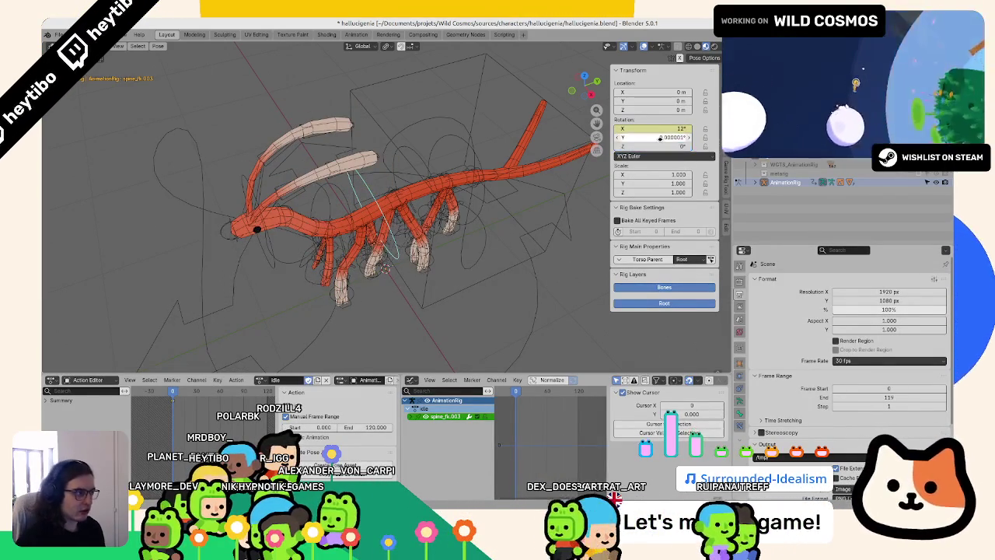
drag(658, 137, 667, 138)
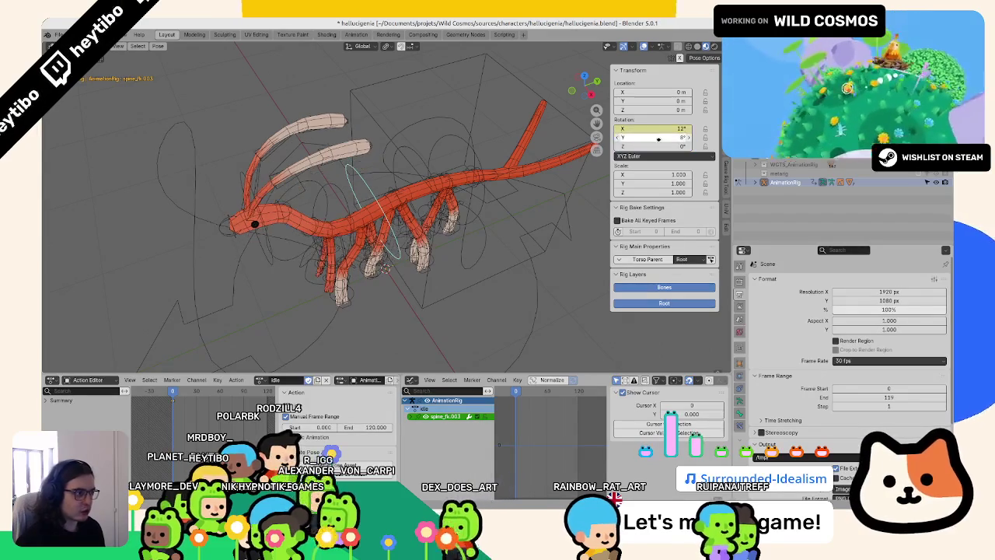
right_click(658, 138)
click(622, 145)
- Key a -8° Y rotation at the midpoint frame 60 and play the sway
click(267, 391)
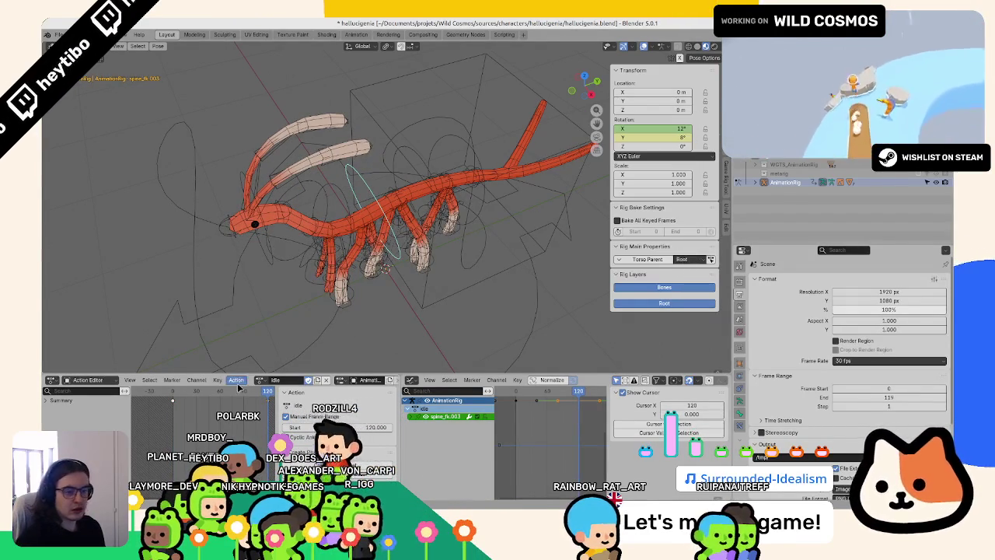
drag(239, 389, 228, 405)
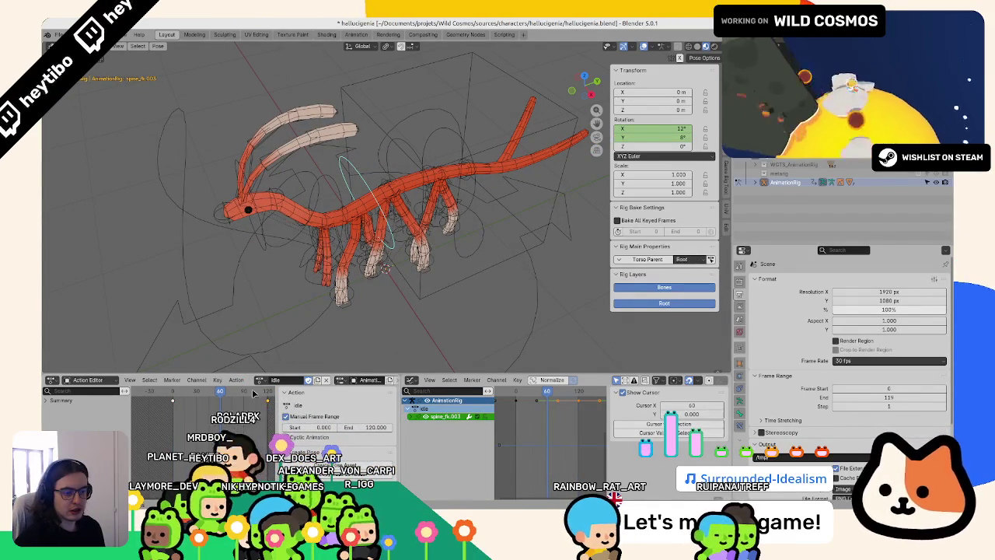
text(-8)
key(Return)
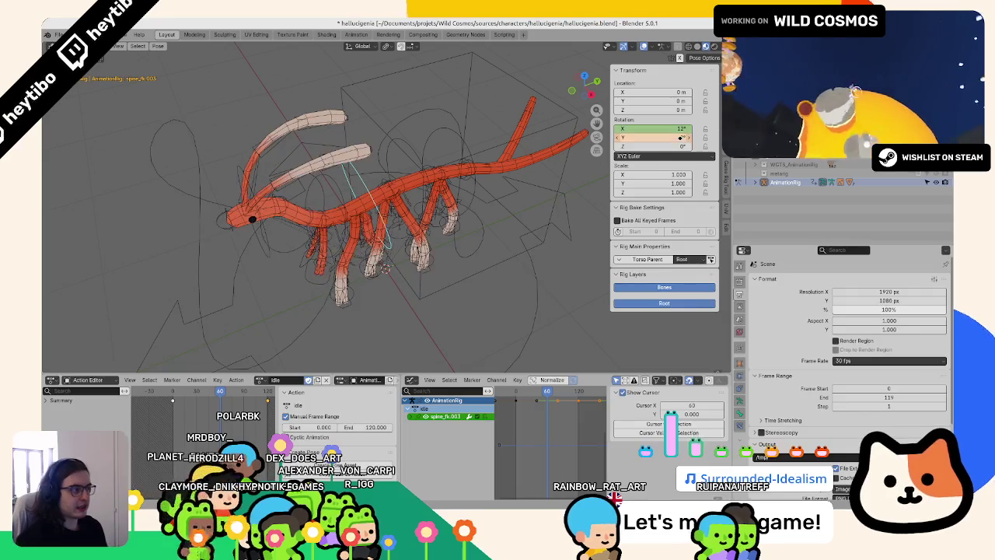
right_click(658, 138)
click(622, 140)
key(Up)
key(space)
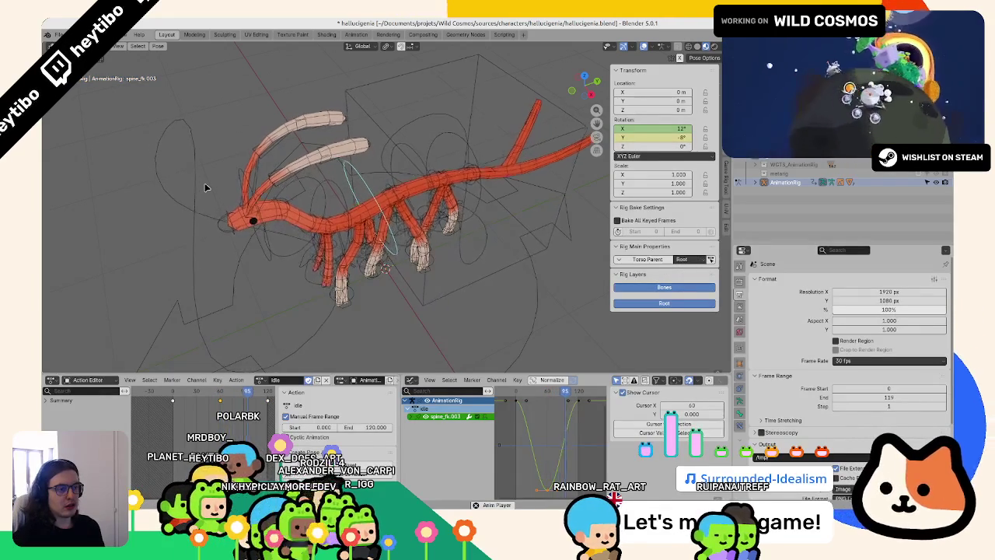
- Expand spine_fk.003's rotation channels and flip its curve with S Y -1
click(412, 418)
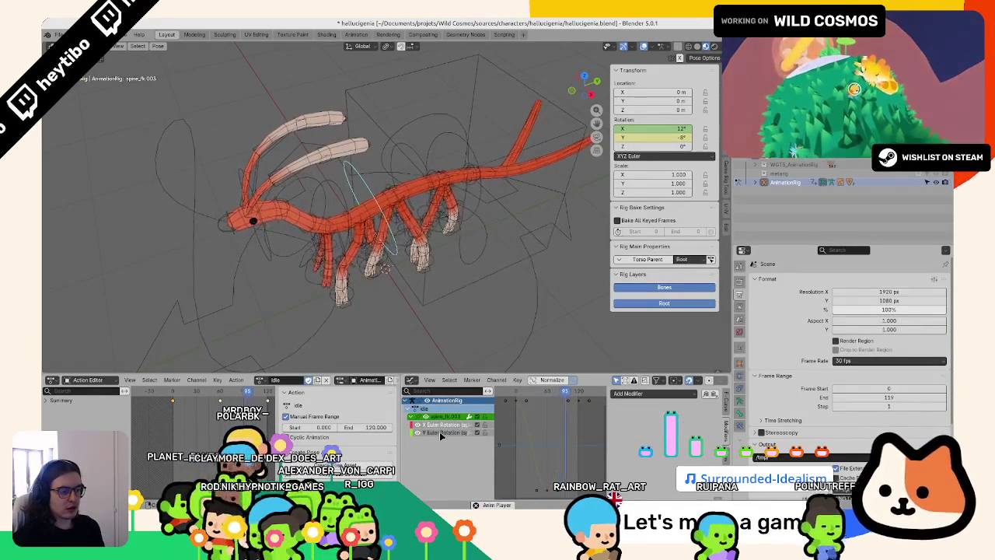
key(Home)
key(g)
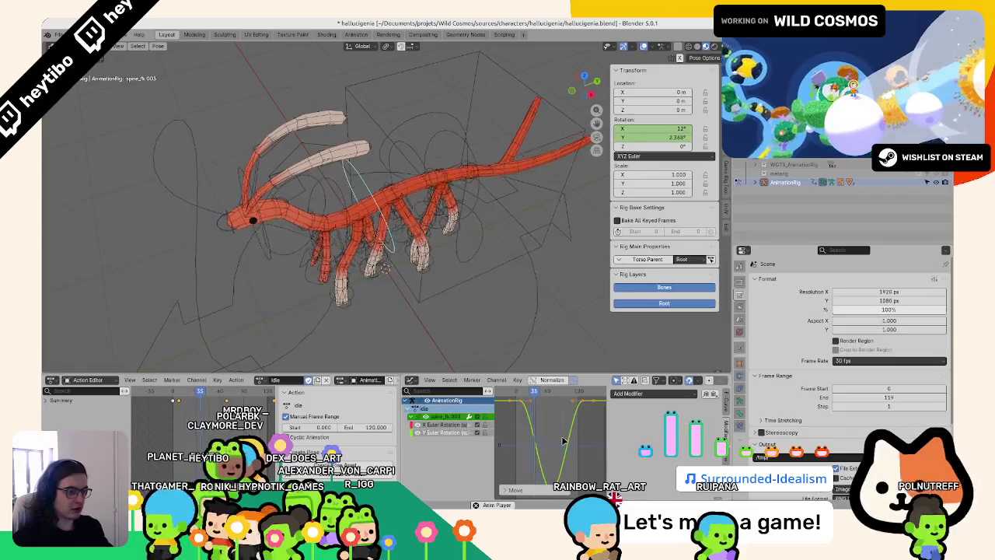
text(sy-1)
key(Return)
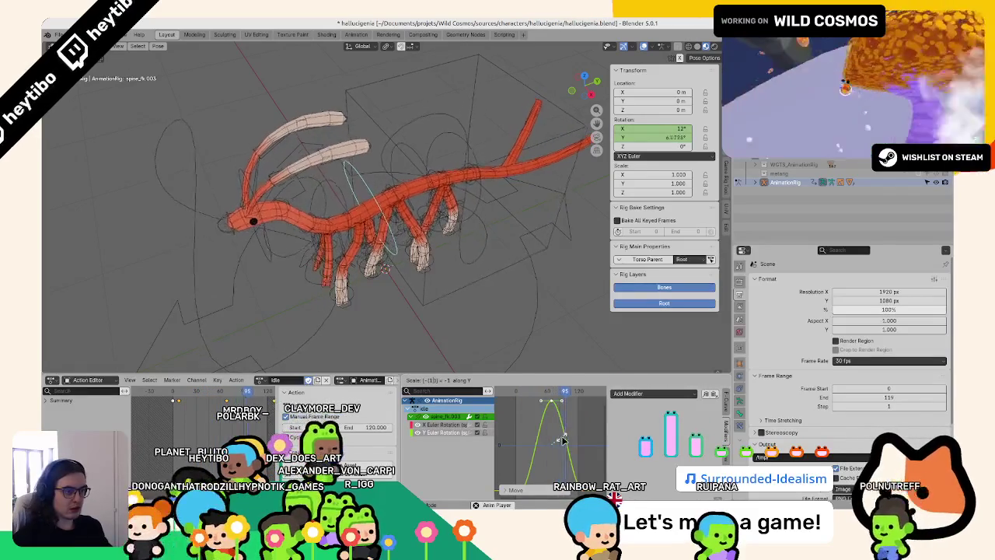
- Compare with the torso's Y rotation curve and shift spine_fk.003's keys in time
click(412, 296)
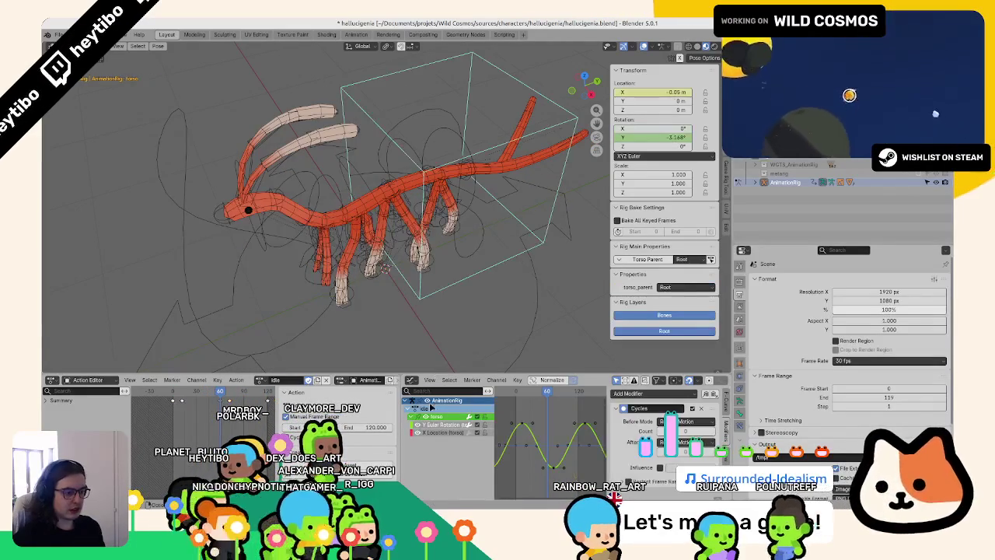
key(space)
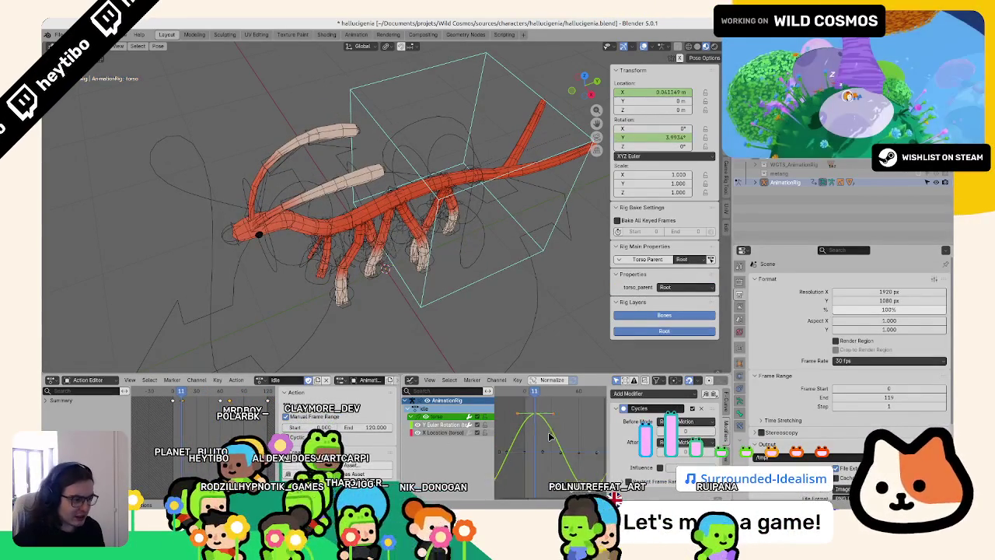
click(459, 426)
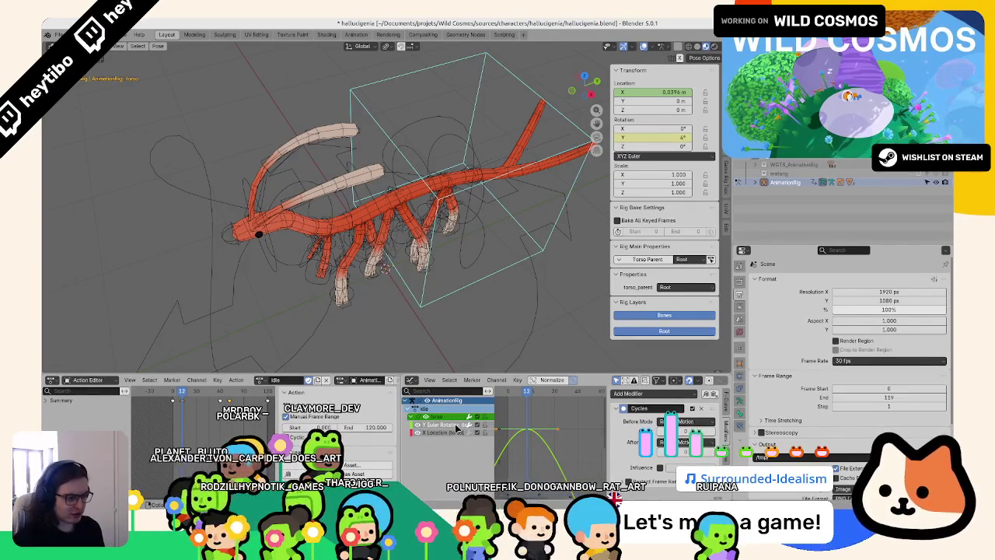
key(Home)
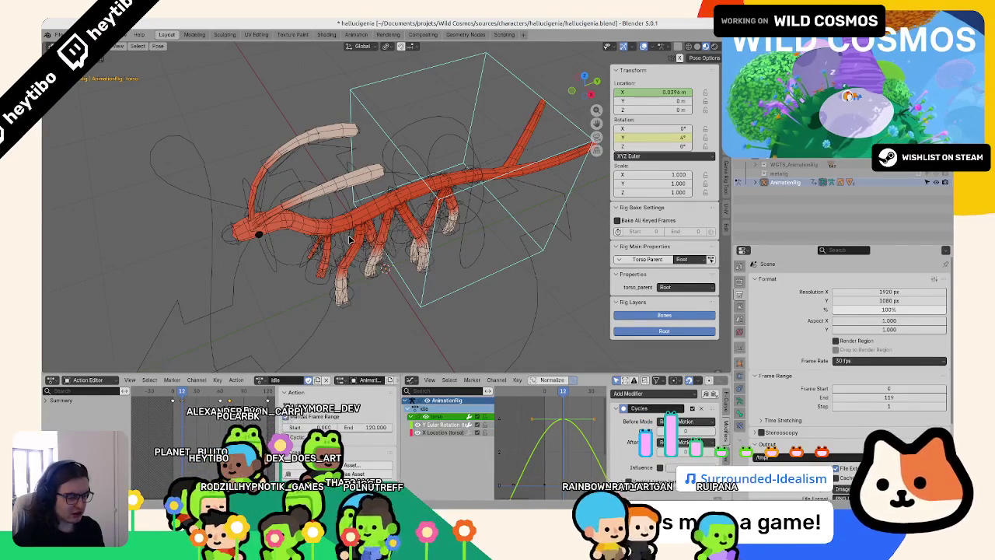
click(390, 227)
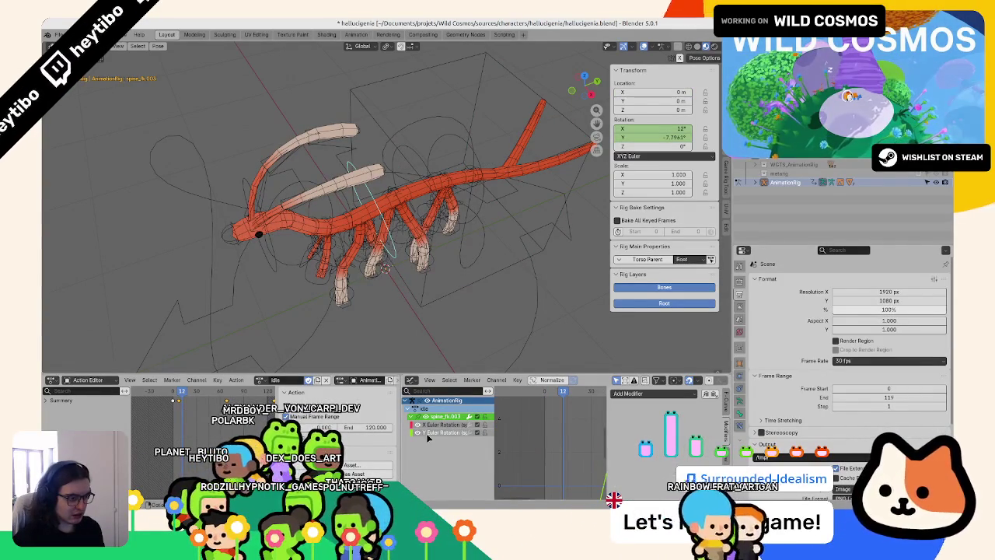
key(Home)
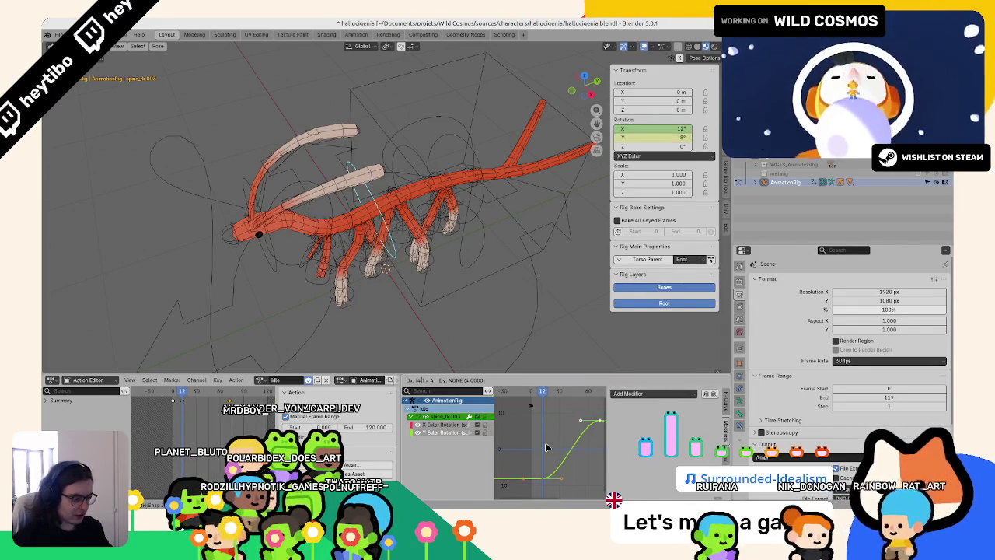
key(Return)
- Add a Cycles modifier so spine_fk.003's rotation curve repeats endlessly
alt+scroll(545, 442, down, 10)
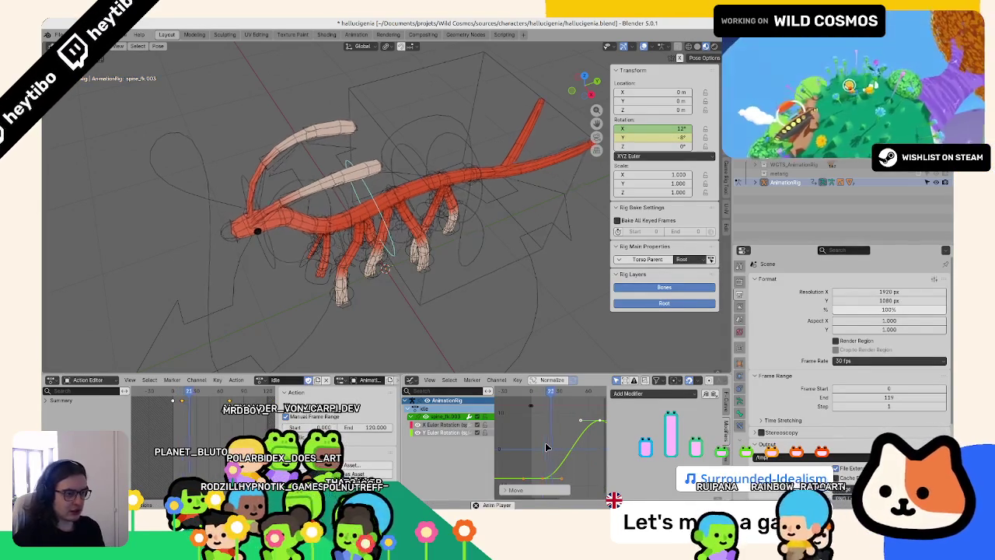
key(ctrl+shift+m)
click(513, 443)
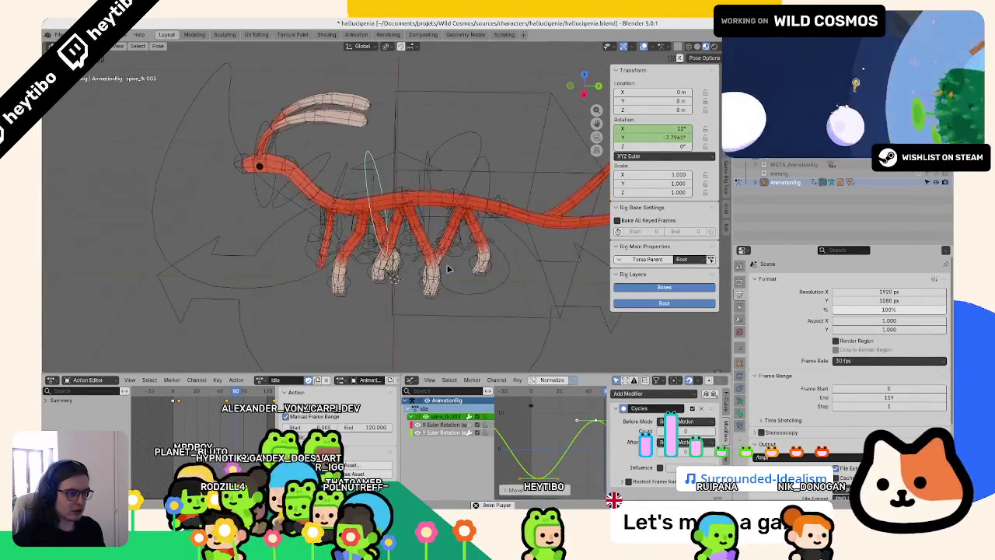
key(KP_7)
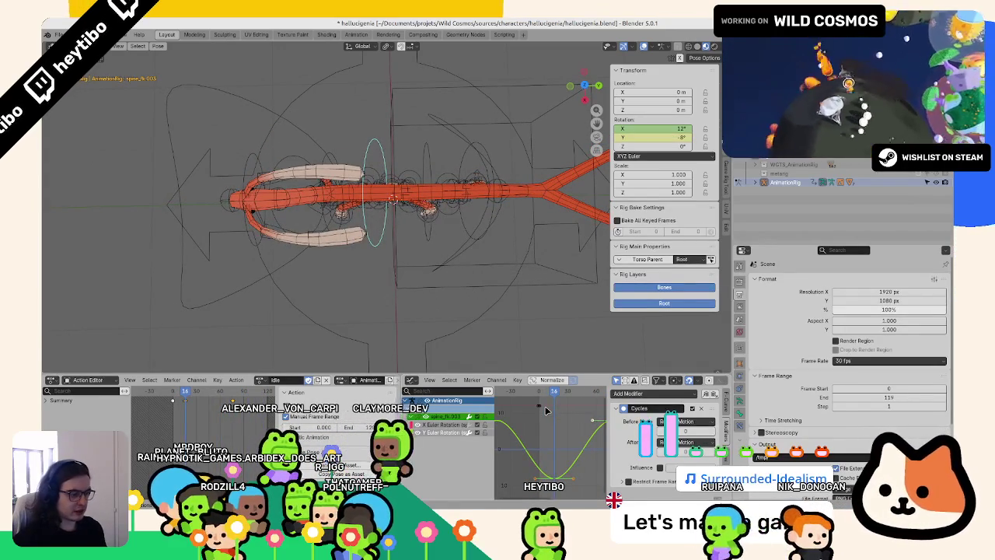
- Select spine_fk.004, switch it to XYZ Euler and set its X rotation to -8°
middle_drag(365, 256, 343, 185)
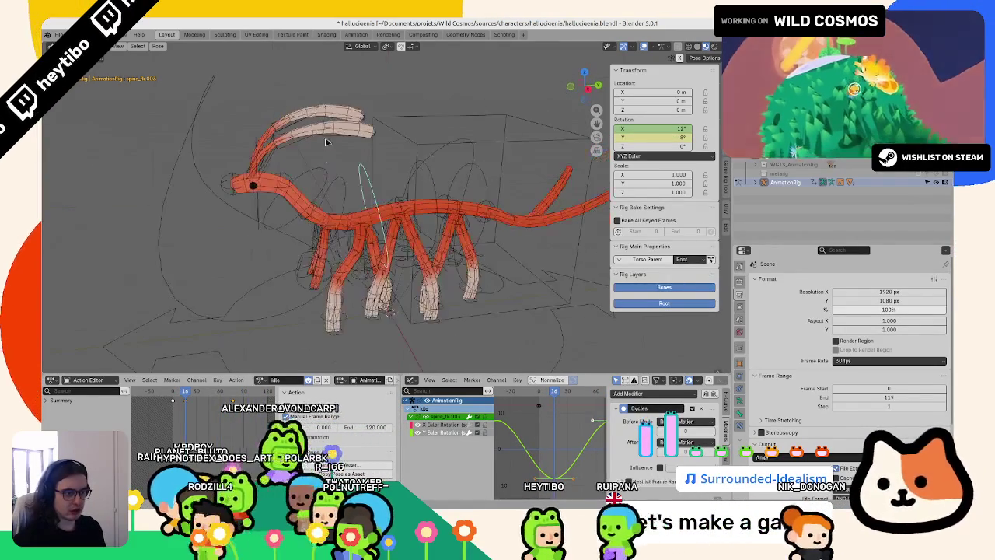
click(343, 184)
click(660, 155)
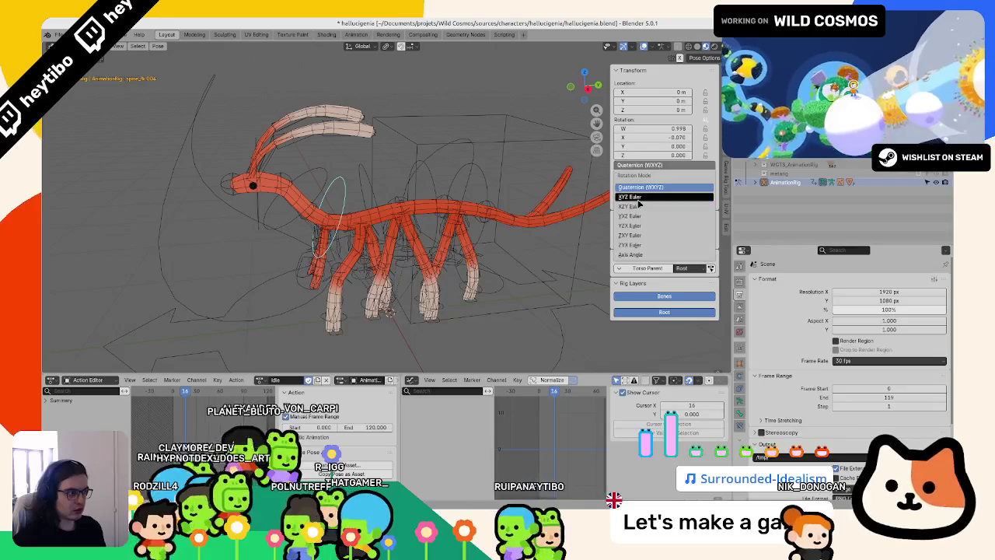
click(654, 128)
text(-8)
key(Return)
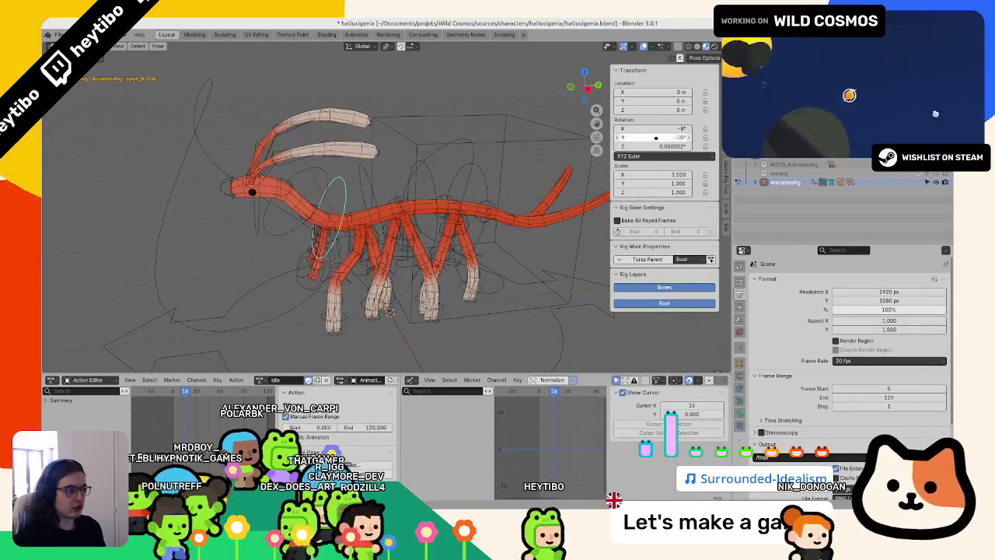
- Key spine_fk.004's Y rotation, loop it with a Cycles modifier, and play back
right_click(656, 138)
click(655, 138)
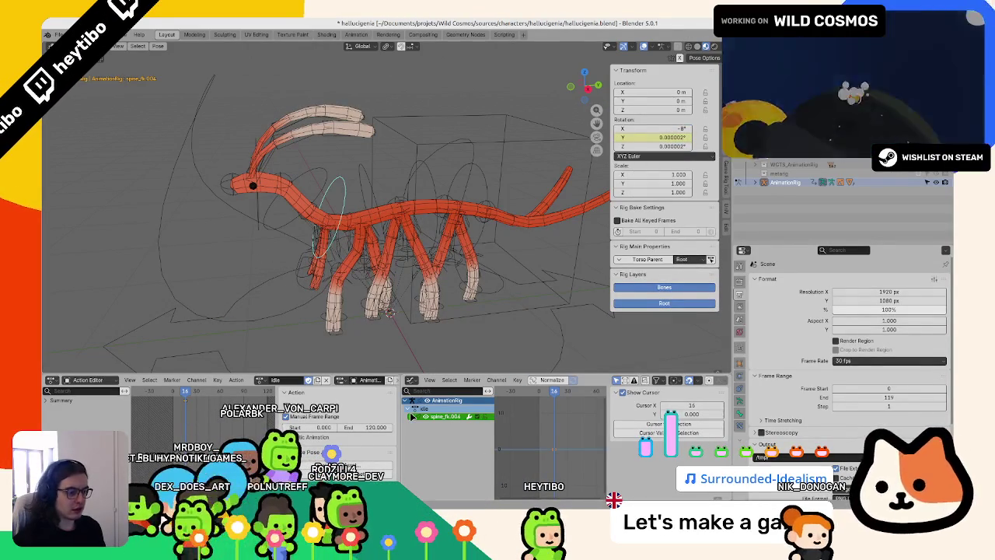
key(ctrl+v)
click(645, 393)
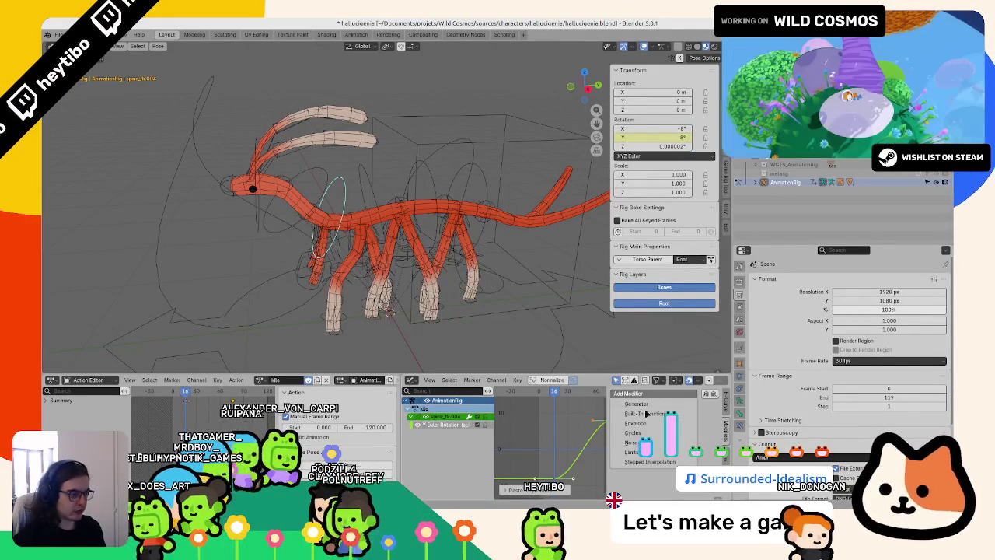
click(642, 434)
key(space)
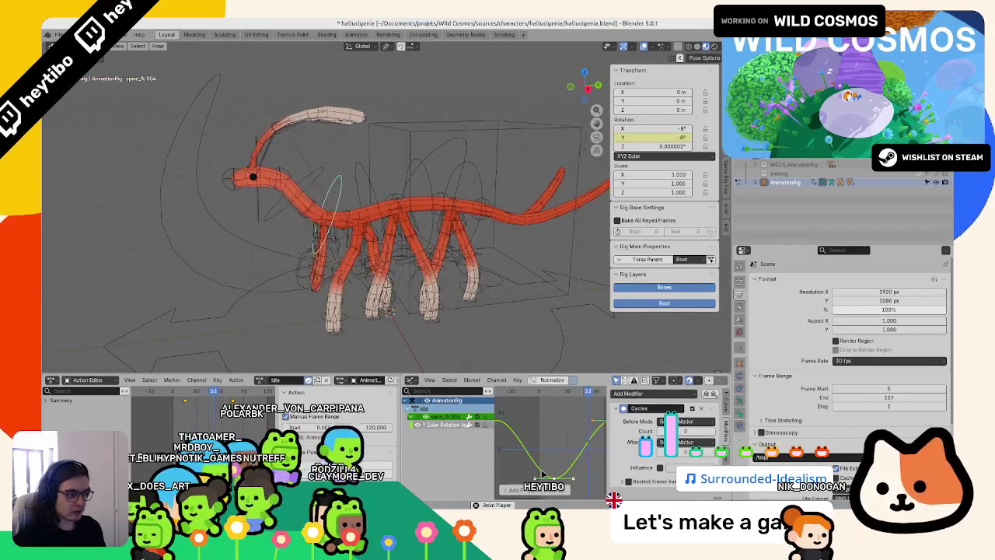
middle_drag(440, 305, 433, 366)
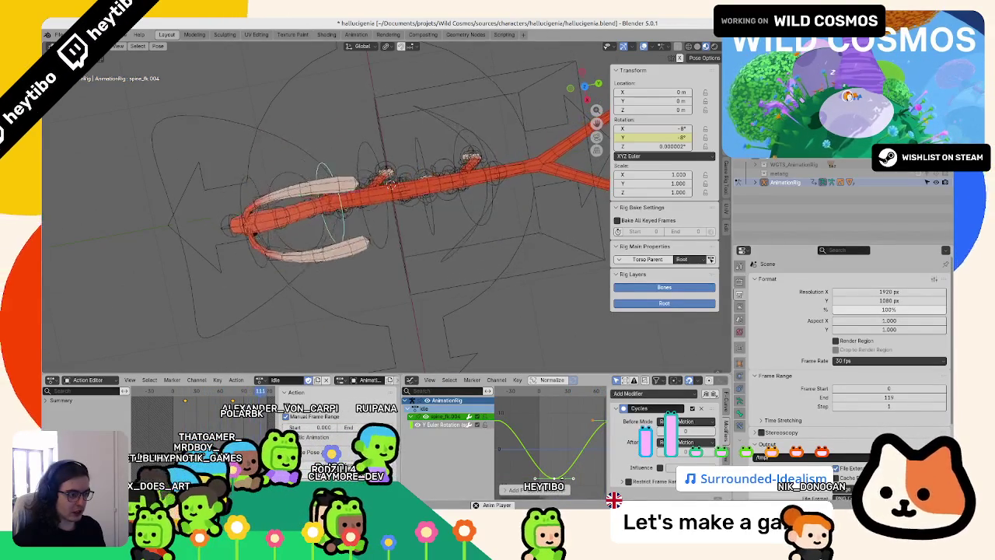
click(563, 420)
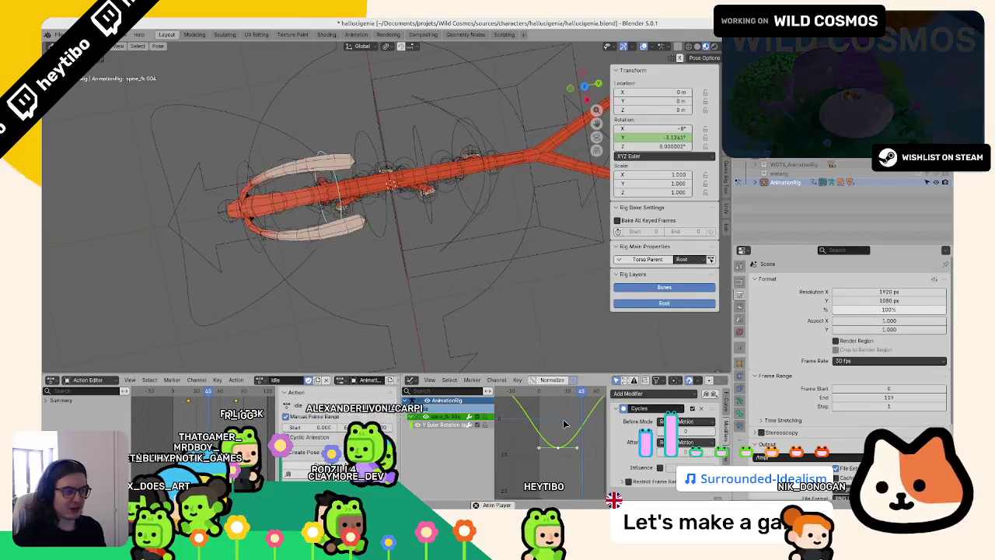
middle_drag(459, 273, 354, 231)
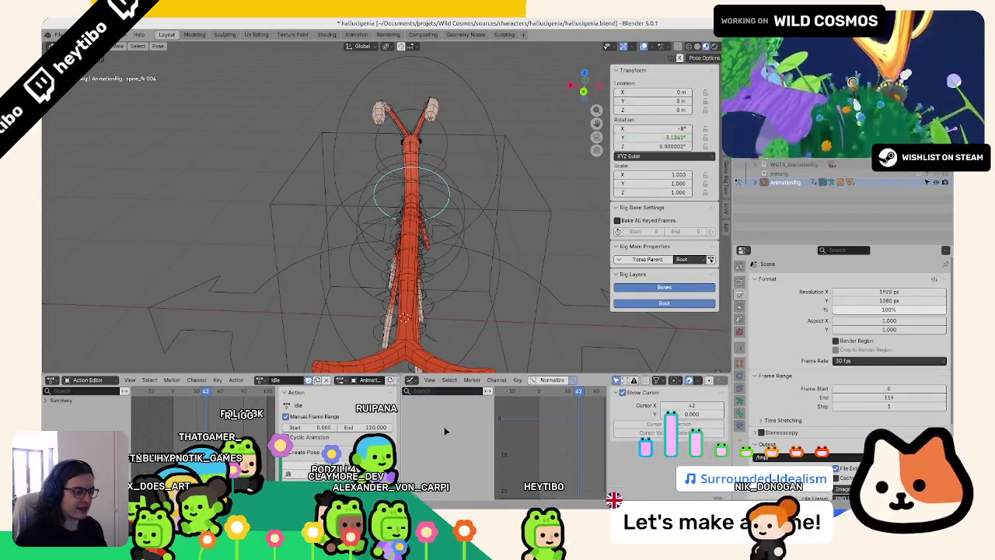
- Key a -2.5° X rotation on the spine FK bone and return to the action's start
middle_drag(367, 235, 532, 255)
scroll(532, 255, up, 2)
right_click(652, 128)
click(652, 128)
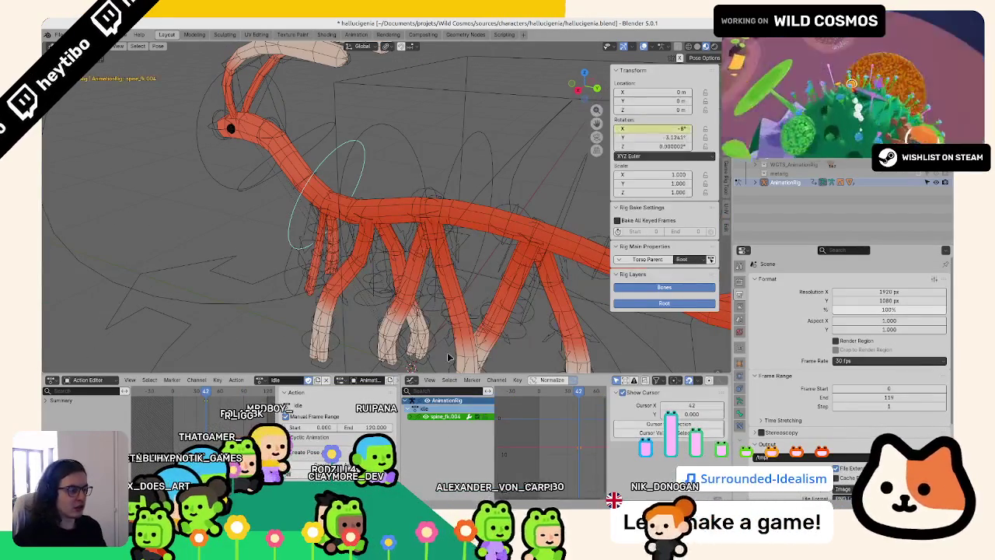
key(g)
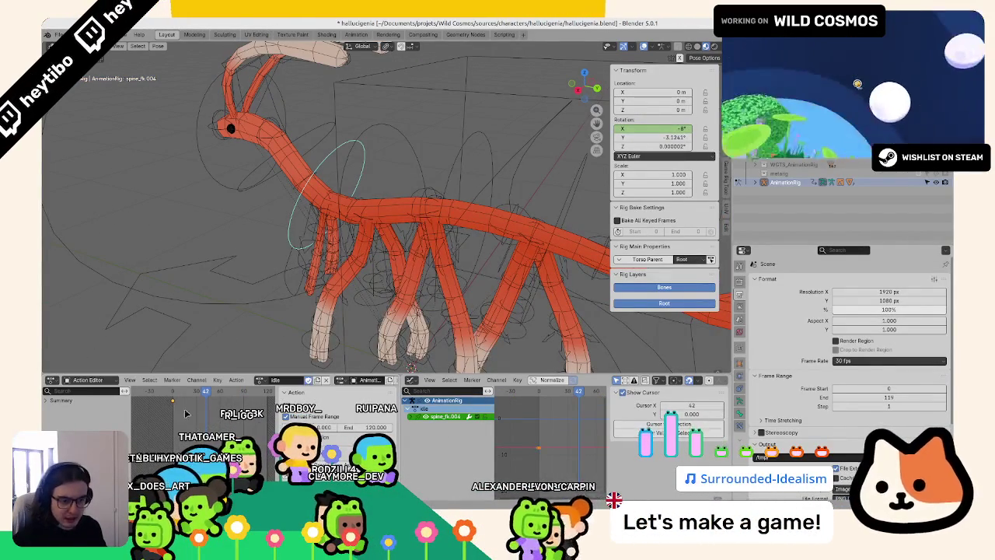
drag(187, 414, 254, 419)
- Switch the next neck bone to XYZ Euler, key its X rotation, and select a spine tweak bone
click(286, 150)
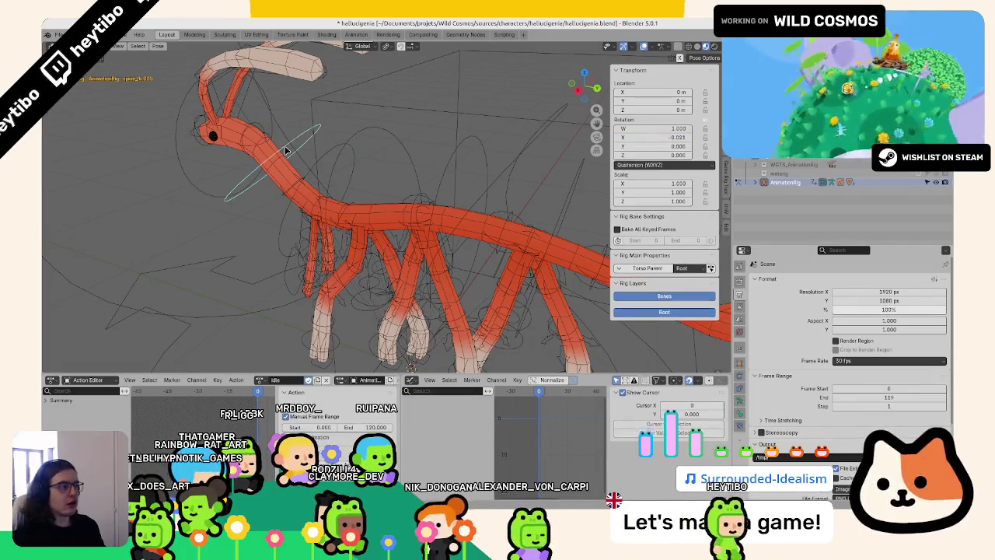
click(656, 164)
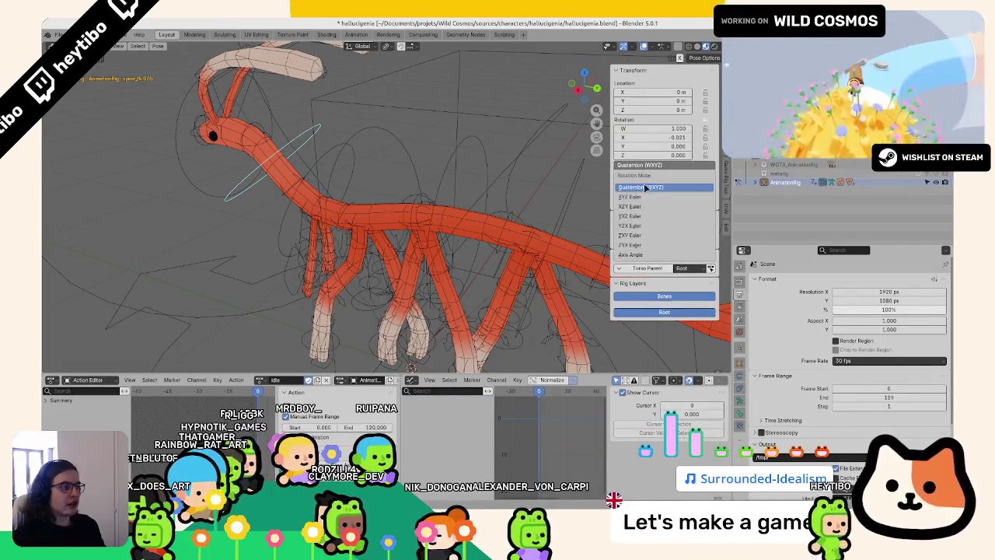
click(644, 135)
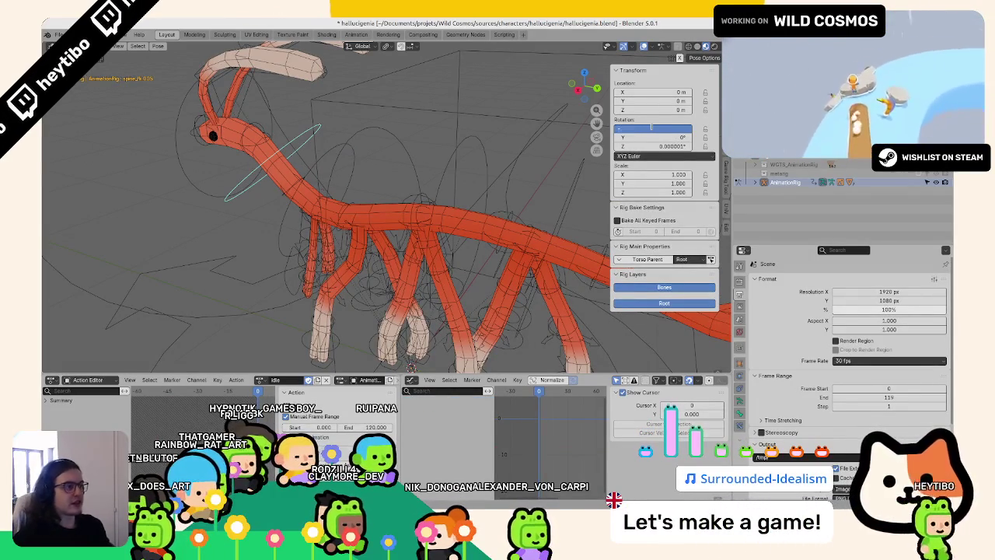
text(-2.5)
right_click(652, 128)
click(653, 129)
click(659, 154)
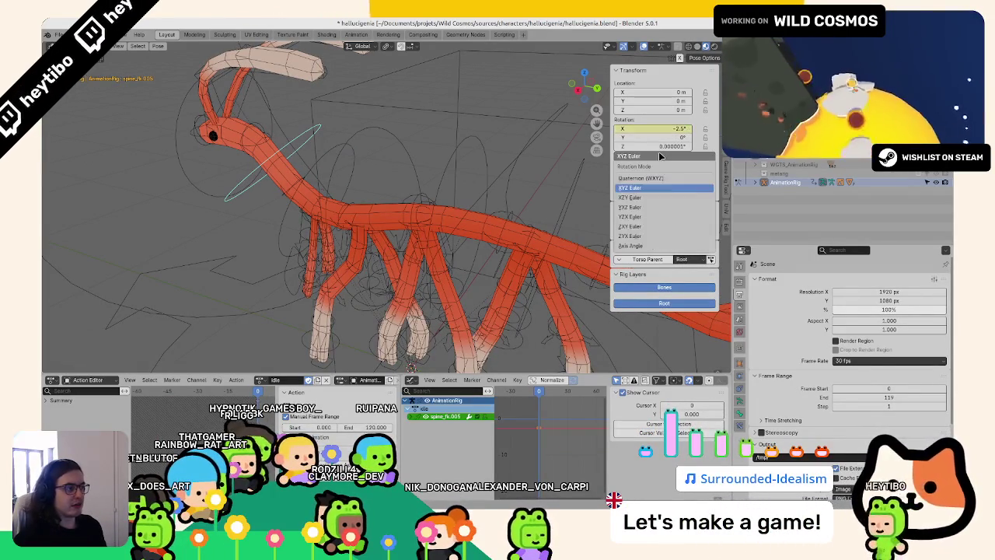
click(661, 138)
click(257, 144)
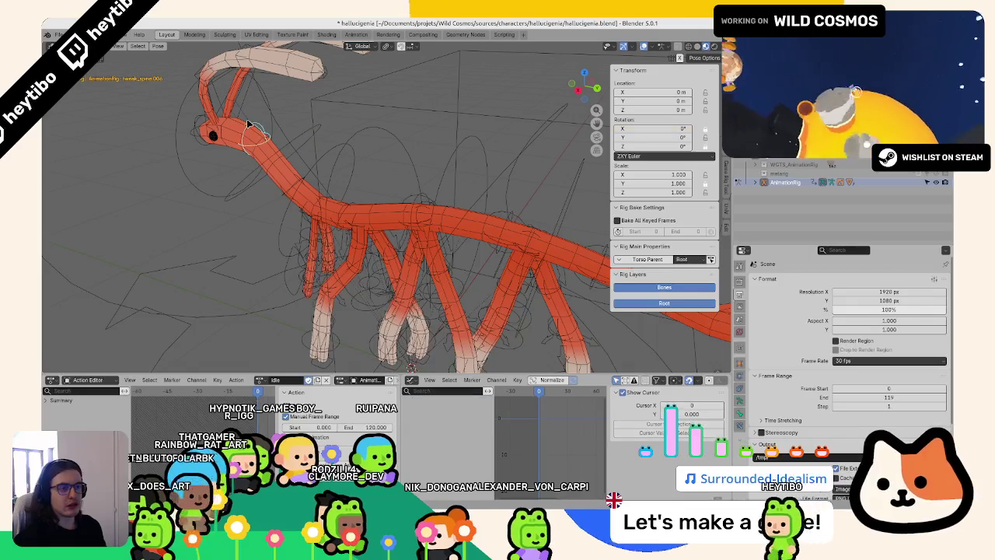
middle_drag(257, 144, 166, 175)
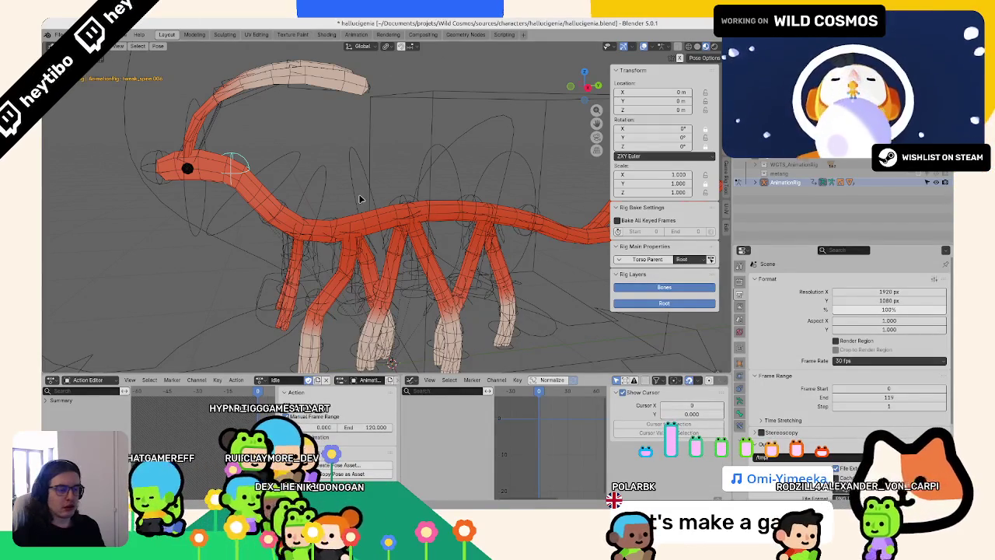
- Switch spine_fk.006 to XYZ Euler and key an 8° X rotation
middle_drag(360, 199, 297, 234)
click(182, 216)
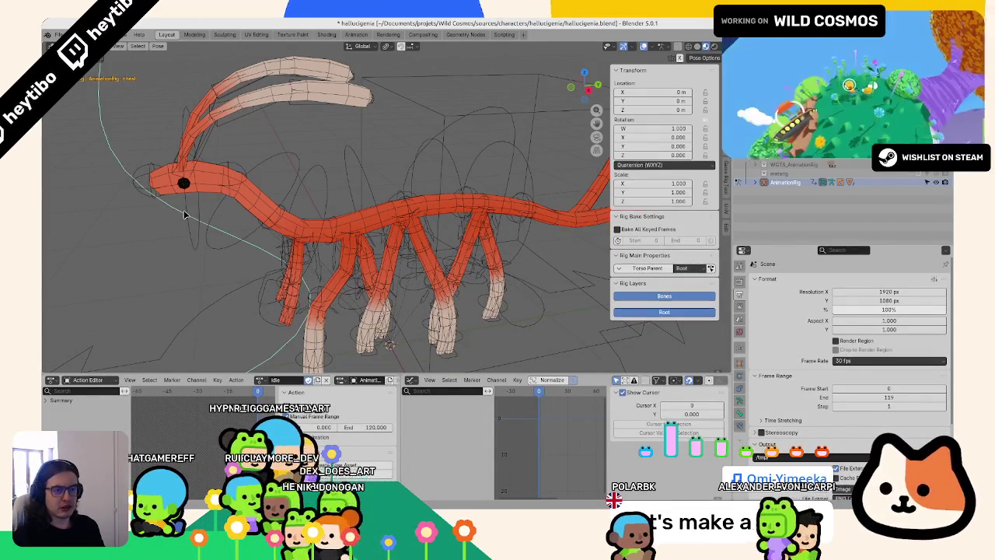
click(662, 164)
click(646, 201)
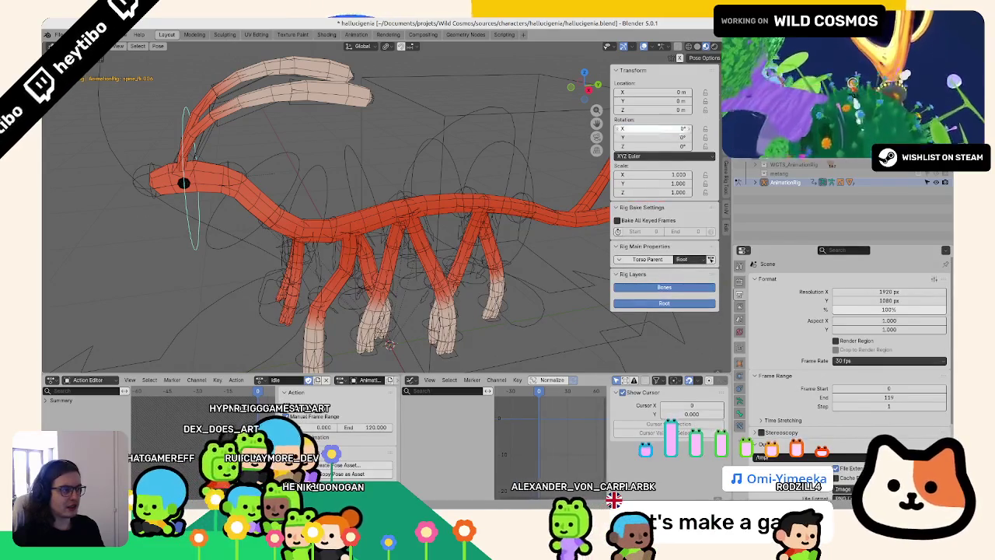
double_click(672, 129)
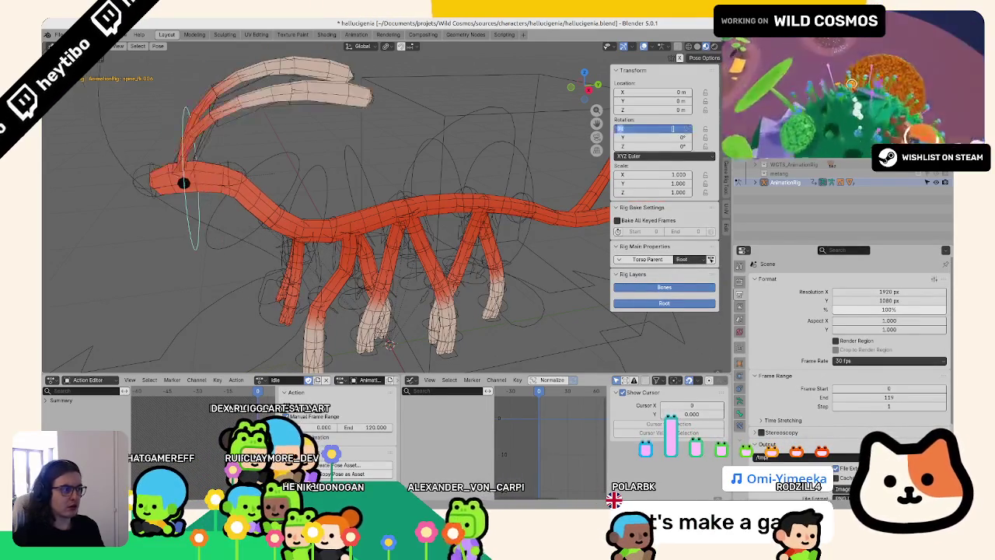
text(8)
key(Return)
key(i)
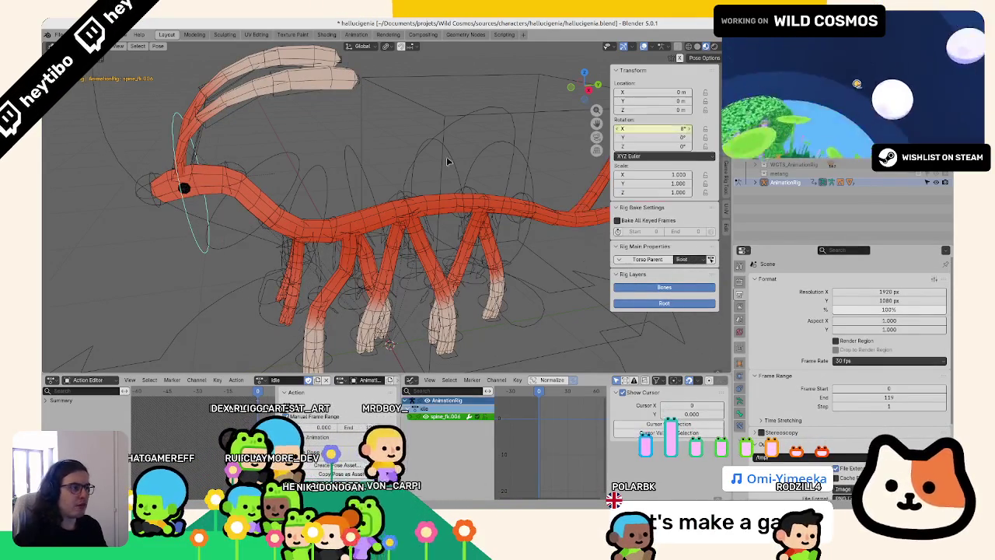
- Play the idle loop and review the spine sway from a three-quarter view
middle_drag(447, 156, 317, 139)
scroll(334, 171, down, 5)
middle_drag(355, 201, 357, 214)
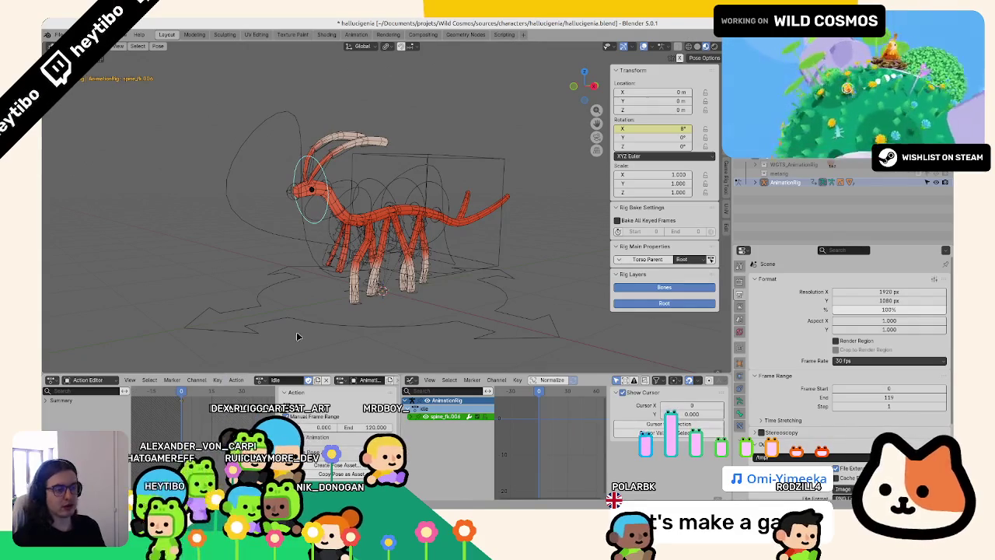
scroll(345, 278, up, 5)
key(space)
scroll(312, 200, down, 2)
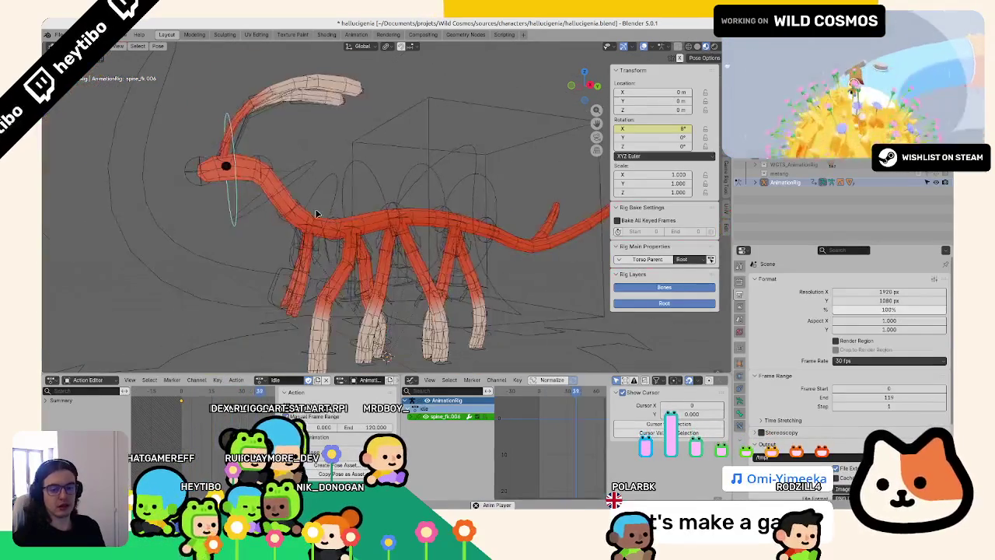
middle_drag(316, 214, 339, 236)
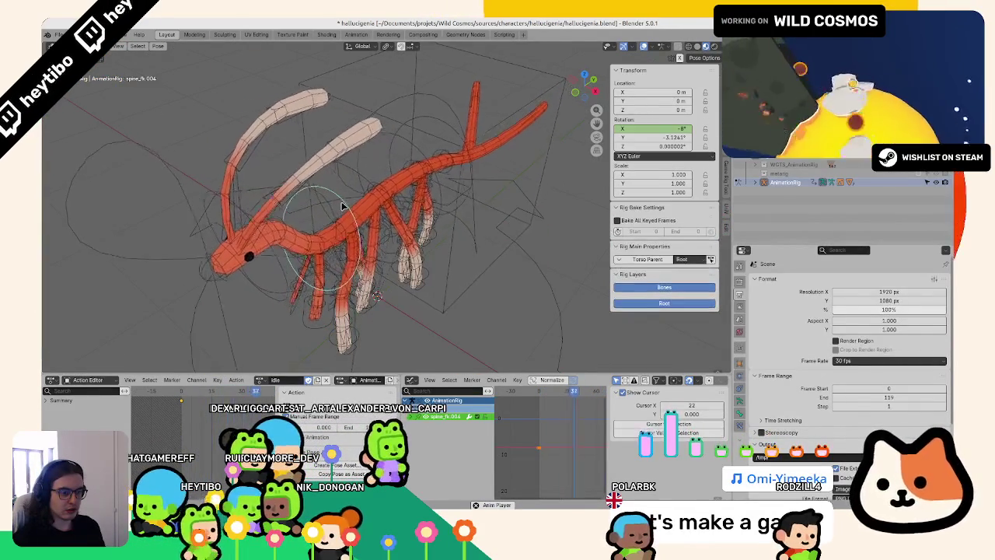
- Select spine_fk.003 and delete its Y rotation curve in the Graph Editor
click(346, 204)
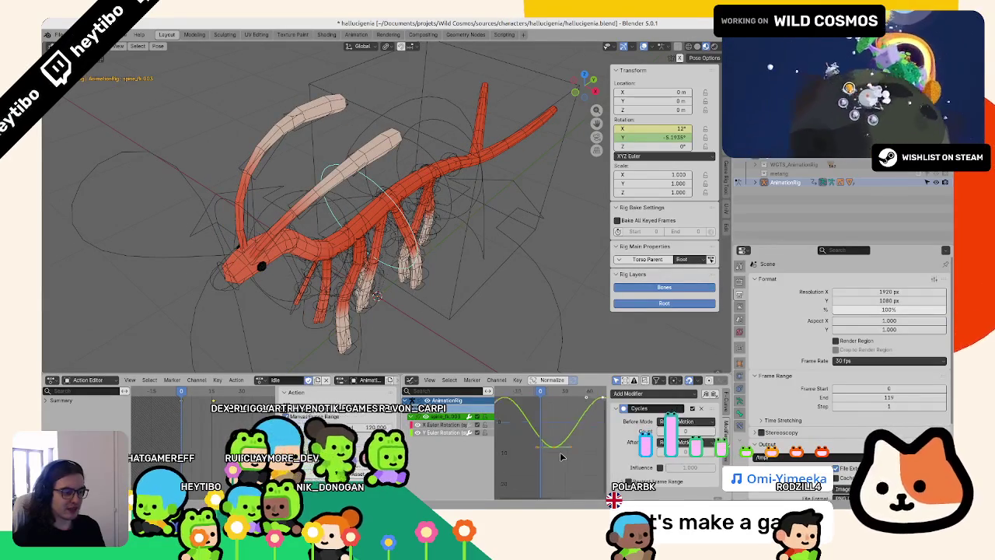
key(s)
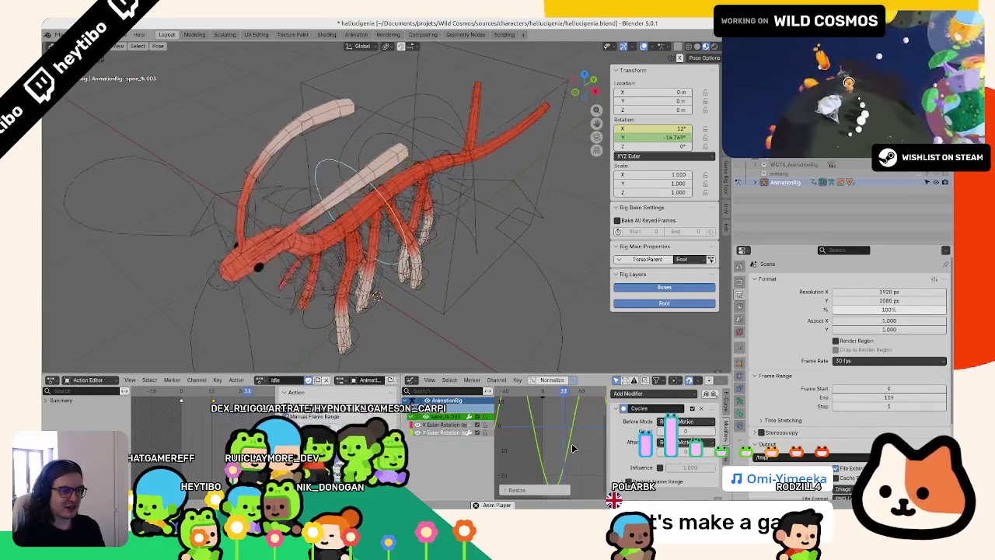
key(Escape)
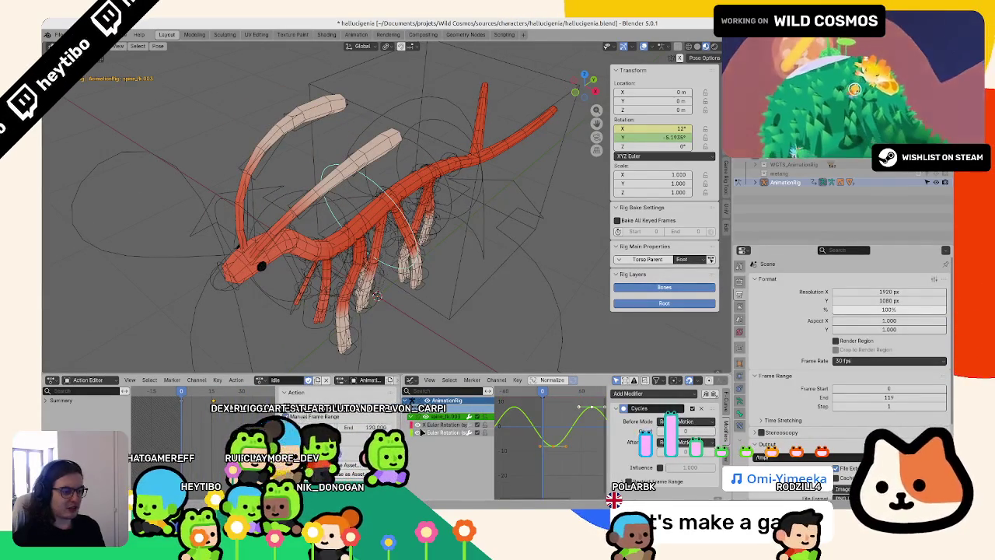
key(x)
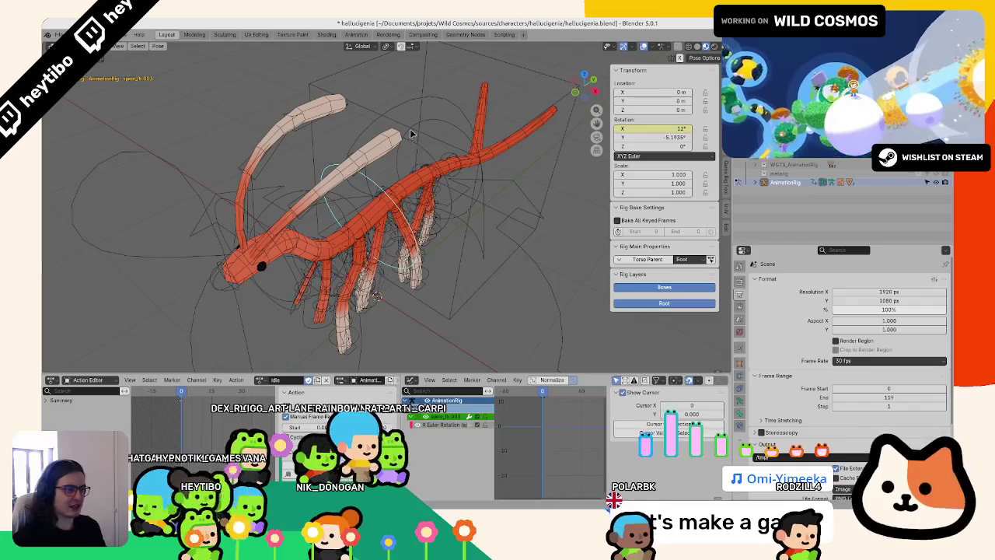
- Inspect the torso's X Location curve and its Cycles modifier, scrubbing the playhead to frame 22
click(434, 157)
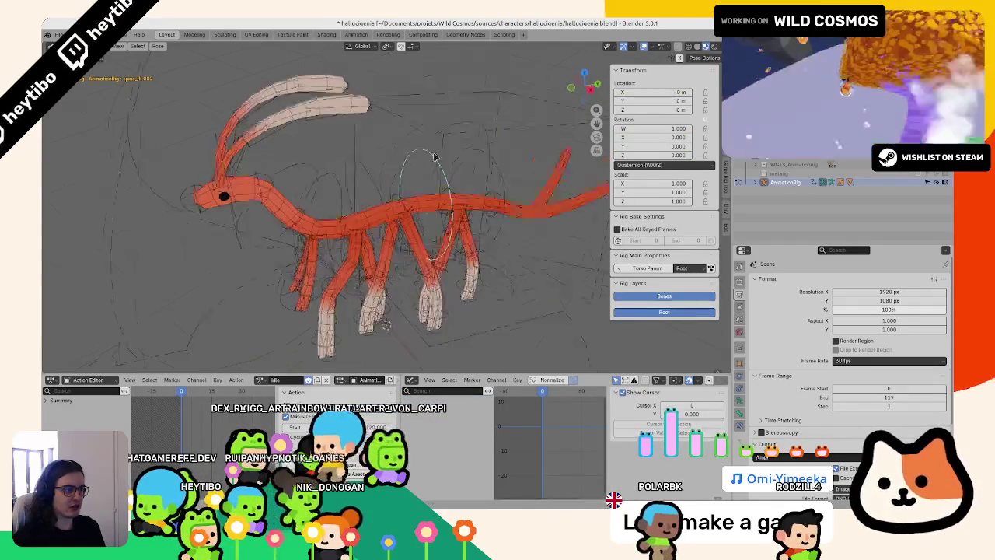
middle_drag(434, 157, 467, 179)
click(471, 134)
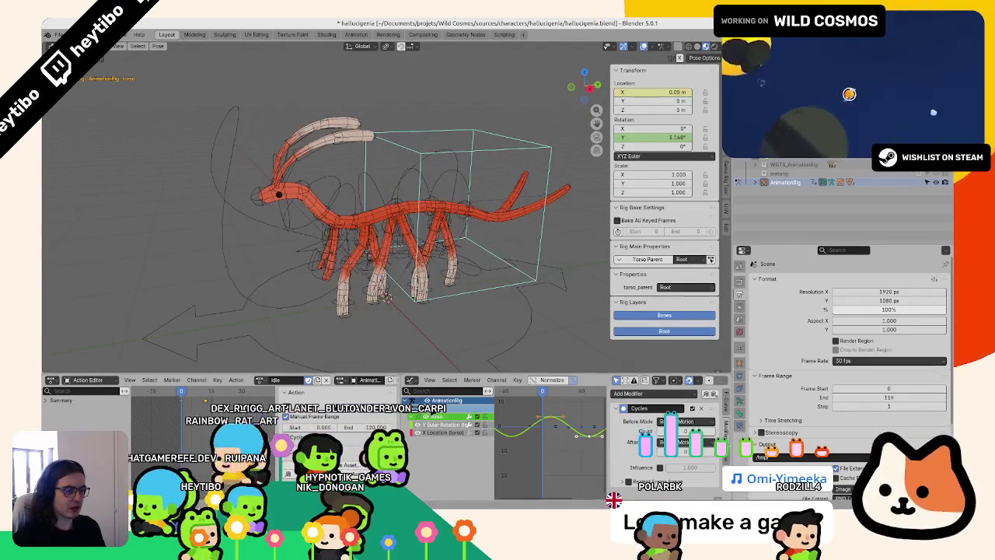
click(434, 433)
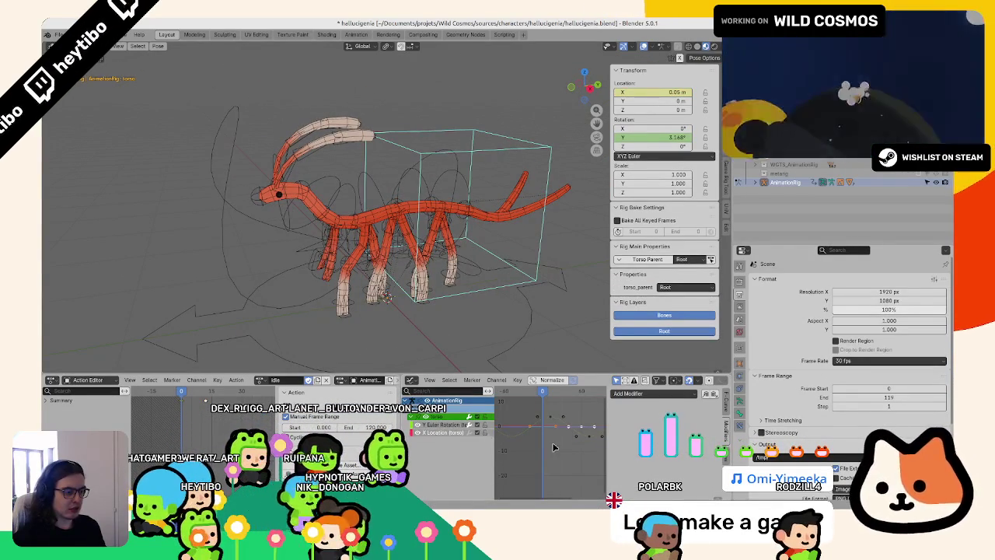
click(555, 394)
drag(657, 128, 568, 357)
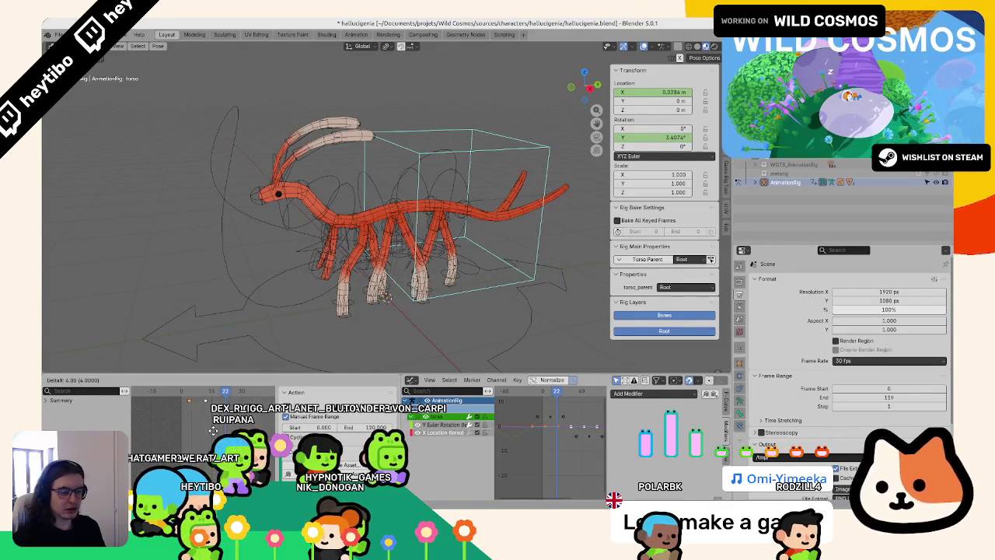
click(435, 433)
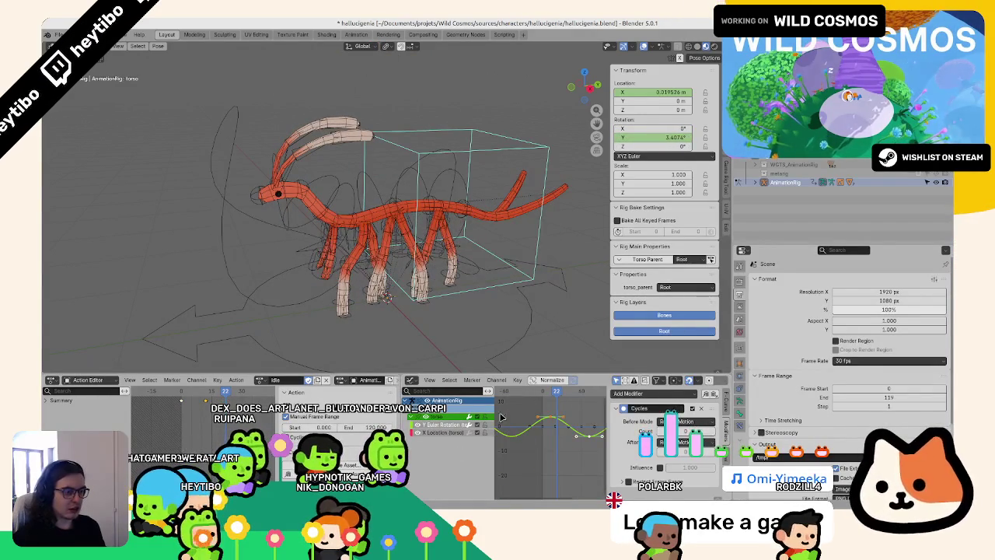
drag(641, 102, 639, 126)
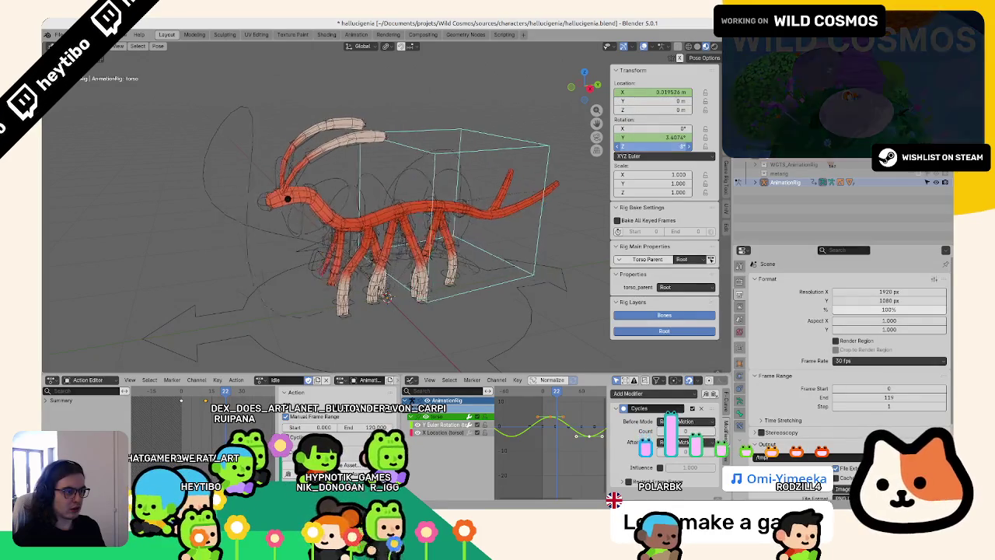
middle_drag(467, 186, 429, 173)
click(428, 174)
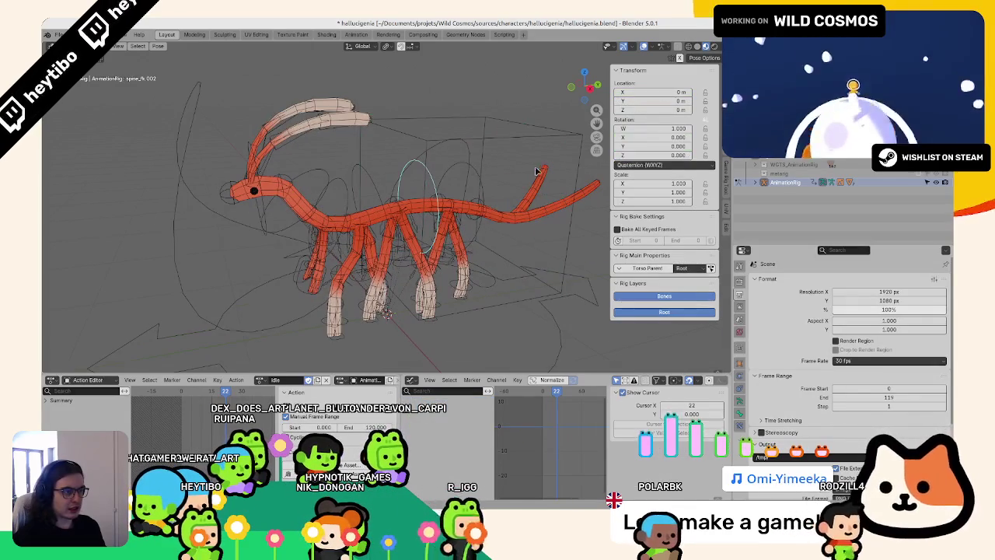
- Switch the spine bone to XYZ Euler rotation and rotate it 10° around Z
click(661, 165)
click(647, 177)
drag(646, 146, 618, 146)
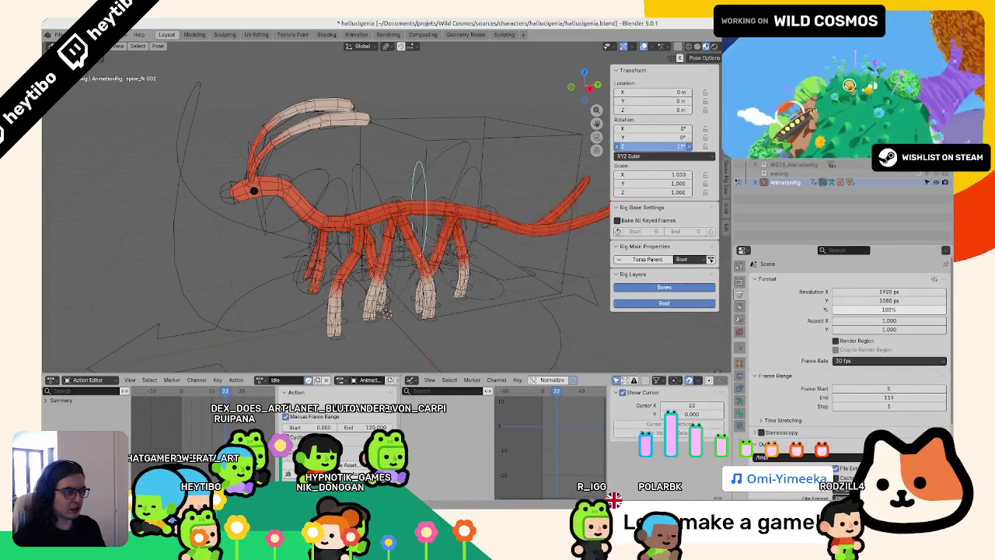
key(ctrl+z)
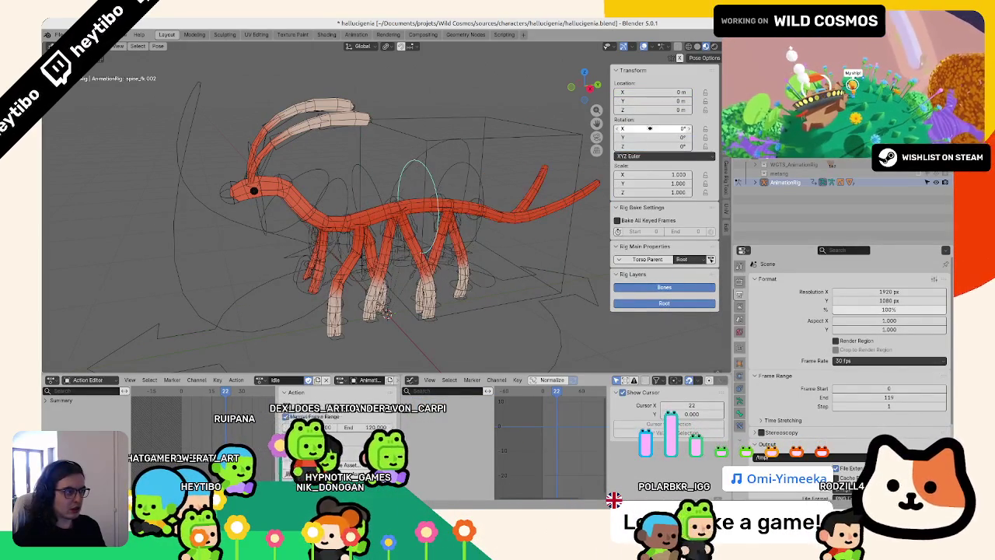
drag(647, 146, 661, 146)
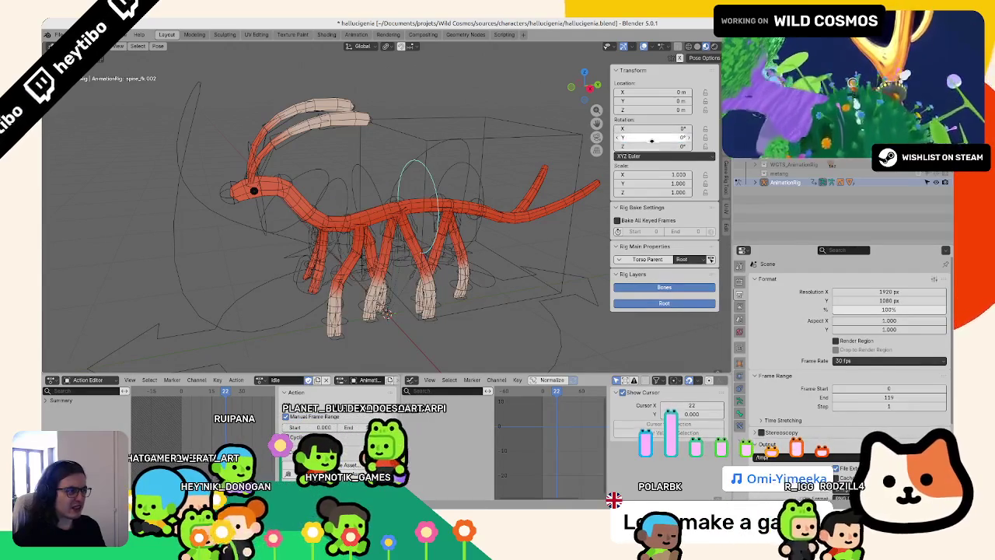
- Select spine_fk.003 and reset its Z and Y rotations to 0°
click(385, 218)
key(r)
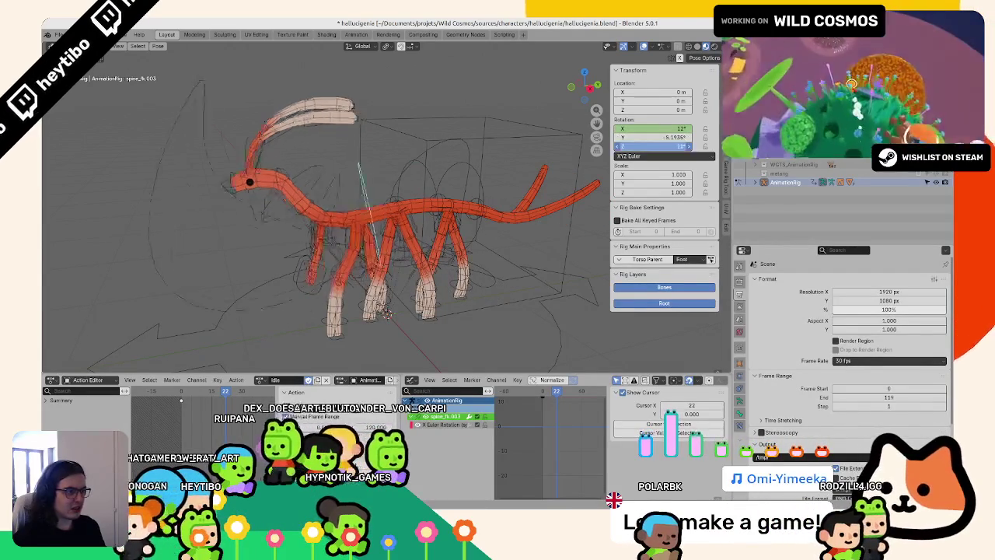
key(ctrl+z)
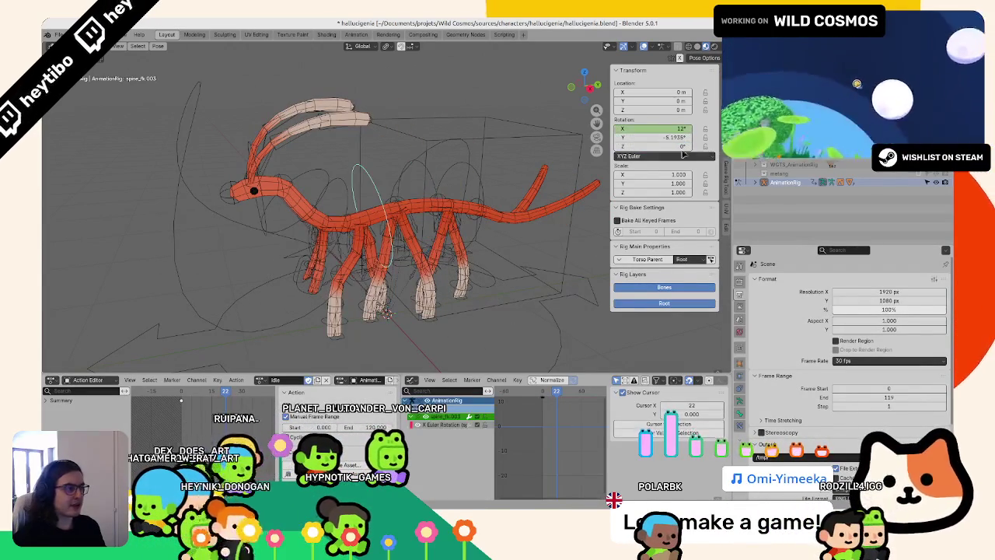
drag(669, 137, 678, 137)
click(678, 137)
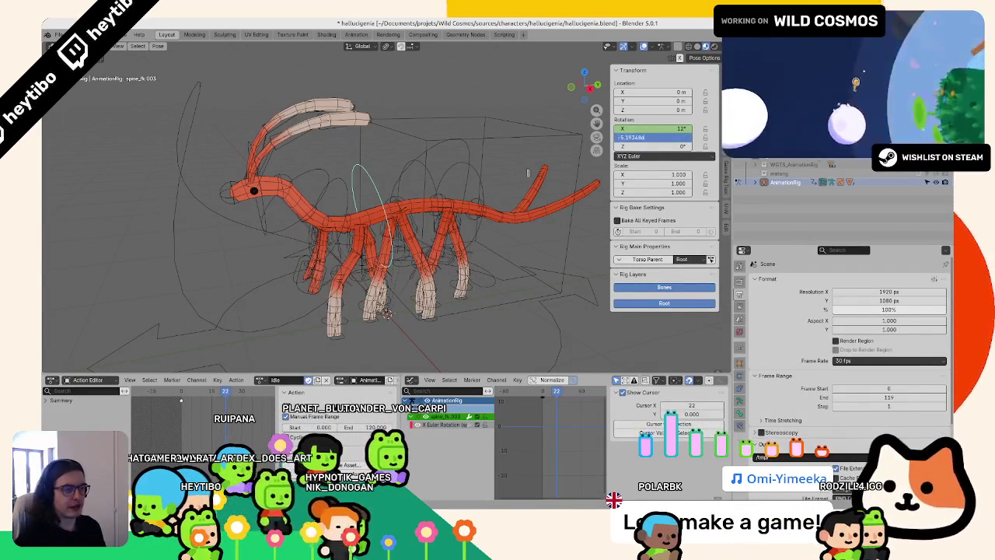
text(0)
key(Return)
scroll(428, 190, up, 1)
scroll(428, 190, up, 2)
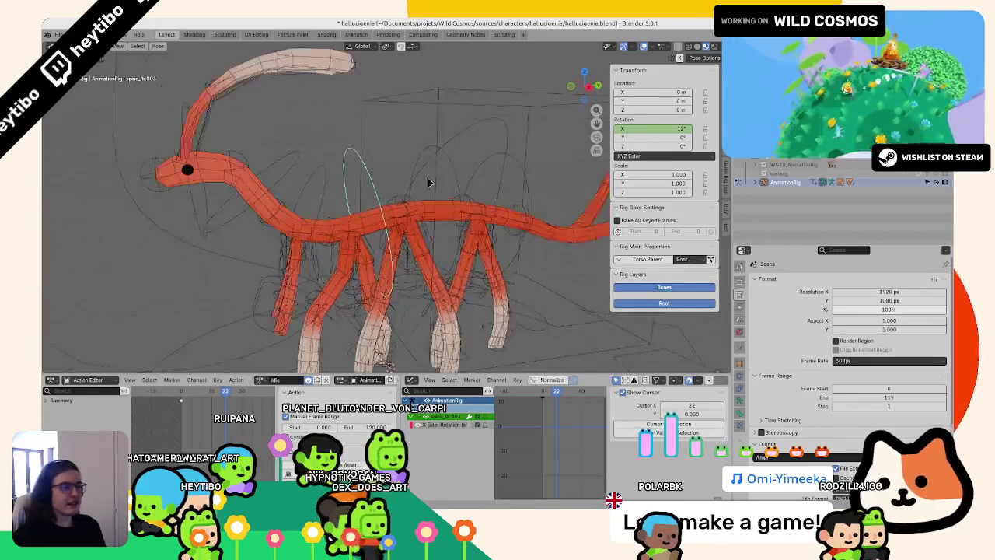
scroll(412, 190, up, 2)
- On spine_fk.002 at frame -1, key the Z rotation and paste the copied keyframes, then undo
click(405, 191)
click(544, 395)
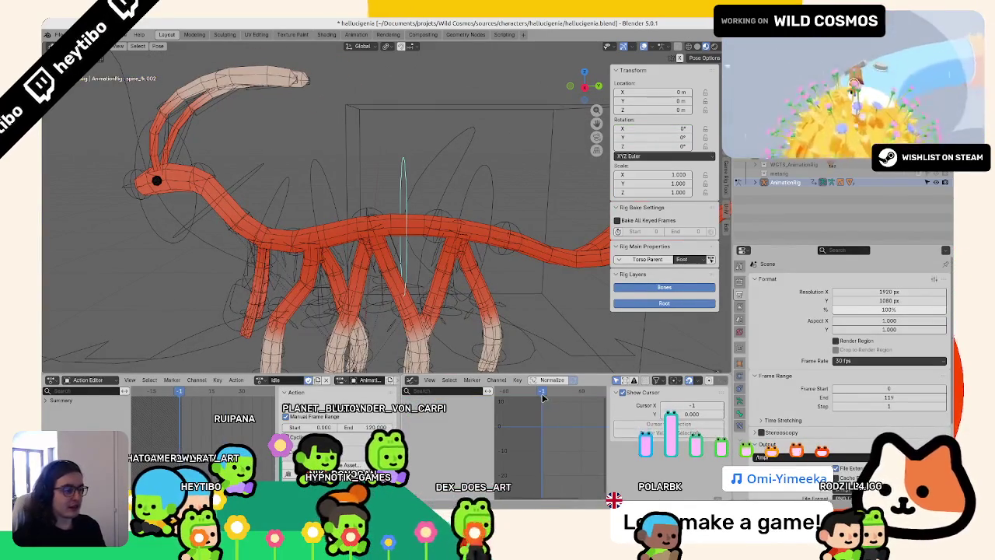
middle_drag(405, 311, 354, 350)
drag(654, 138, 641, 147)
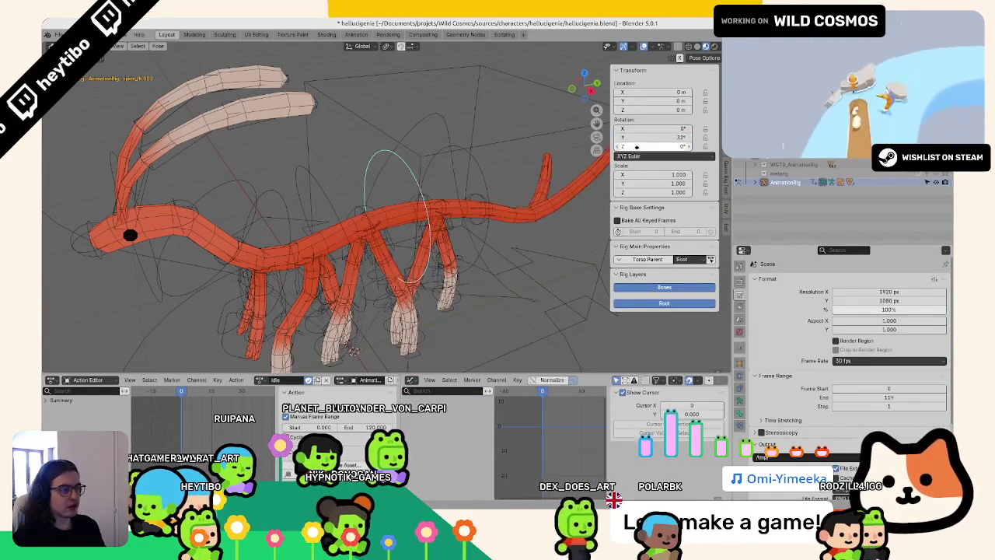
right_click(641, 147)
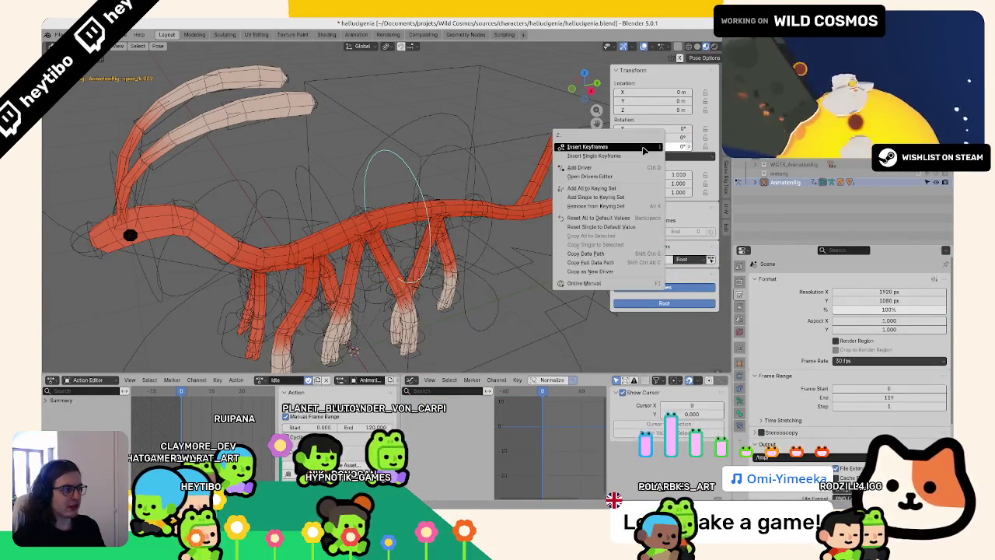
click(640, 148)
key(ctrl+v)
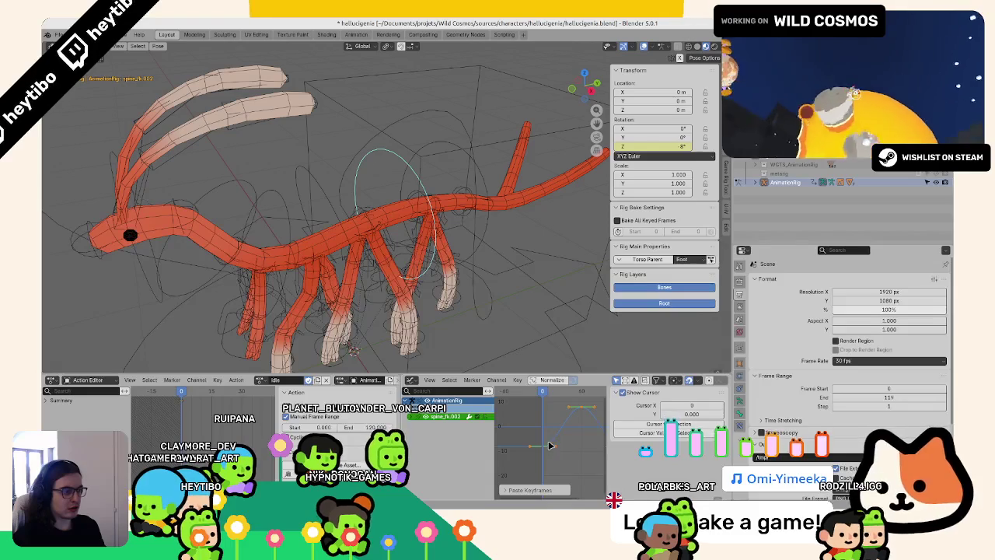
scroll(466, 234, down, 3)
key(ctrl+z)
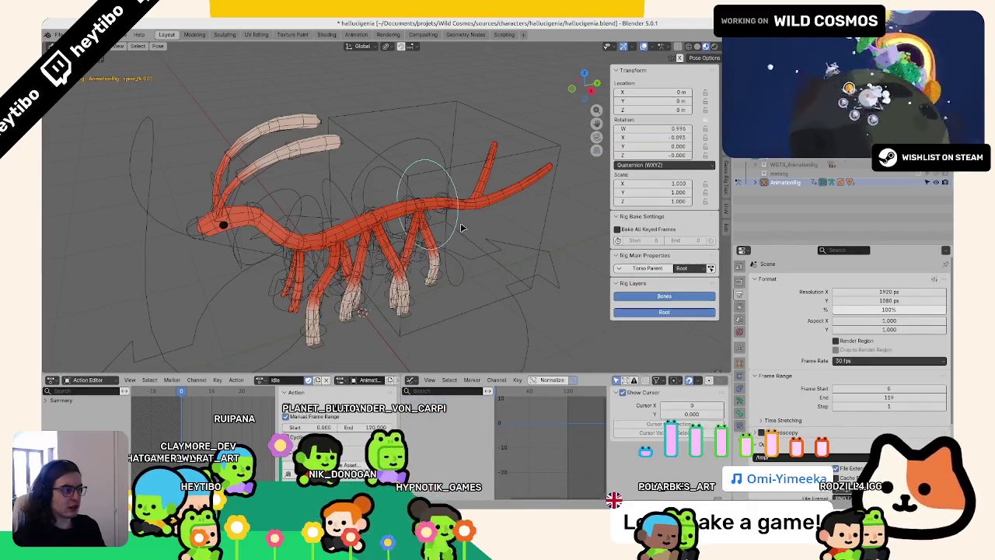
- Switch the bone to XYZ Euler, key its rotation at frame 0, and save the file
click(664, 164)
click(653, 190)
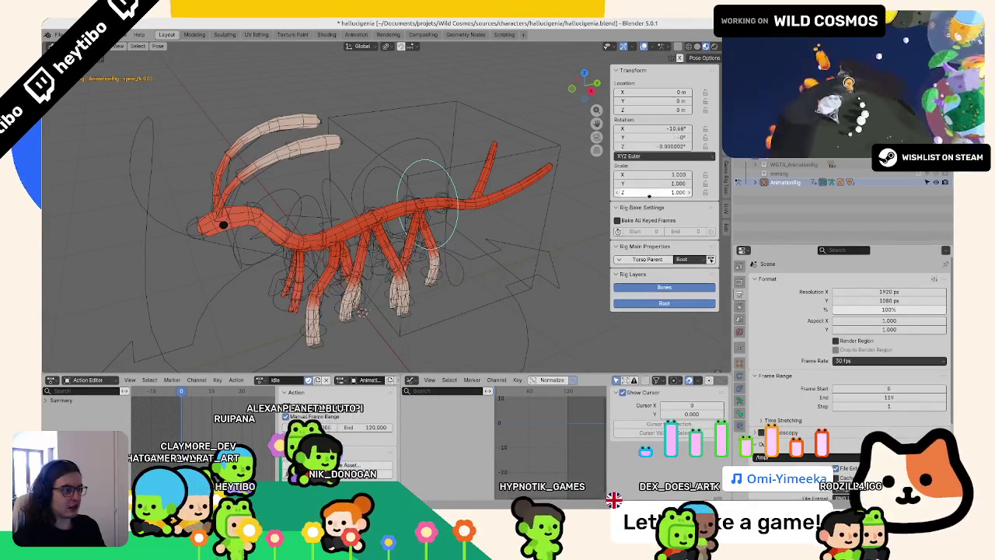
middle_drag(500, 401, 559, 394)
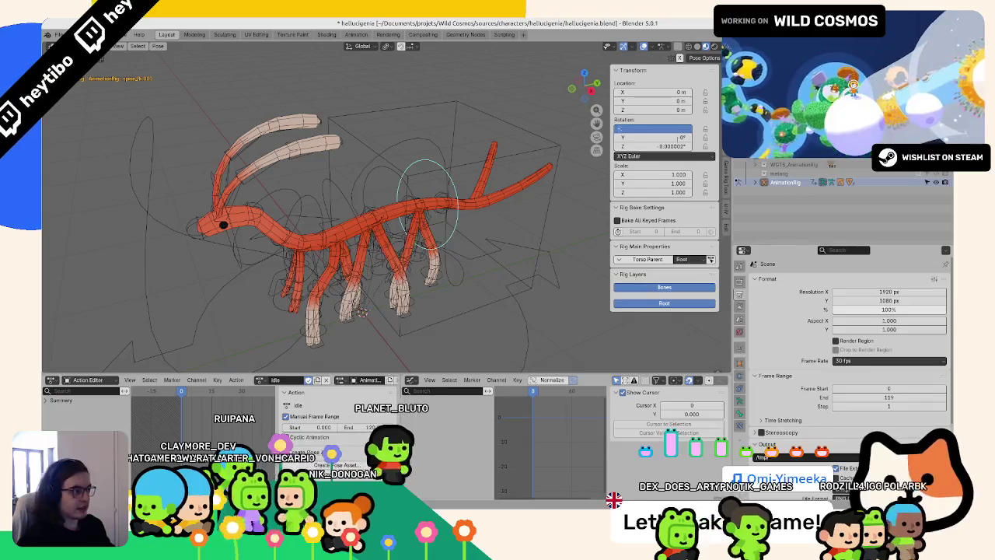
text(-10)
right_click(674, 135)
click(672, 129)
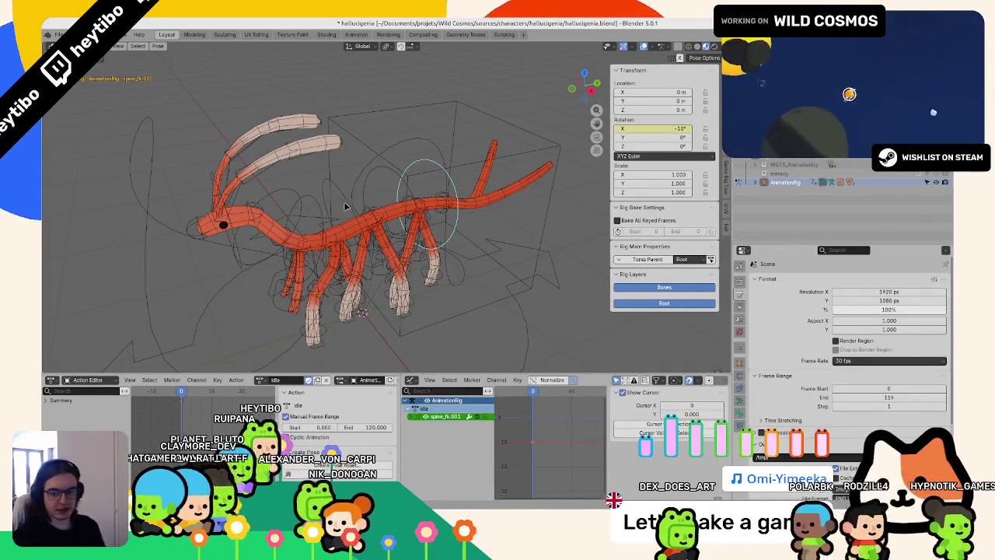
middle_drag(580, 164, 529, 202)
key(ctrl+s)
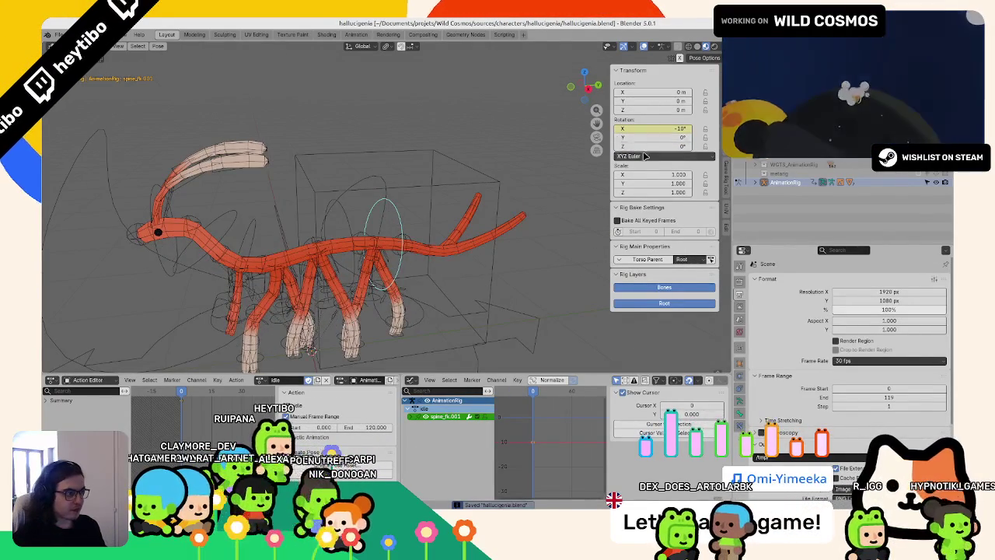
- Paste the copied idle rotation keyframes, undo, and paste them again
key(ctrl+v)
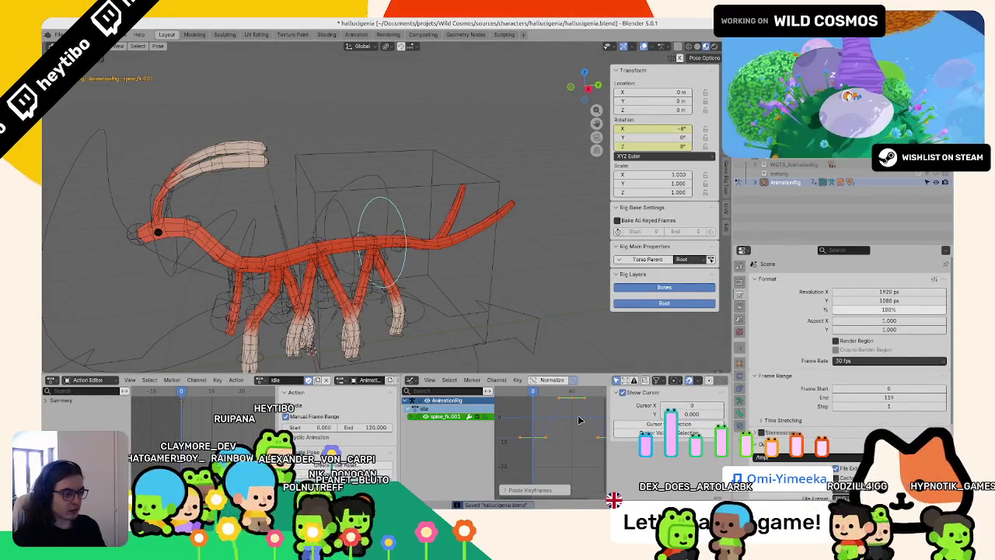
key(ctrl+z)
key(ctrl+shift+v)
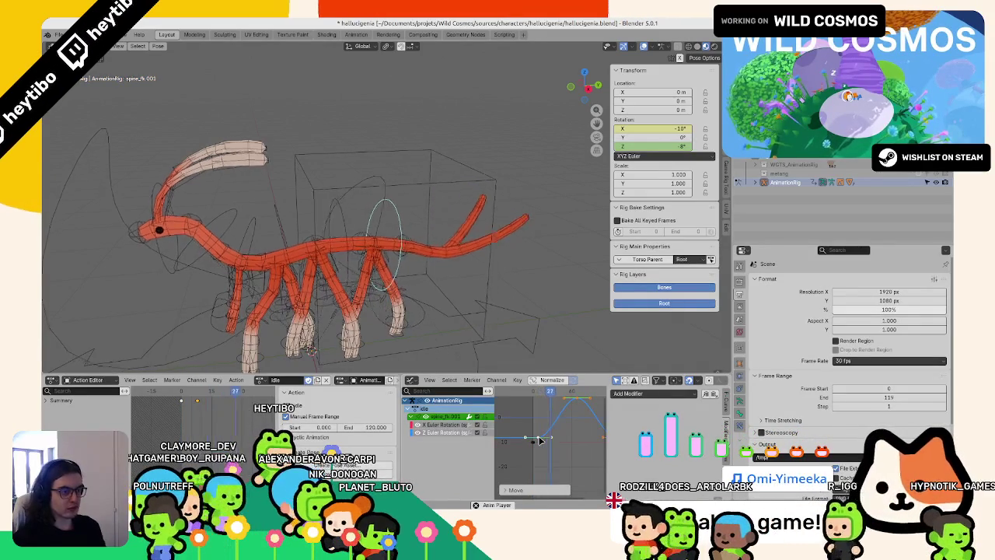
key(Escape)
middle_drag(434, 250, 426, 266)
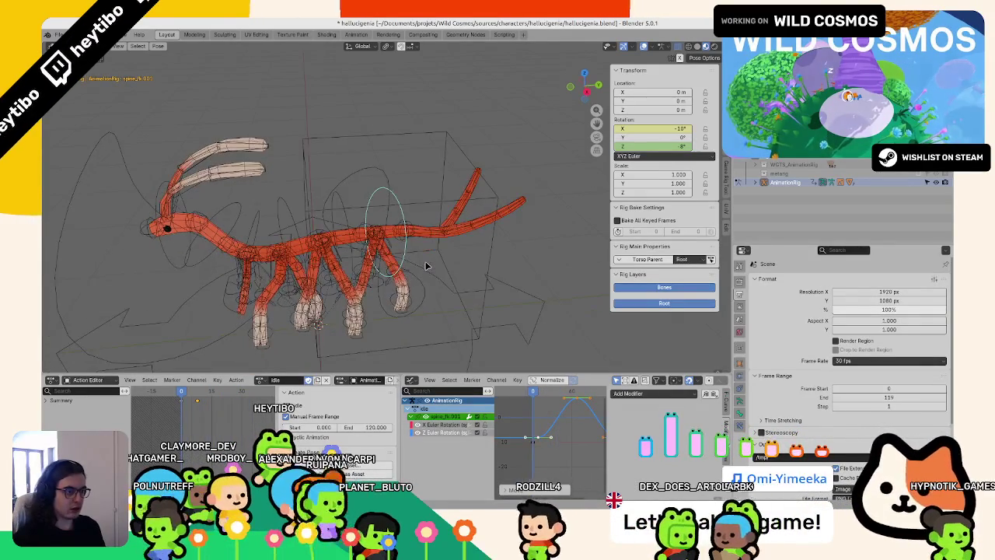
click(433, 235)
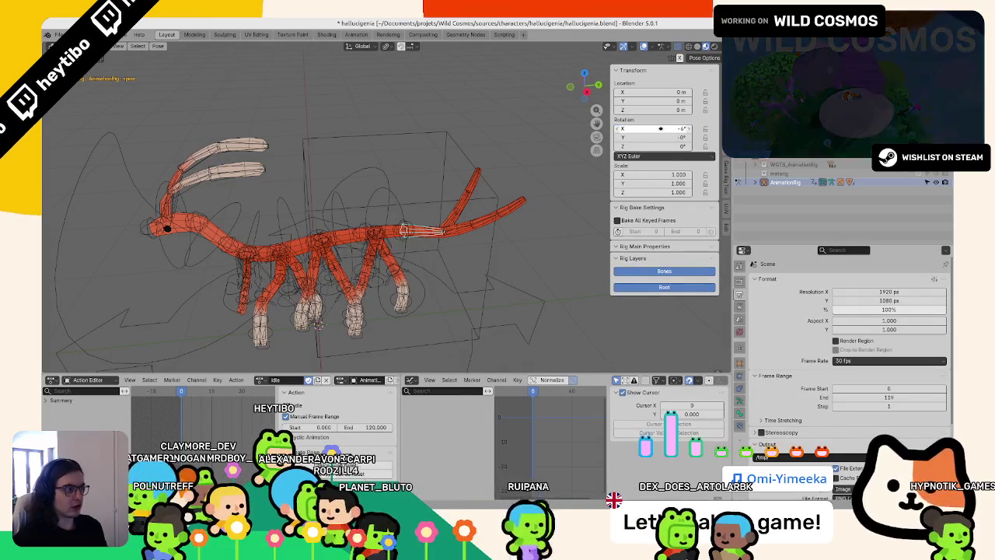
- Key the spine bone's rotation and Z rotation, then paste the copied rotation keyframes onto it
right_click(662, 133)
click(662, 129)
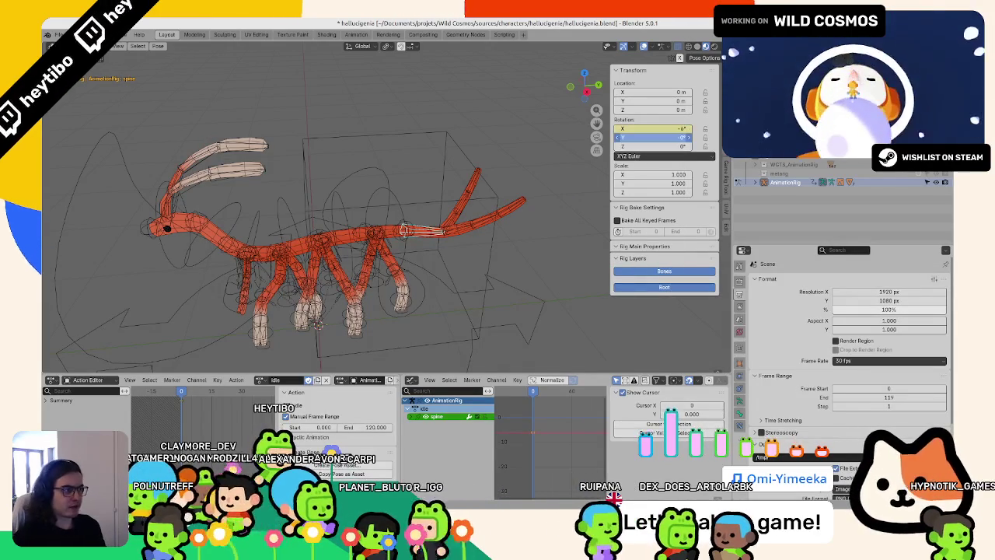
mouse_move(662, 138)
mouse_down()
mouse_move(645, 138)
mouse_move(657, 146)
mouse_up()
right_click(666, 146)
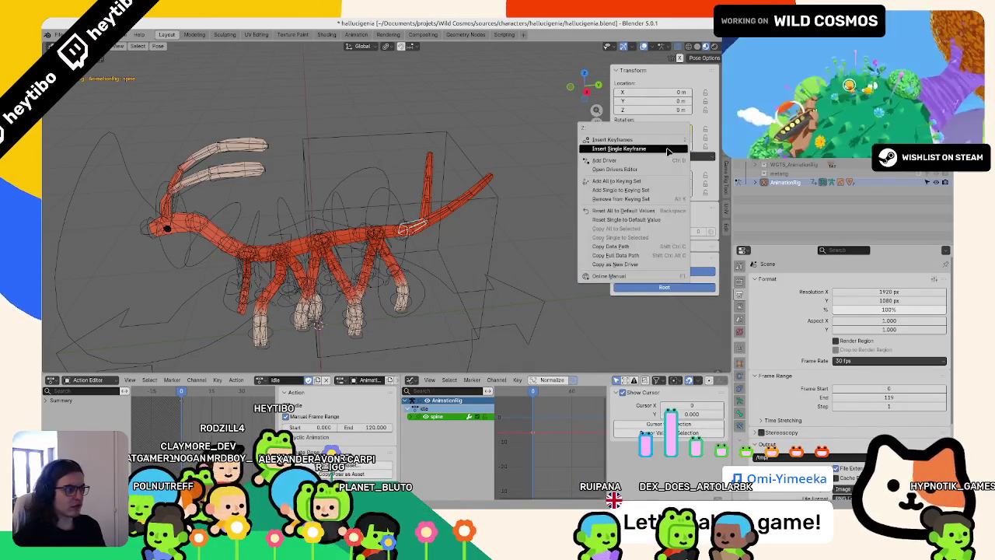
click(667, 143)
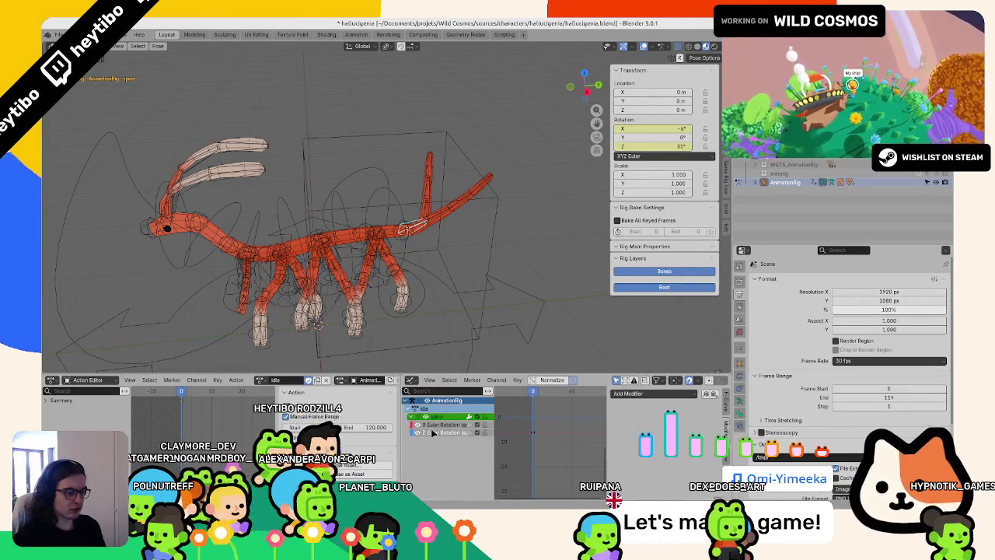
key(ctrl+v)
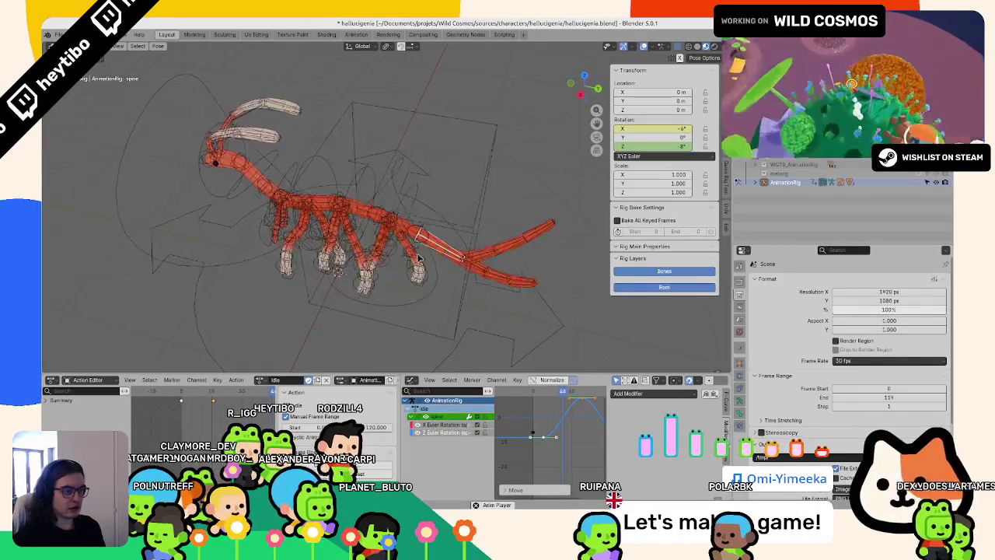
- Select the torso, a tail bone, spine_fk.001 and spine_fk.002 and view their rotation curves
click(467, 248)
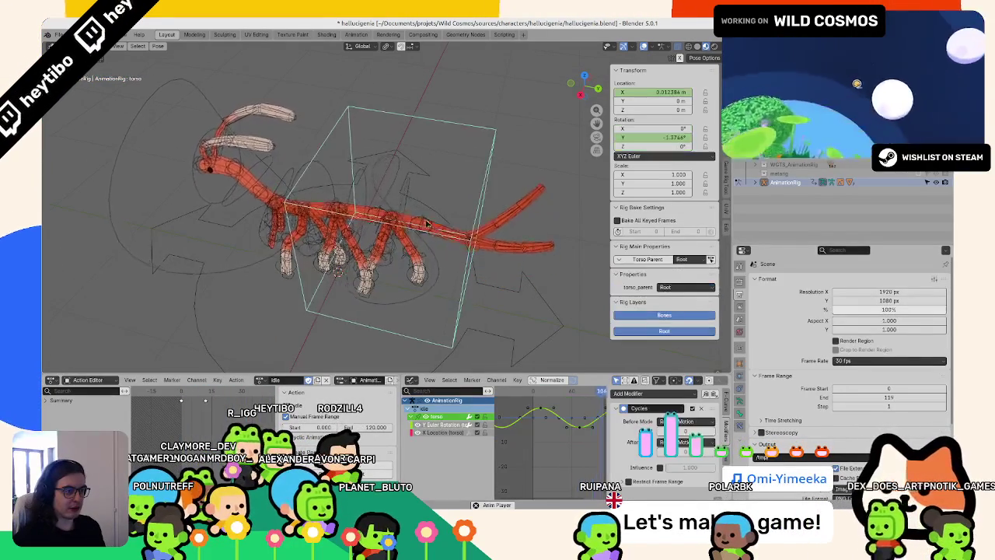
scroll(490, 257, up, 3)
click(461, 253)
shift+click(428, 198)
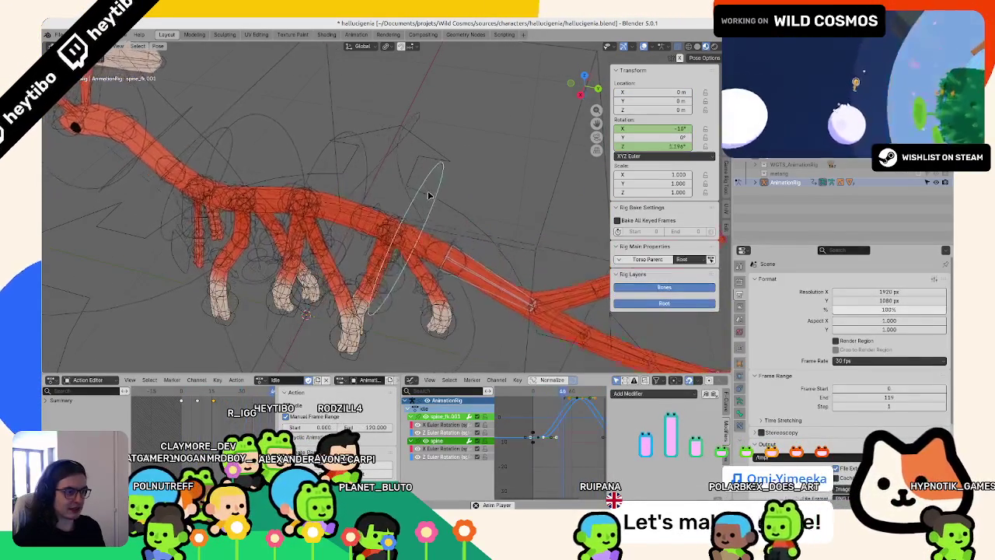
shift+click(316, 156)
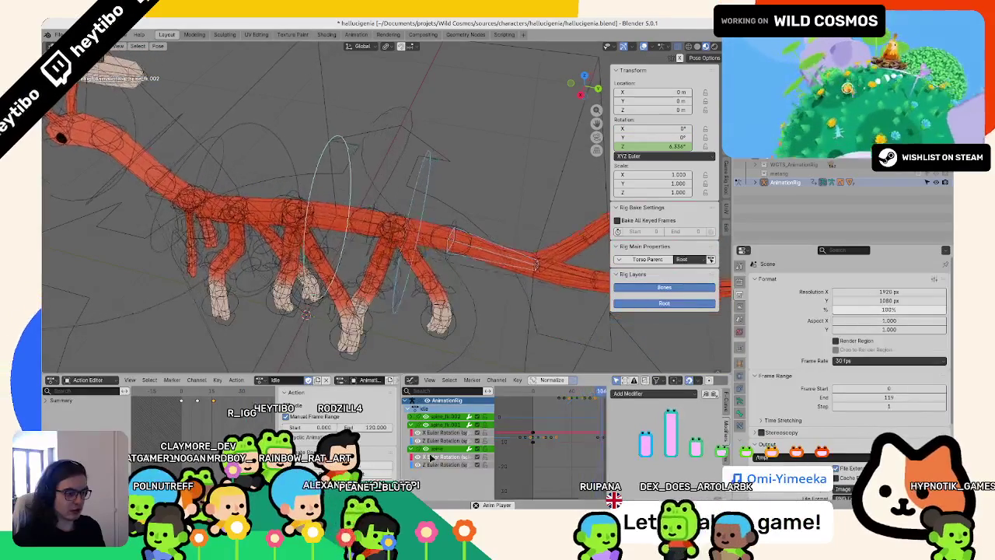
click(430, 425)
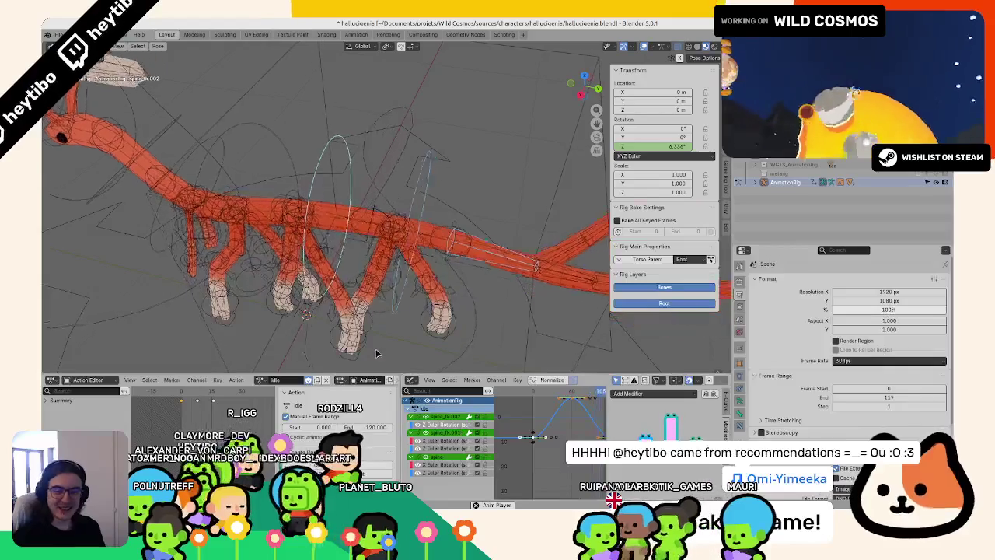
click(526, 422)
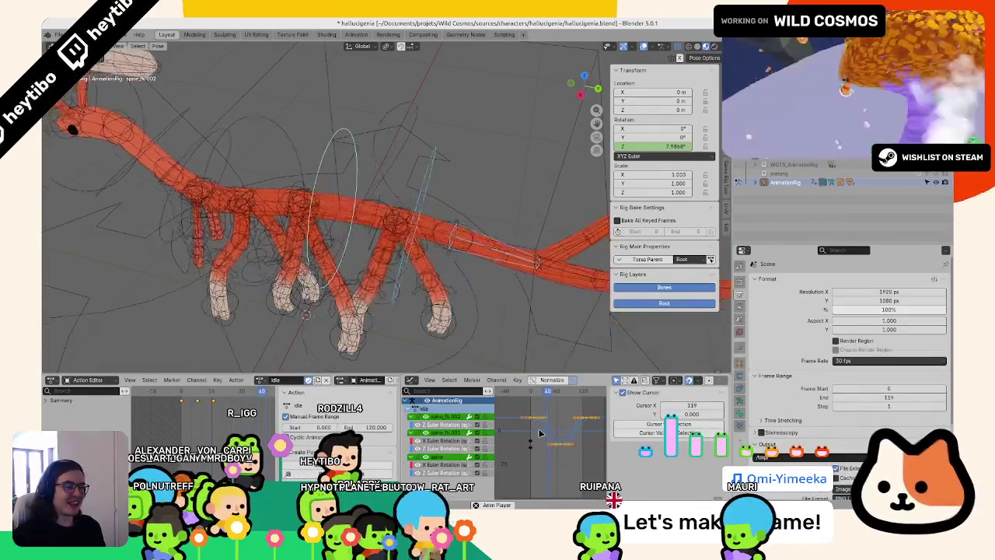
- Move the selected keys 16 frames later in the Graph Editor
middle_drag(466, 259, 468, 265)
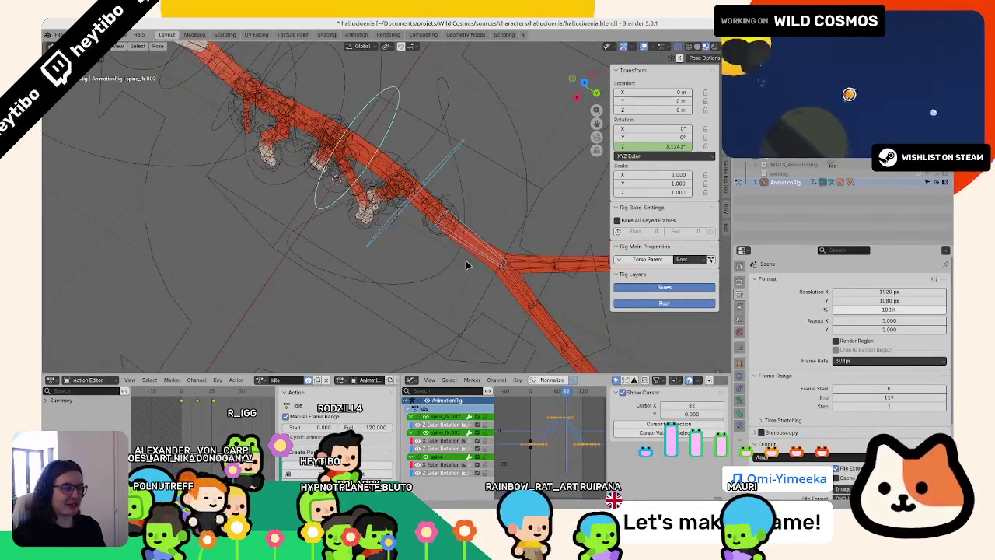
middle_drag(438, 297, 468, 215)
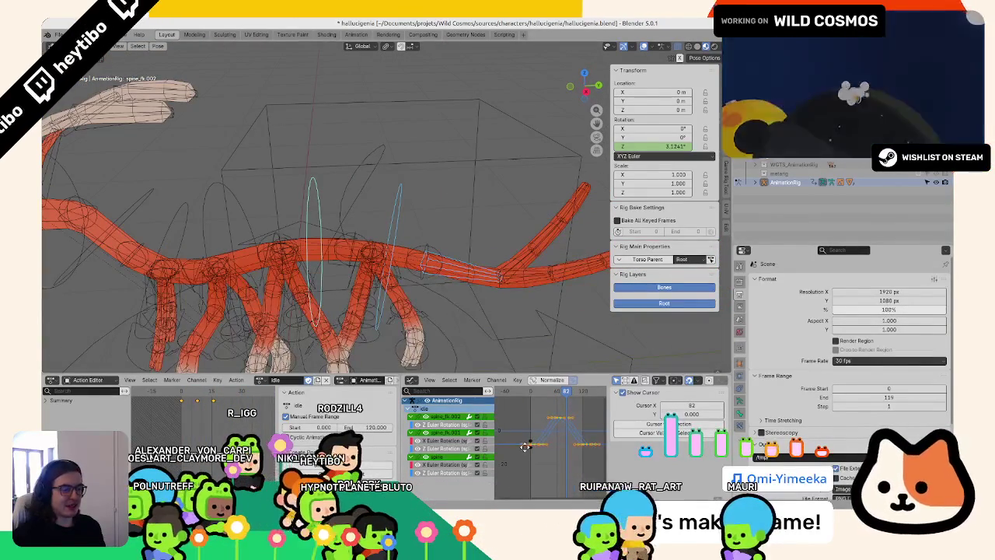
key(g)
key(Return)
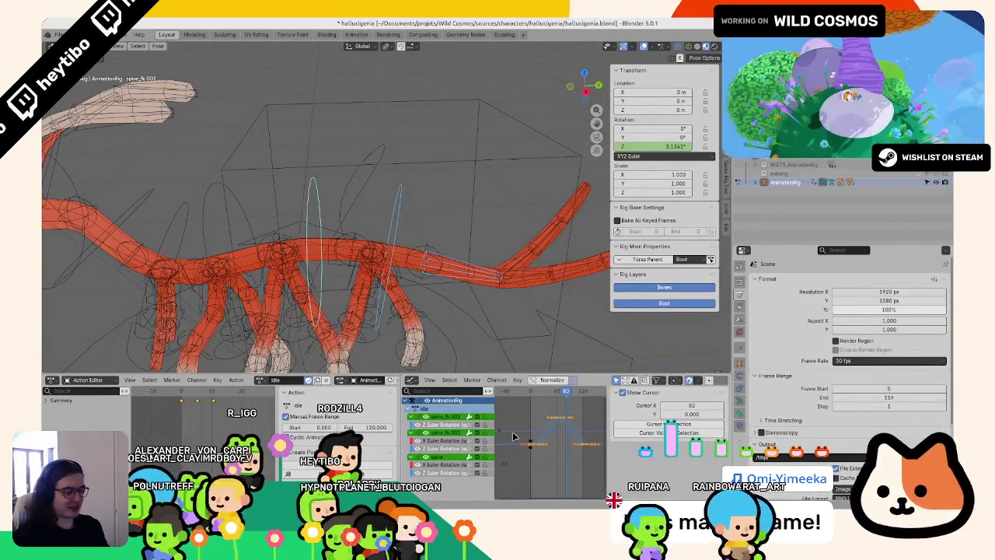
ctrl+middle_drag(570, 453, 584, 411)
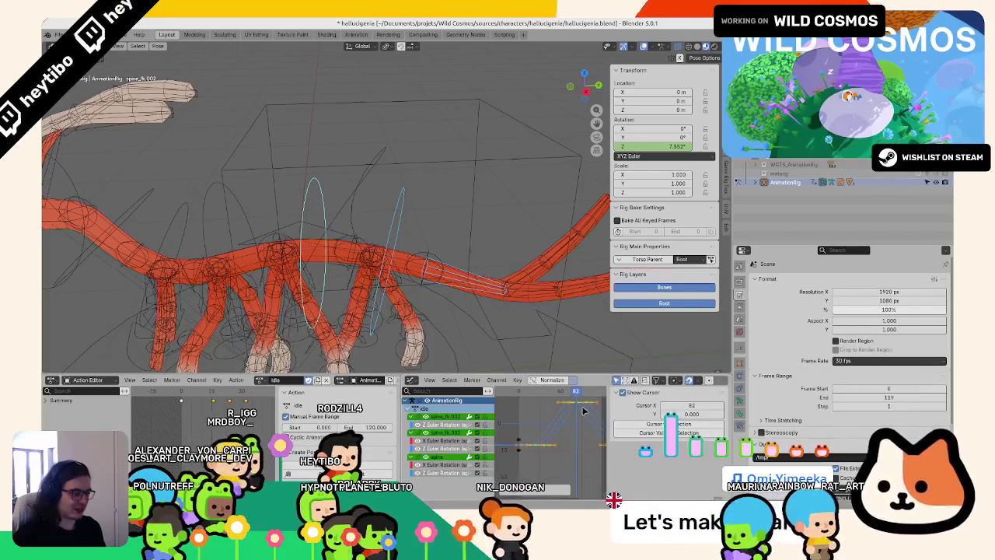
key(ctrl+shift+m)
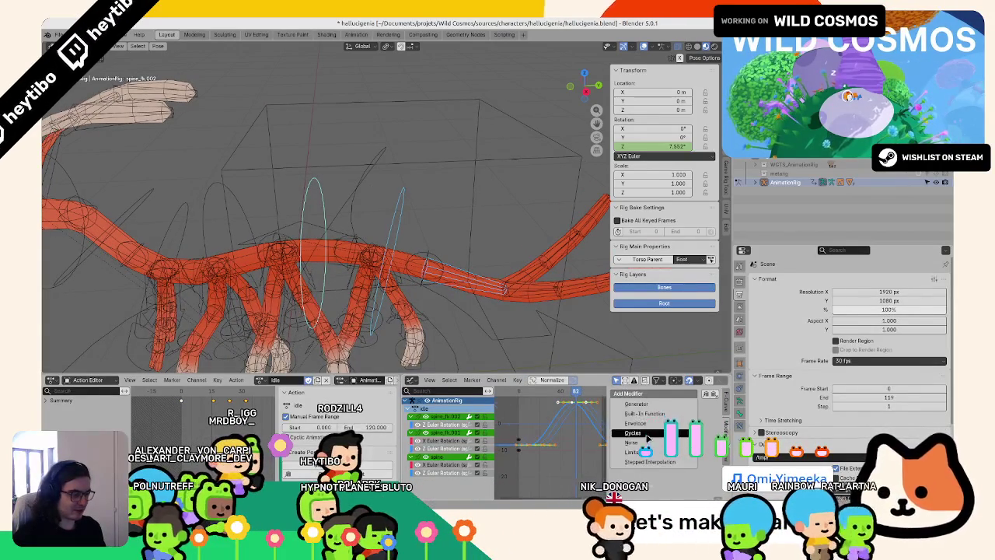
- Add a Cycles modifier to loop the curve and apply a key operation to the torso curve
click(646, 436)
mouse_move(497, 311)
middle_down()
mouse_move(471, 345)
mouse_move(325, 170)
middle_up()
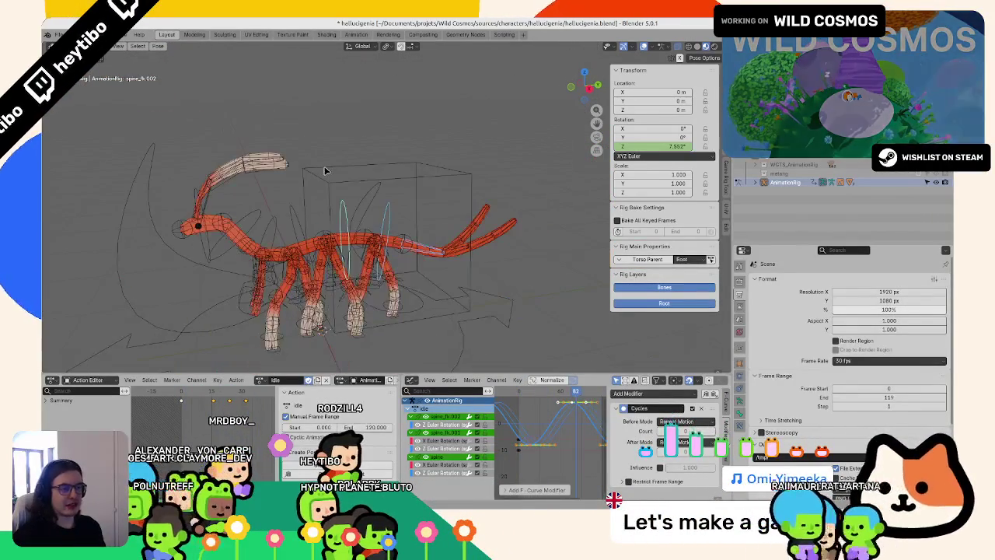
click(421, 311)
click(440, 434)
middle_drag(466, 326, 511, 262)
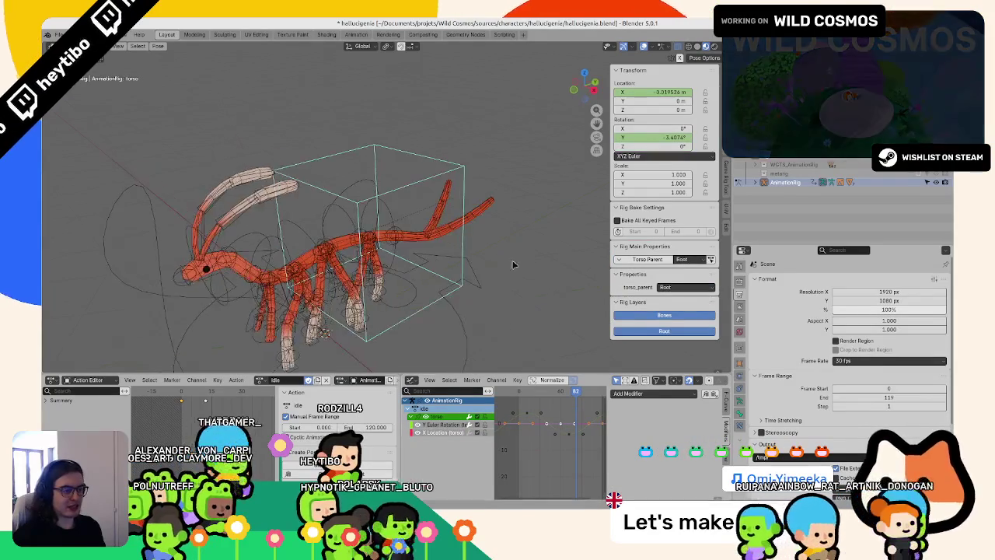
click(517, 380)
click(523, 372)
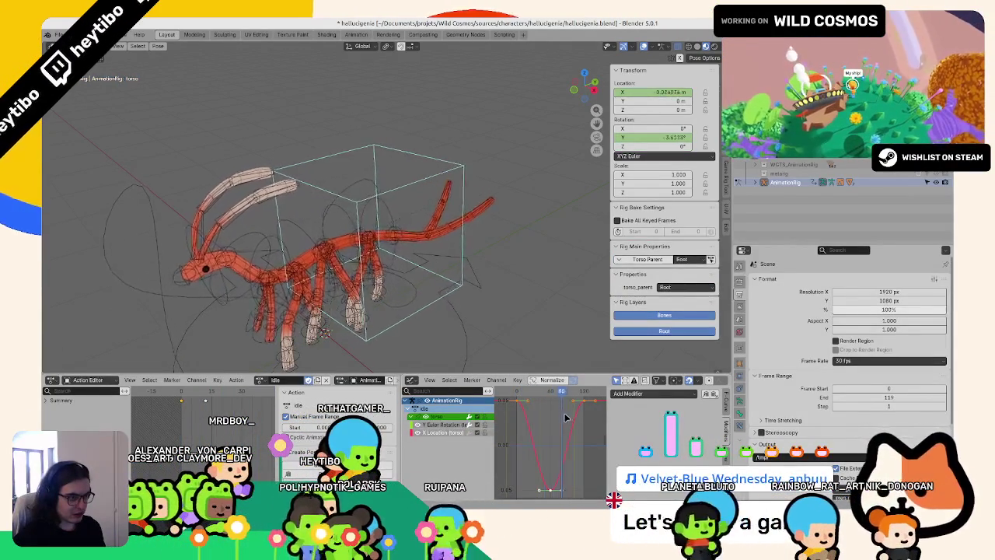
- Select spine_fk.002 and shift its keys back 16 frames
scroll(409, 279, up, 4)
scroll(410, 278, down, 3)
click(403, 210)
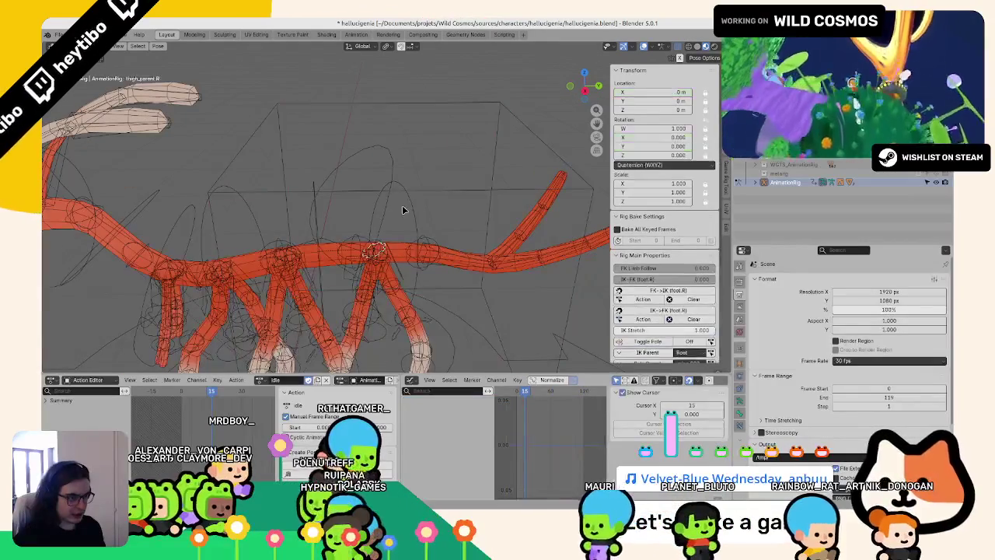
click(415, 200)
mouse_move(414, 199)
middle_down()
mouse_move(378, 189)
mouse_move(327, 212)
middle_up()
click(326, 212)
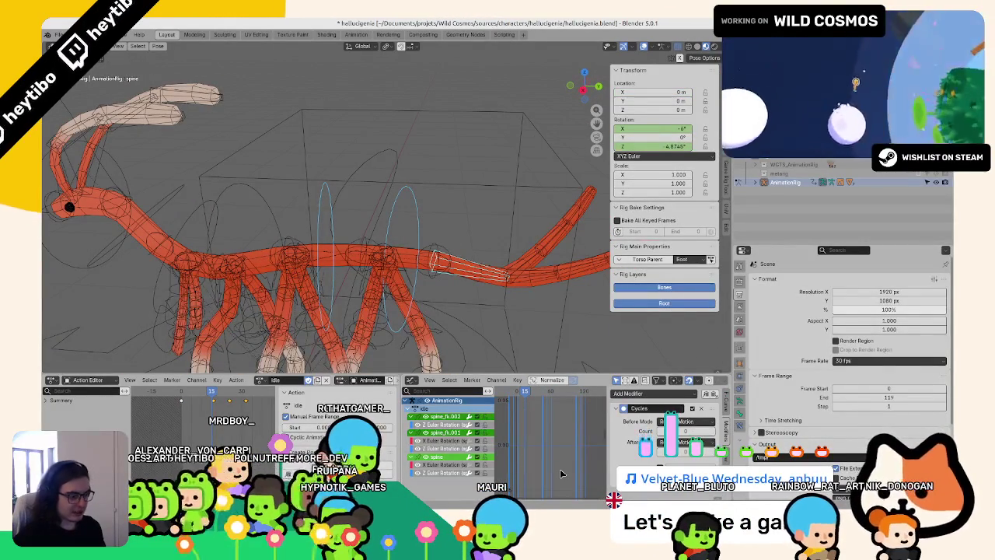
key(Home)
text(g)
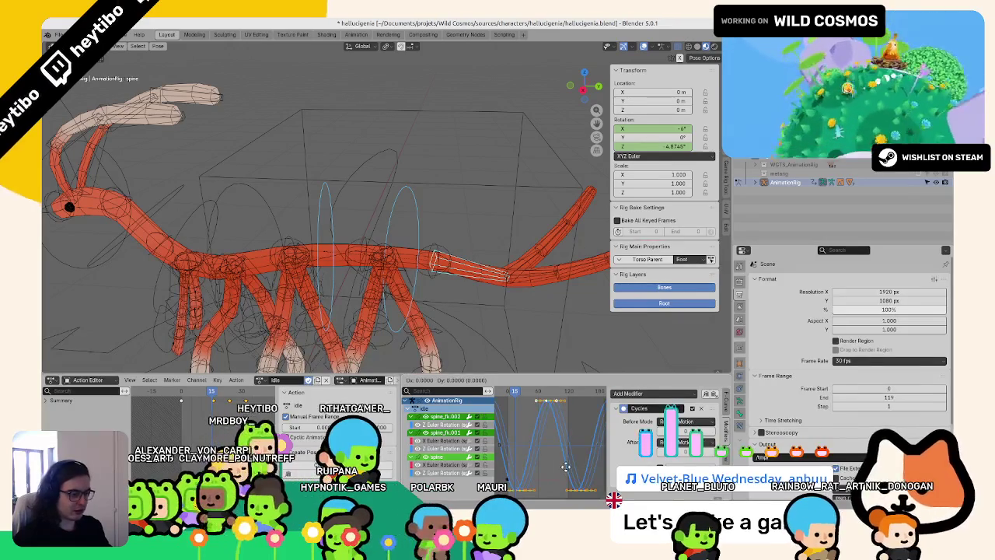
text(-16)
key(Return)
- Flip the curves vertically with S Y -1, shift keys by -32 frames, and flip again
key(space)
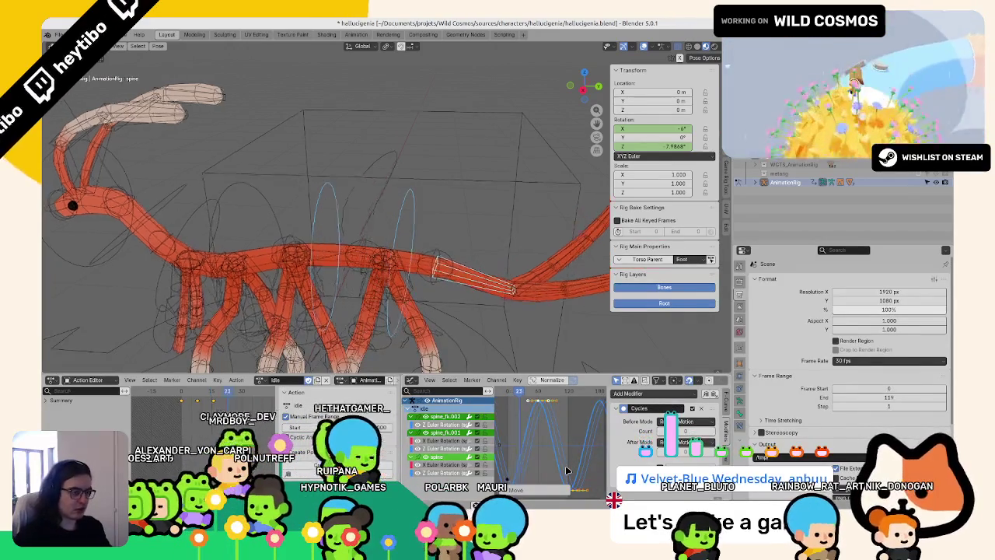
text(sy-1)
key(Return)
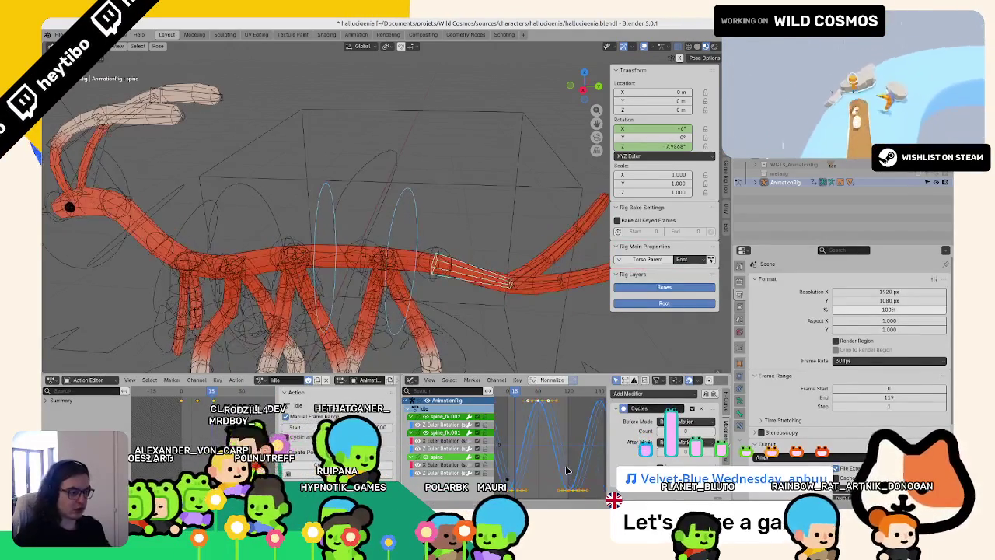
key(Return)
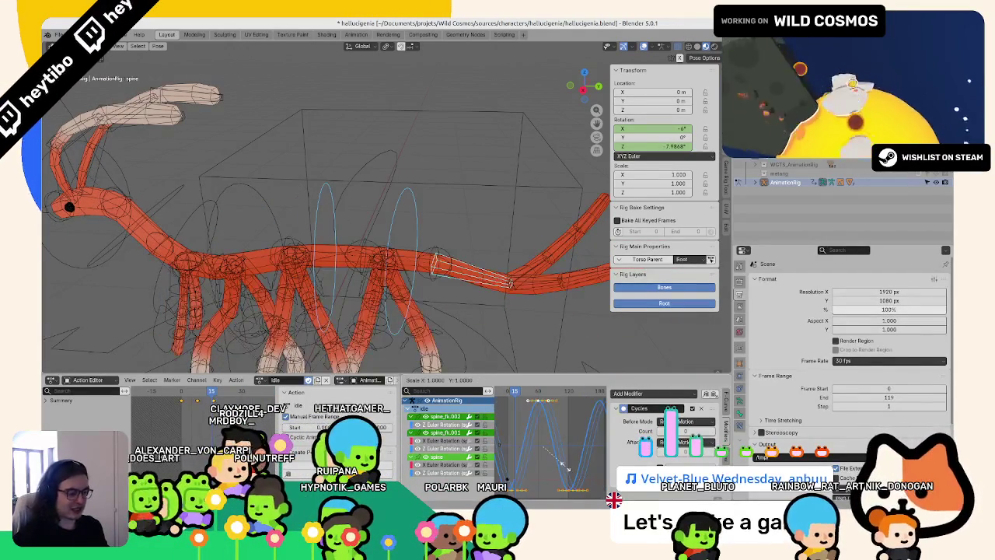
text(g)
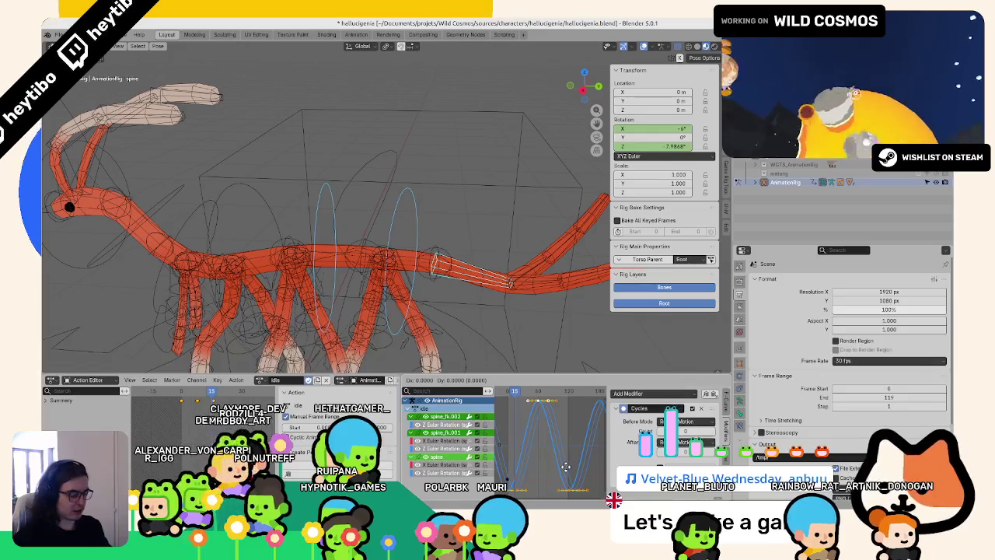
text(-32)
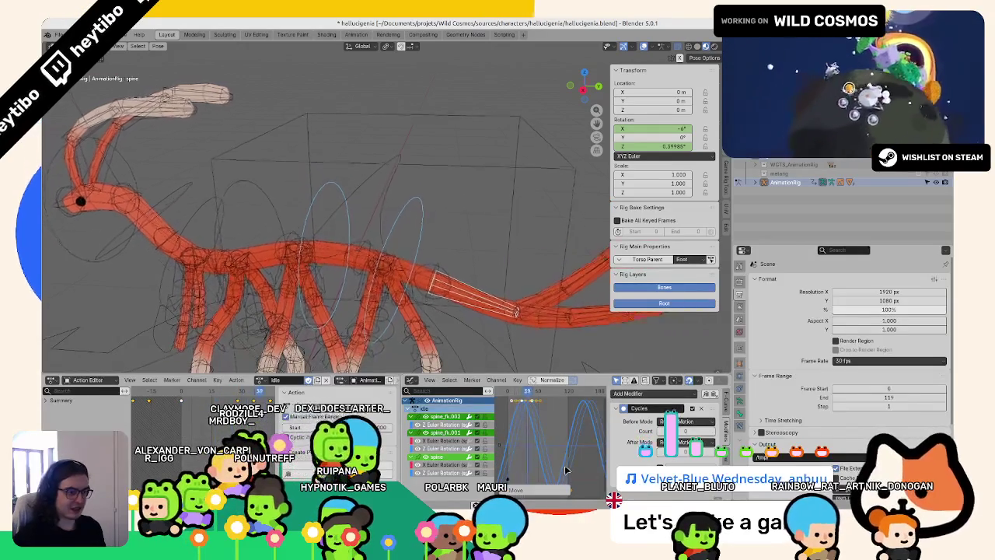
middle_drag(497, 256, 487, 297)
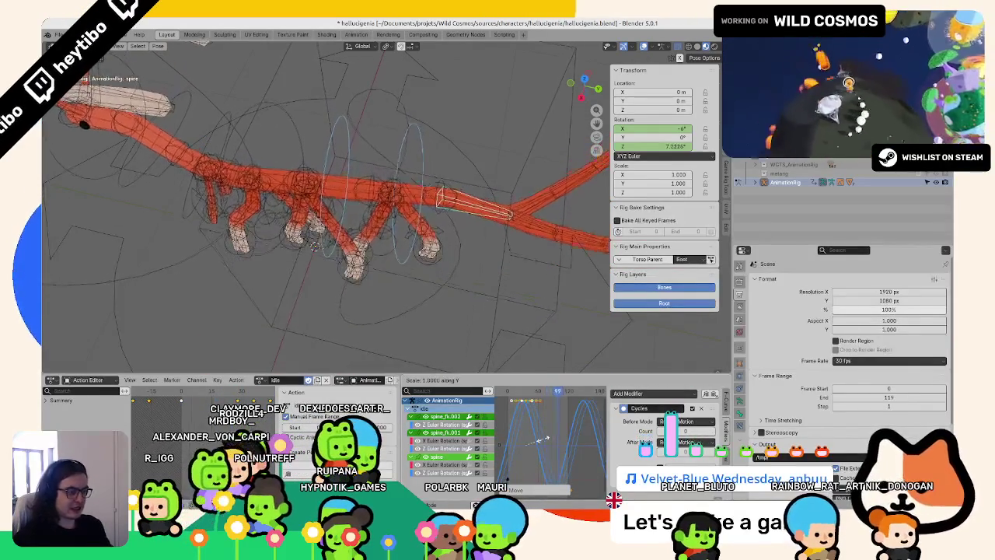
text(sy-1)
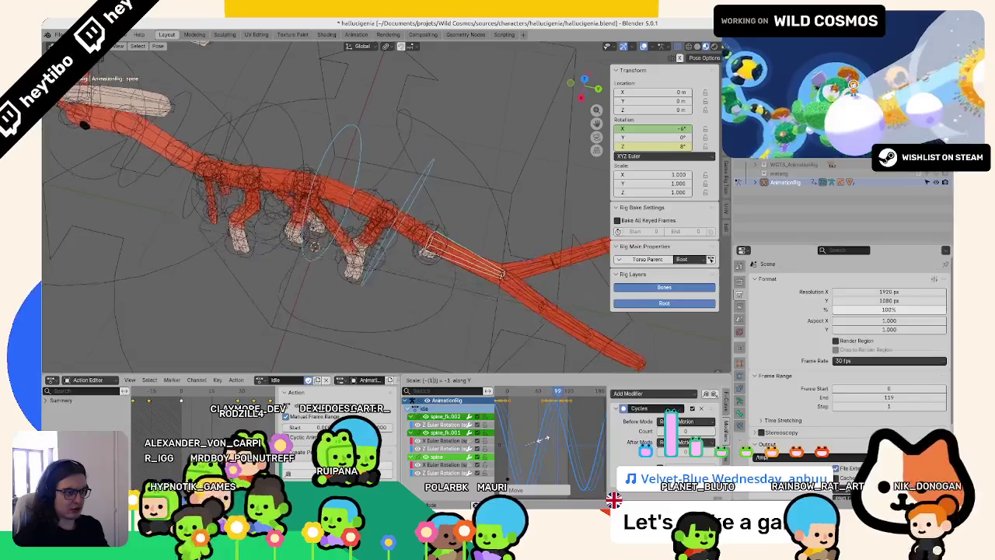
key(Return)
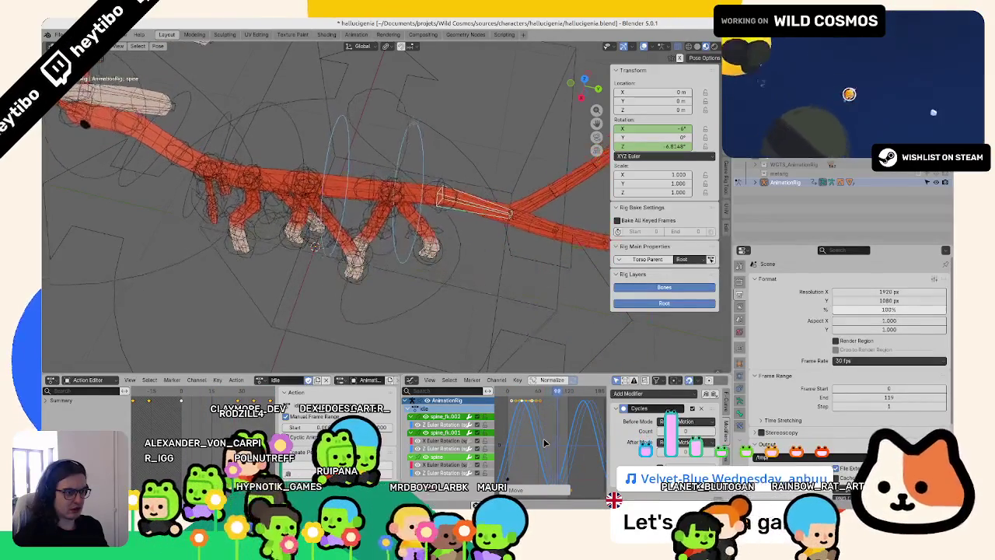
- Select the spine bone and flip its curves upside down with a Y scale of -1
click(447, 235)
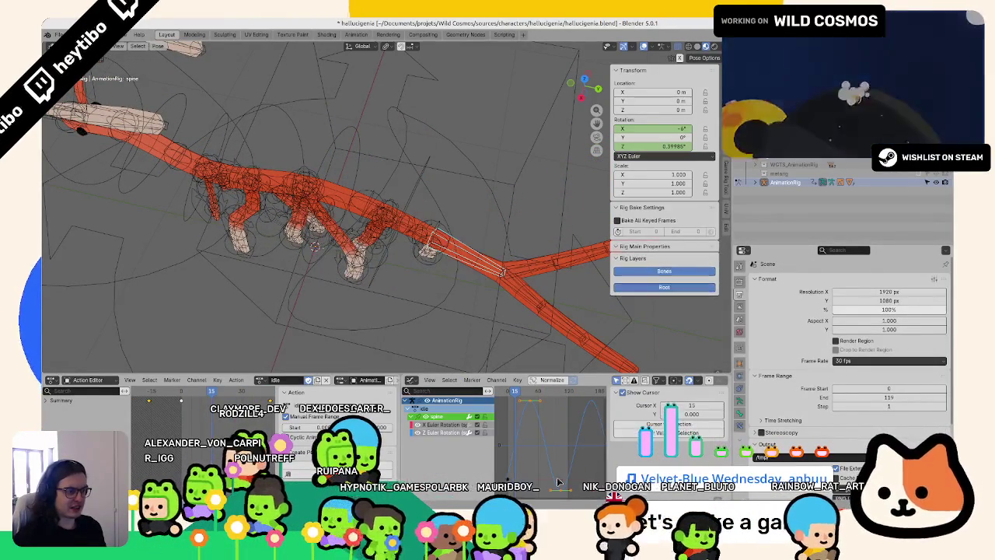
key(s)
key(y)
key(Return)
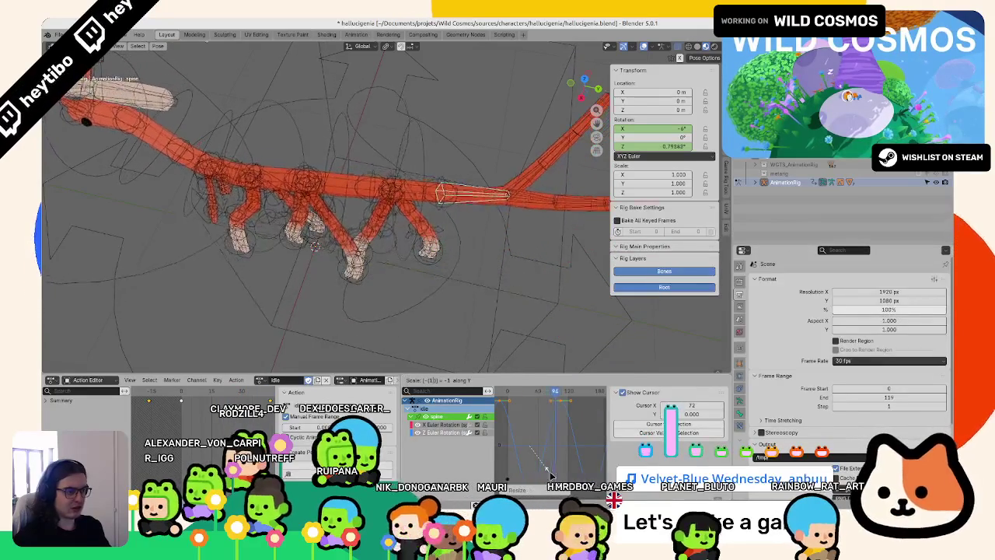
key(Return)
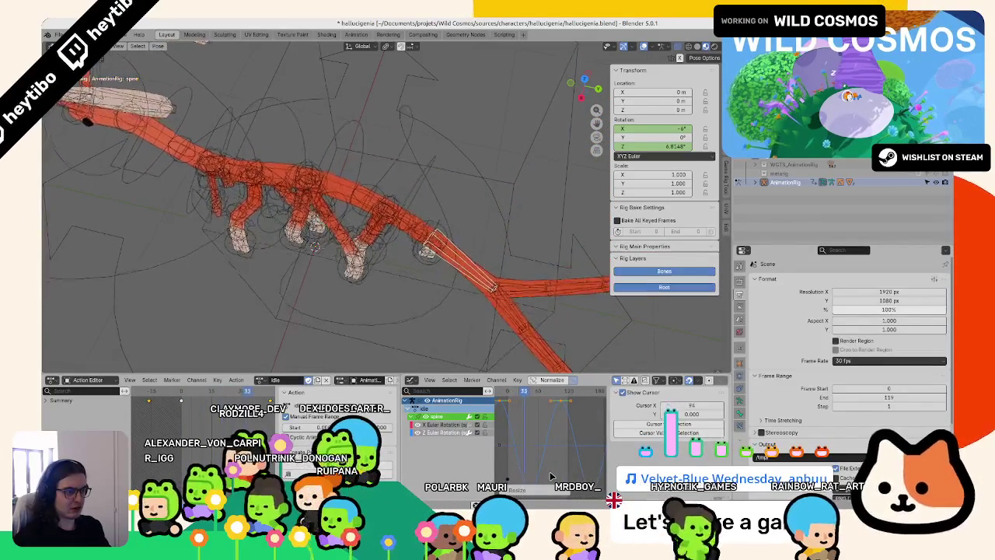
- Orbit around the whole creature to review the idle wave, then return to frame 0
mouse_move(506, 257)
middle_down()
mouse_move(458, 304)
mouse_move(477, 331)
mouse_move(482, 313)
middle_up()
scroll(480, 324, down, 3)
scroll(482, 313, up, 3)
scroll(497, 311, up, 2)
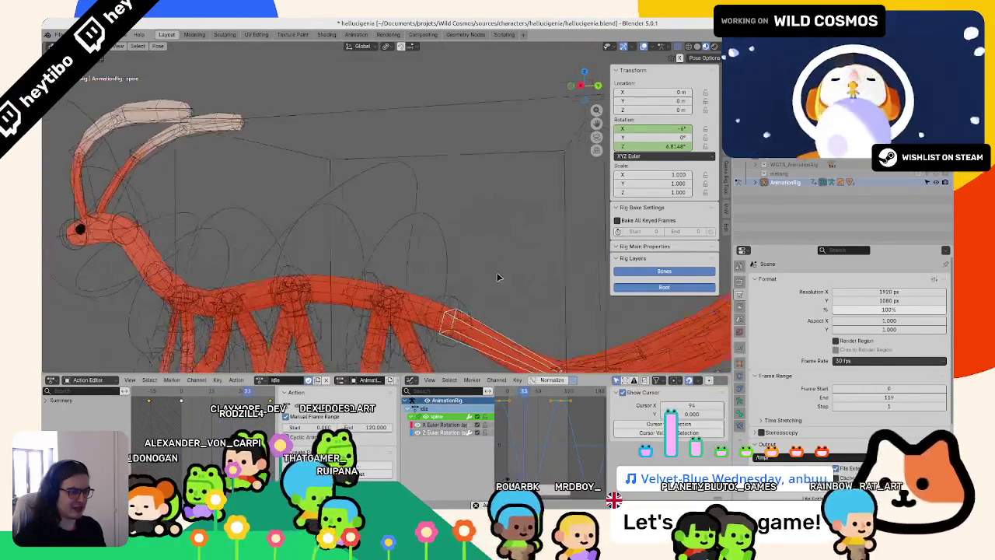
scroll(544, 319, up, 2)
mouse_move(572, 320)
middle_down()
mouse_move(454, 247)
mouse_move(498, 311)
middle_up()
scroll(454, 248, down, 3)
scroll(509, 327, up, 3)
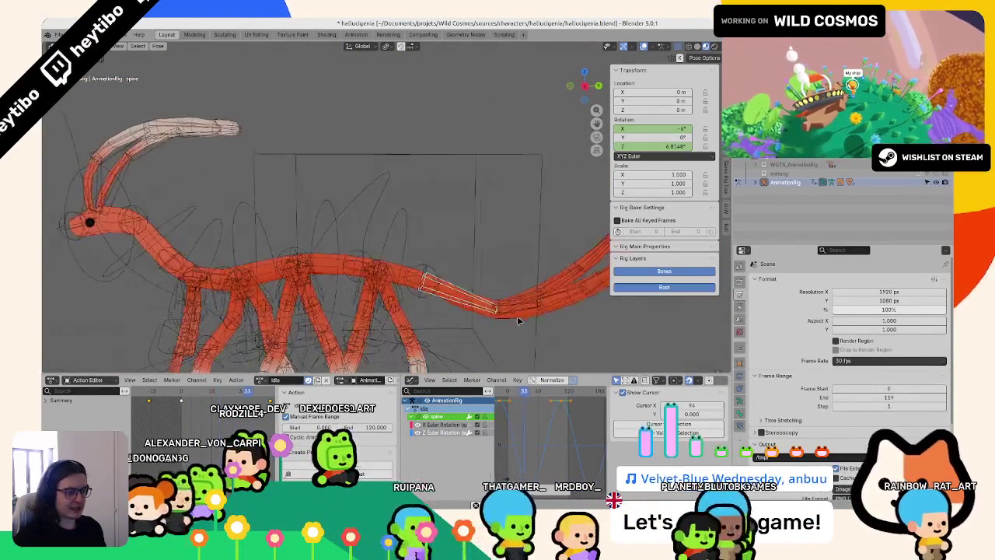
scroll(508, 328, up, 2)
click(504, 399)
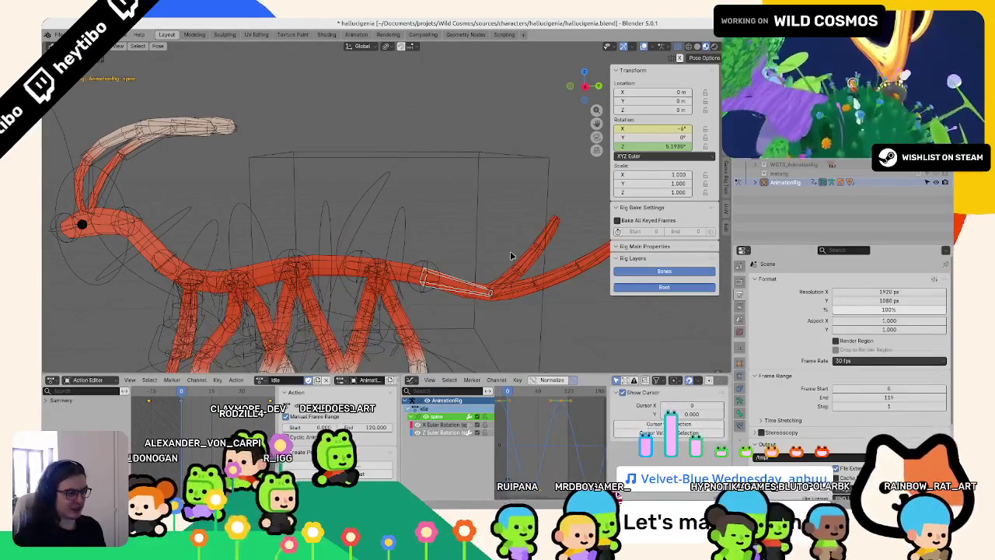
- Select a tail bone and switch its rotation mode to XYZ Euler
click(506, 280)
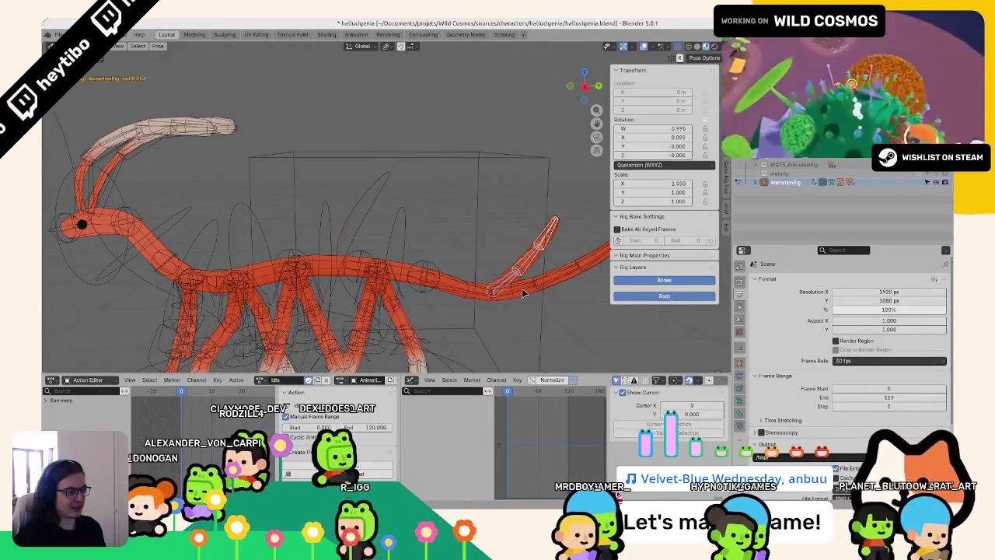
click(665, 165)
click(661, 180)
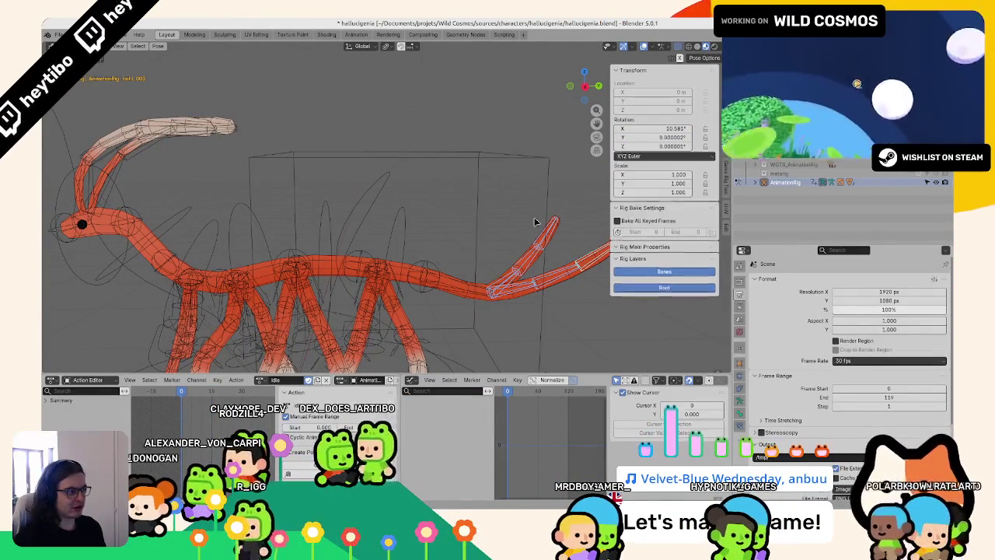
scroll(456, 266, up, 3)
scroll(456, 266, up, 1)
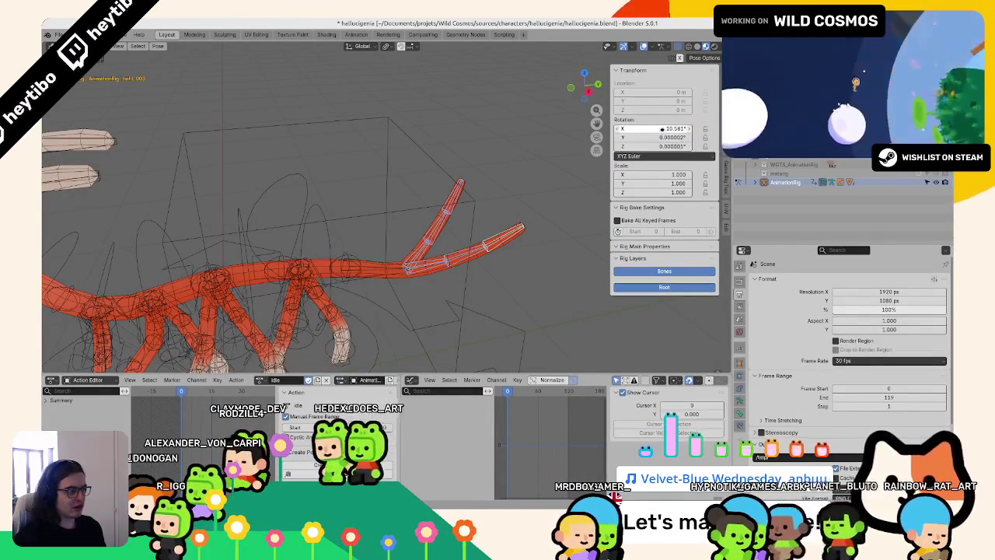
- Give the first tail bone a 35° X rotation and key it, zeroing its Y rotation
click(428, 241)
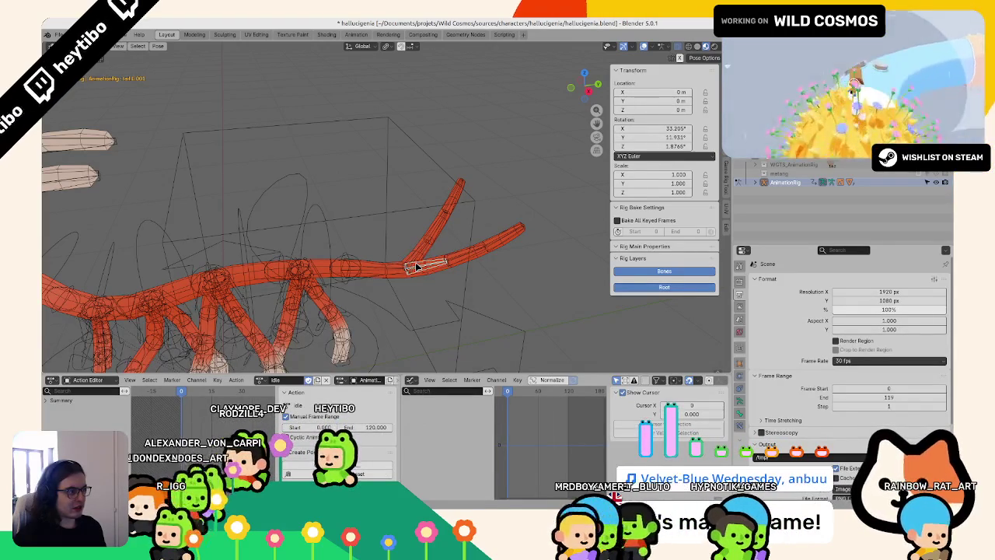
key(Return)
right_click(661, 128)
click(622, 128)
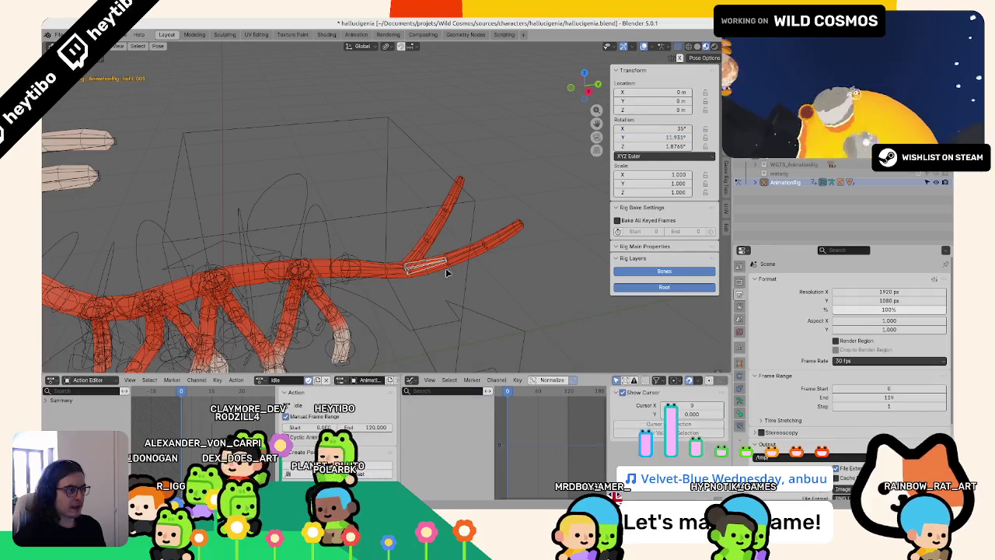
right_click(667, 131)
click(665, 138)
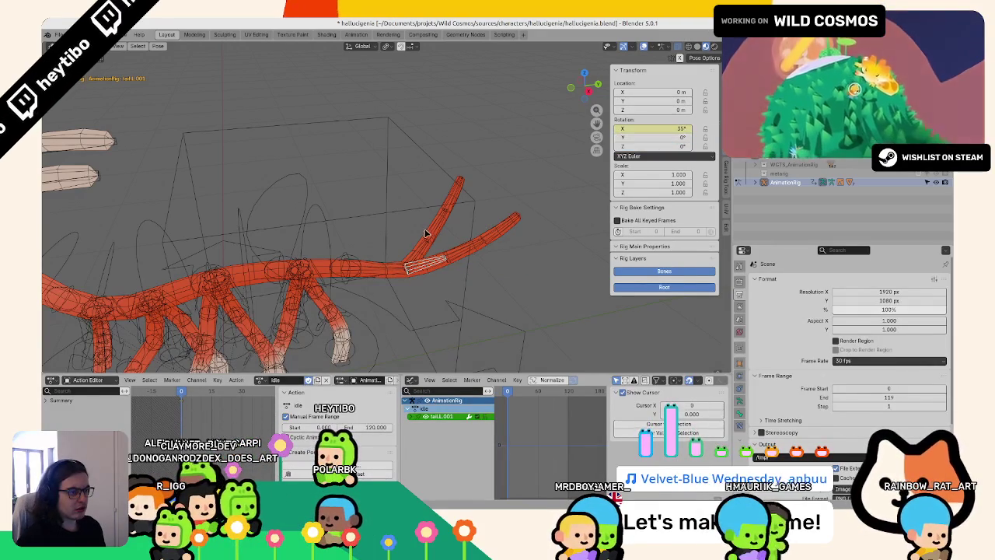
middle_drag(426, 233, 427, 239)
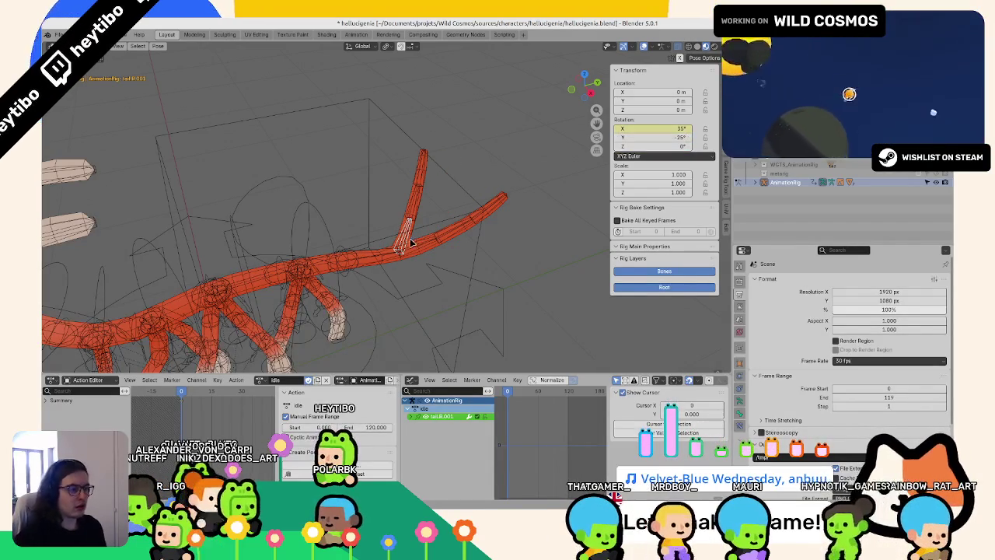
key(ctrl+z)
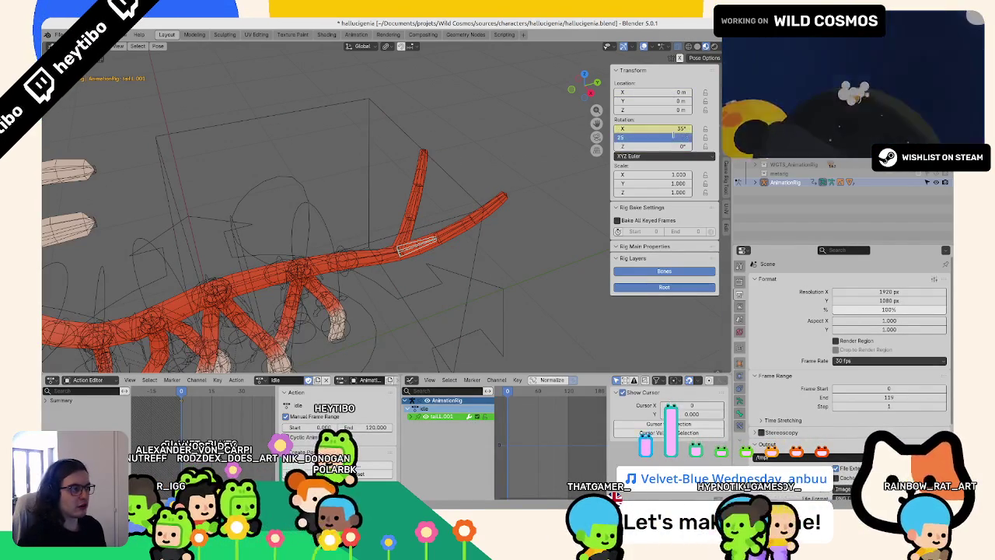
key(Return)
right_click(674, 134)
- Key all of tail.001's rotation values and give tail.002 a 10° X rotation
click(415, 232)
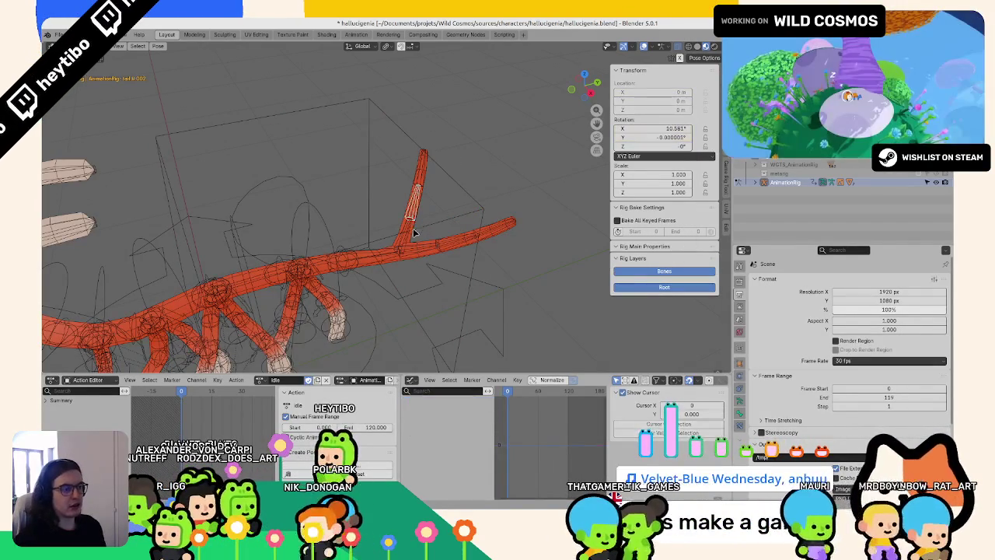
click(401, 233)
right_click(665, 140)
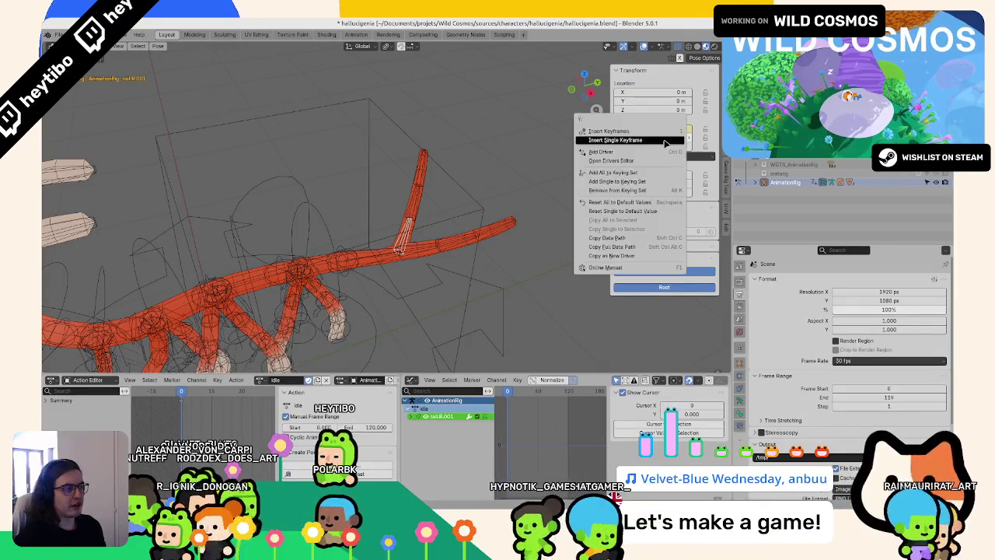
click(665, 141)
click(412, 200)
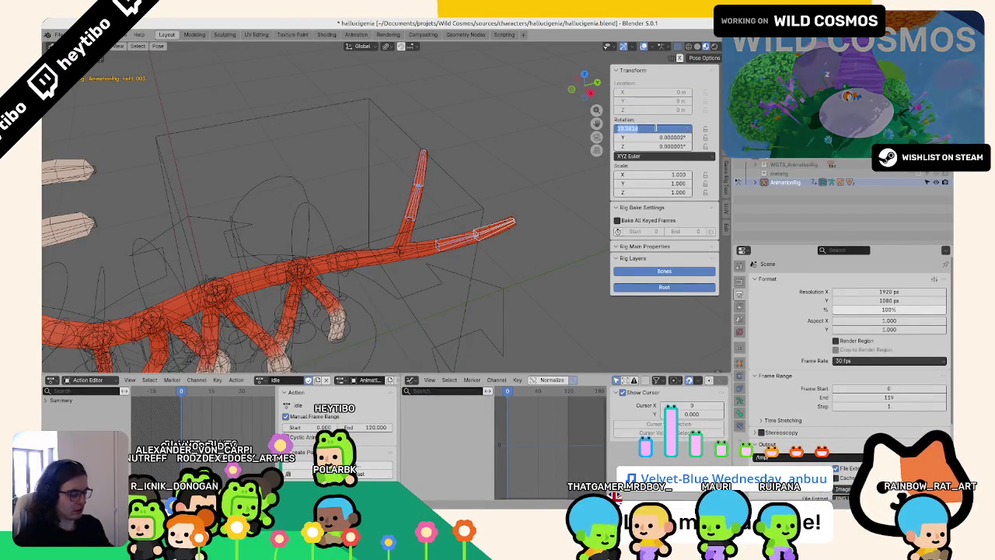
text(10)
key(Return)
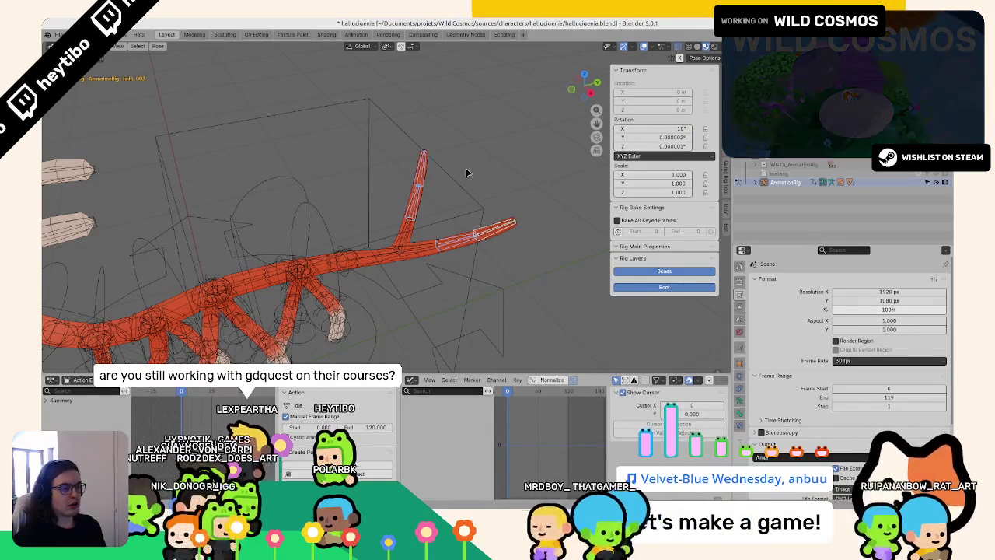
mouse_move(466, 173)
middle_down()
mouse_move(395, 200)
mouse_move(383, 225)
middle_up()
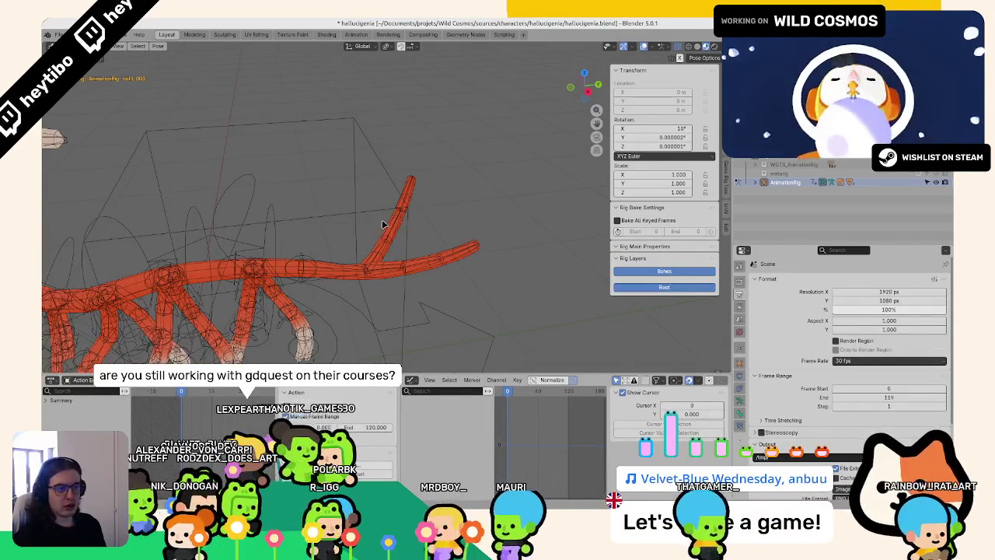
- Key the X rotation on tail.R.002 and on the end tail bone
click(389, 227)
right_click(661, 128)
click(653, 136)
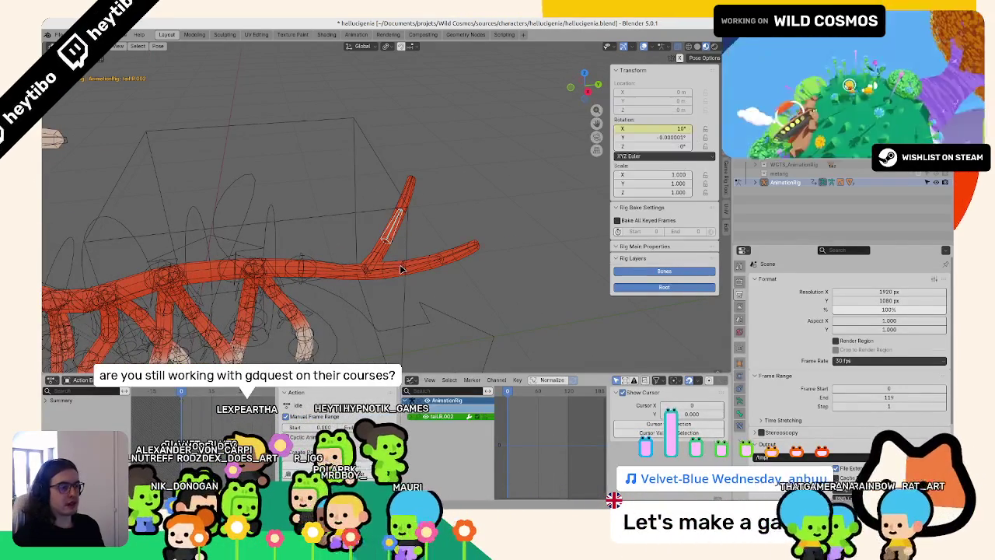
right_click(661, 128)
click(653, 136)
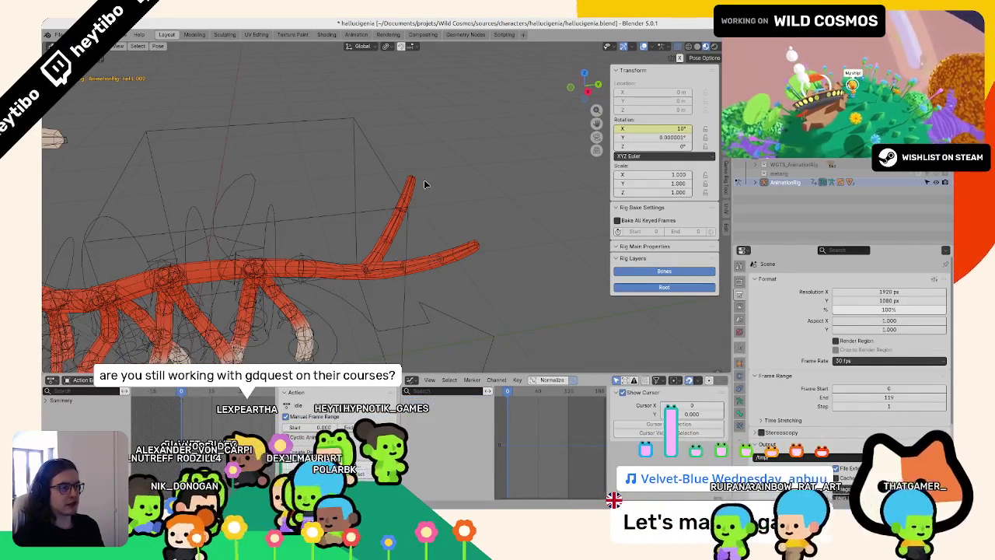
right_click(661, 128)
click(653, 136)
click(457, 247)
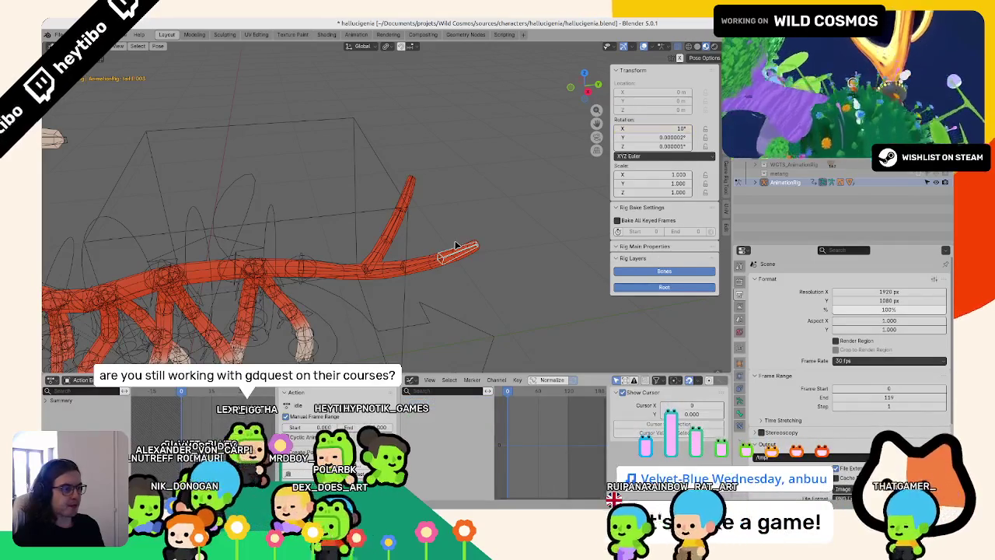
right_click(661, 128)
click(654, 136)
- Play back the idle animation to preview the raised tail
key(a)
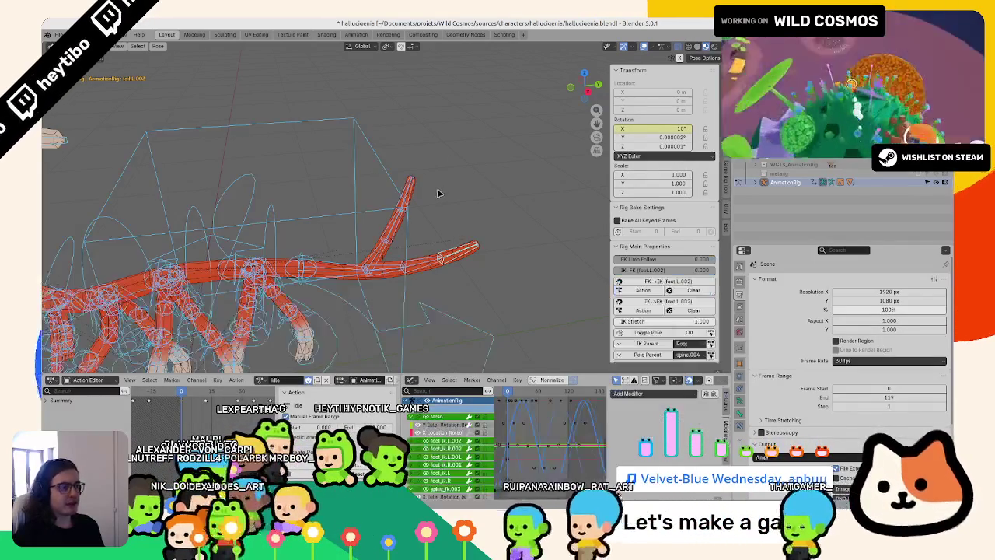
click(451, 213)
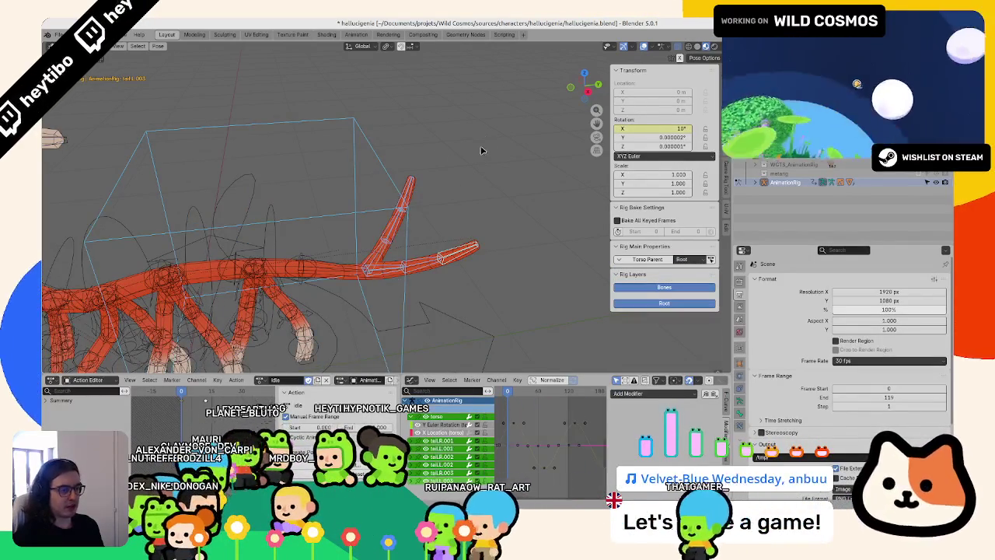
key(space)
click(478, 153)
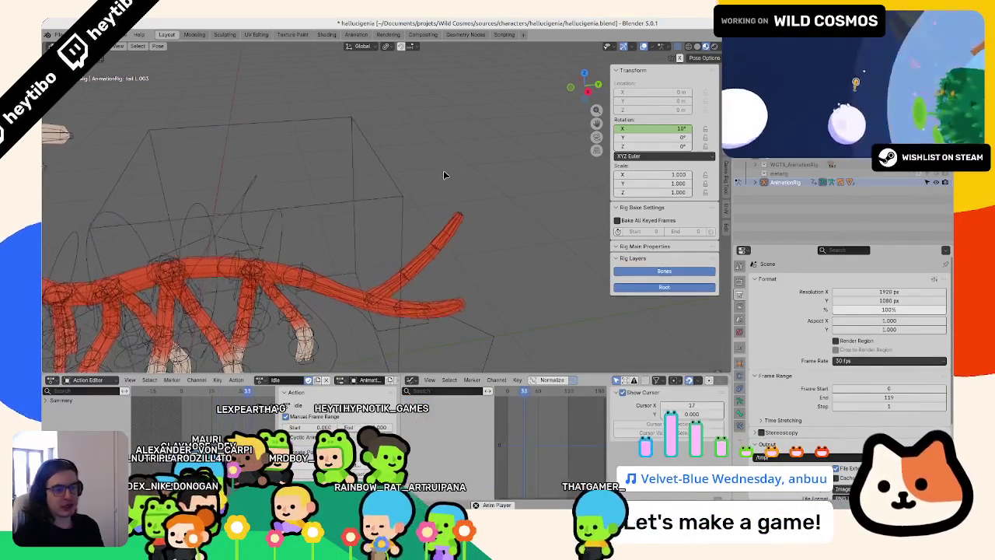
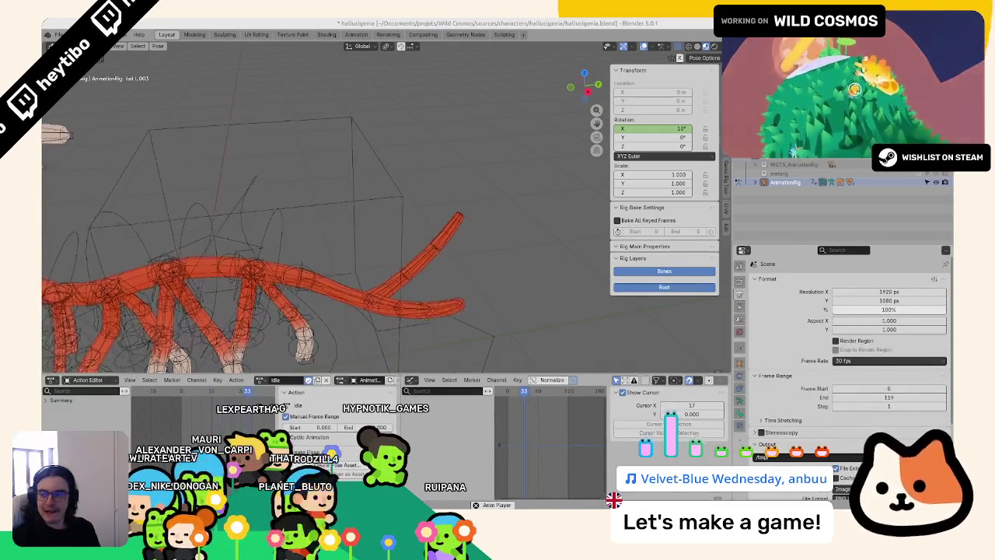
- Keyframe the first right tail bone's rotation and paste the copied sway keys at frame 0
mouse_move(282, 174)
middle_down()
mouse_move(439, 218)
mouse_move(349, 197)
middle_up()
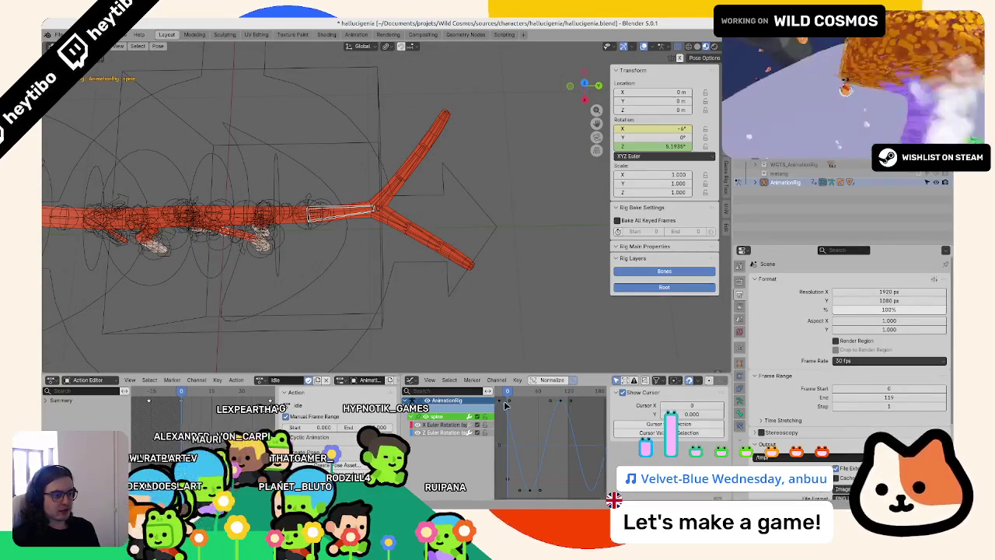
click(725, 412)
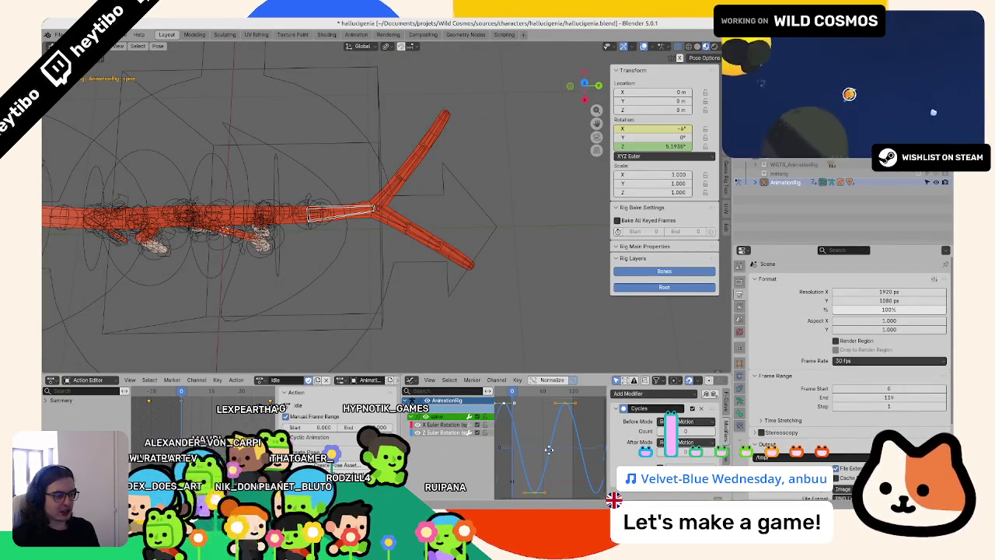
key(Home)
click(520, 405)
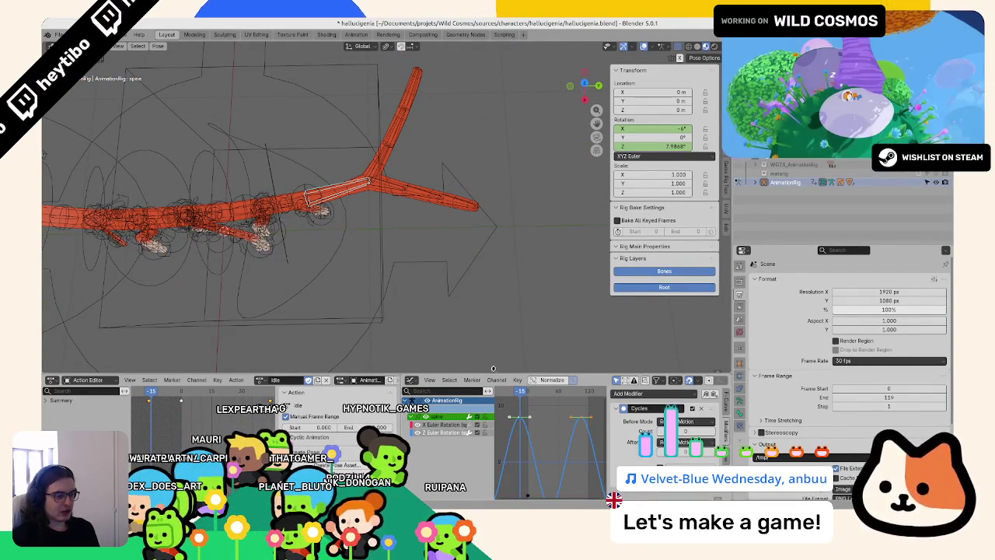
click(381, 166)
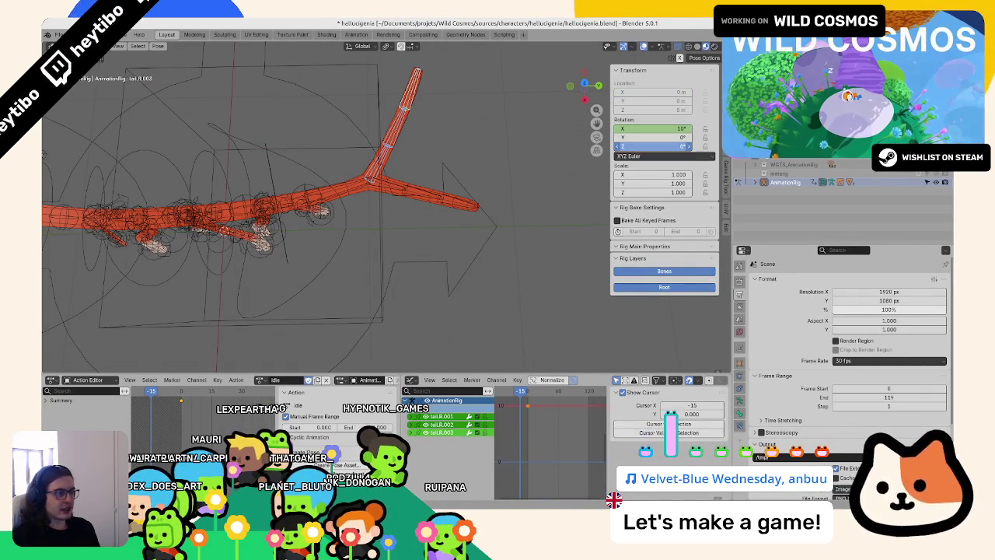
click(669, 156)
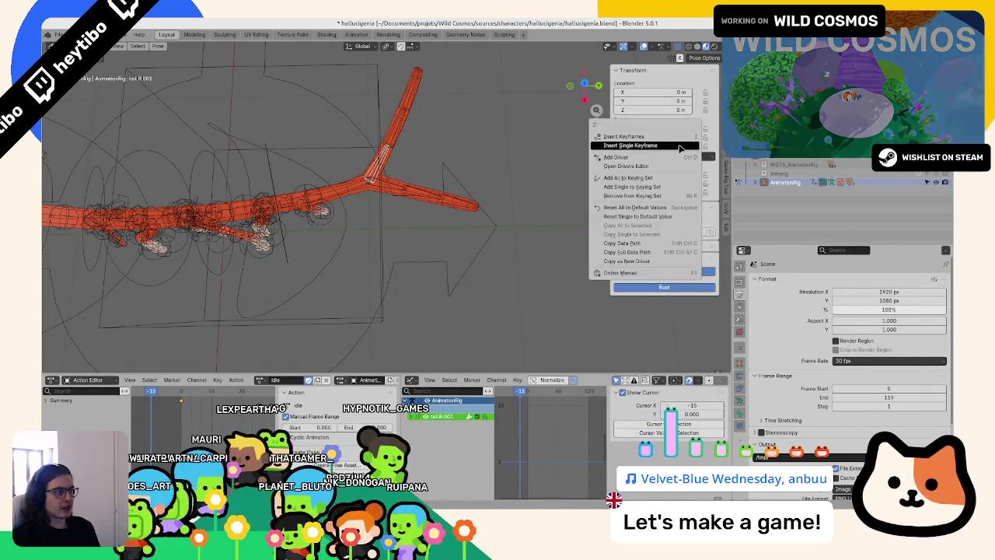
click(526, 451)
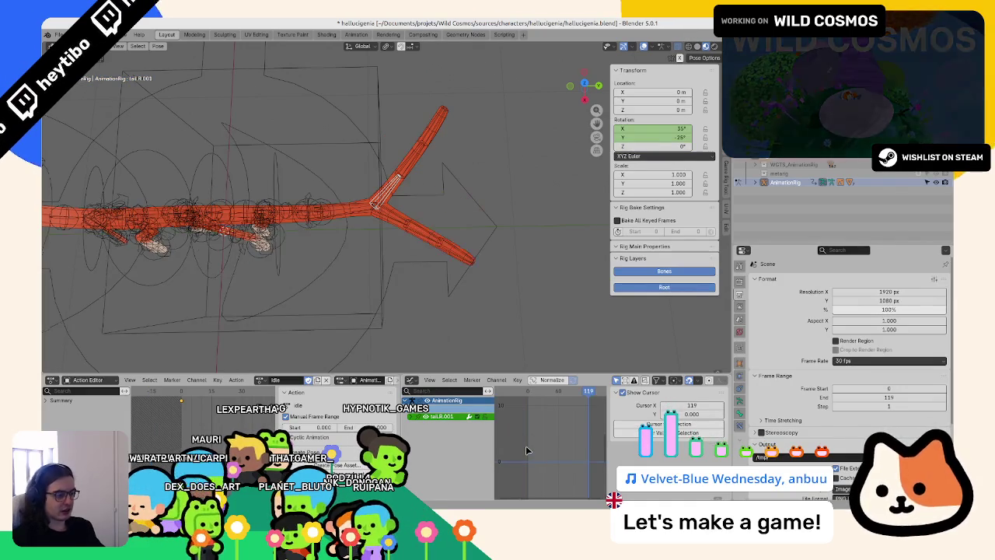
click(660, 158)
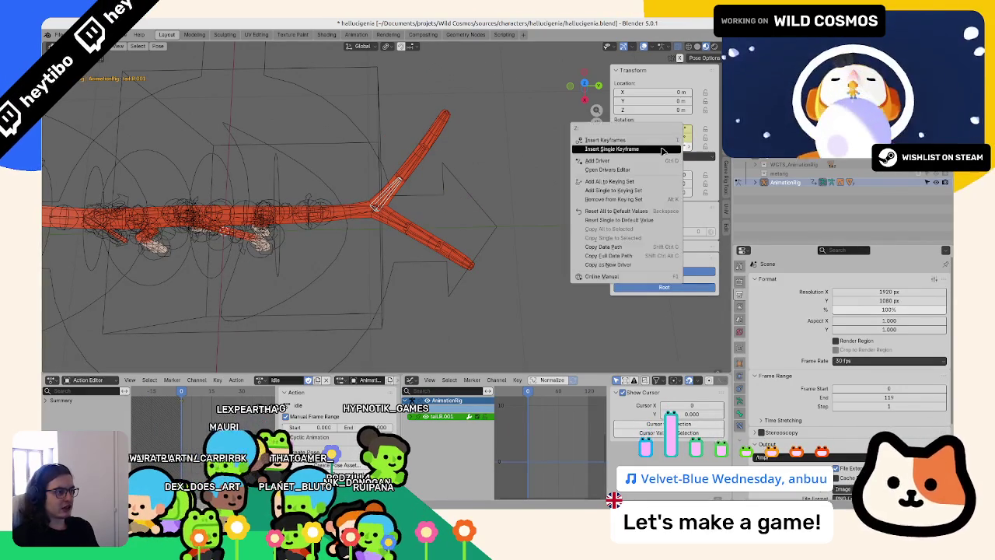
key(ctrl+v)
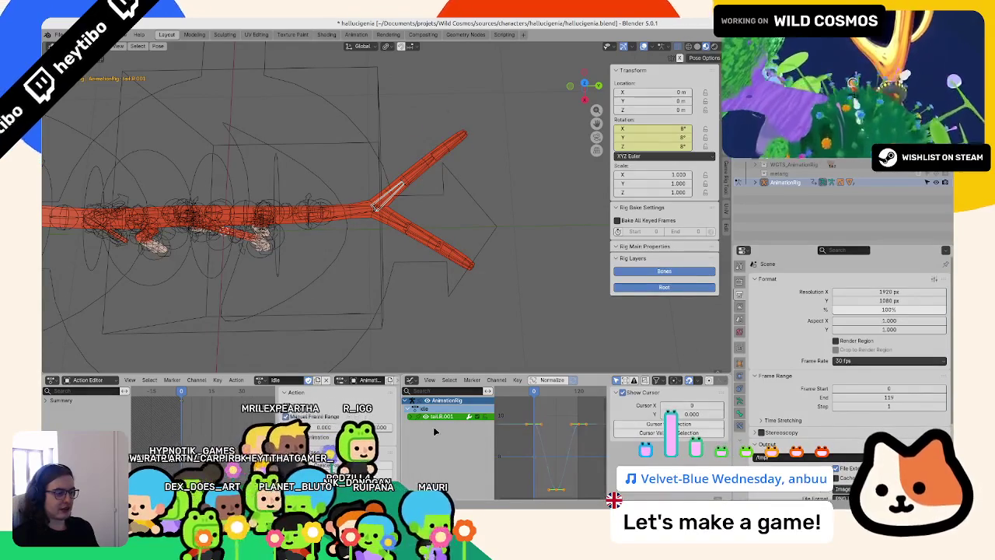
- Keyframe the rotation values of tail.002 and the top tail bone
click(410, 417)
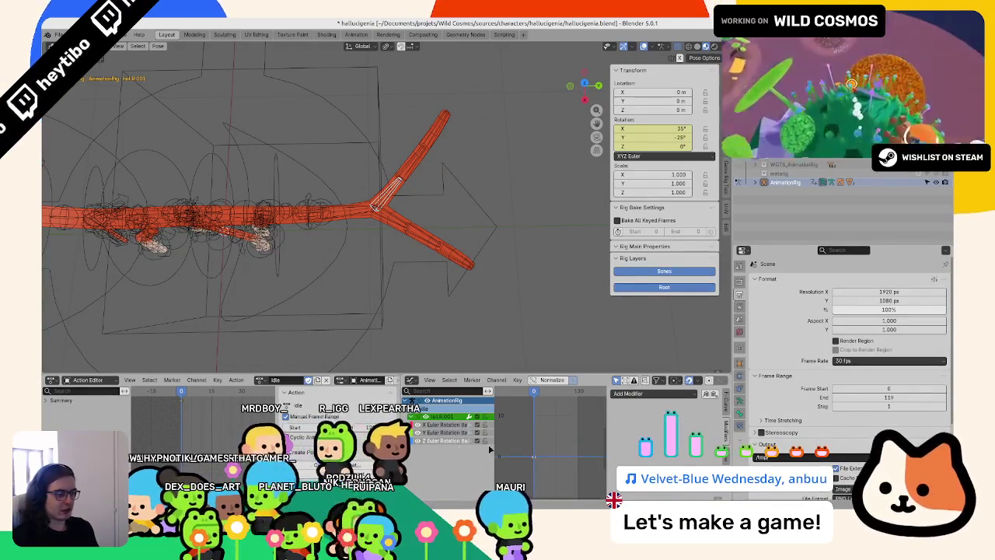
click(403, 161)
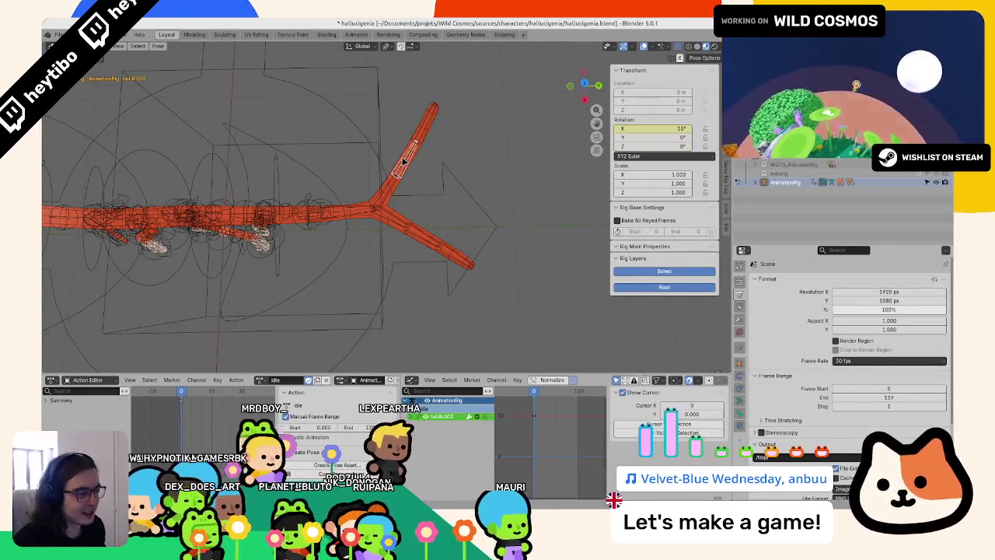
right_click(637, 159)
click(638, 160)
click(413, 417)
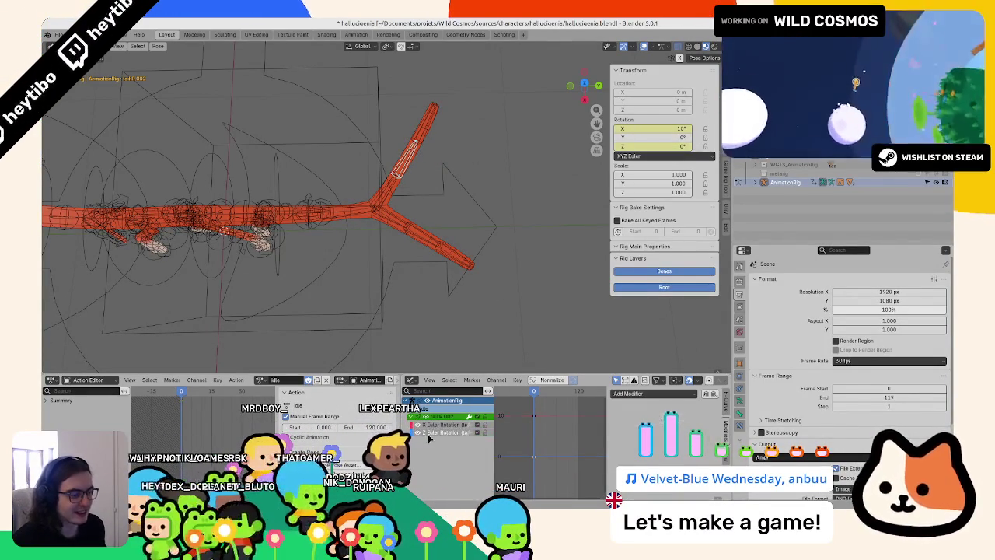
click(420, 129)
right_click(653, 146)
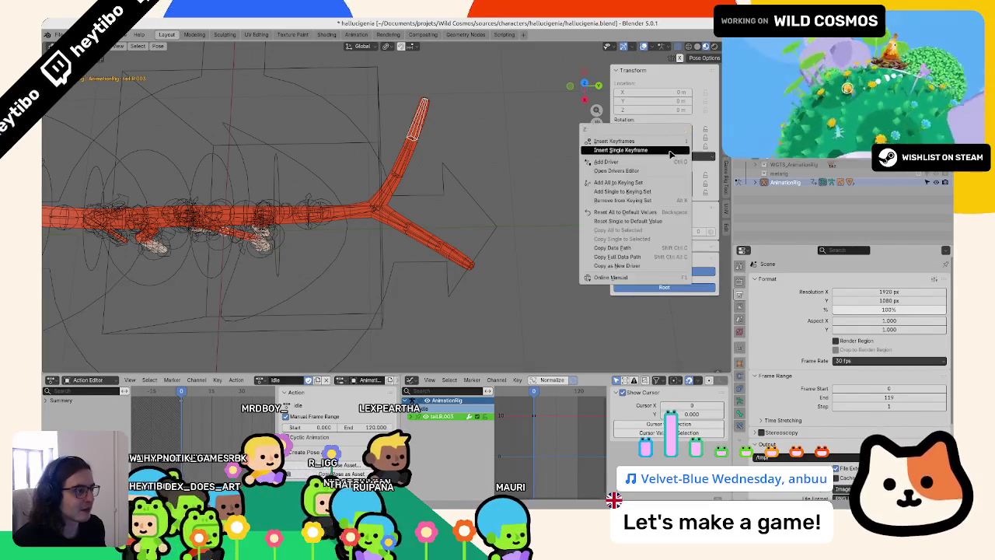
click(653, 148)
- Add a Cycles modifier to the selected tail bones' rotation curves, including tail.R.001
click(451, 433)
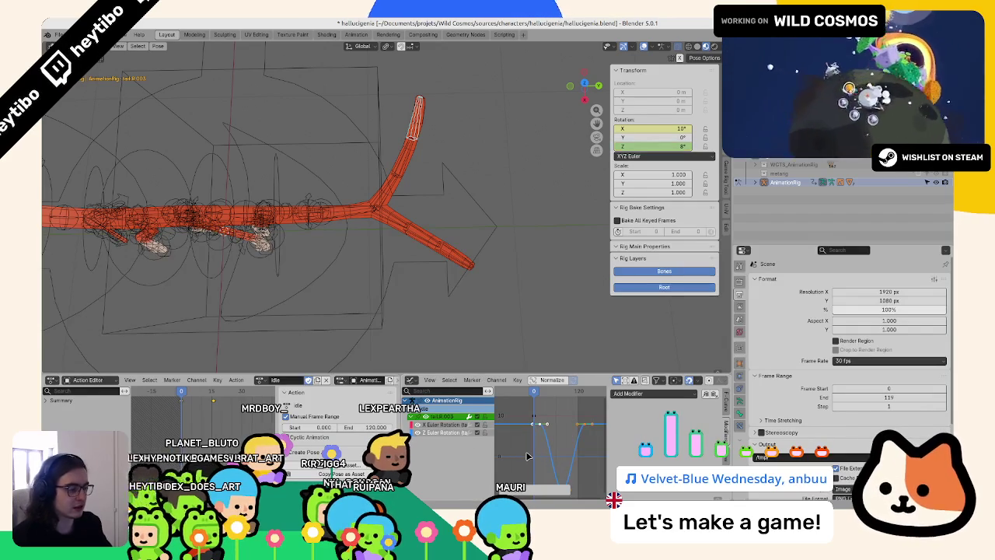
key(space)
key(Escape)
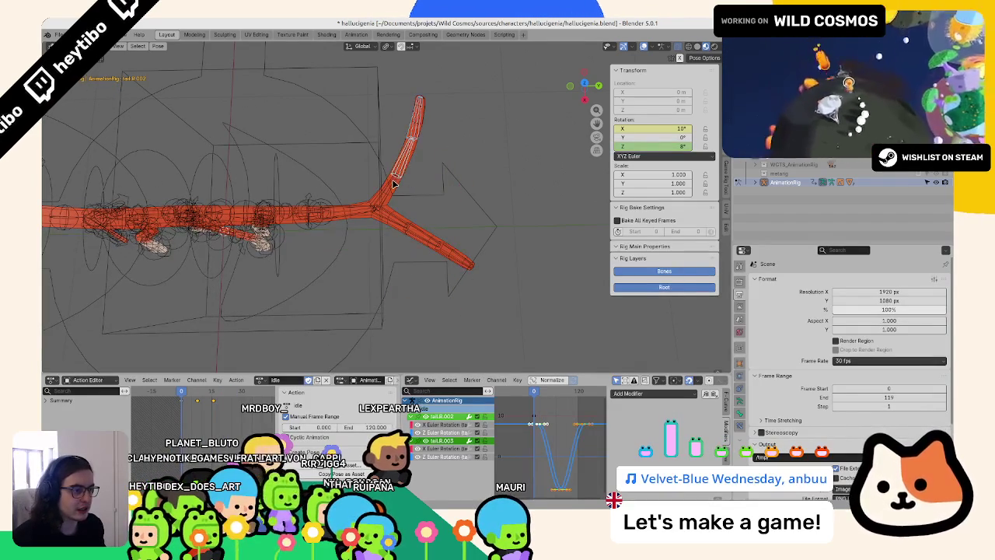
click(394, 184)
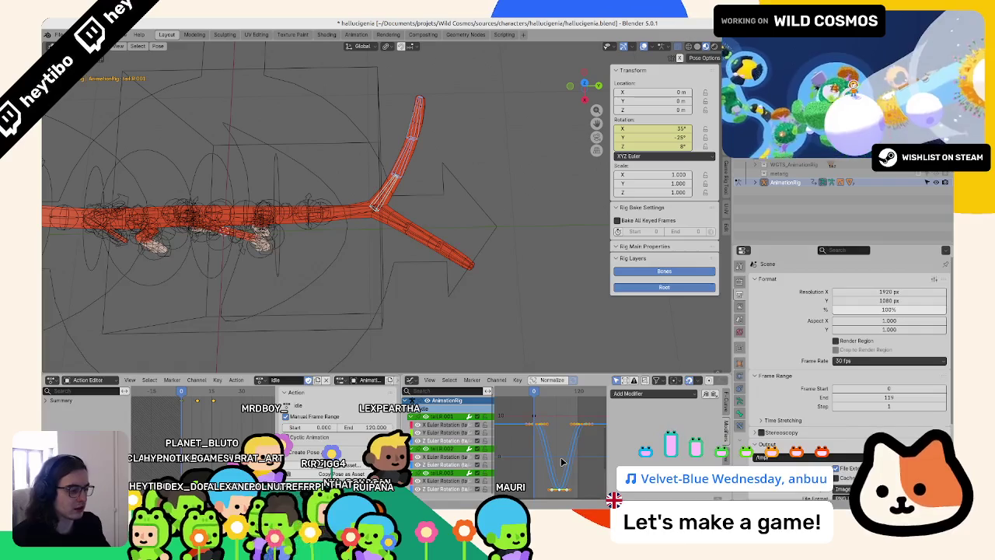
click(636, 394)
click(631, 443)
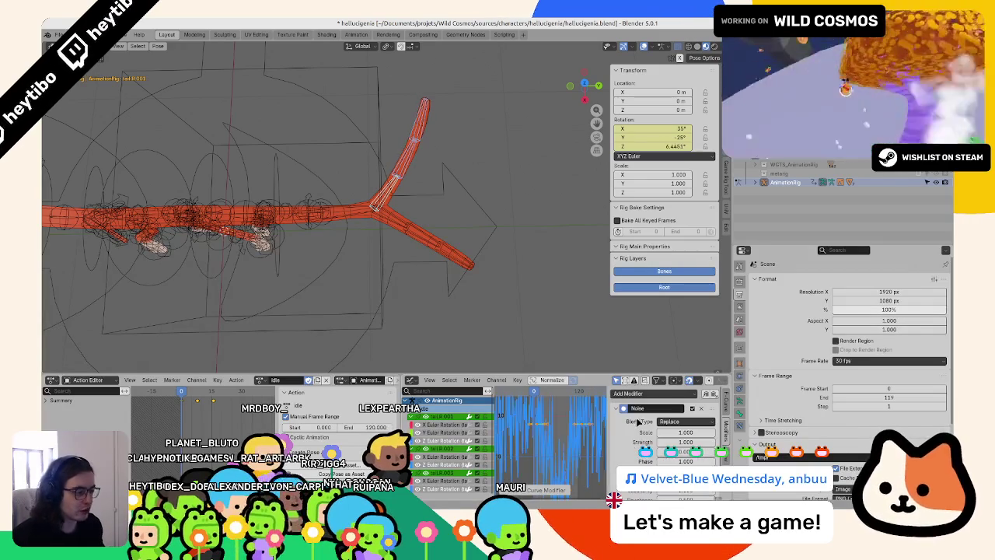
key(ctrl+z)
click(649, 394)
click(650, 434)
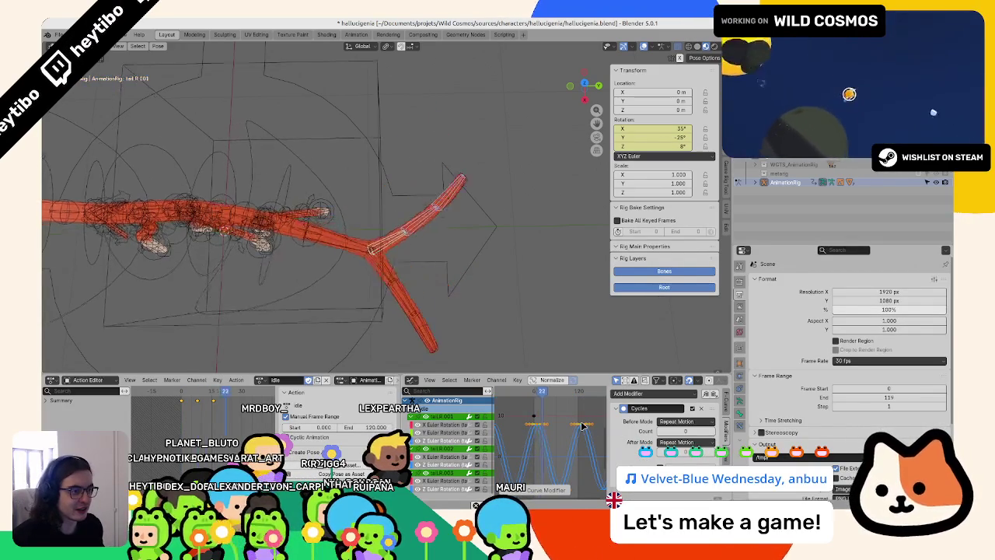
- Stretch the first tail bone's sway curves vertically for a bigger swing
key(s)
key(y)
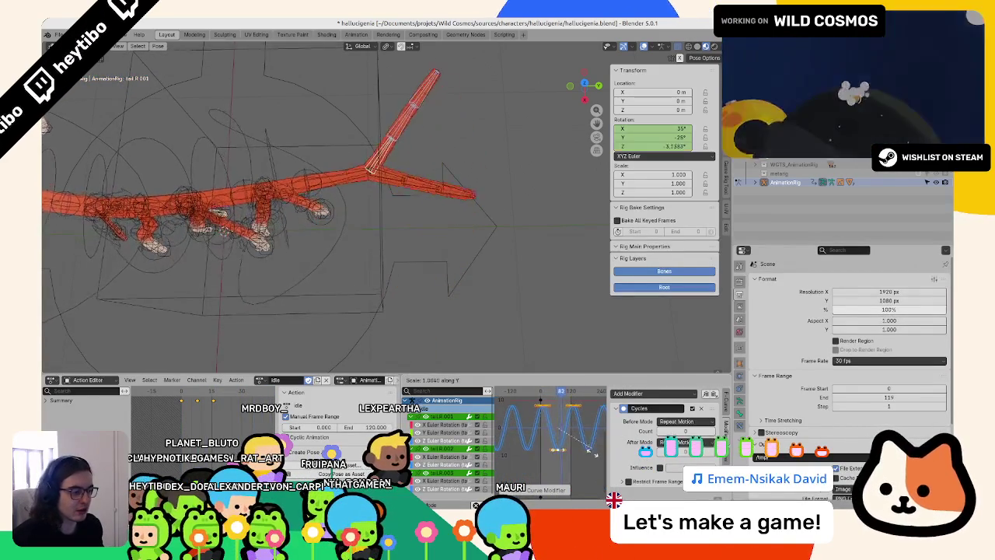
click(509, 472)
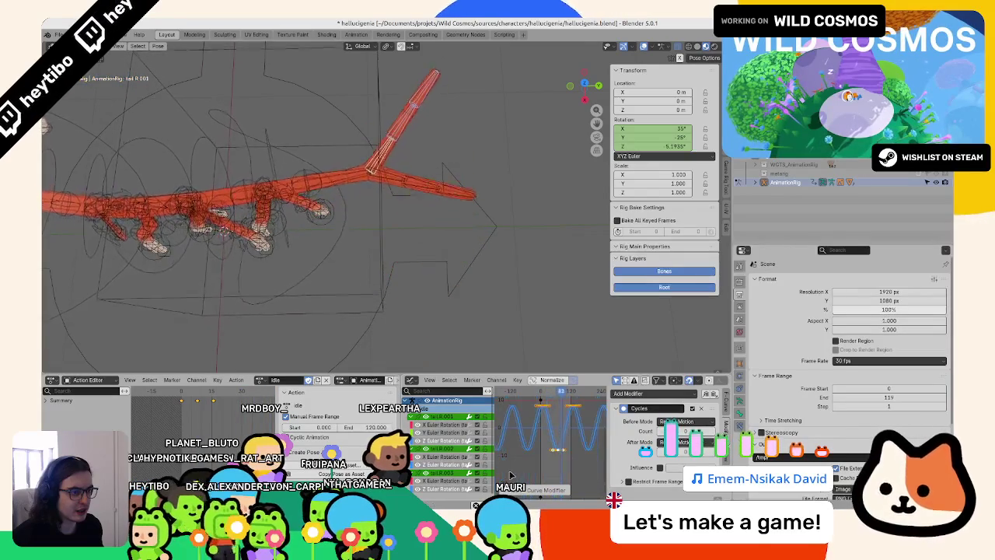
middle_drag(404, 233, 471, 252)
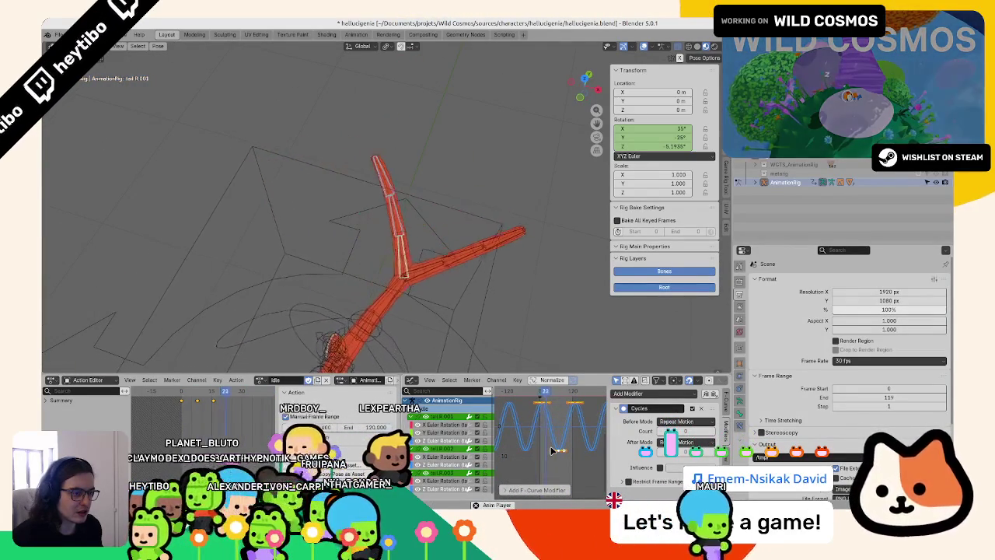
- Stretch the top tail bone's sway curves vertically as well
key(s)
key(y)
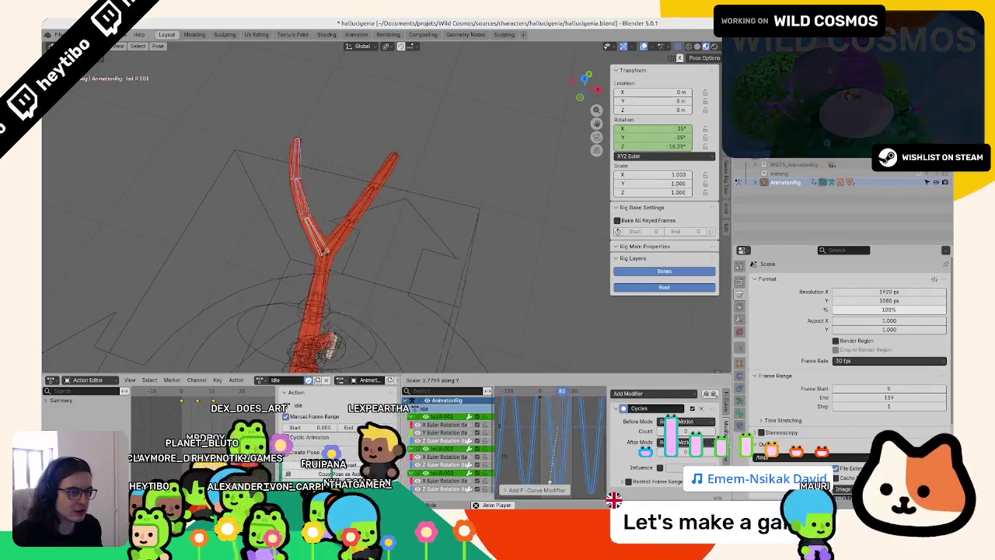
key(Escape)
key(ctrl+z)
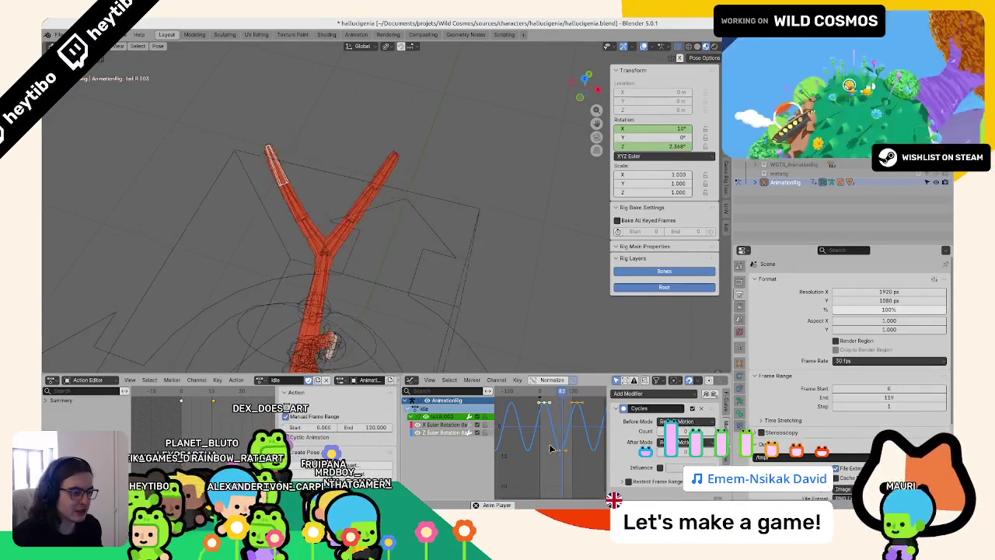
key(s)
click(556, 449)
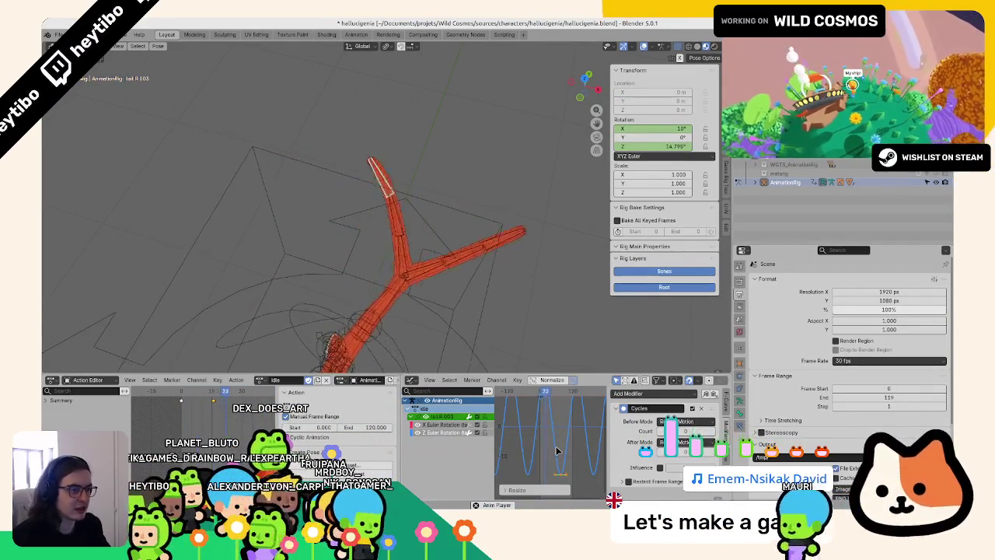
- Save the file, then select the whole tail bone chain
key(ctrl+s)
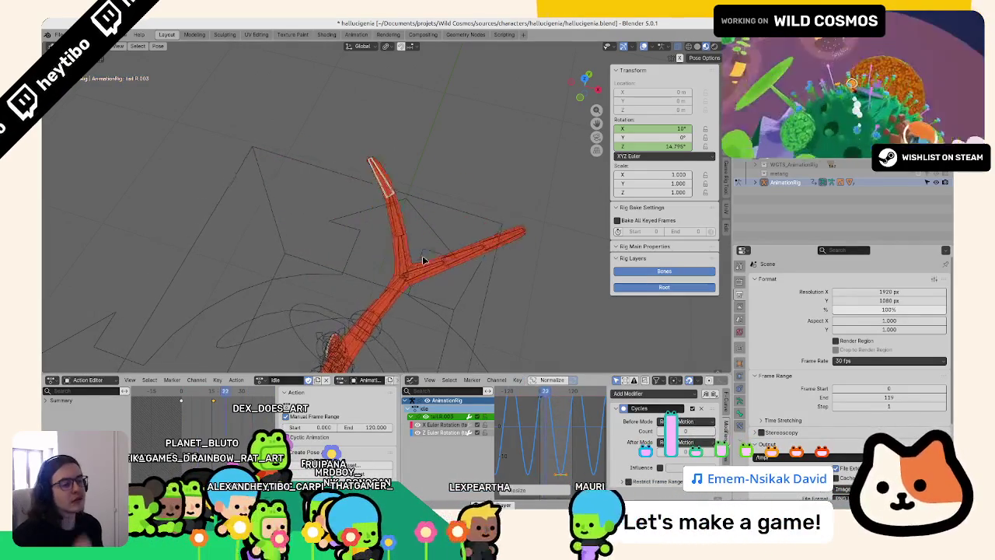
click(346, 247)
key(l)
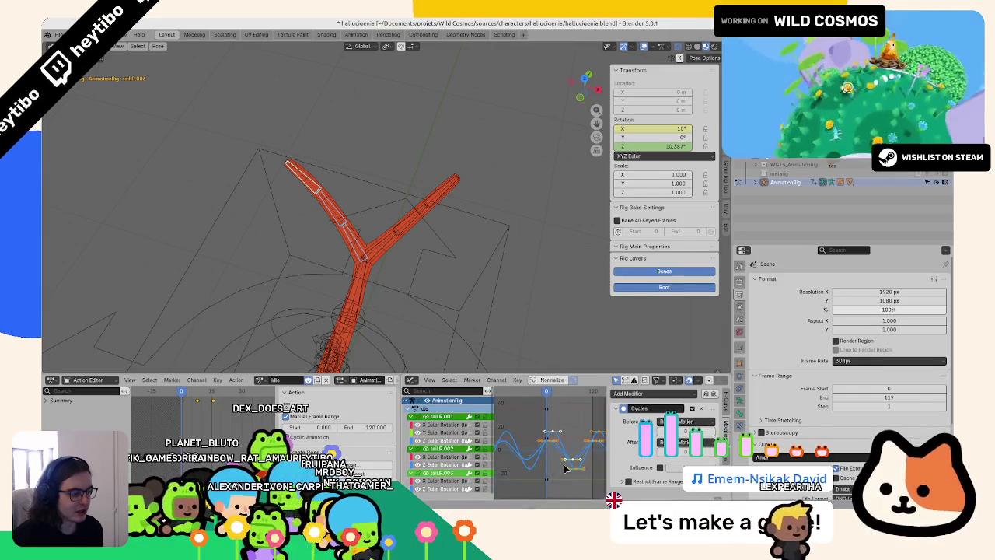
- Select the left tail bones near the fork of the tail
click(384, 247)
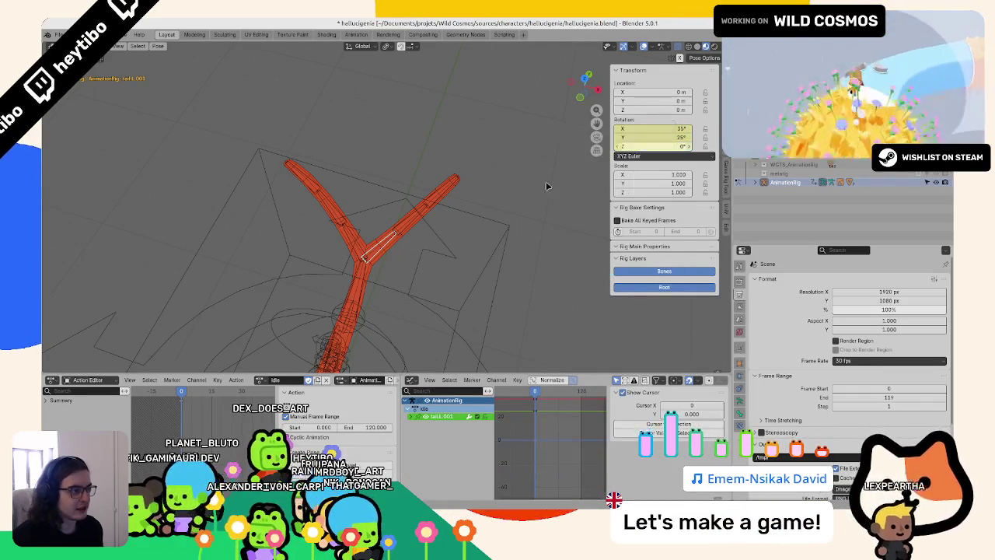
right_click(420, 223)
key(Escape)
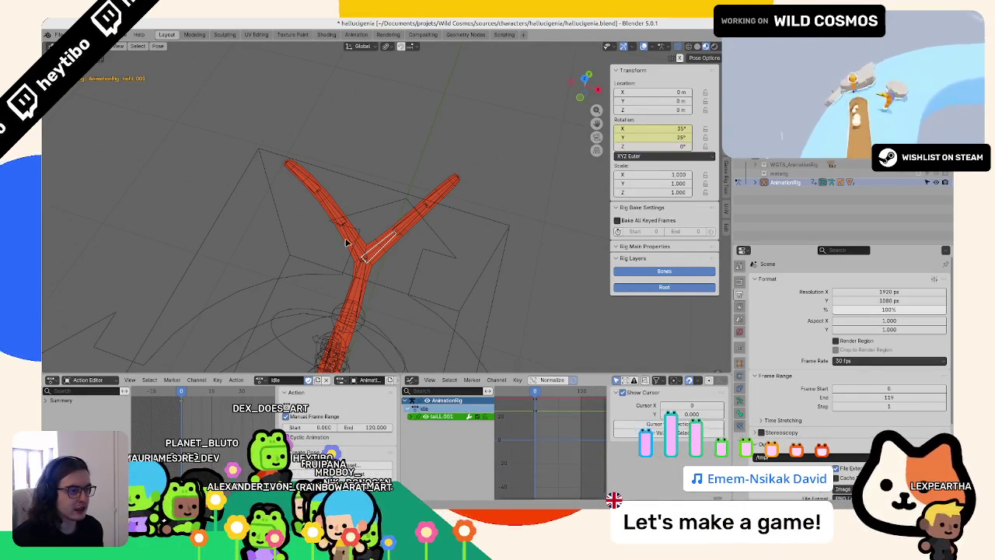
click(351, 245)
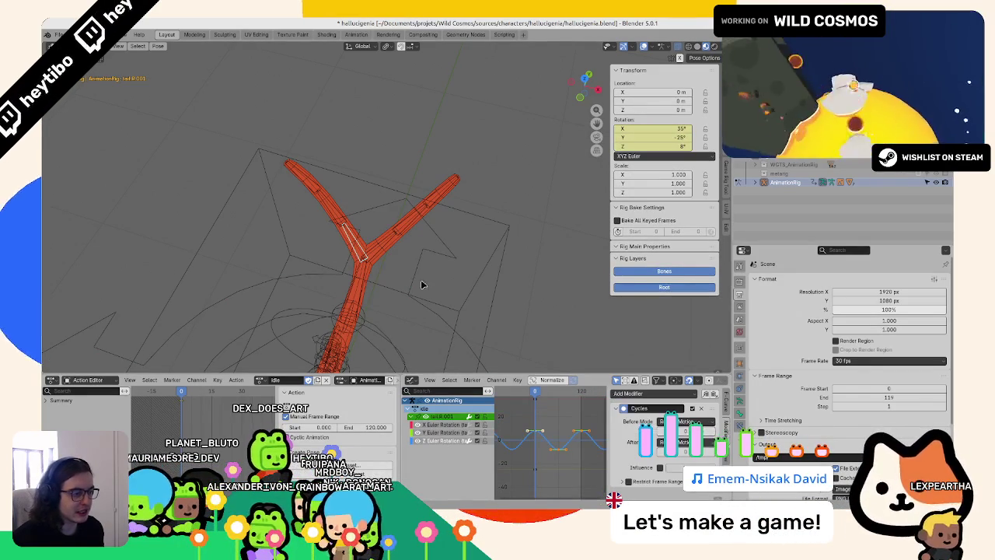
click(398, 248)
- Insert single keyframes on the tail bones' rotation Y and Z values
right_click(683, 146)
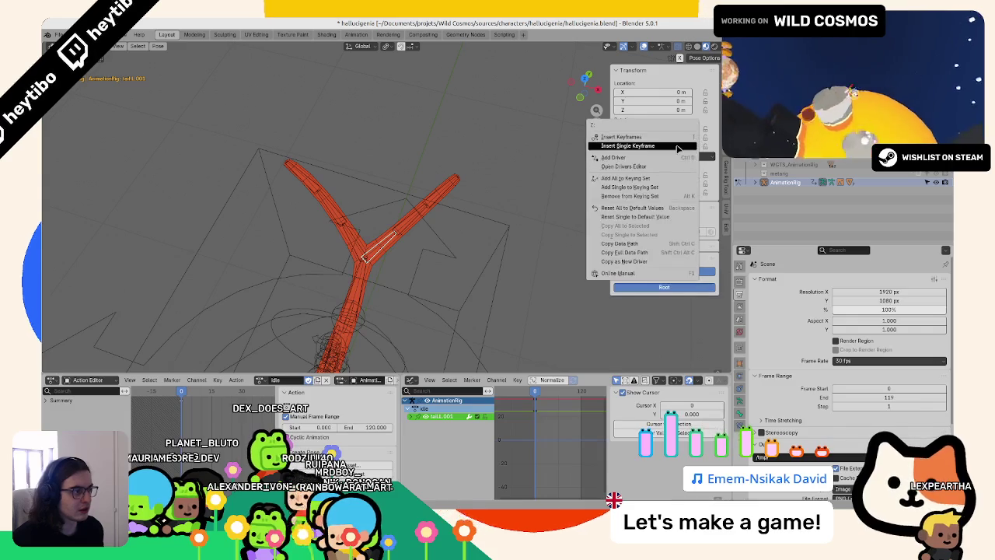
click(645, 143)
right_click(637, 148)
click(636, 148)
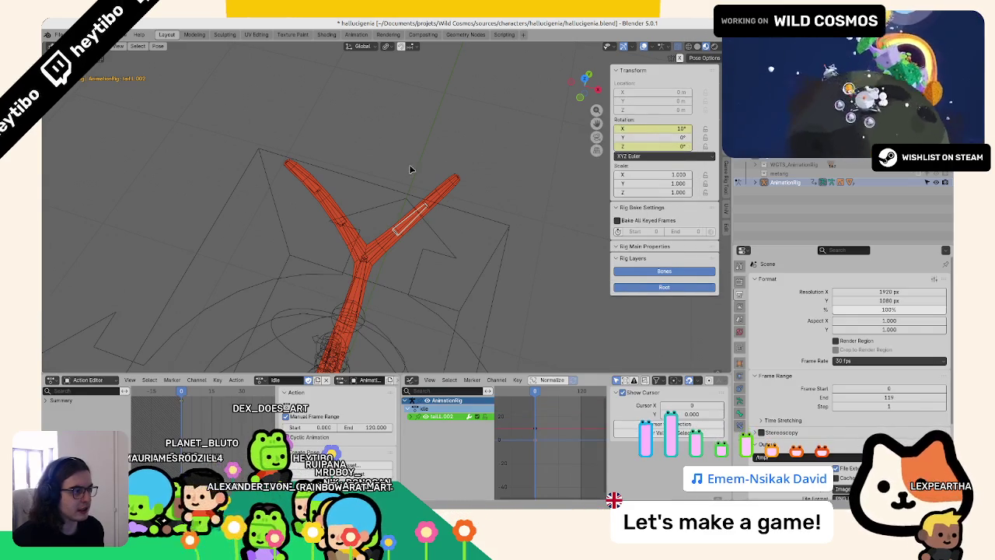
right_click(679, 147)
click(646, 147)
right_click(678, 137)
click(645, 137)
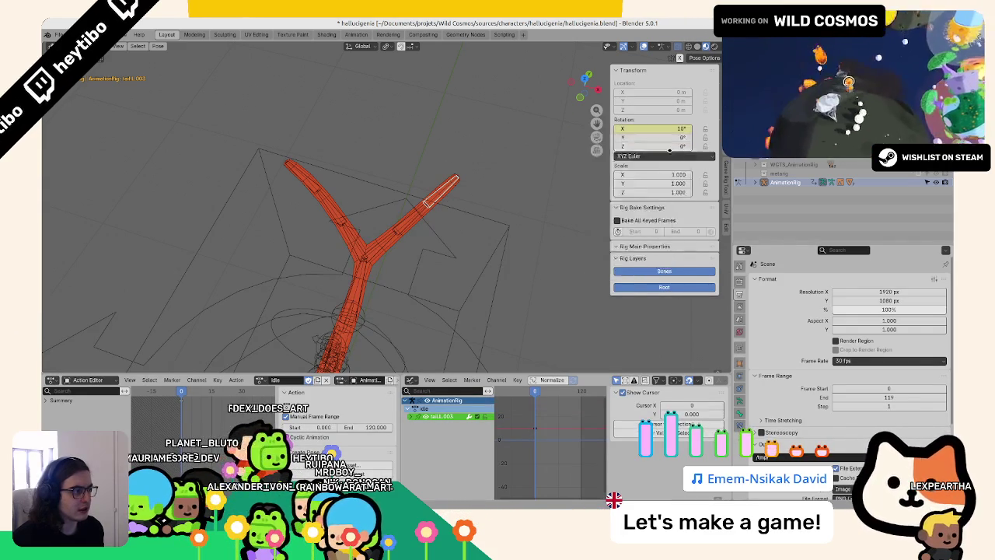
right_click(679, 147)
click(645, 147)
- Inspect each tail bone's channels, including tail.R.001, in the Dope Sheet and Graph Editor
click(367, 249)
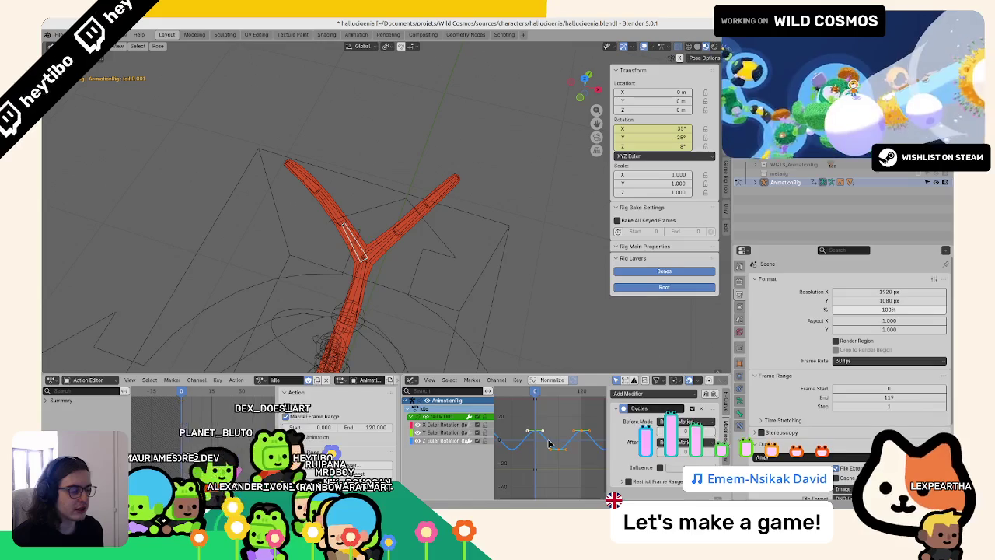
click(346, 242)
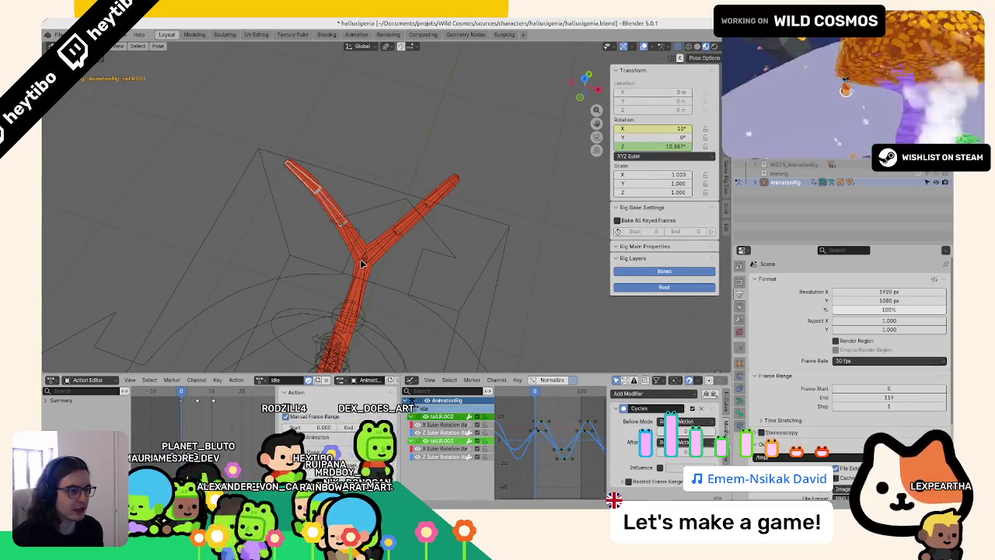
click(306, 183)
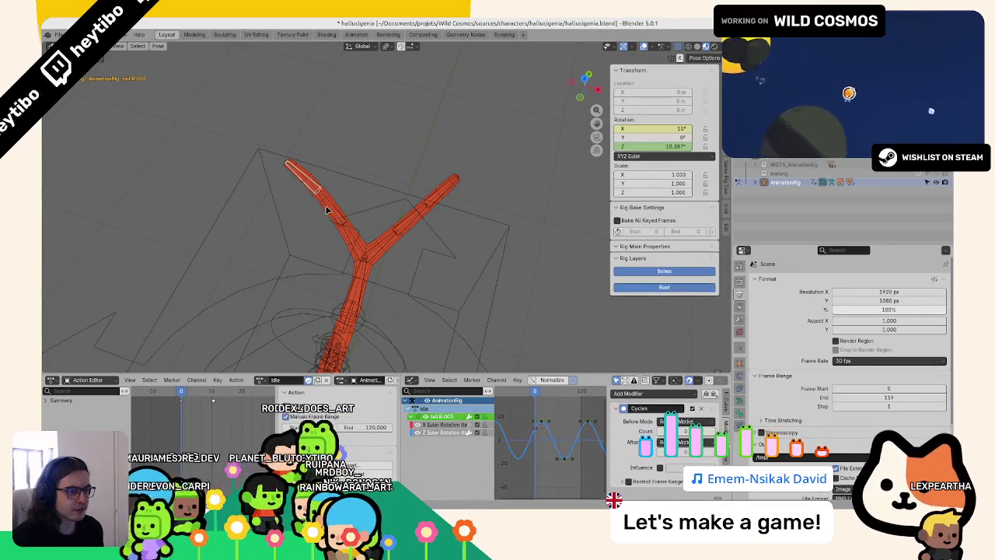
shift+click(351, 245)
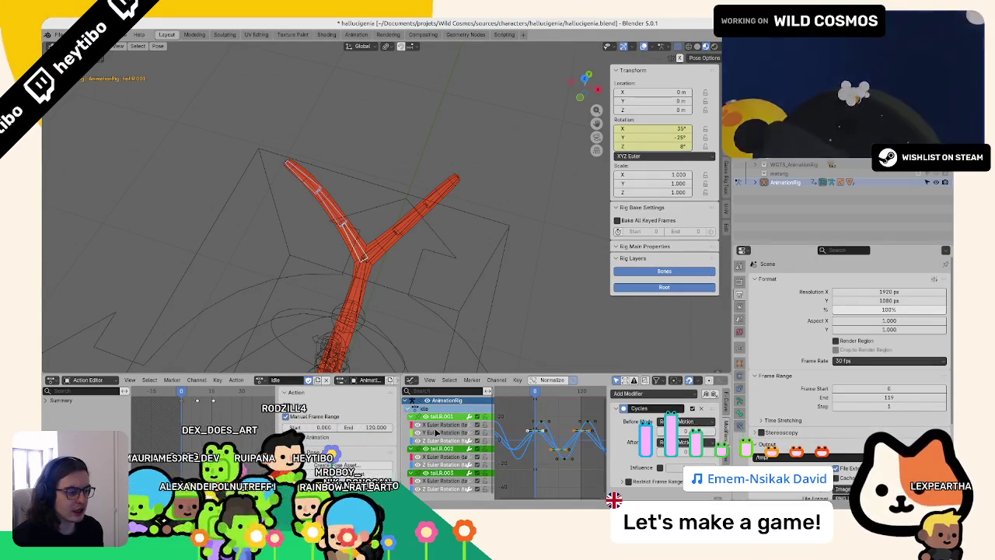
click(49, 400)
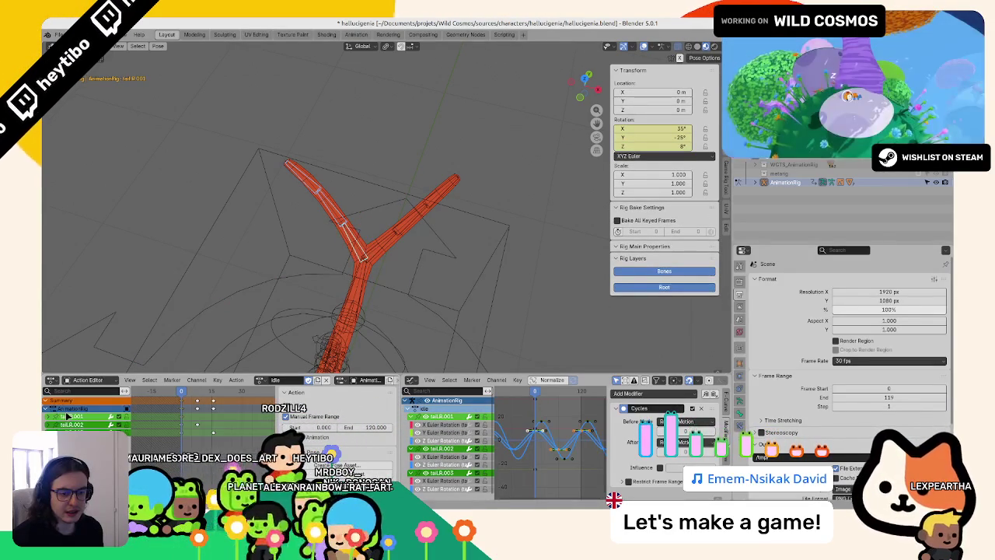
click(54, 425)
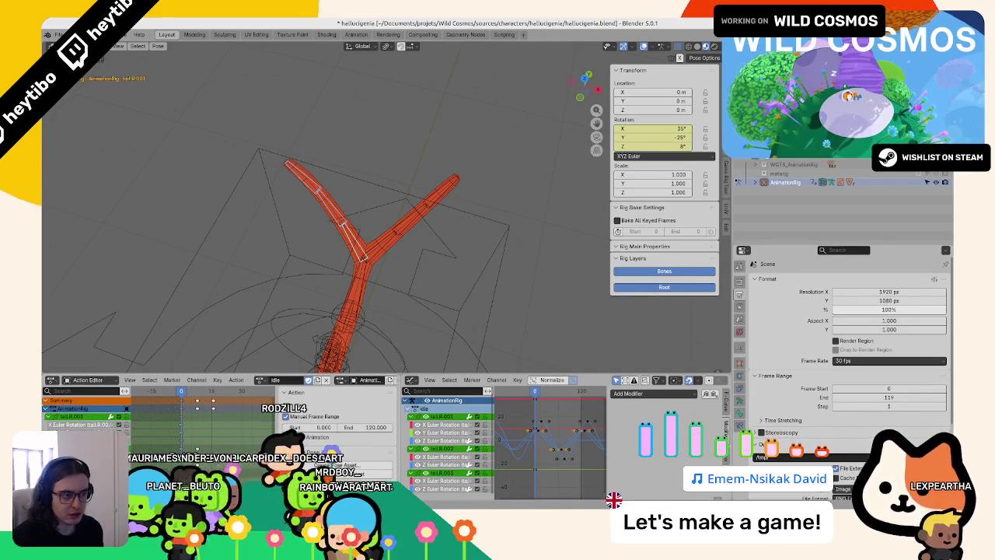
click(346, 222)
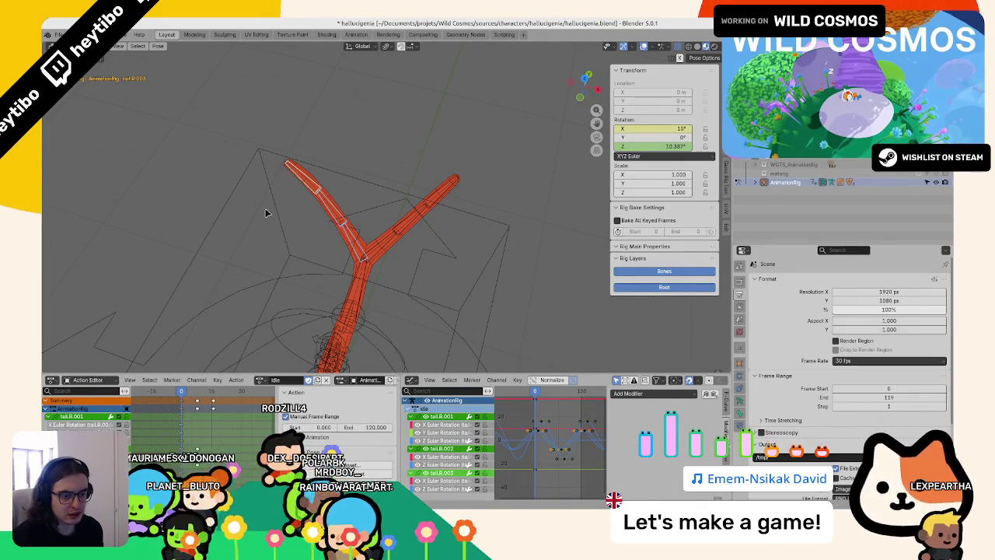
scroll(86, 420, down, 1)
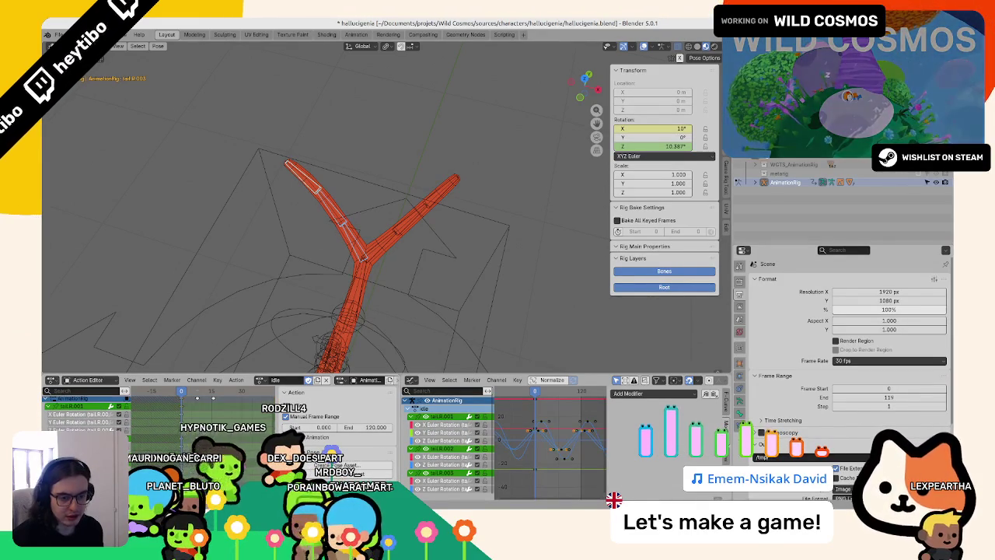
scroll(148, 450, up, 1)
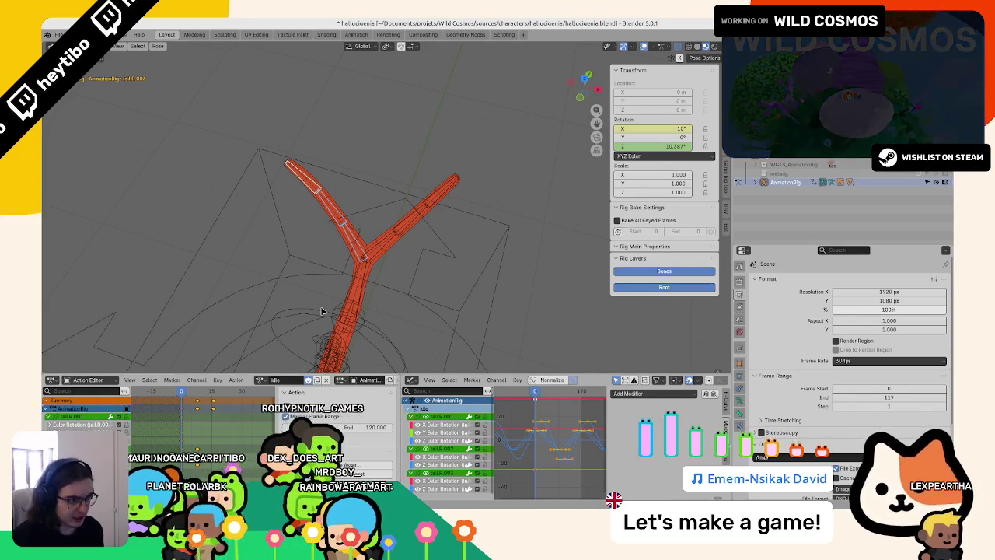
click(425, 208)
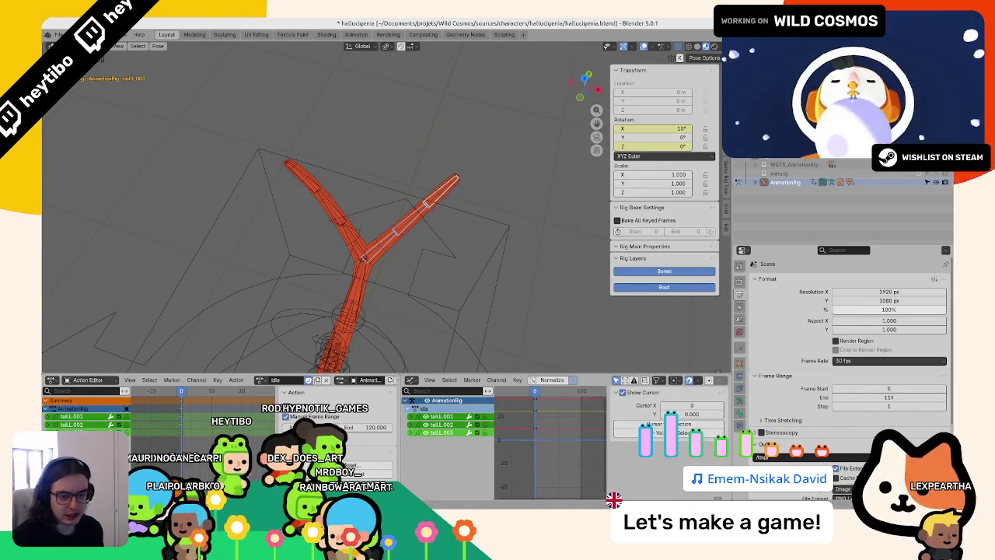
- Make the right tail bones' curves loop with a Cycles modifier via Shift+E
click(48, 420)
right_click(233, 422)
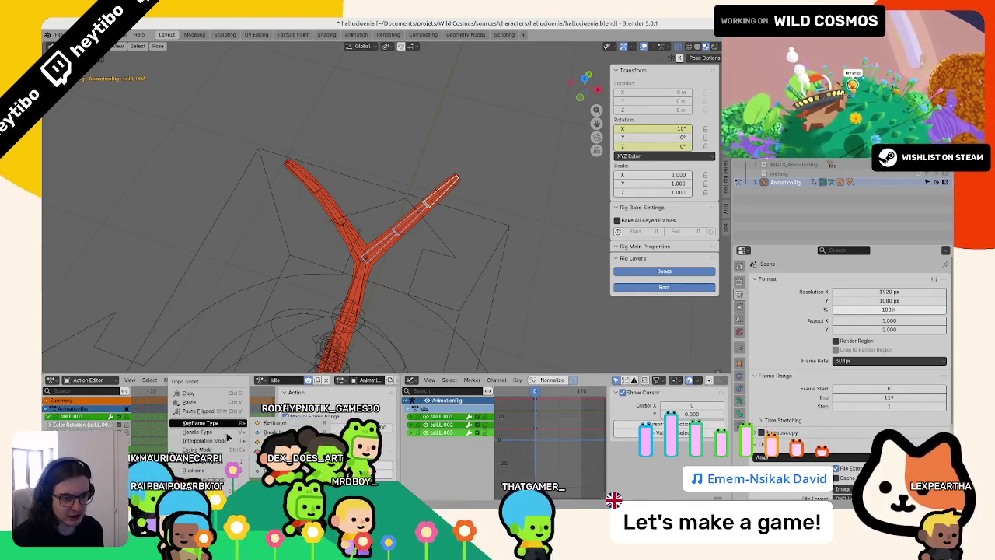
key(space)
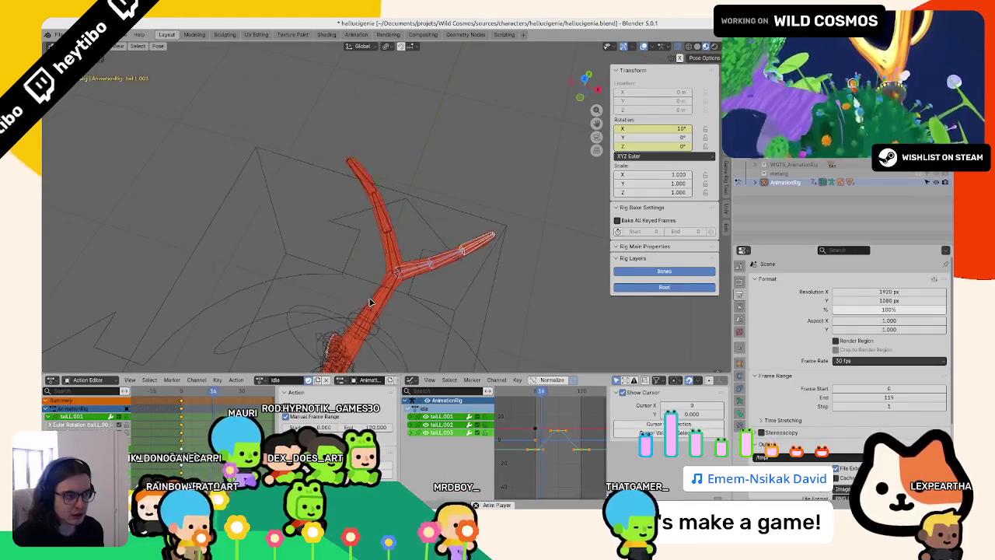
mouse_move(370, 302)
middle_down()
mouse_move(319, 215)
mouse_move(345, 298)
mouse_move(337, 275)
mouse_move(362, 218)
middle_up()
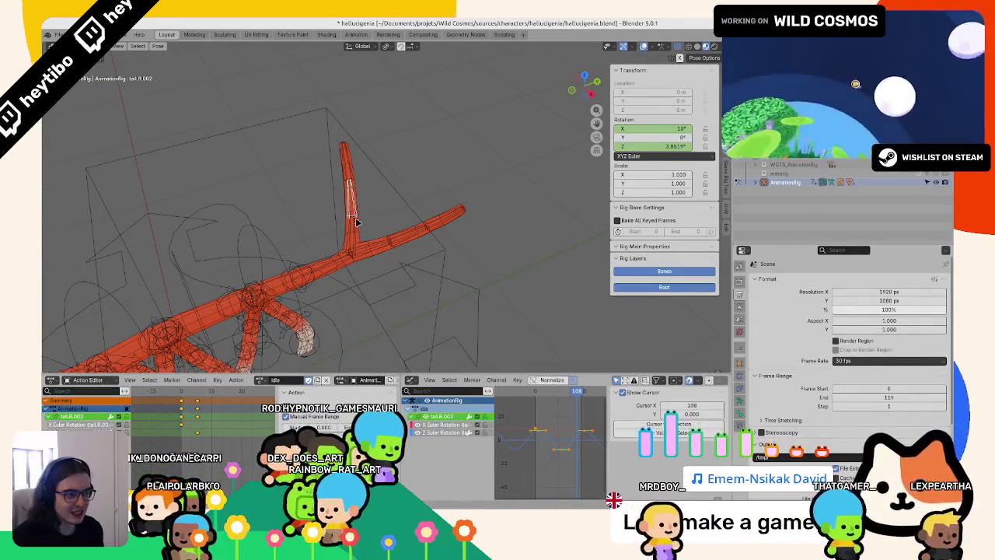
shift+click(350, 216)
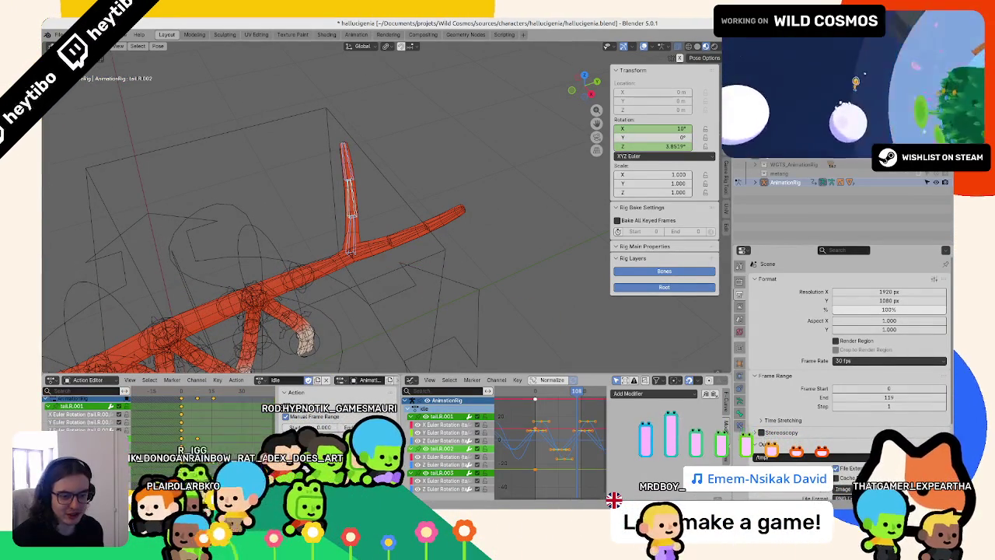
key(shift+e)
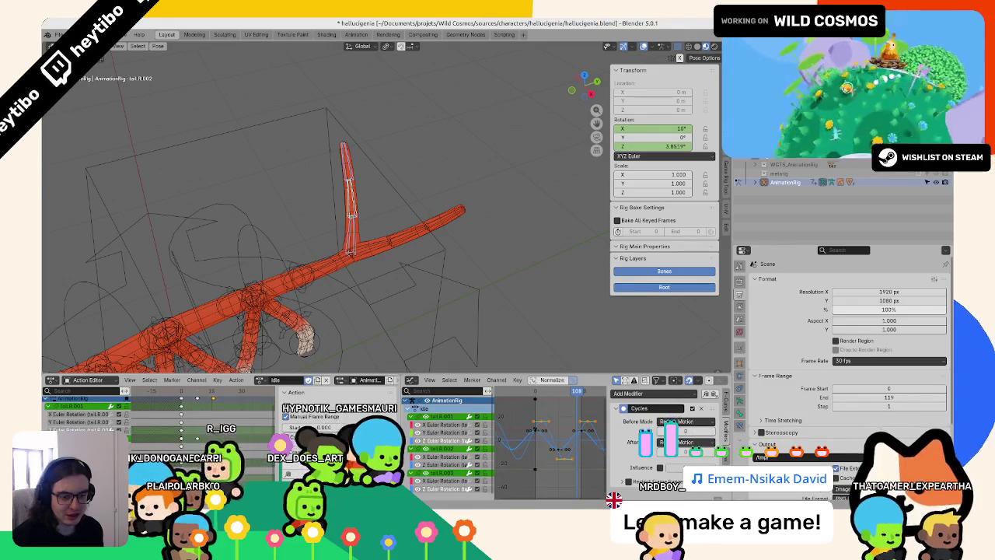
- Paste the copied sway keys flipped onto tail.L.003 at frame 0
click(434, 227)
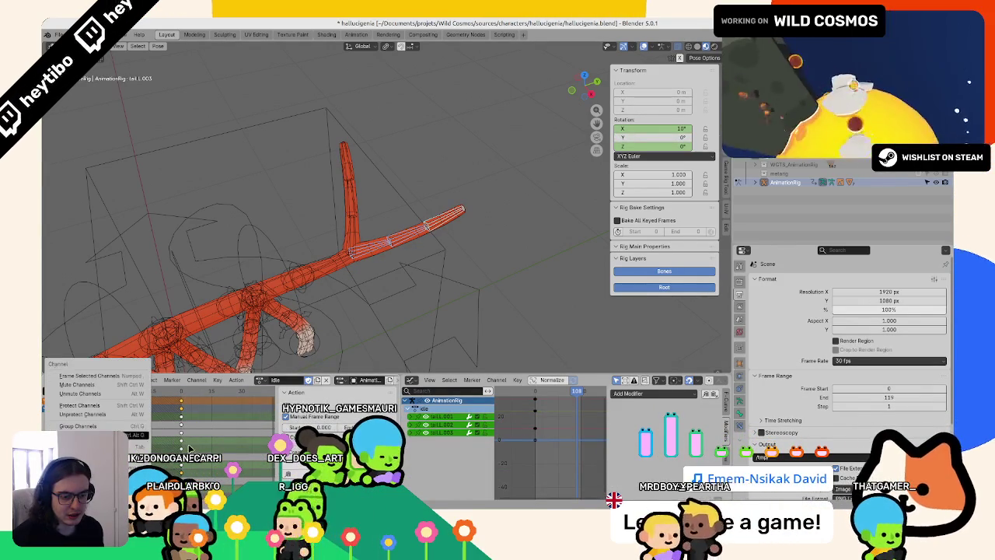
right_click(159, 392)
click(159, 411)
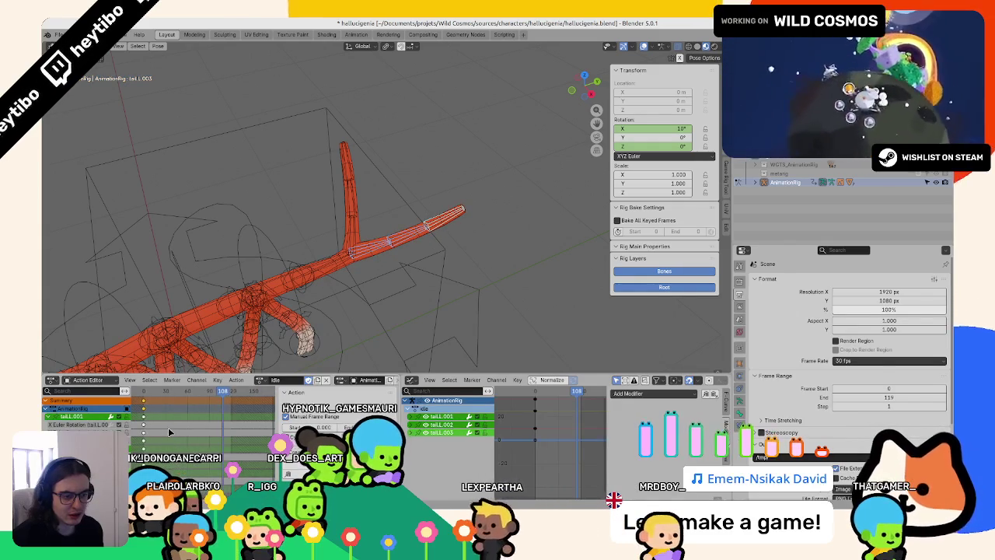
key(Home)
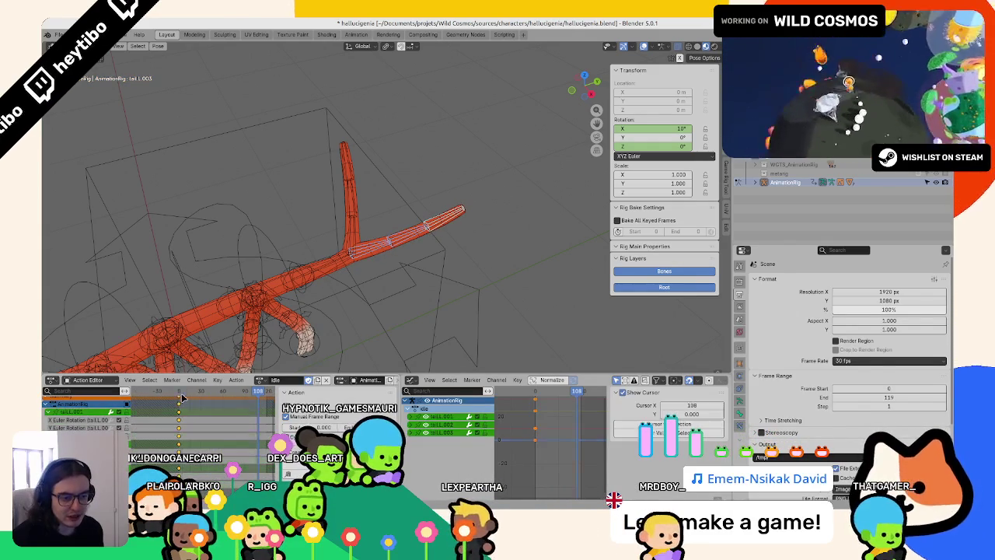
click(180, 393)
click(727, 423)
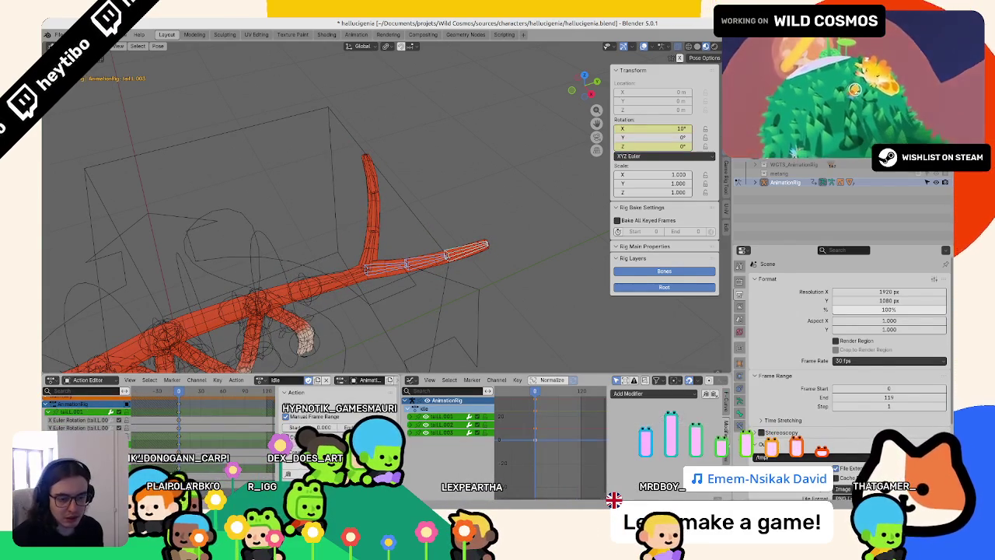
right_click(183, 391)
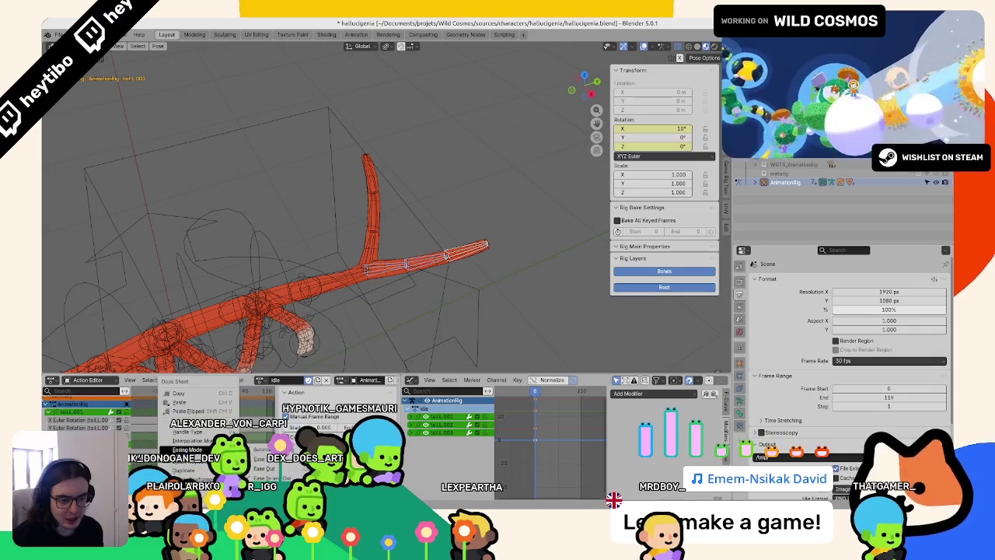
click(201, 410)
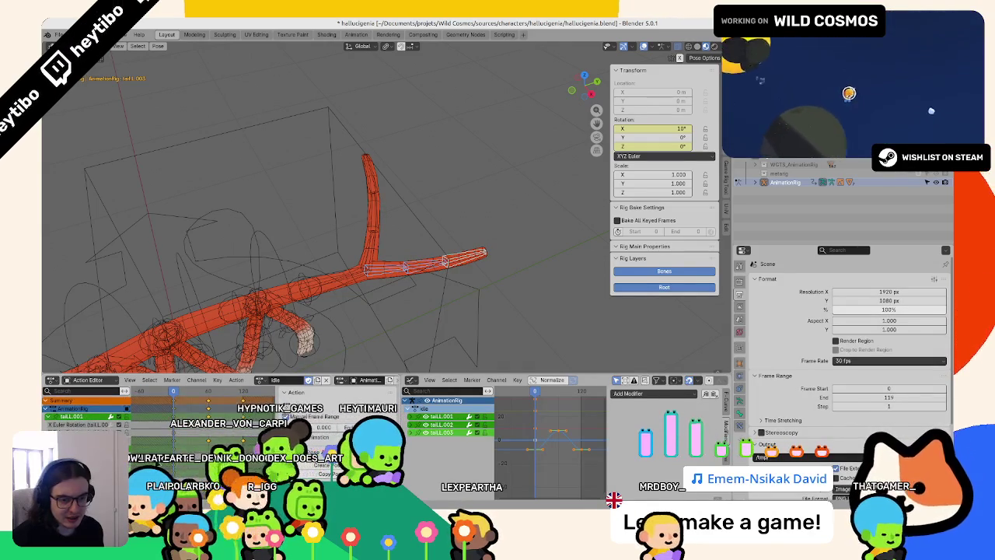
- Paste sway keyframes onto tail.R.003 and the tail-tip bone at frames 0, 60 and 120
click(367, 162)
click(56, 425)
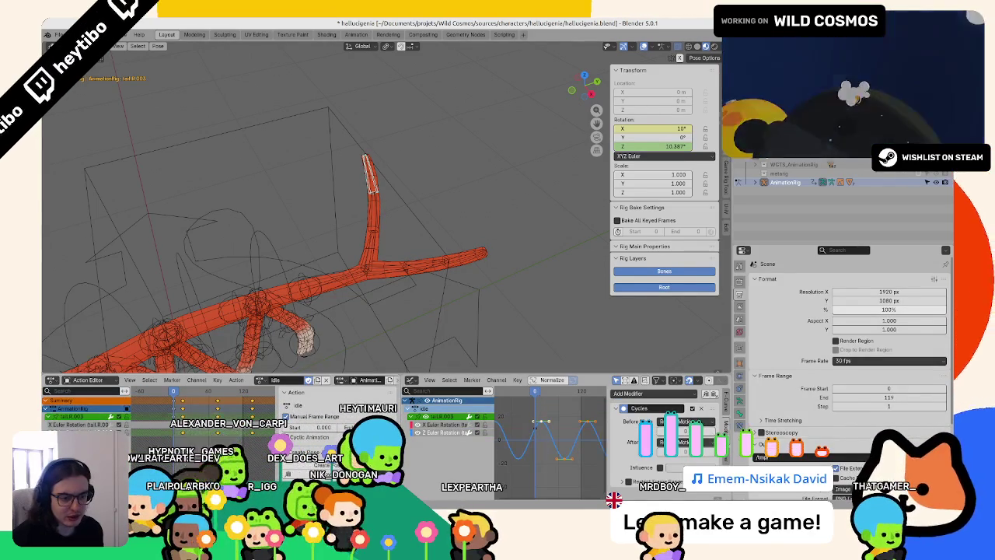
right_click(191, 450)
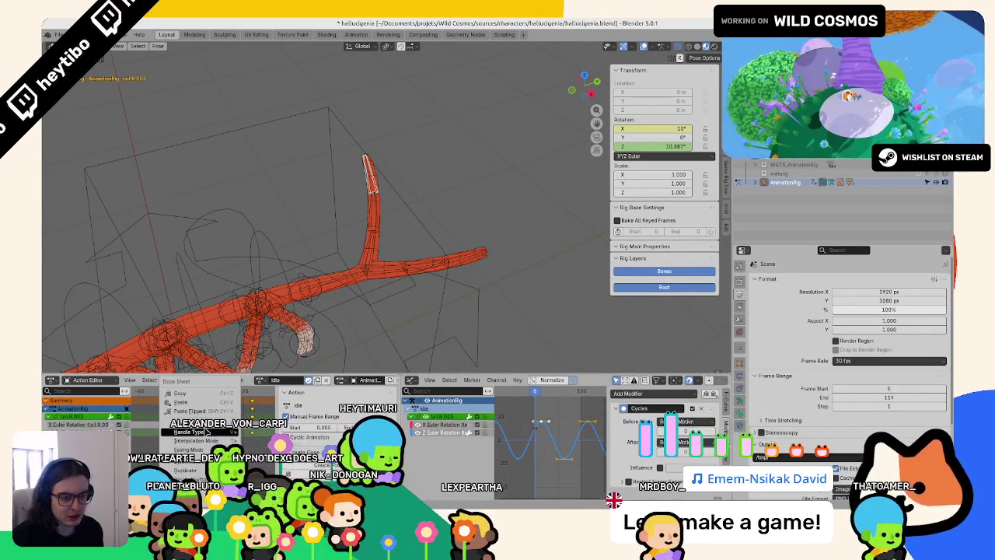
click(202, 403)
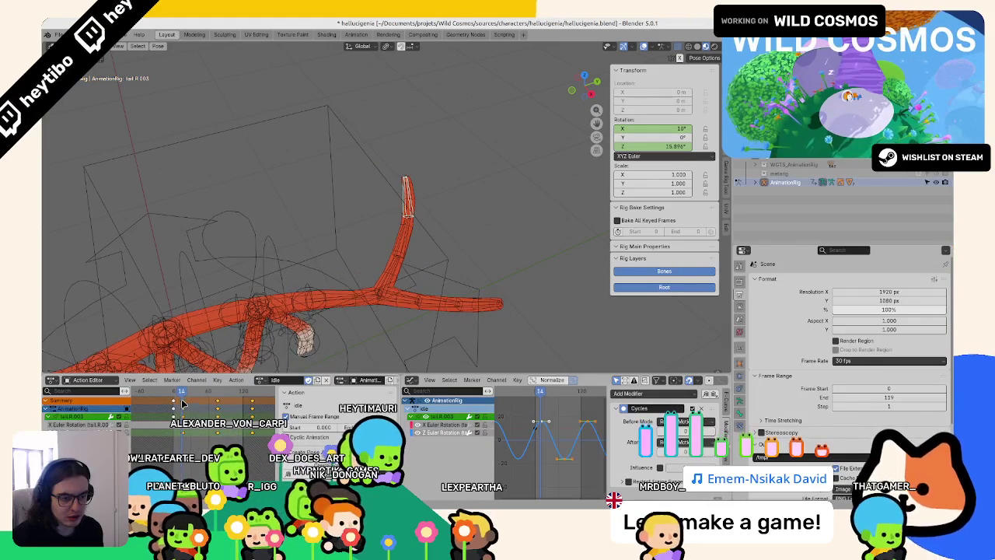
drag(183, 410, 175, 411)
click(477, 252)
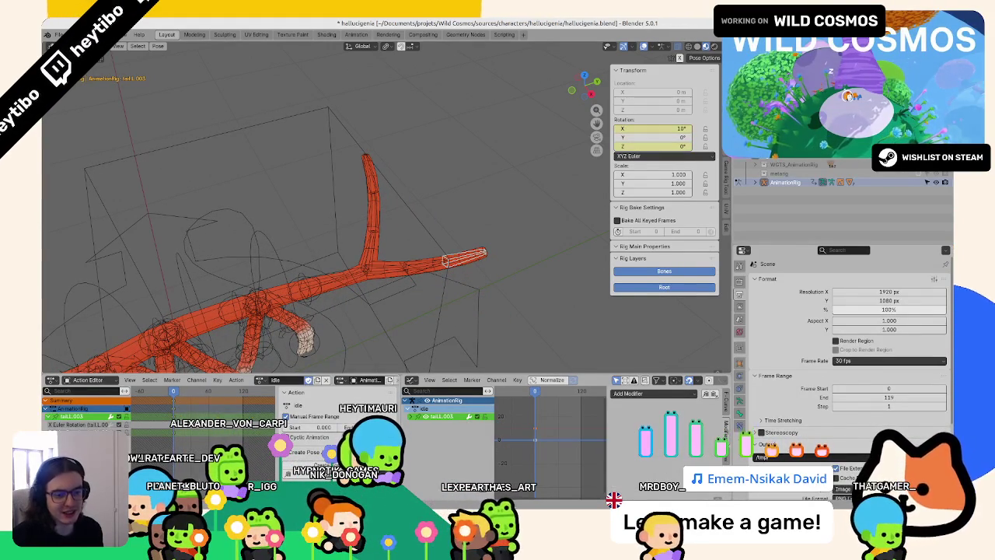
key(ctrl+v)
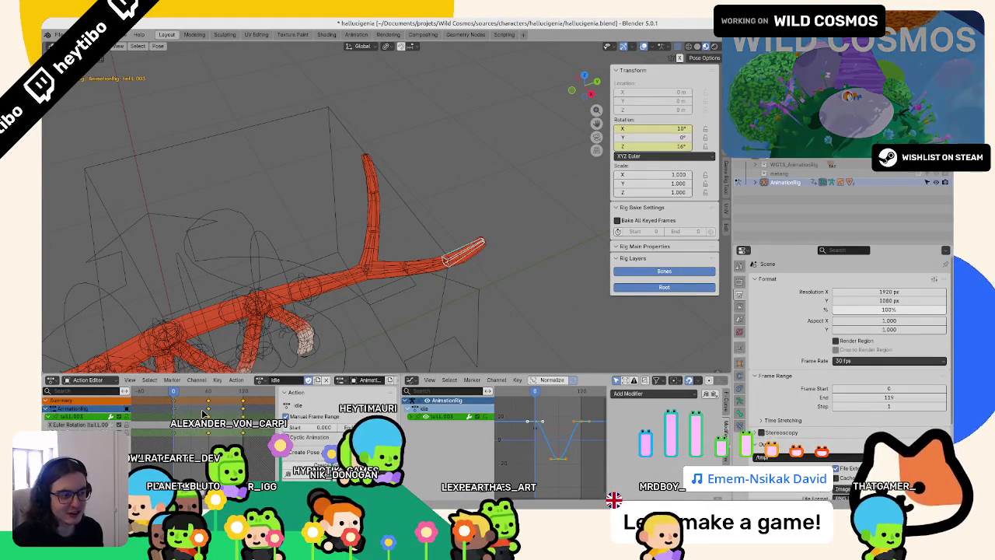
- Play back the idle animation to preview the tail sway
drag(178, 410, 204, 414)
key(space)
mouse_move(366, 280)
middle_down()
mouse_move(405, 271)
mouse_move(372, 239)
middle_up()
key(Escape)
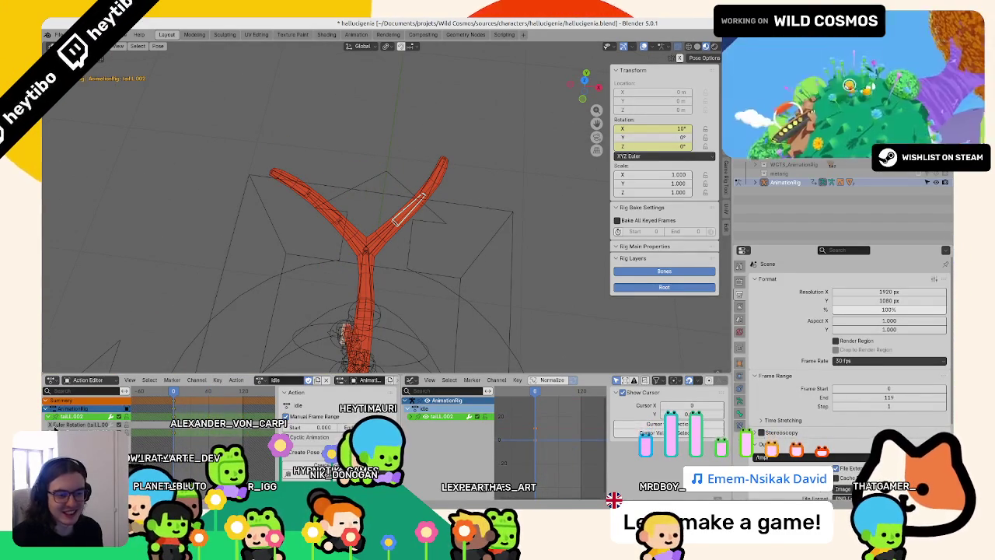
- Unmute the upper tail branch bone's rotation channels in the Dope Sheet
click(342, 218)
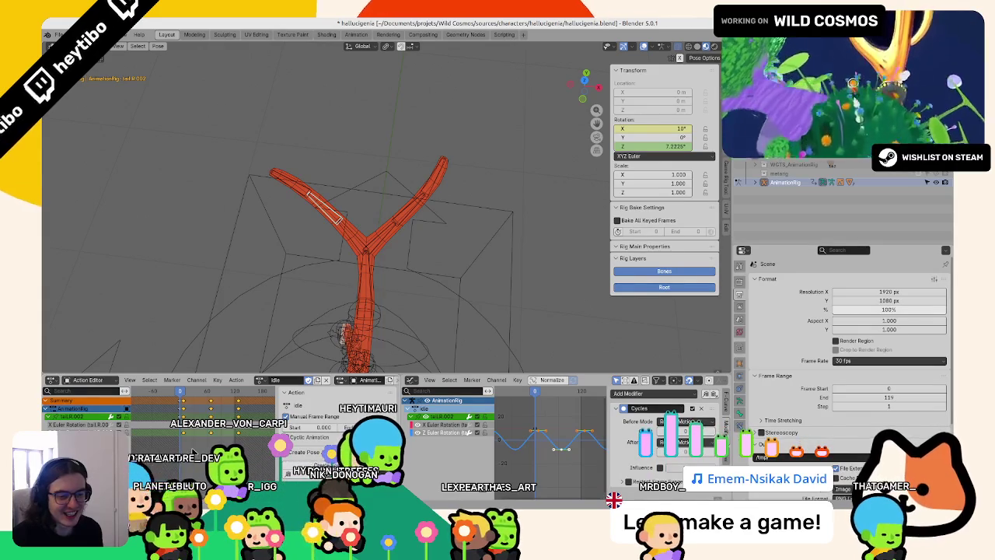
key(alt+a)
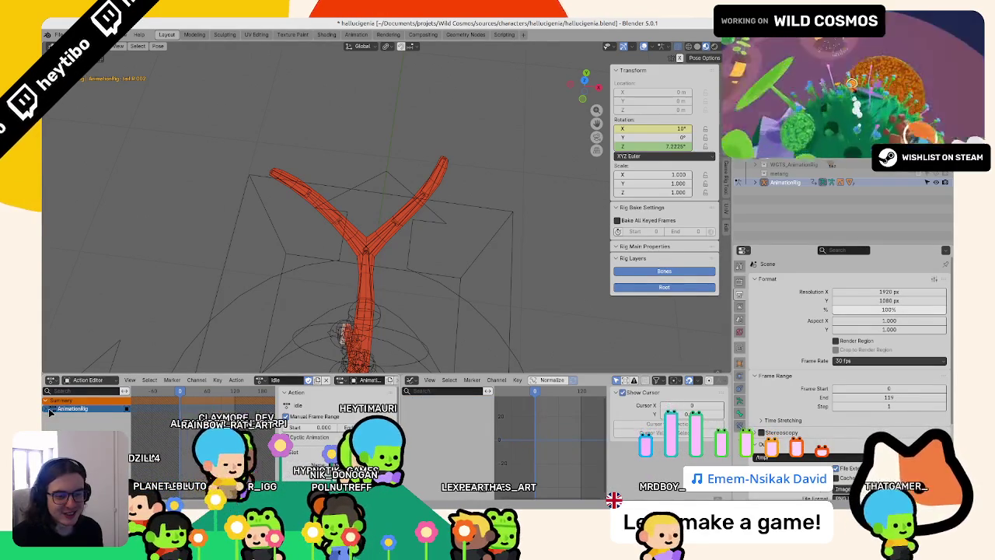
click(411, 206)
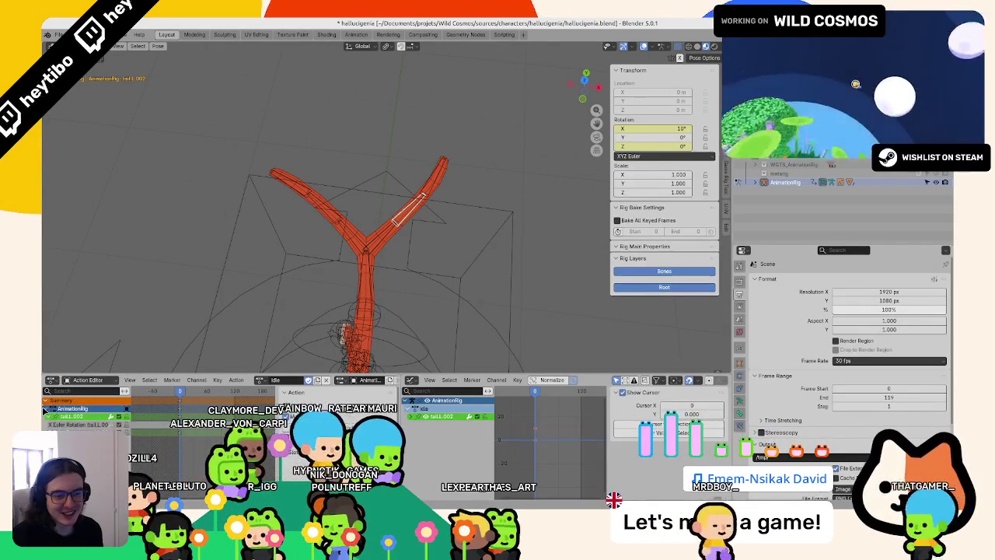
right_click(74, 430)
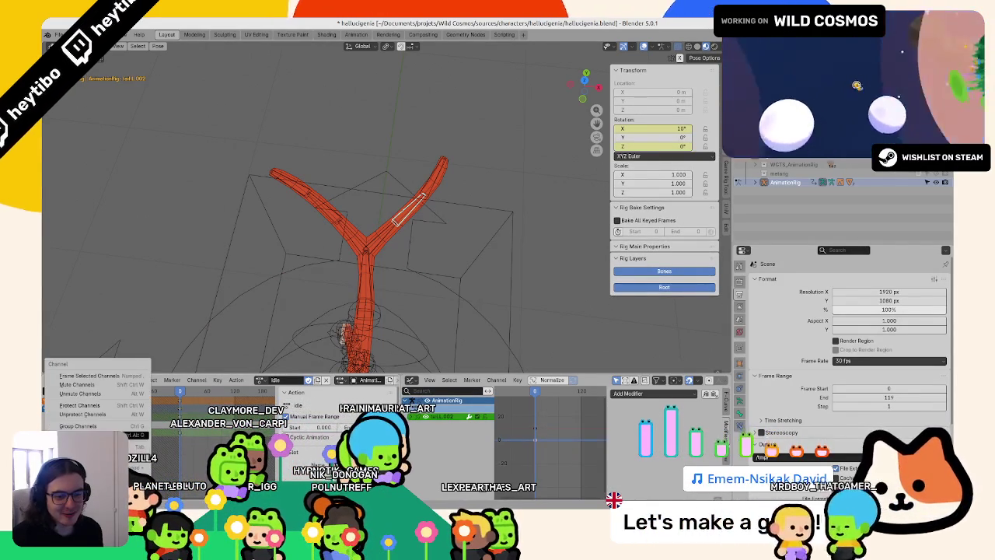
click(90, 394)
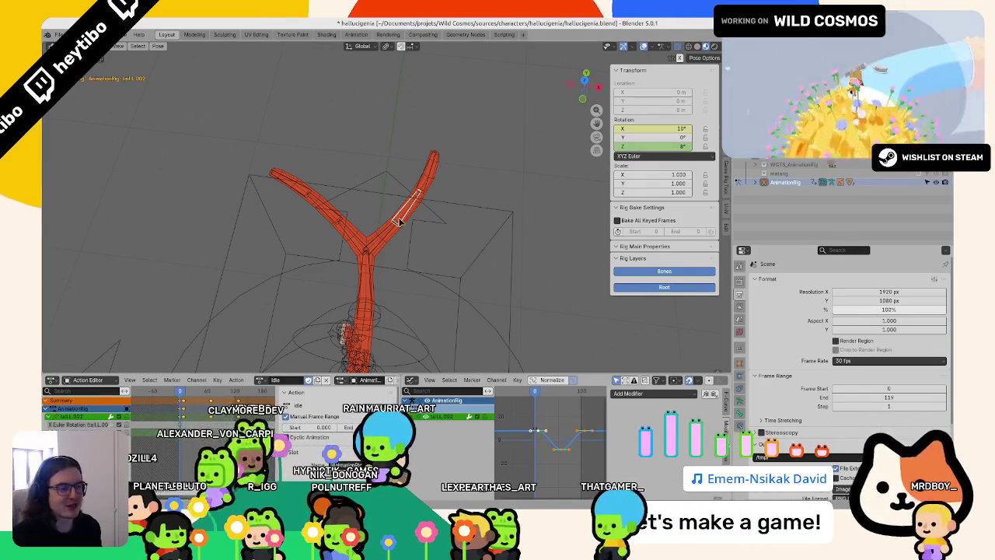
- Select tail.L.003 and play the idle loop while orbiting the rig
click(434, 171)
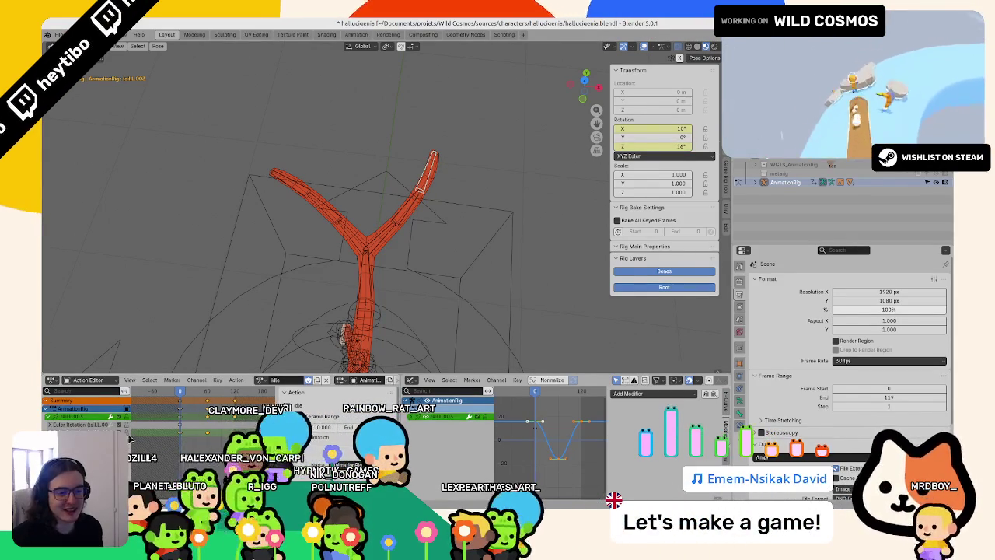
key(space)
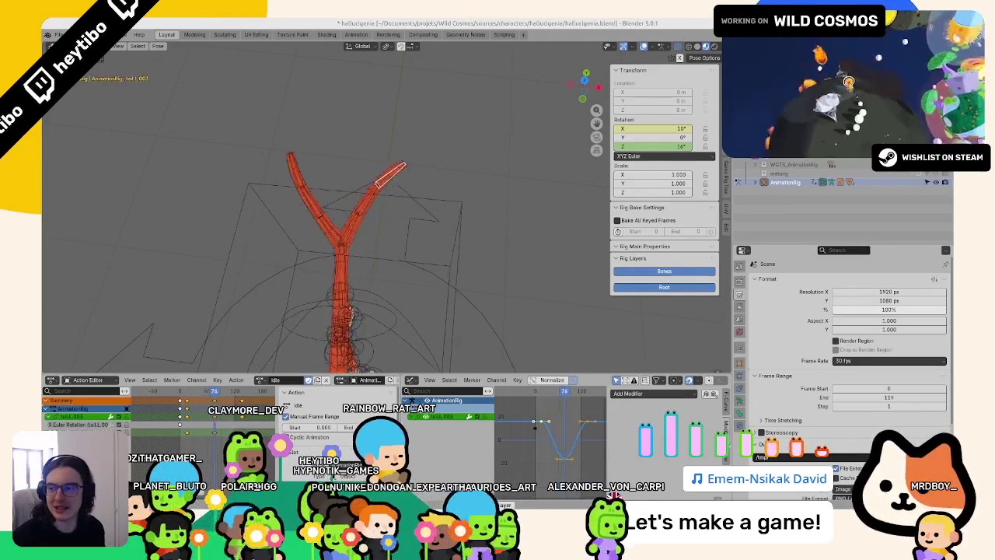
mouse_move(335, 241)
middle_down()
mouse_move(254, 169)
mouse_move(192, 133)
middle_up()
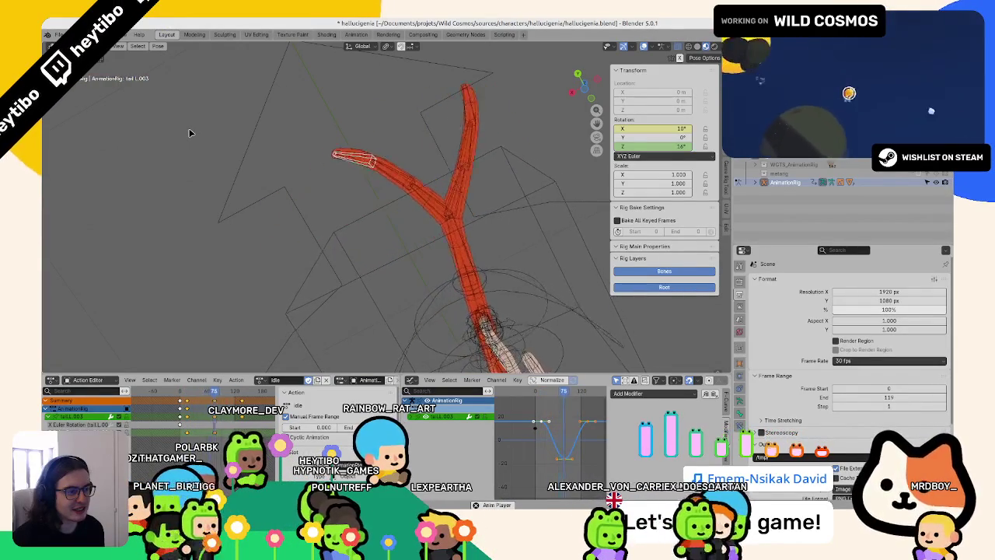
- Select tail.L.001 and make its Z Euler Rotation curve active in the Modifiers panel
click(467, 217)
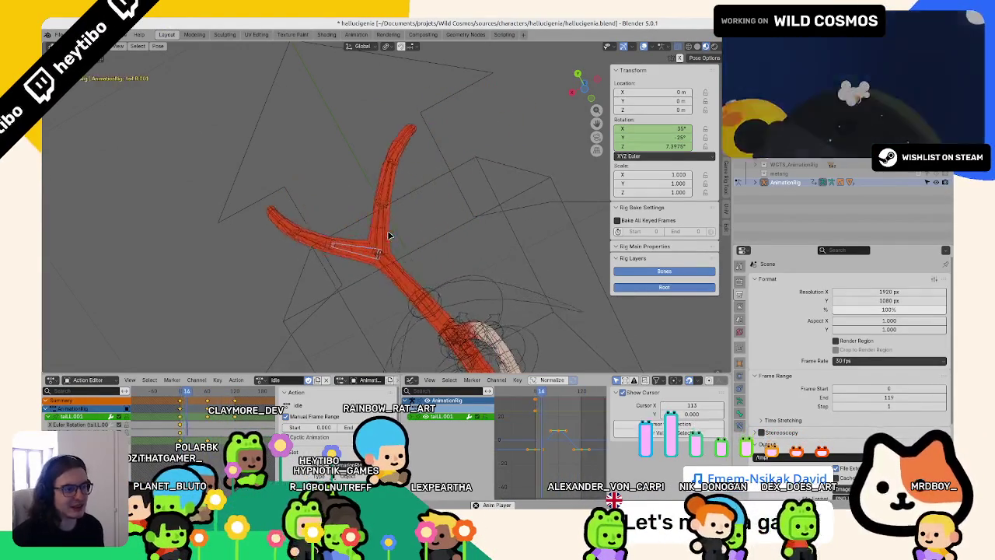
shift+click(389, 227)
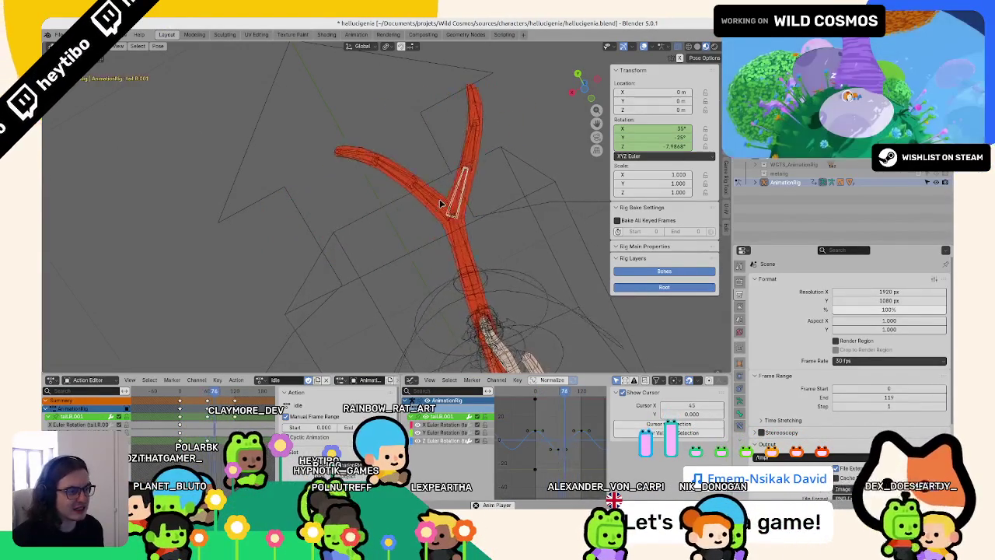
click(726, 426)
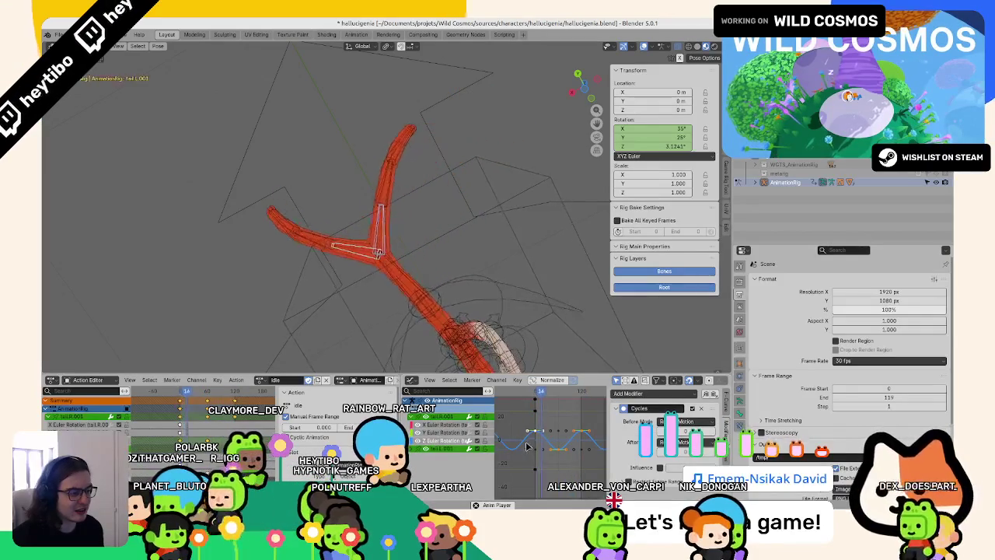
click(420, 213)
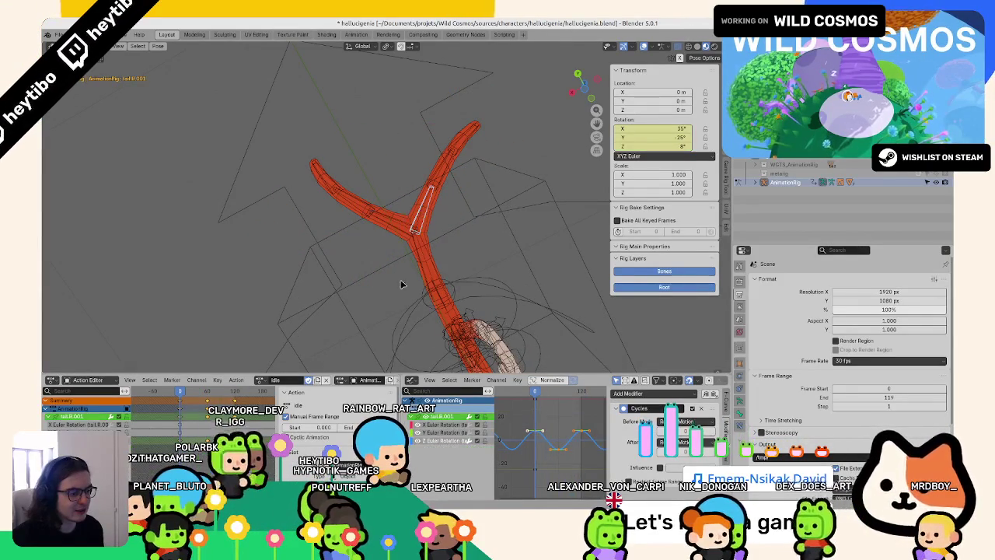
click(389, 227)
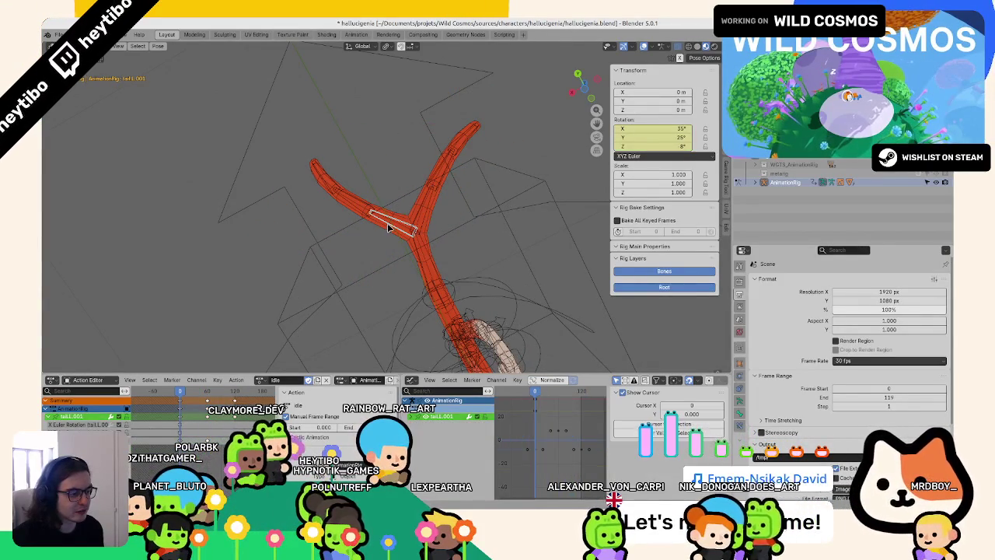
click(423, 441)
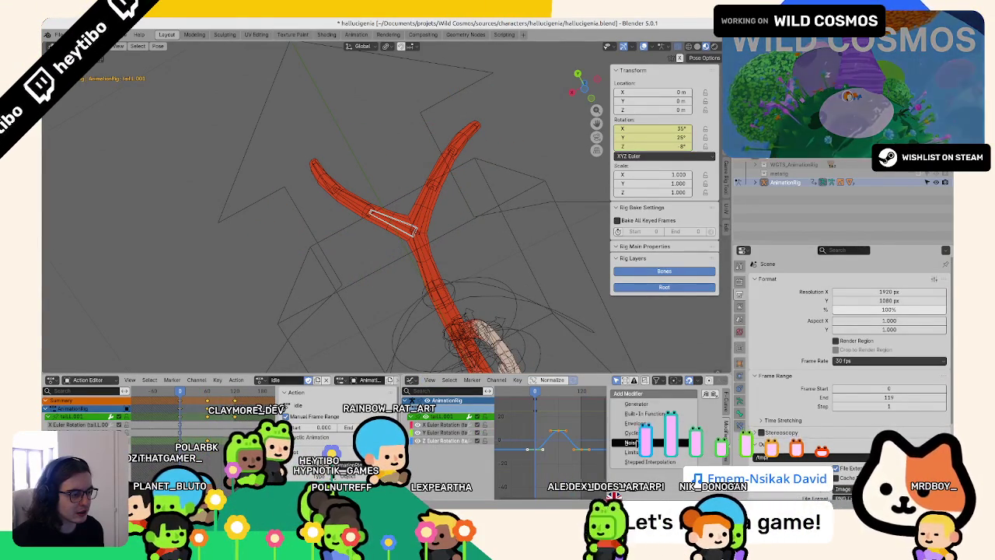
- Add a Cycles modifier to the tip bone tail.L.003's rotation curves
click(335, 180)
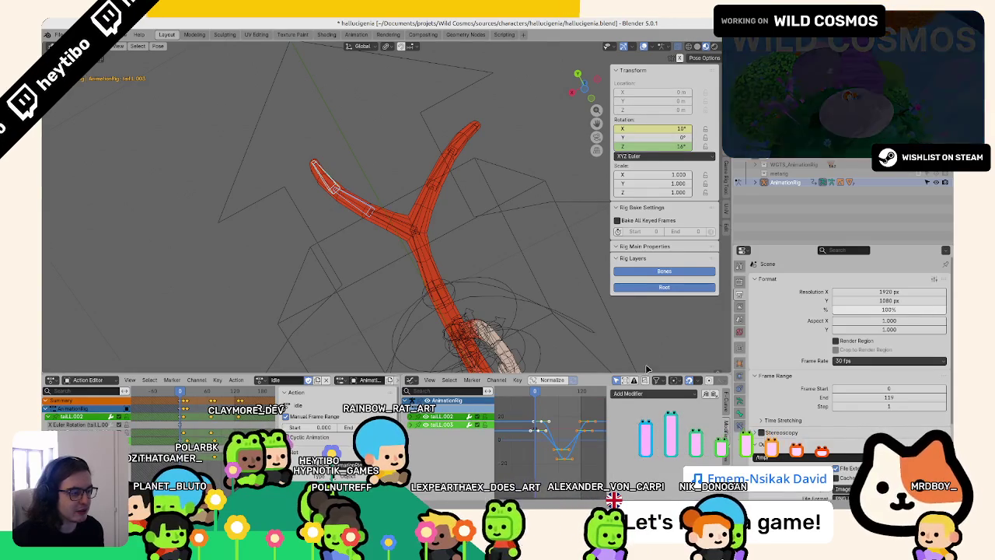
click(628, 393)
click(641, 432)
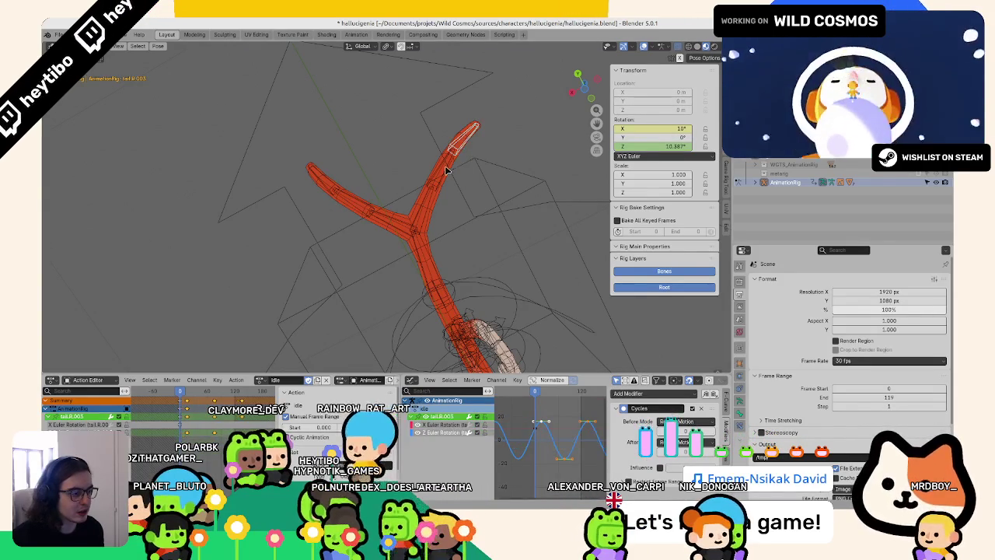
click(398, 220)
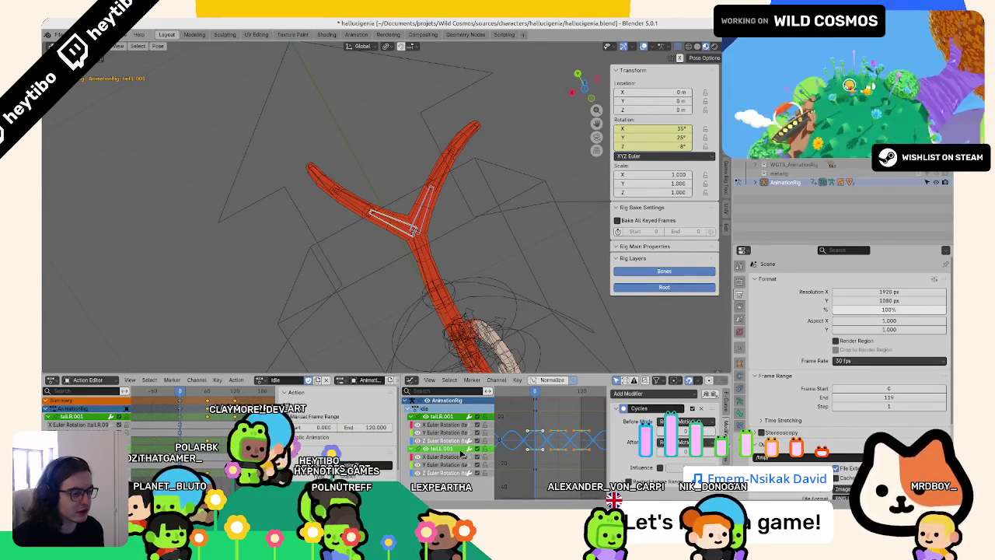
click(454, 450)
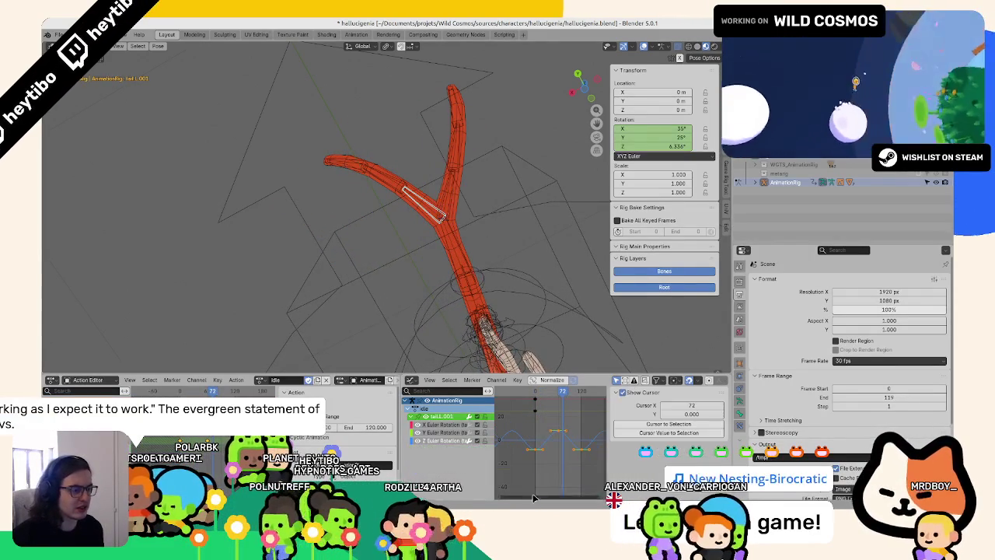
- Rescale the sway curves vertically to a smaller amplitude, undoing an exaggerated stretch
key(s)
key(y)
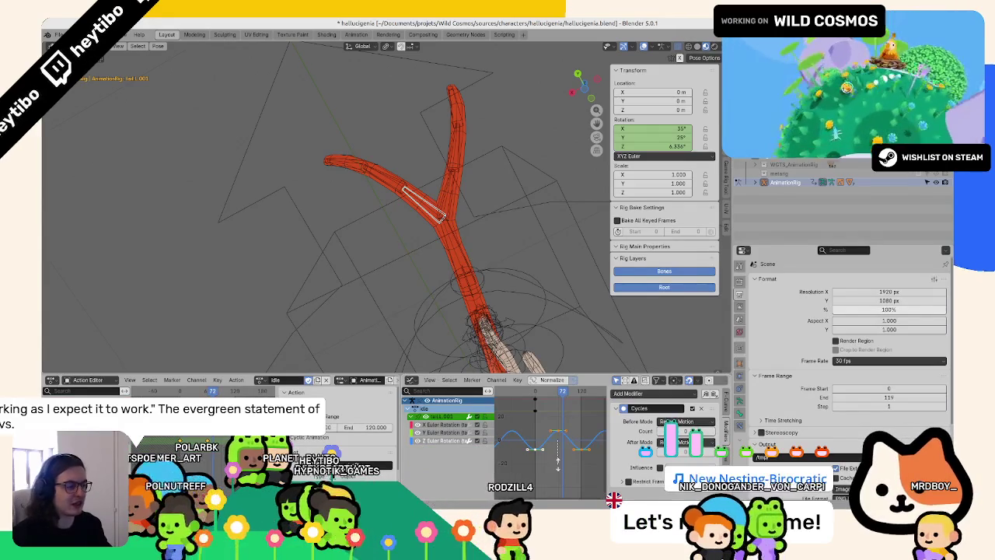
click(559, 468)
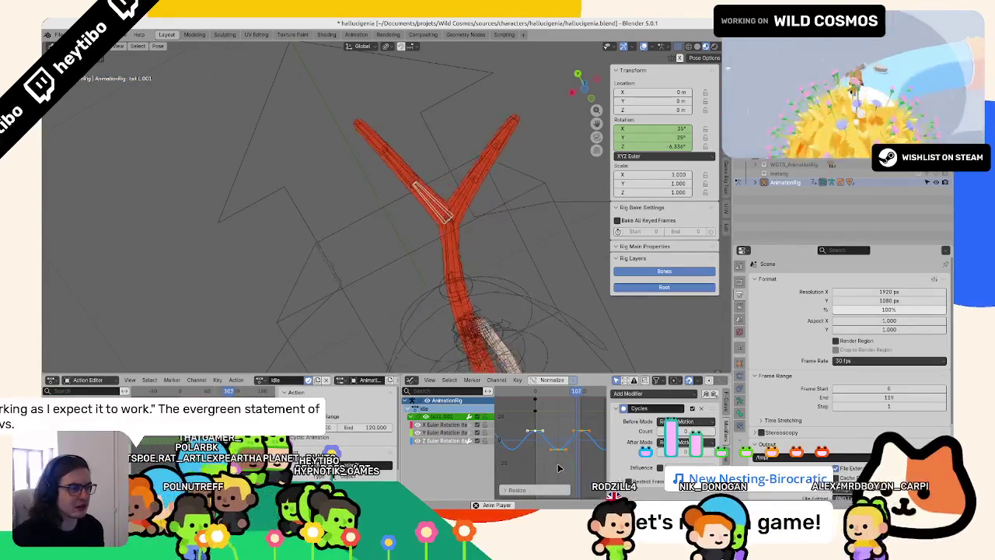
key(s)
key(y)
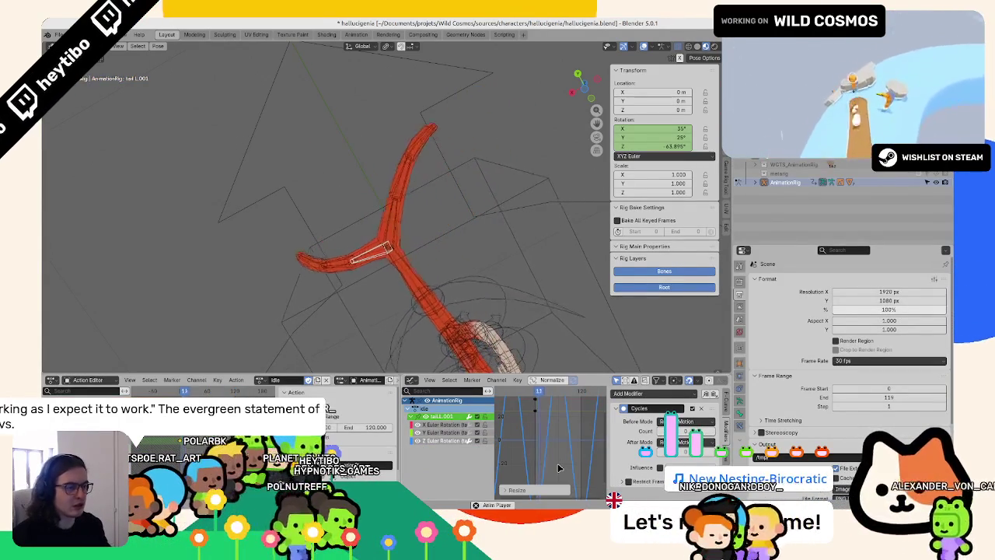
click(537, 430)
shift+click(450, 177)
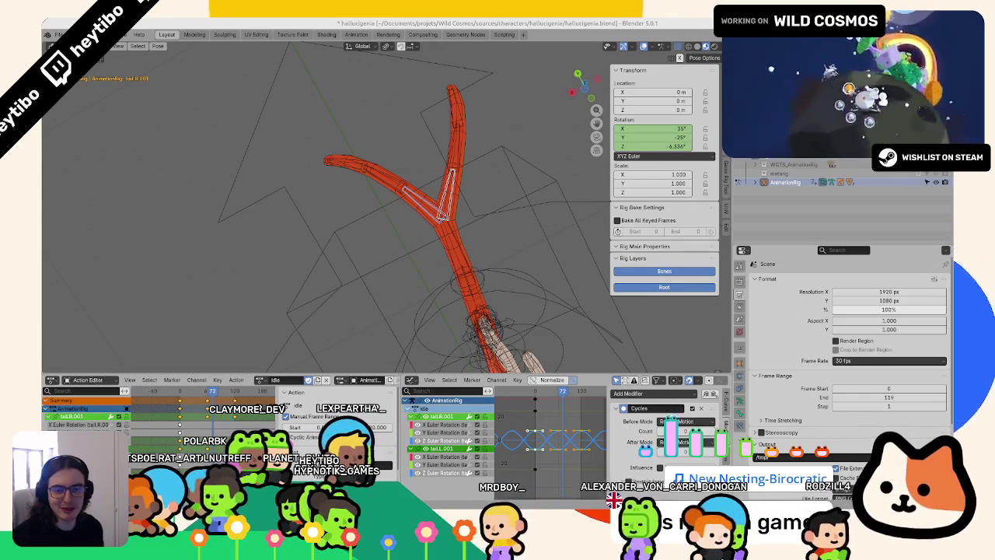
ctrl+scroll(567, 459, down, 1)
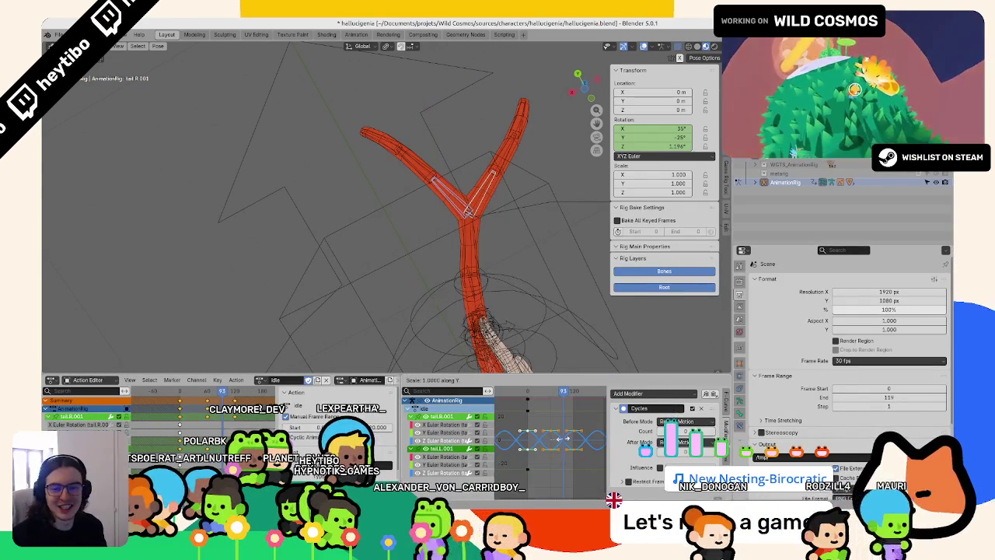
click(566, 443)
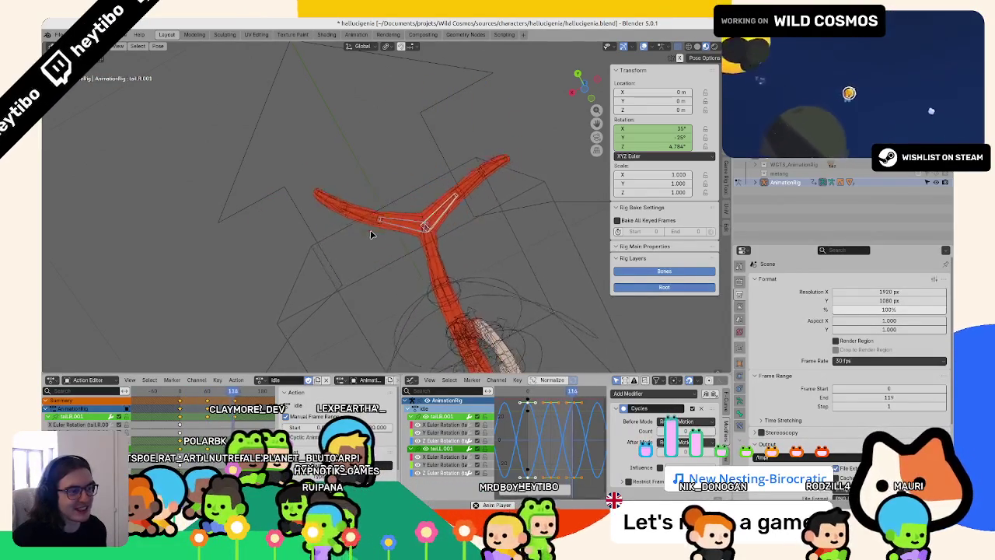
key(ctrl+z)
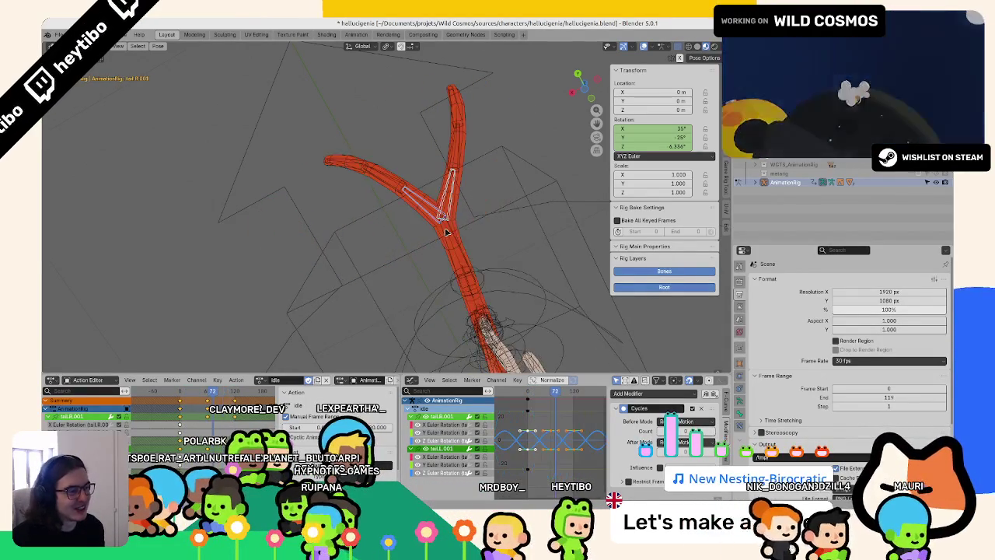
- Scale tail.L.002 and tail.L.003's curves vertically and play the sway
click(400, 187)
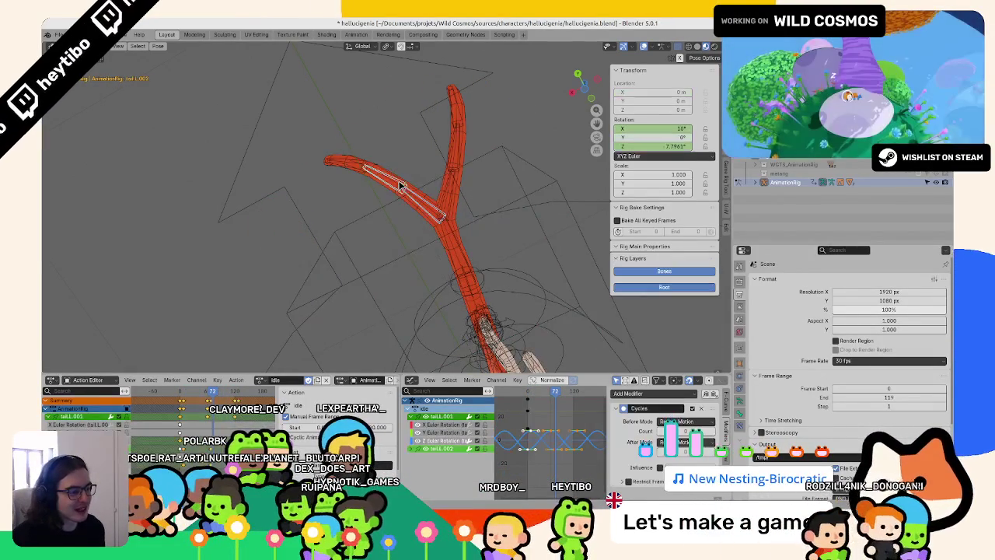
shift+click(360, 168)
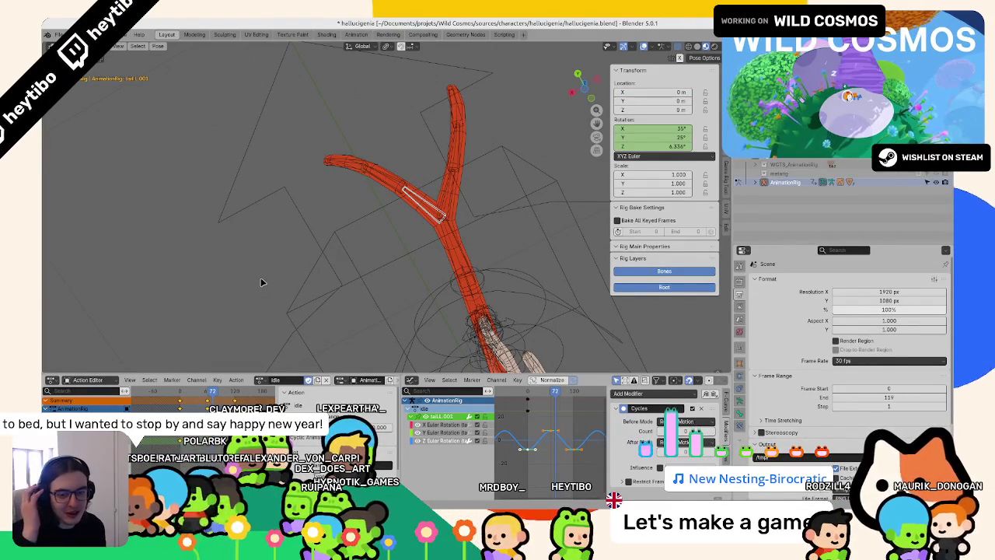
key(s)
key(y)
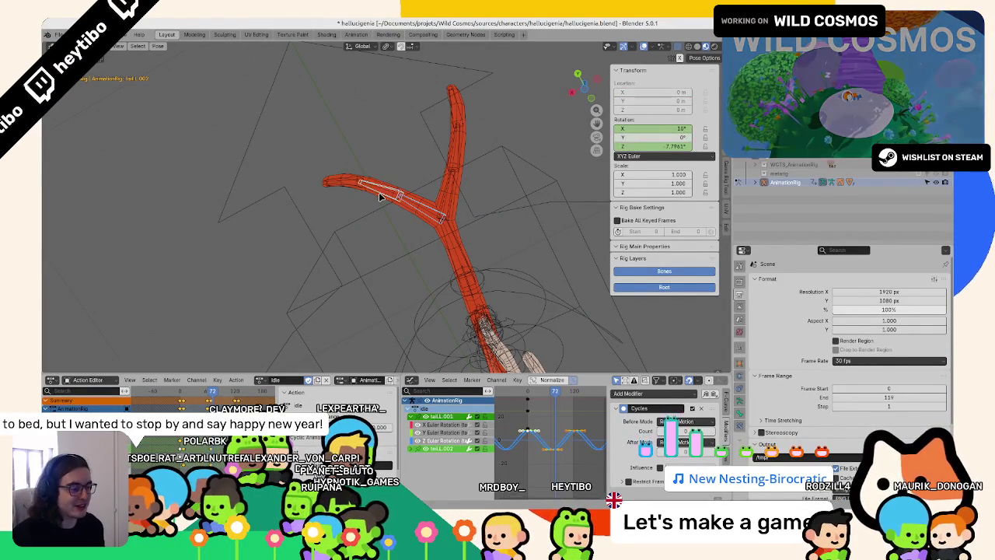
key(space)
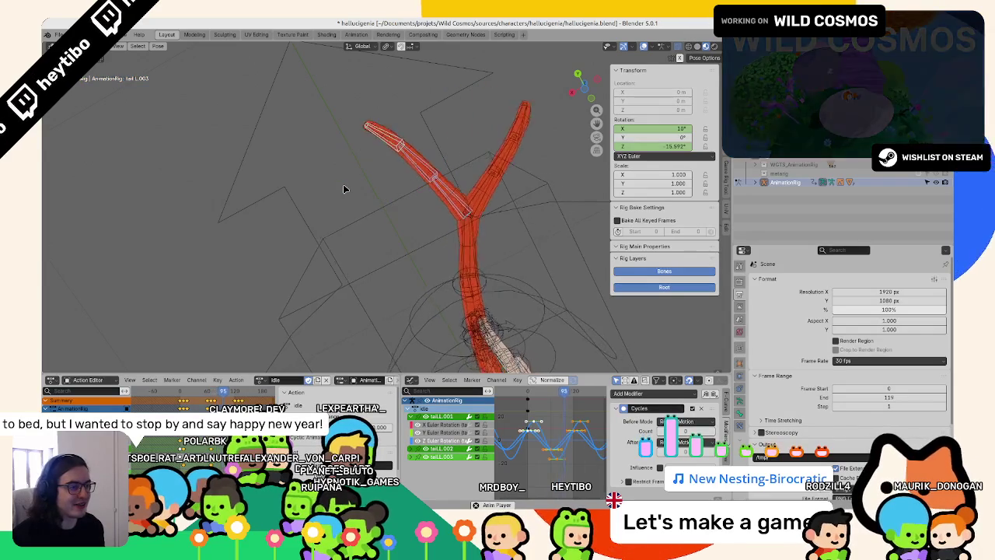
key(Escape)
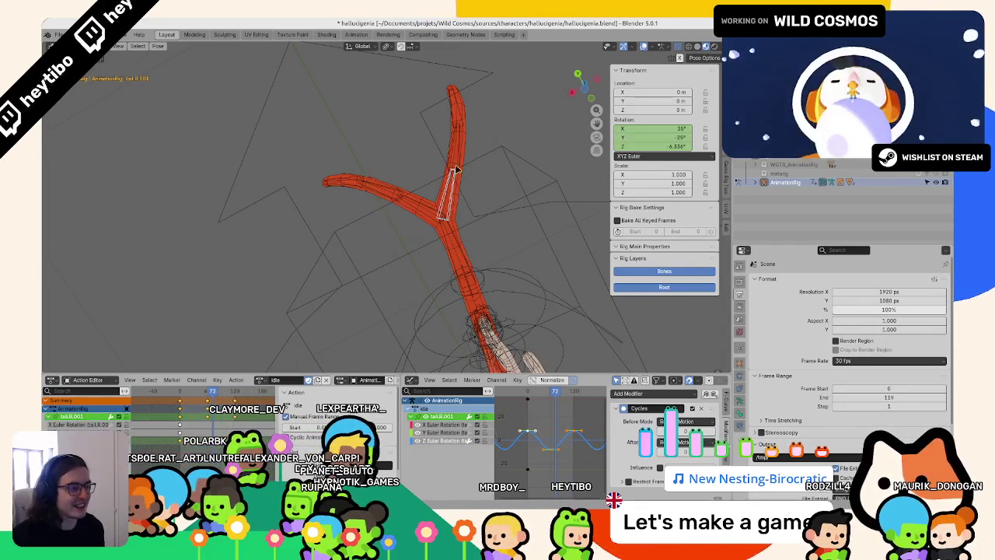
- Inspect the looping rotation curves of tail.R.002 and tail.L.001
click(457, 152)
click(429, 210)
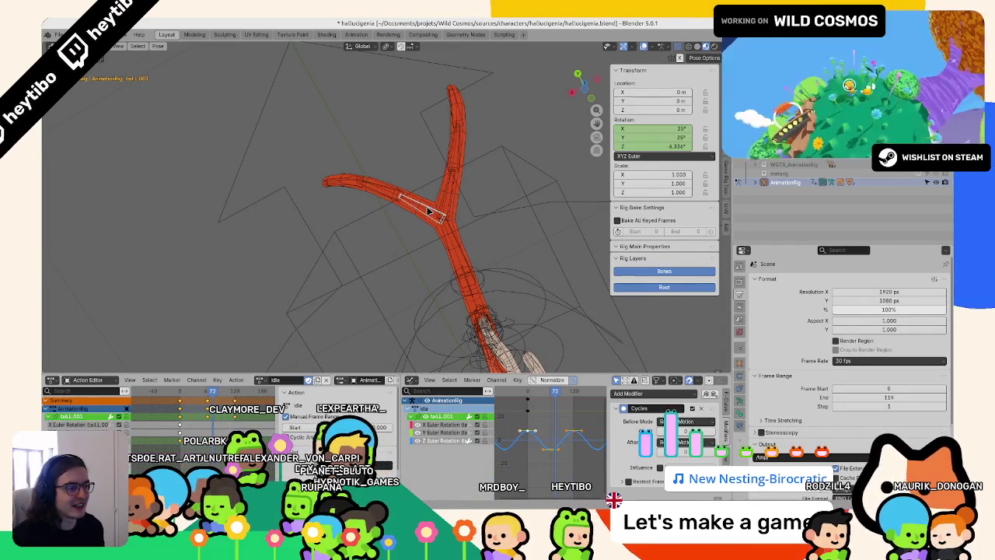
click(460, 154)
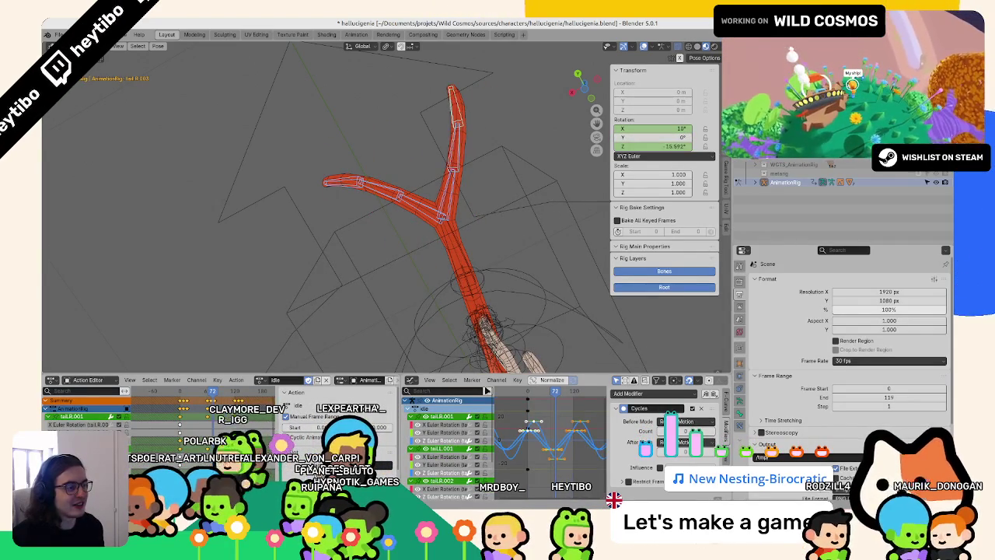
- Scale the tail's Z Euler Rotation curve to double its swing, save, and orbit to review
click(556, 473)
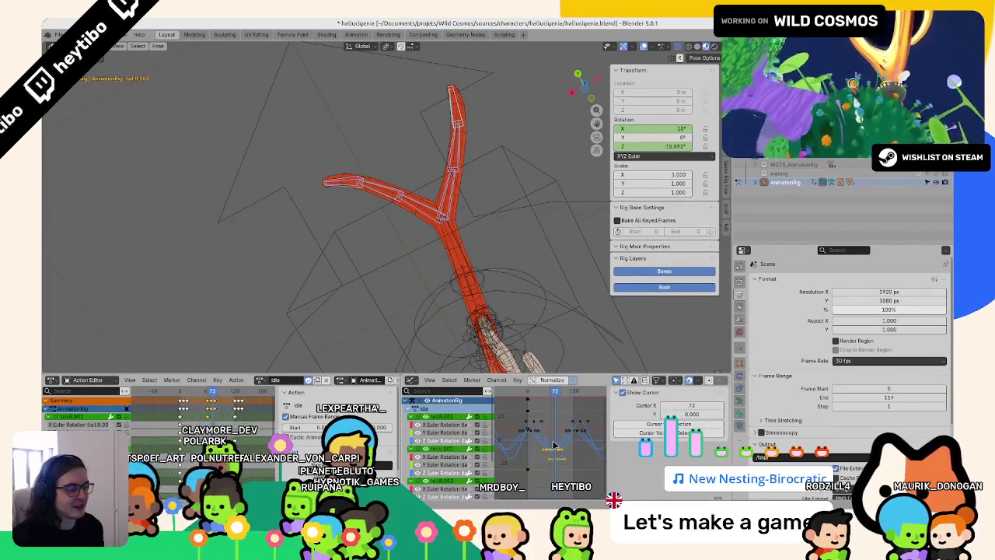
drag(552, 439, 556, 445)
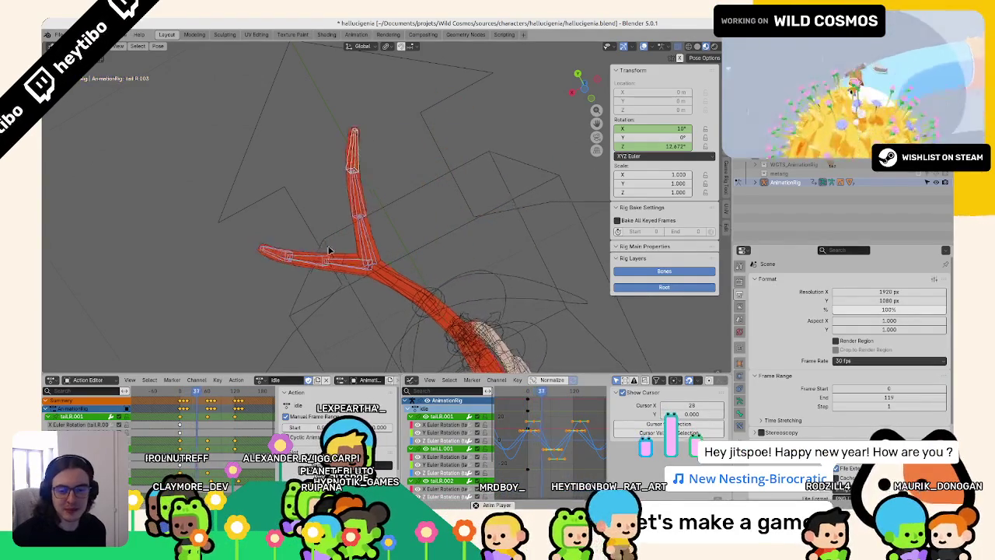
key(ctrl+s)
middle_drag(342, 298, 288, 269)
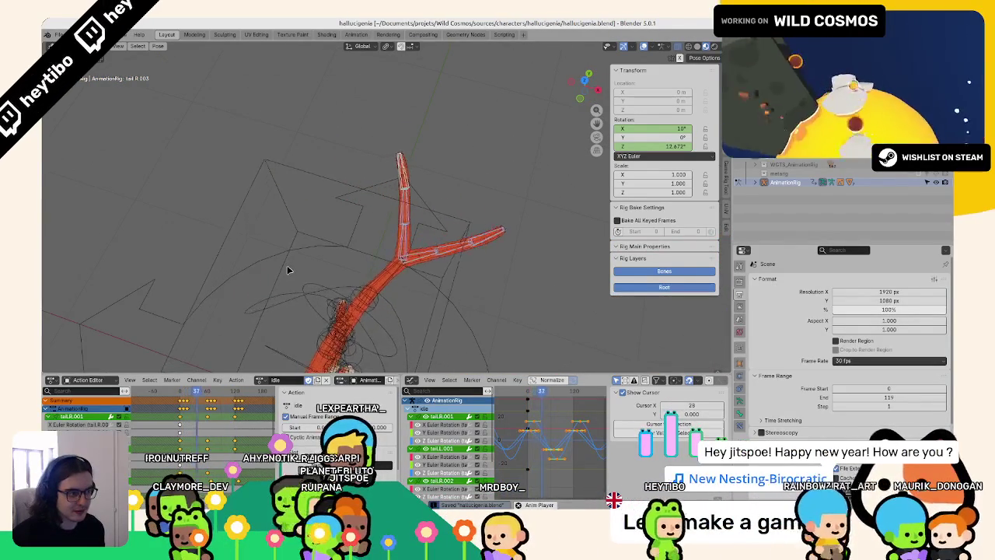
mouse_move(288, 270)
middle_down()
mouse_move(348, 231)
mouse_move(289, 205)
middle_up()
- Save and watch the idle loop on the plain mesh with overlays hidden, then restore them
key(ctrl+Tab)
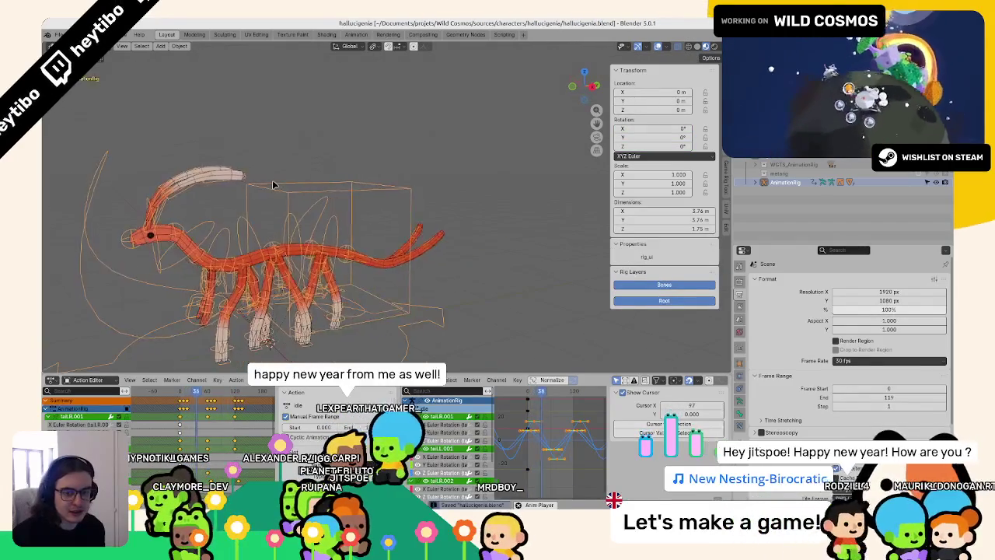
key(ctrl+s)
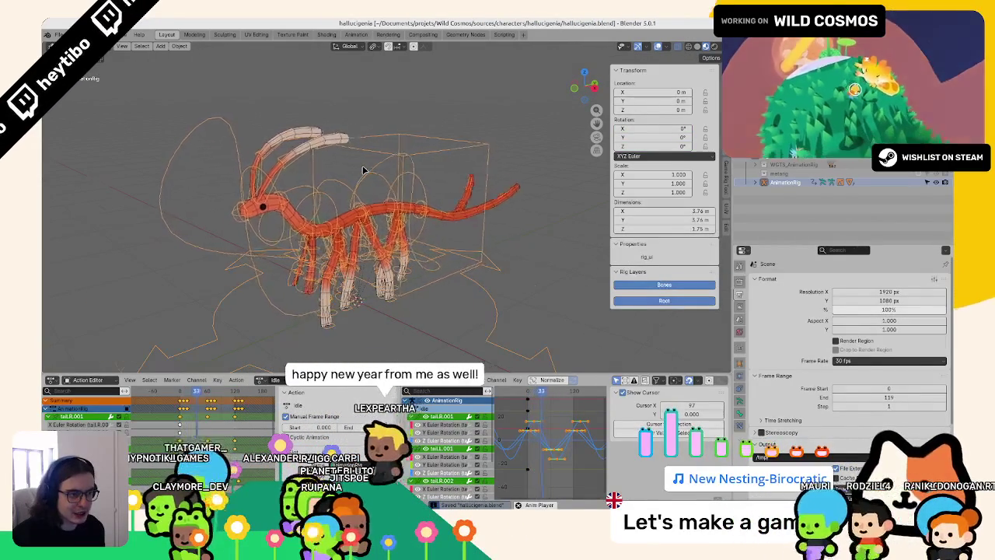
mouse_move(363, 170)
middle_down()
mouse_move(349, 259)
mouse_move(451, 195)
middle_up()
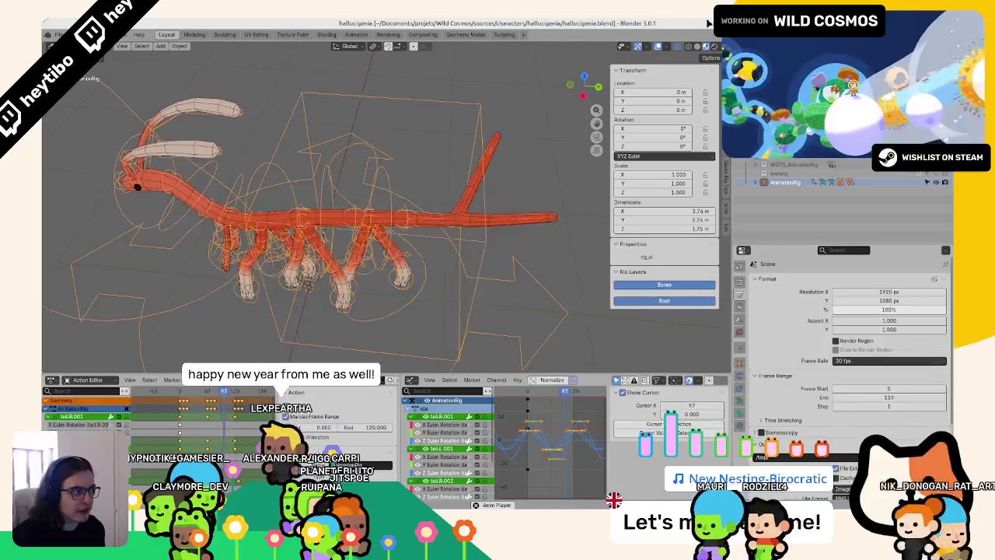
key(shift+alt+z)
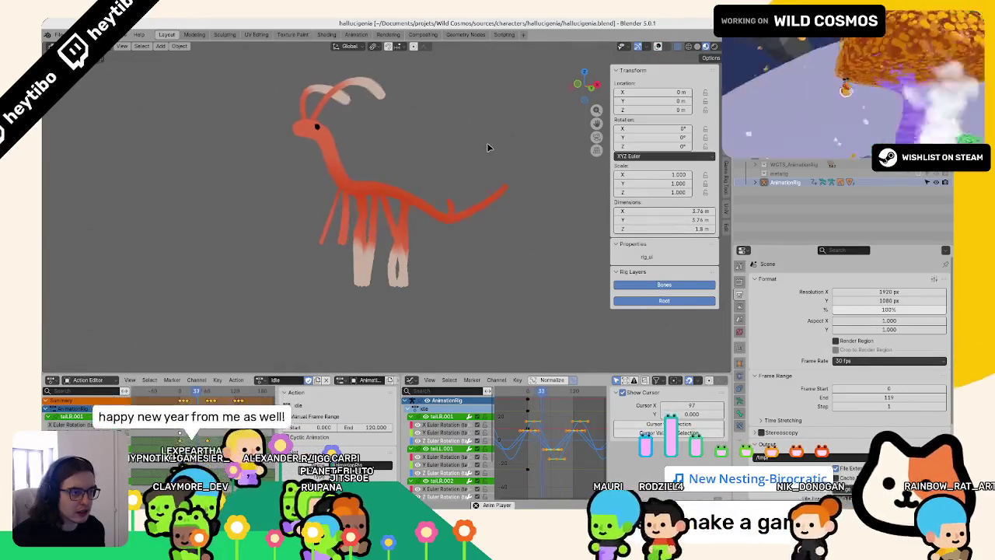
mouse_move(487, 142)
middle_down()
mouse_move(422, 173)
mouse_move(558, 92)
mouse_move(395, 311)
mouse_move(360, 334)
middle_up()
key(shift+alt+z)
key(ctrl+Tab)
- Select the left foot IK control, orbit to a near-front view during playback, and save
click(395, 311)
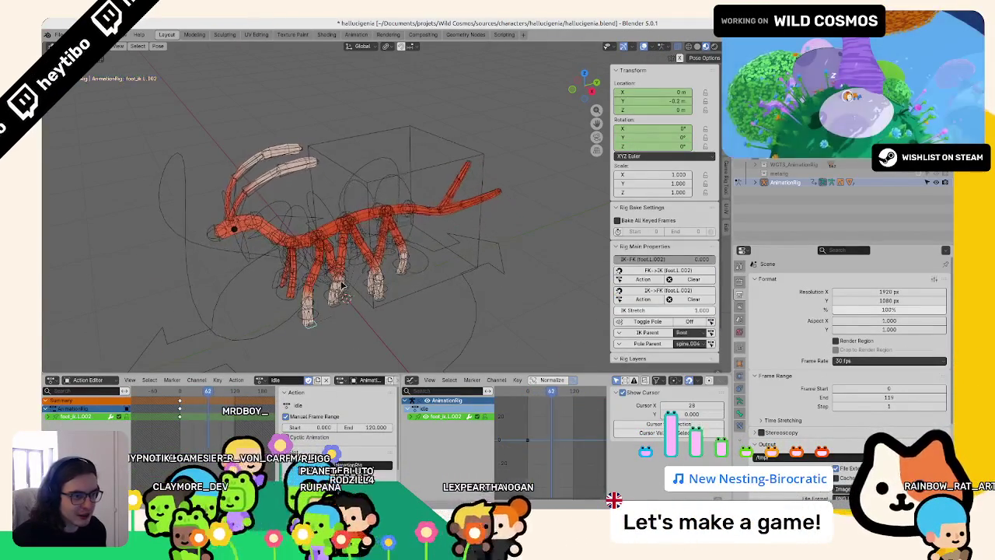
mouse_move(369, 294)
middle_down()
mouse_move(298, 310)
mouse_move(286, 249)
middle_up()
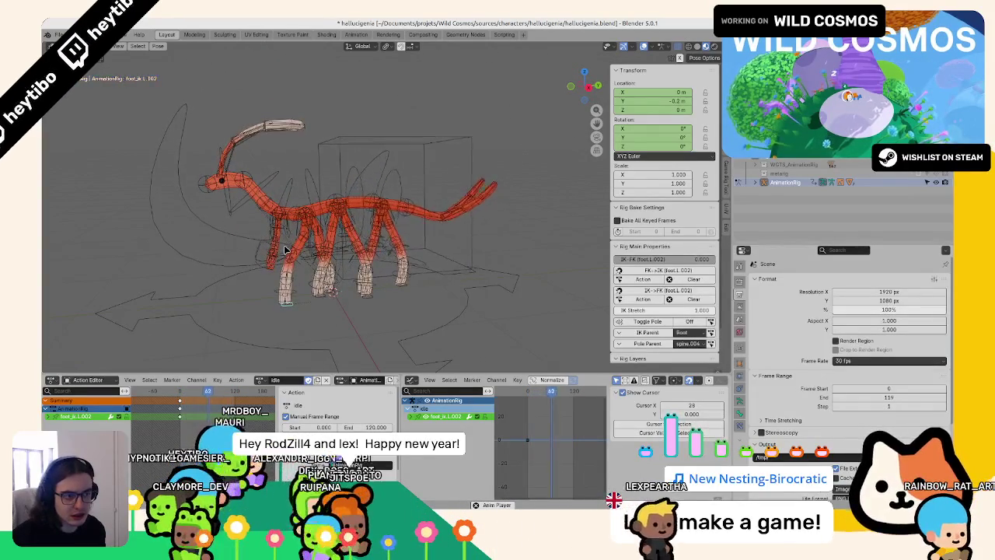
mouse_move(286, 249)
middle_down()
mouse_move(345, 247)
mouse_move(277, 235)
middle_up()
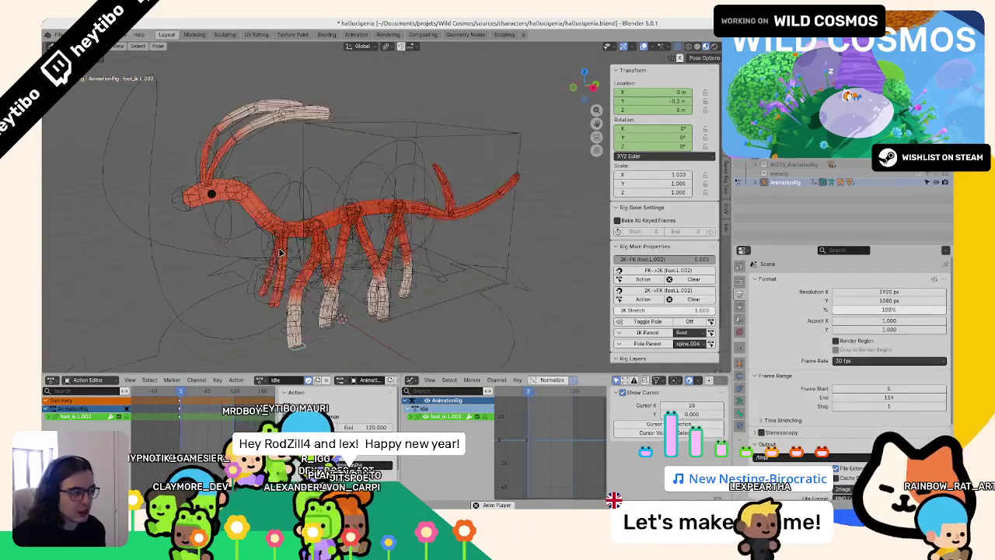
key(ctrl+s)
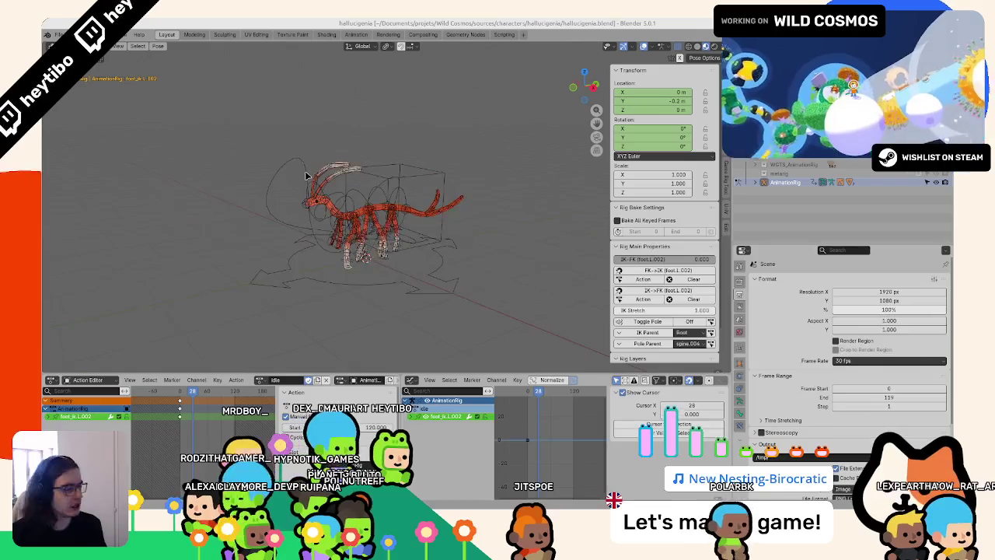
scroll(304, 186, up, 3)
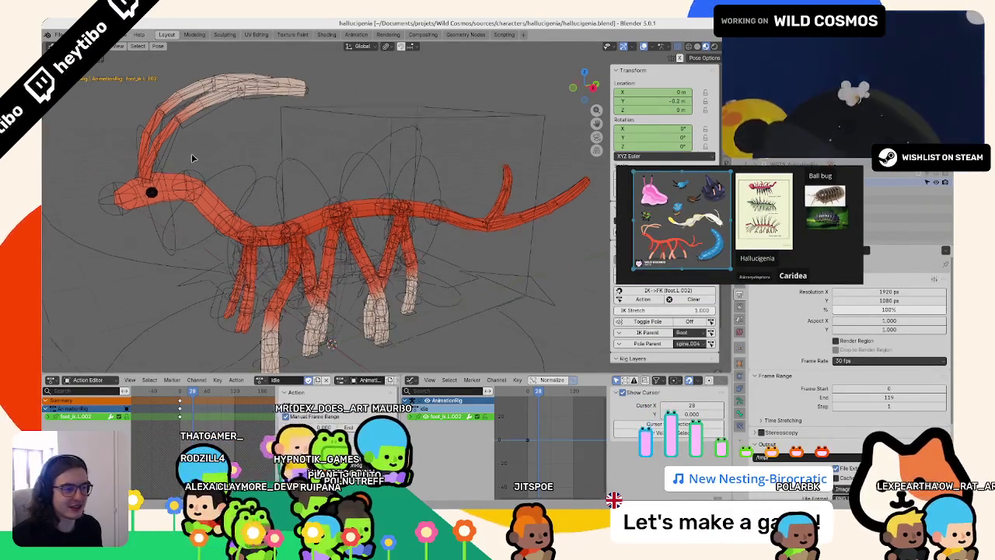
scroll(307, 175, down, 3)
key(space)
scroll(265, 233, up, 2)
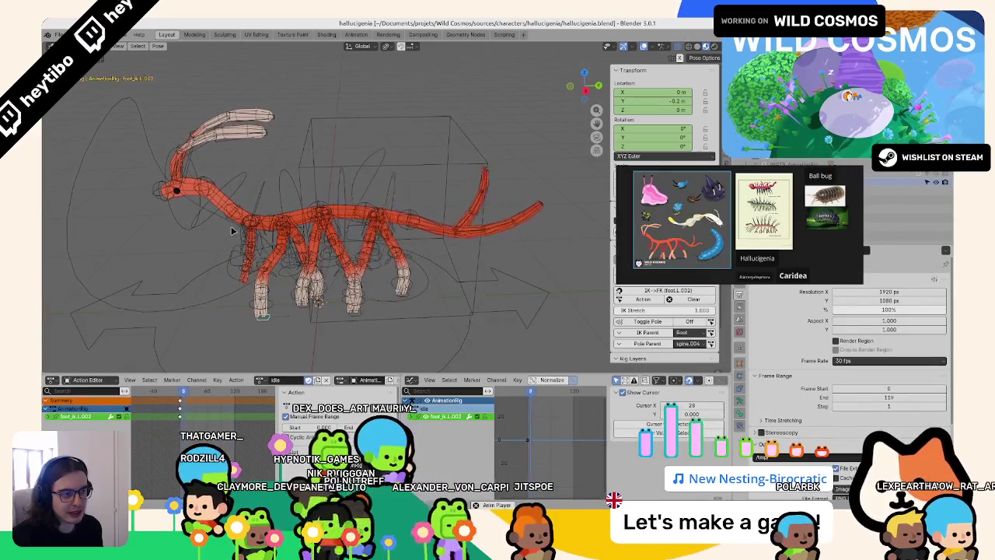
key(space)
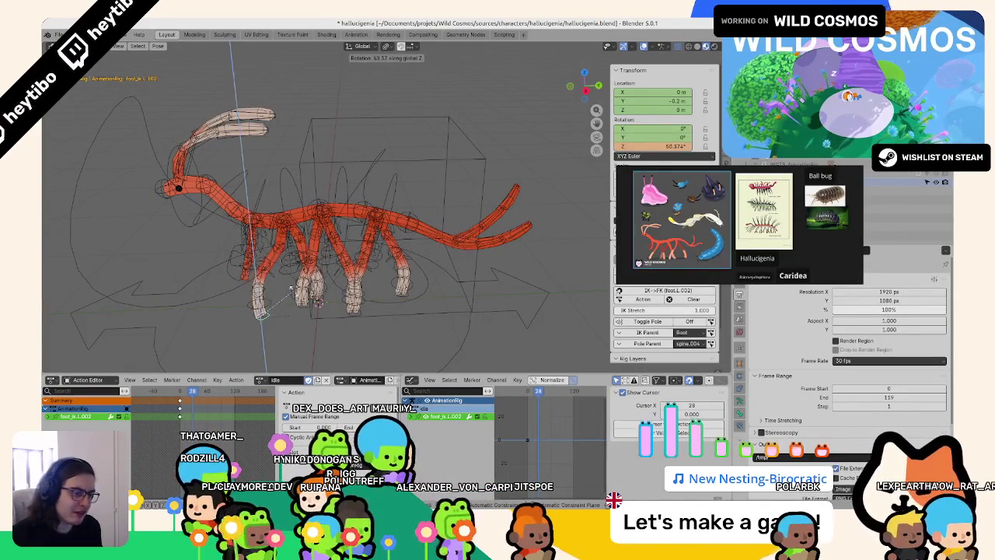
click(293, 291)
key(Escape)
mouse_move(316, 337)
middle_down()
mouse_move(342, 299)
mouse_move(417, 288)
middle_up()
key(ctrl+z)
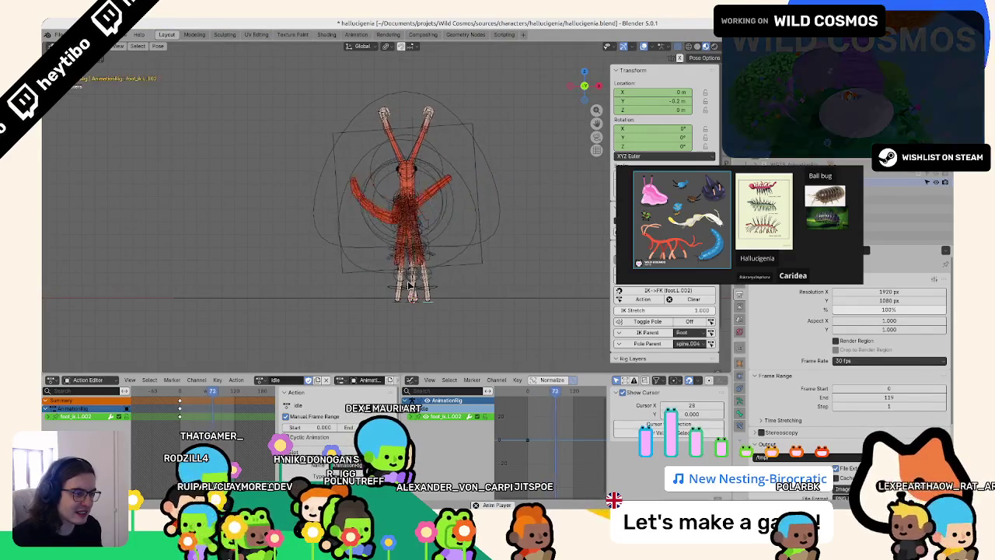
key(space)
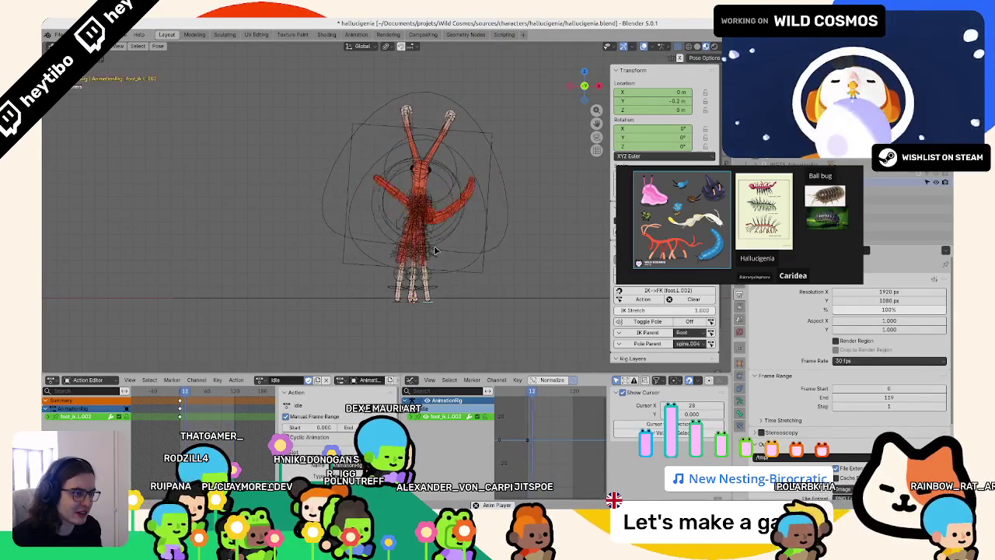
middle_drag(418, 293, 288, 298)
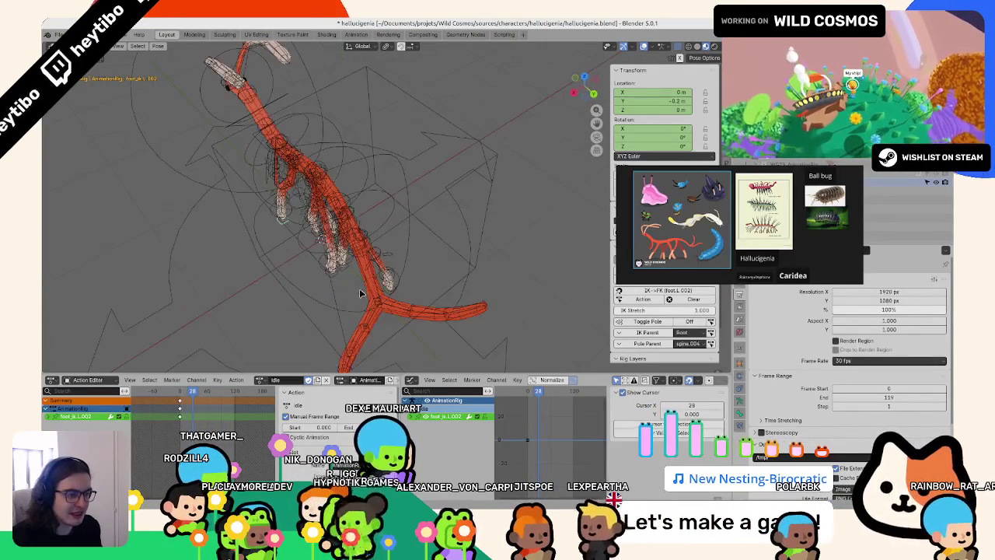
click(330, 281)
click(342, 277)
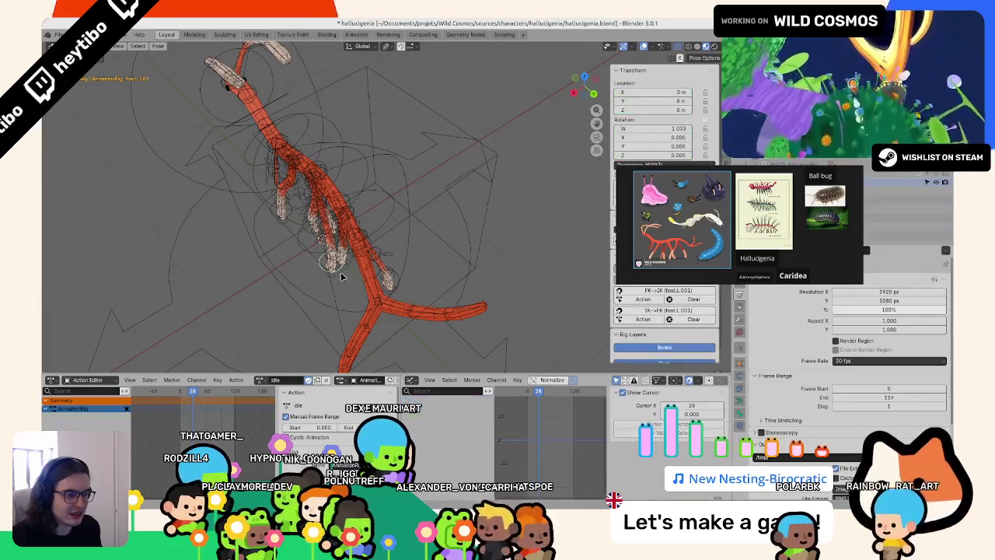
middle_drag(327, 280, 381, 125)
- Lower the torso's Z location to -0.05 at frame 0 and keyframe it
click(386, 111)
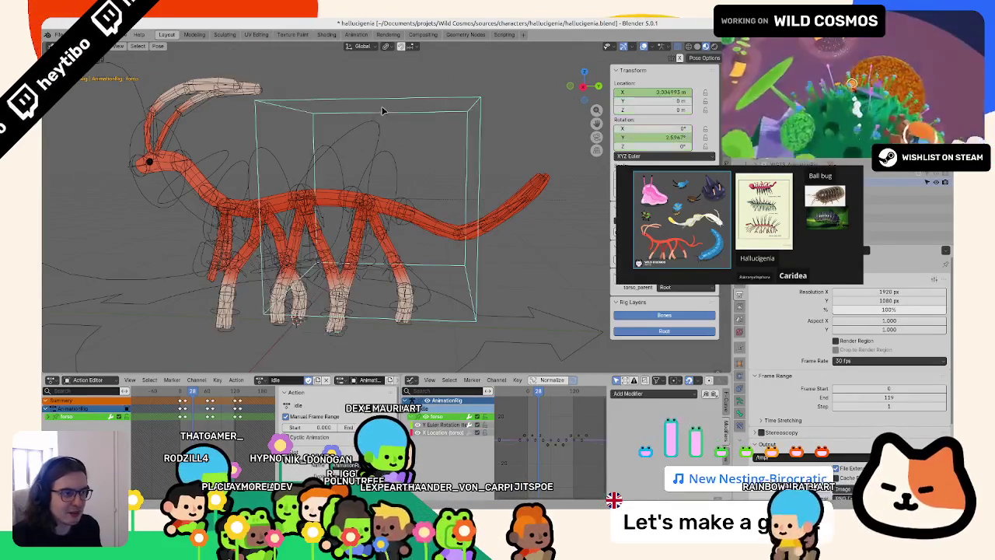
right_click(382, 111)
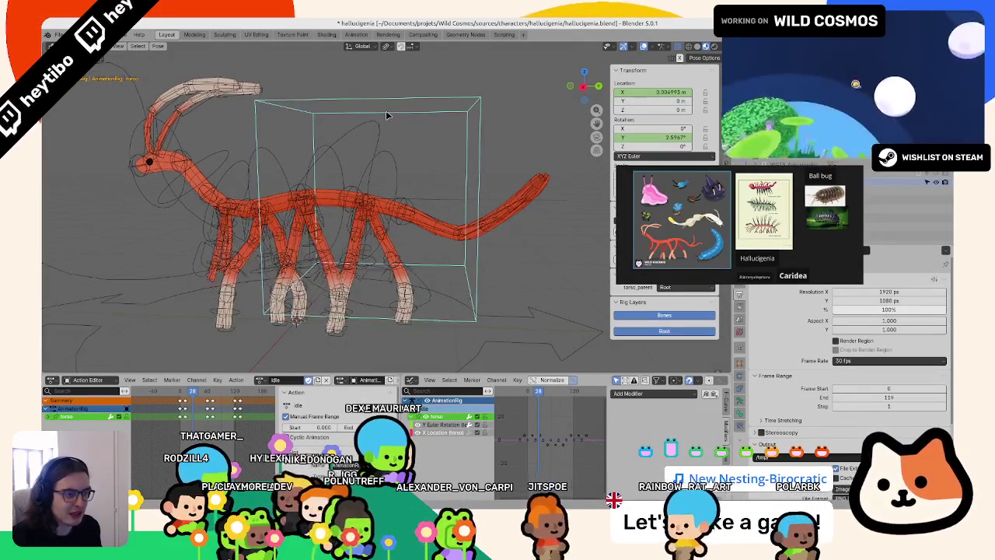
click(204, 384)
key(shift+Left)
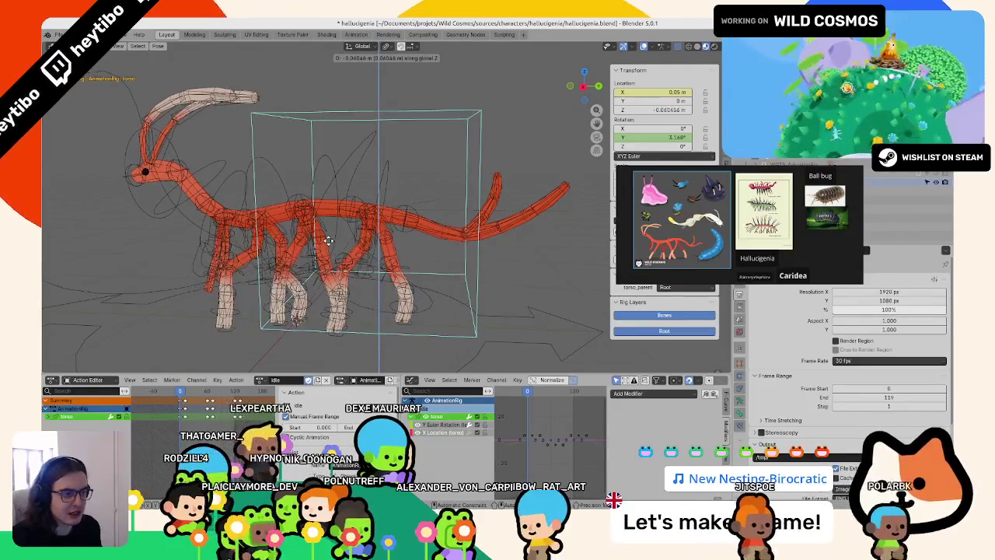
double_click(652, 110)
text(-0.05)
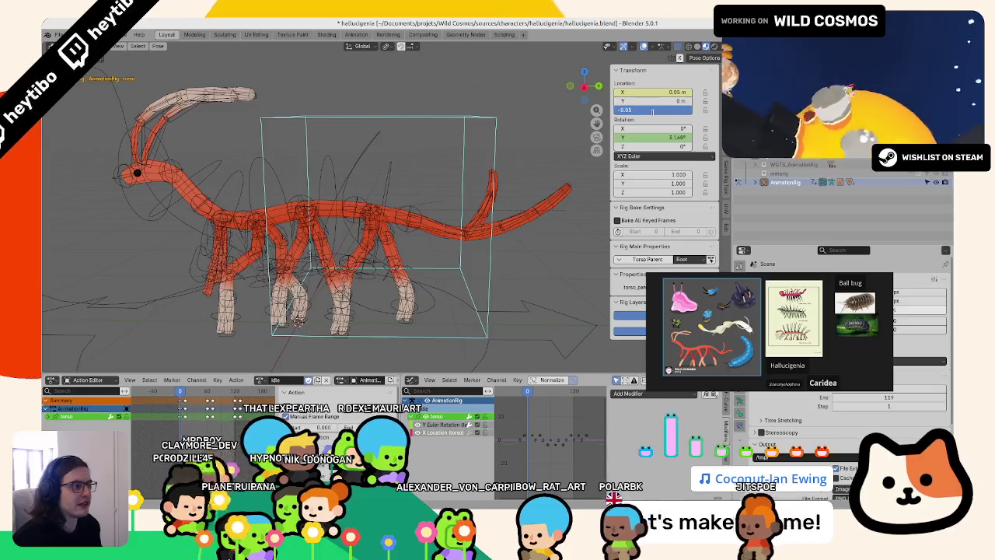
key(Return)
right_click(653, 110)
click(622, 117)
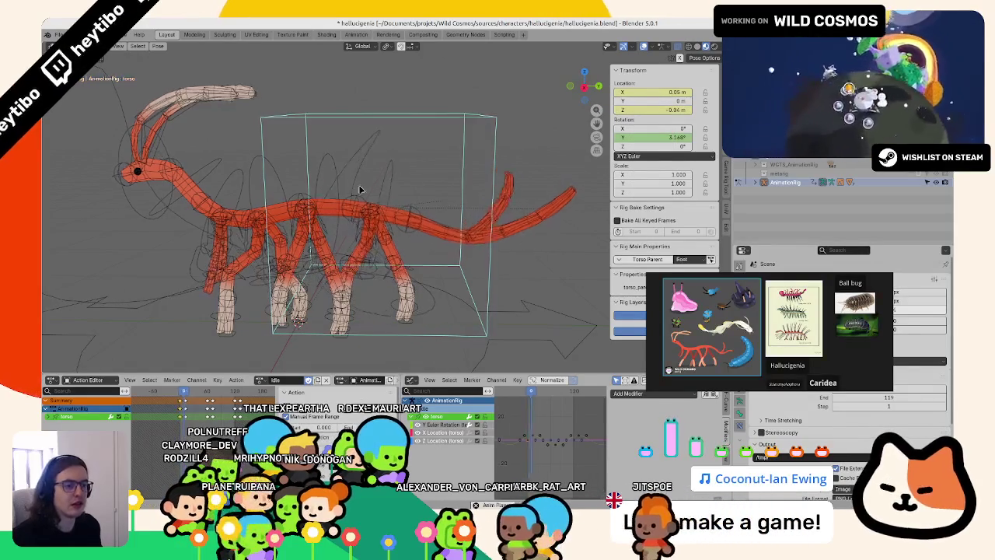
- Change the torso's Z location to -0.025 m and keyframe it
middle_drag(513, 194, 535, 185)
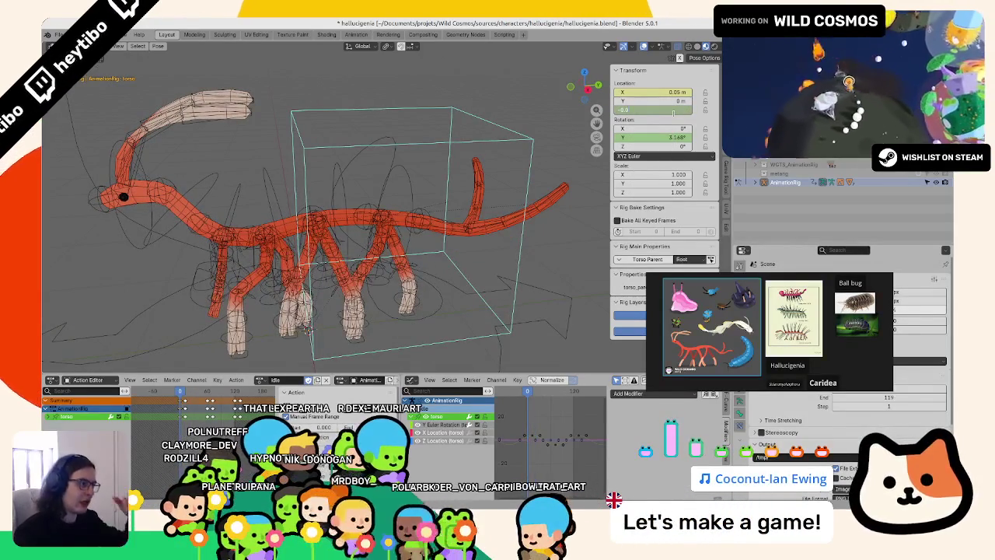
text(25)
key(Return)
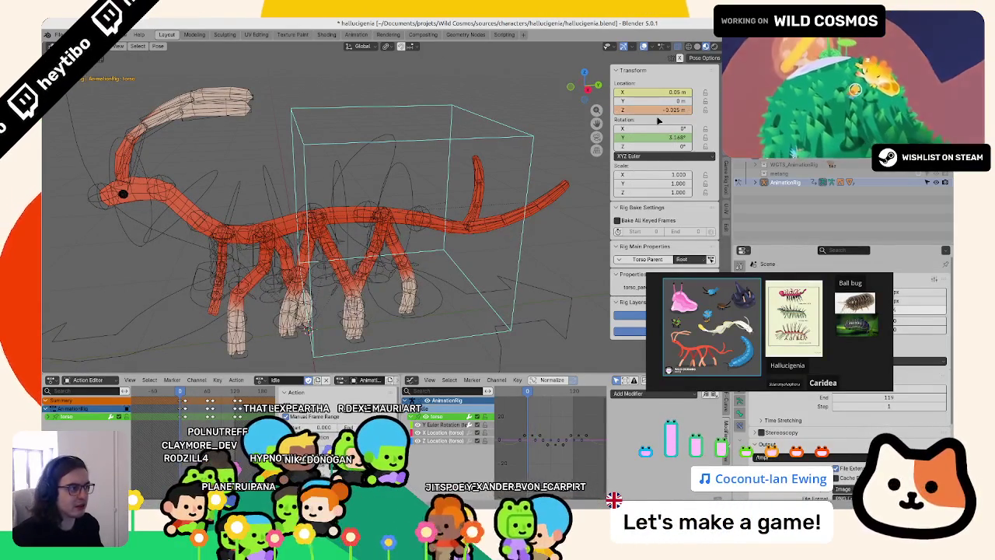
right_click(658, 120)
click(622, 116)
scroll(307, 188, down, 4)
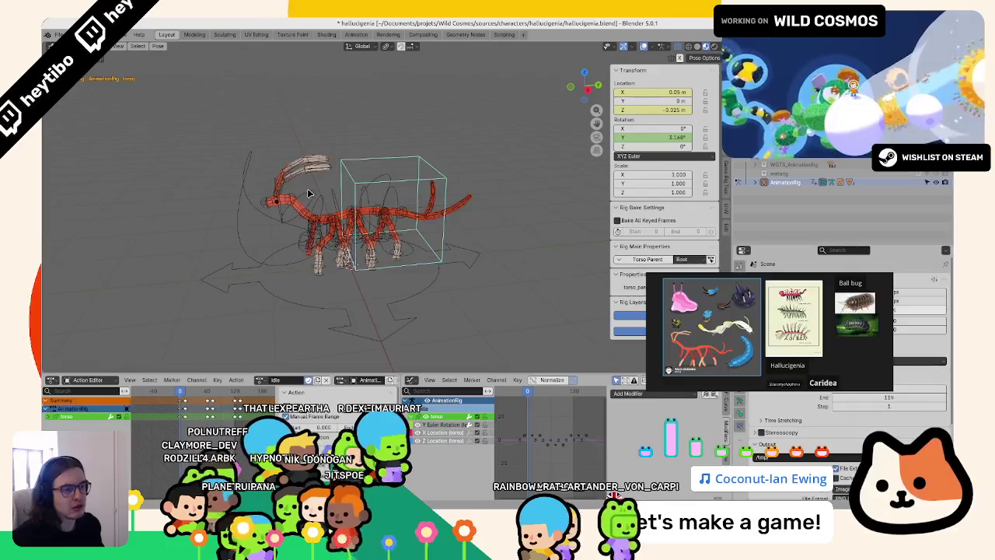
scroll(307, 188, up, 5)
scroll(325, 216, down, 1)
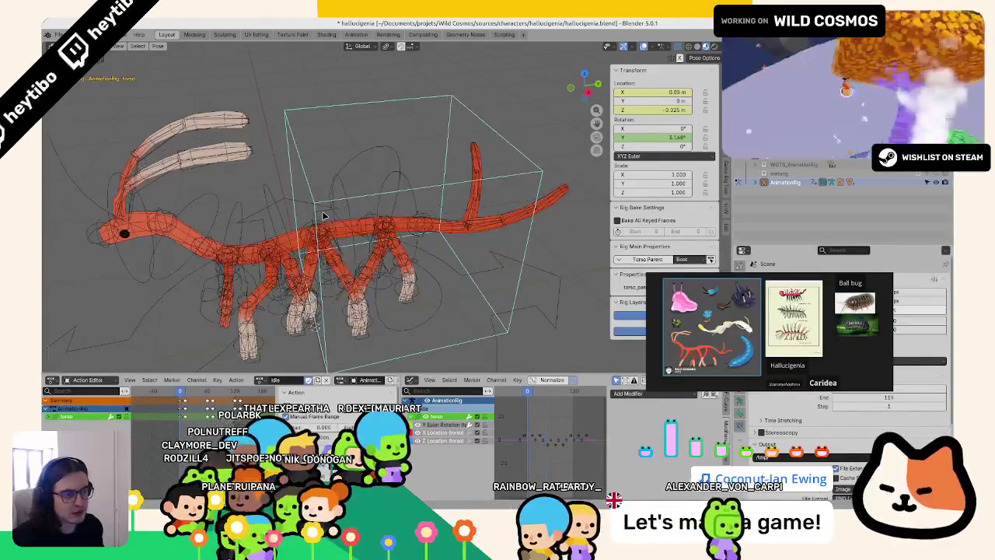
- Play the idle loop and orbit around the rig to check the torso bob
key(space)
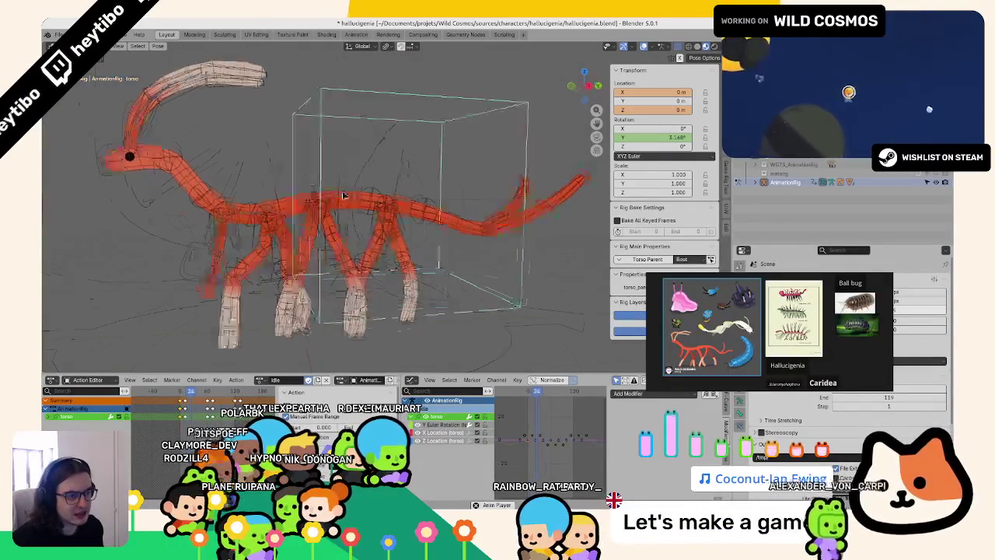
mouse_move(344, 195)
middle_down()
mouse_move(337, 175)
mouse_move(355, 184)
middle_up()
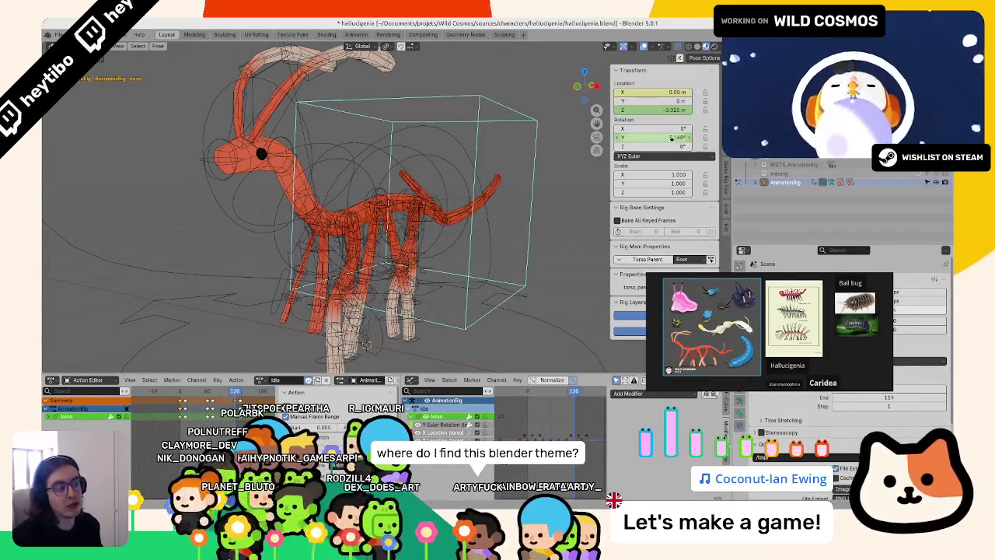
right_click(650, 109)
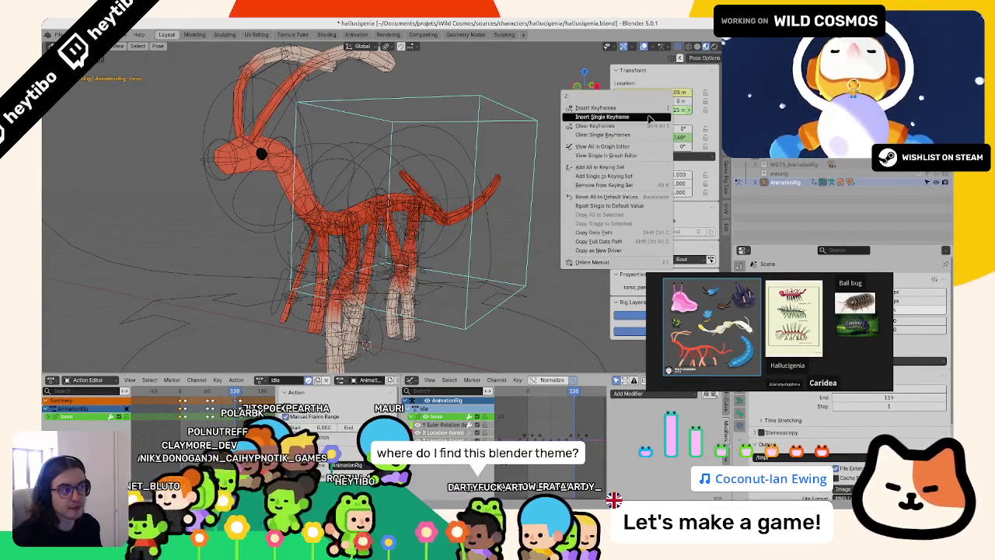
key(space)
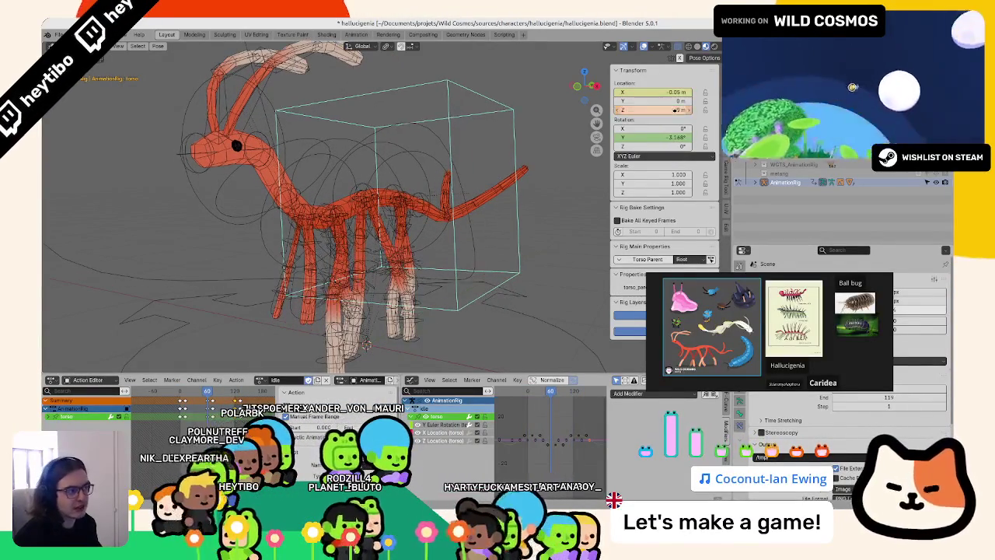
- Add a Cycles modifier to the torso's Y rotation curve
key(g)
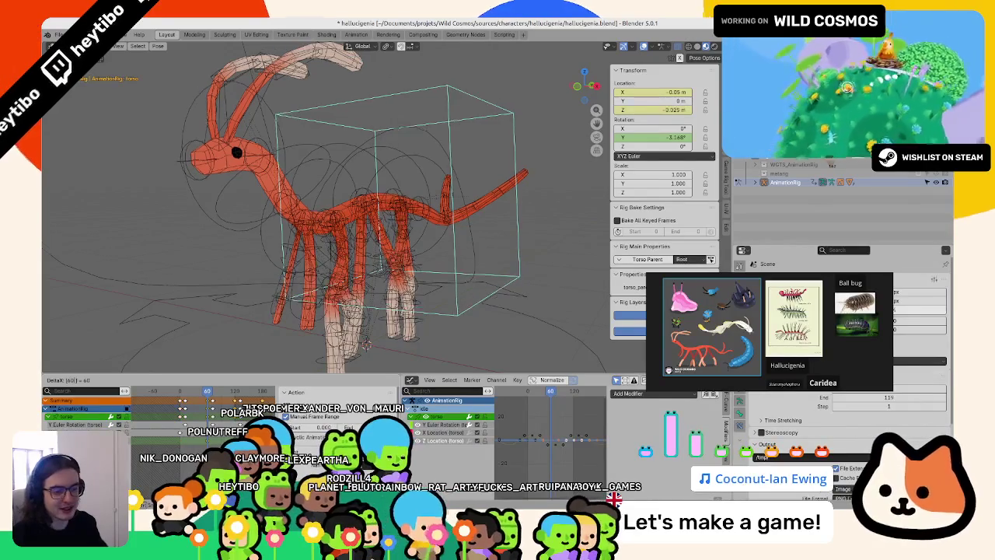
key(Escape)
key(ctrl+z)
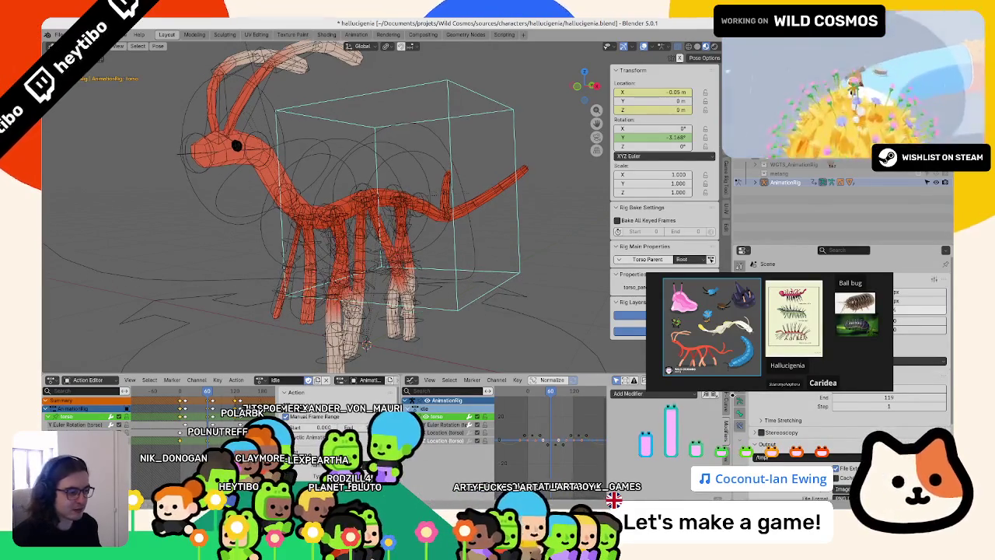
click(629, 393)
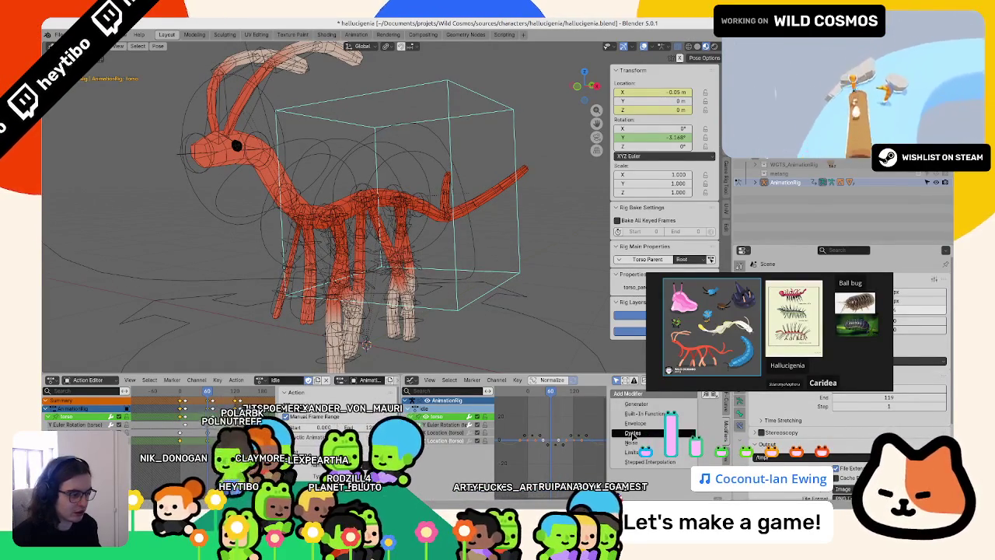
click(632, 433)
scroll(549, 434, down, 3)
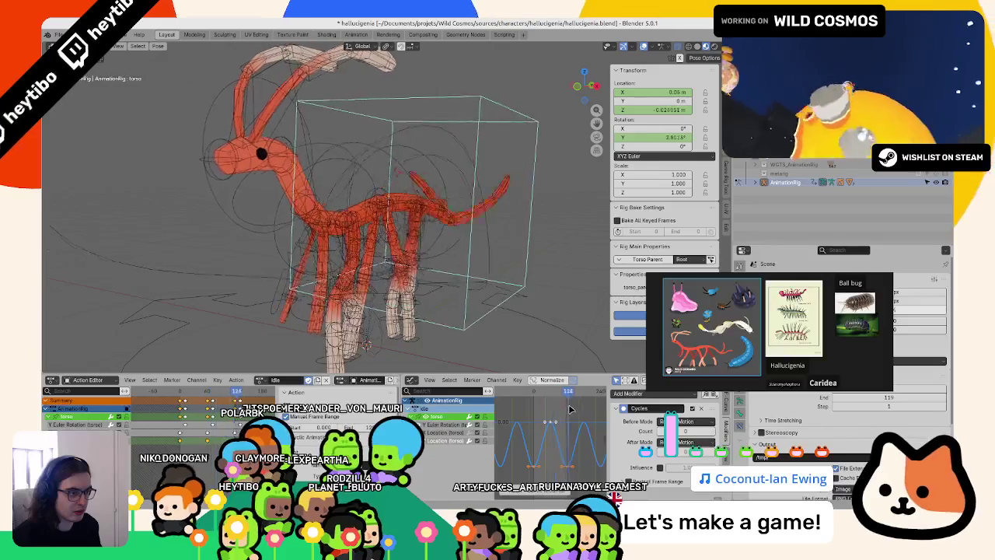
- Scale the torso keys to 0.2 of their spacing and play the faster loop
drag(550, 388, 537, 397)
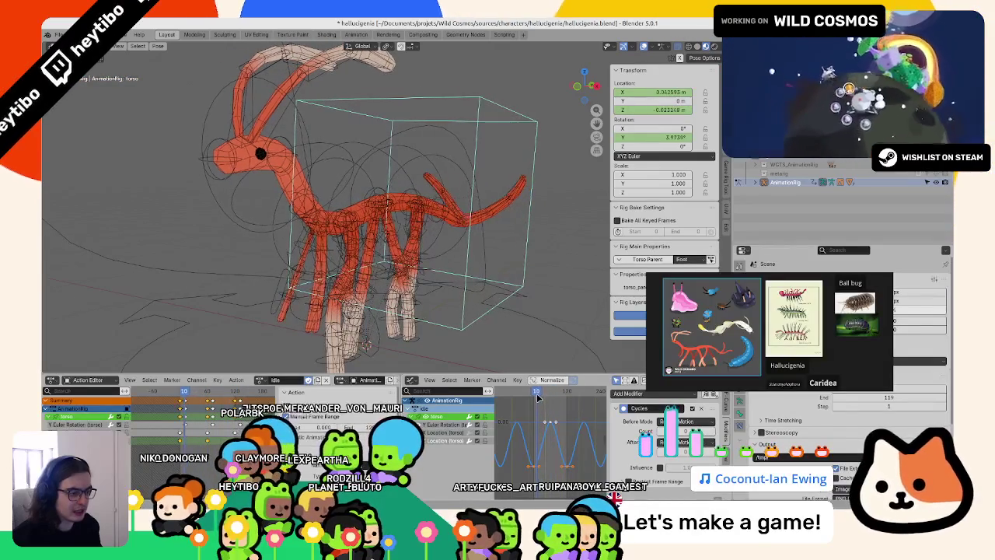
click(183, 393)
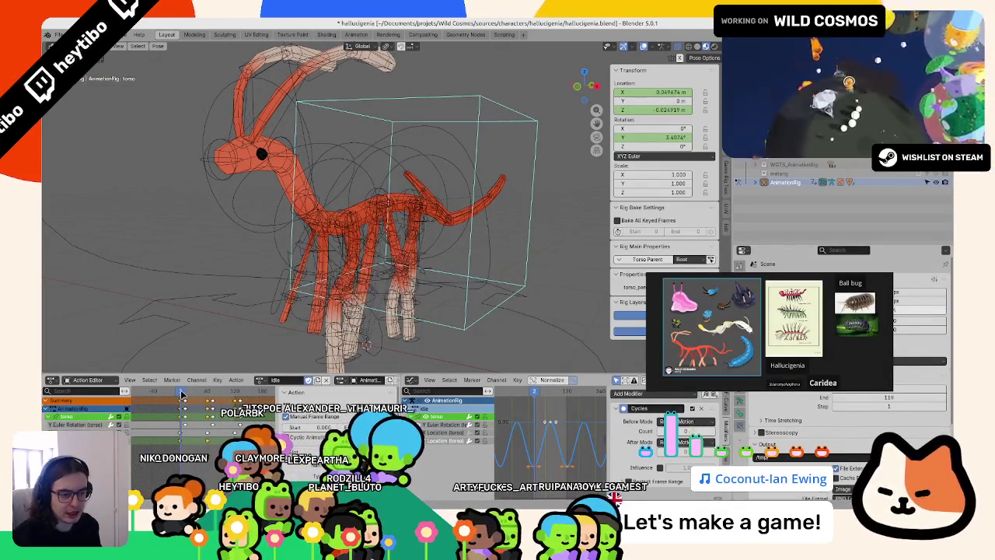
drag(182, 395, 161, 394)
text(s)
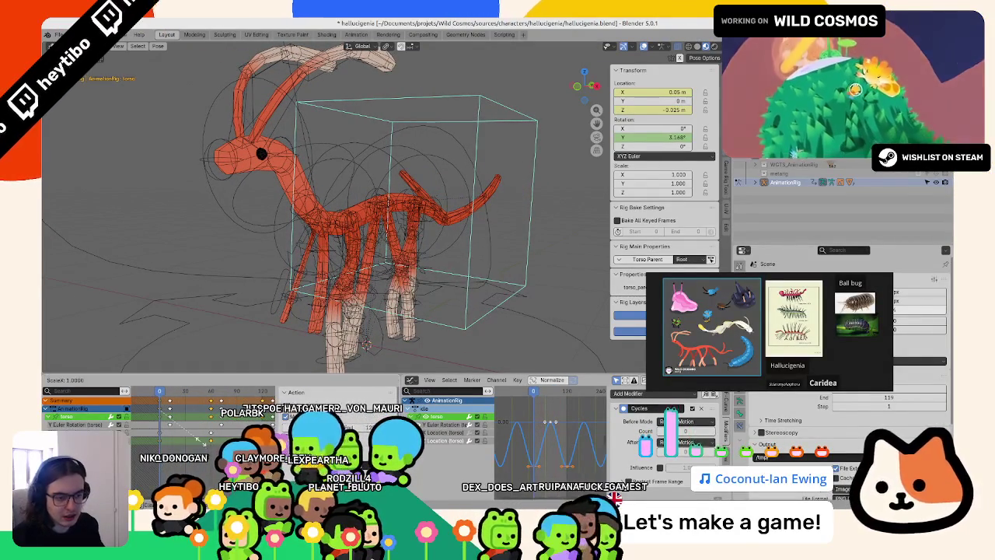
text(.2)
key(Return)
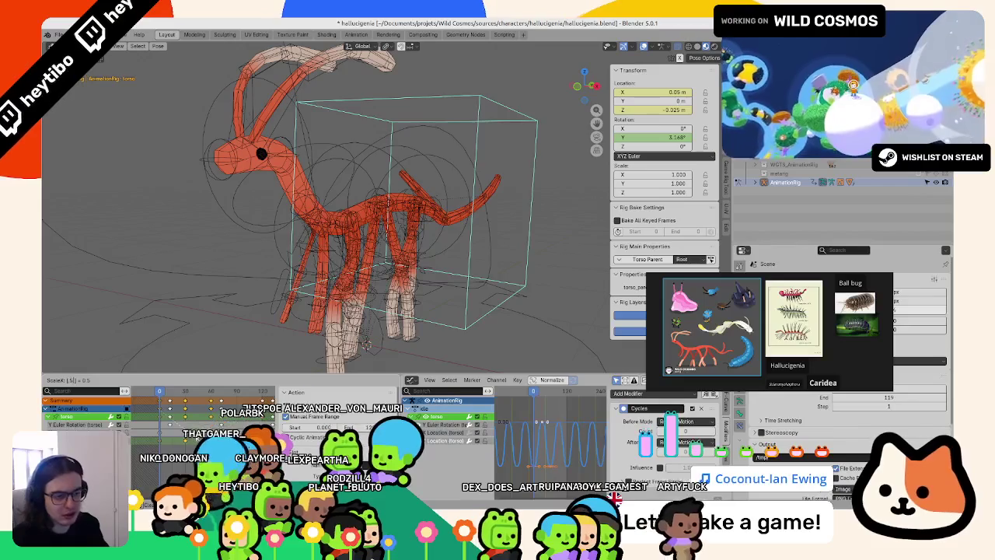
key(space)
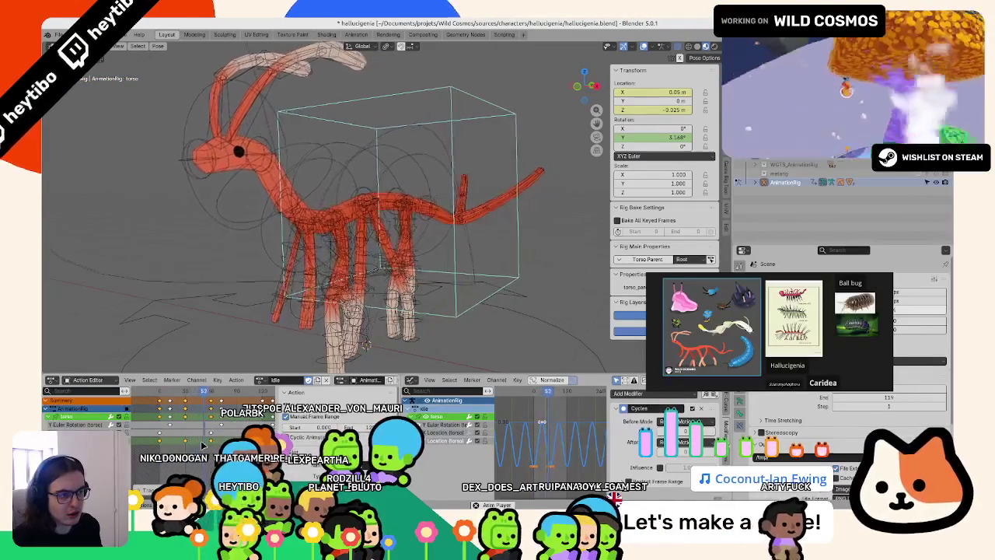
middle_drag(311, 234, 435, 226)
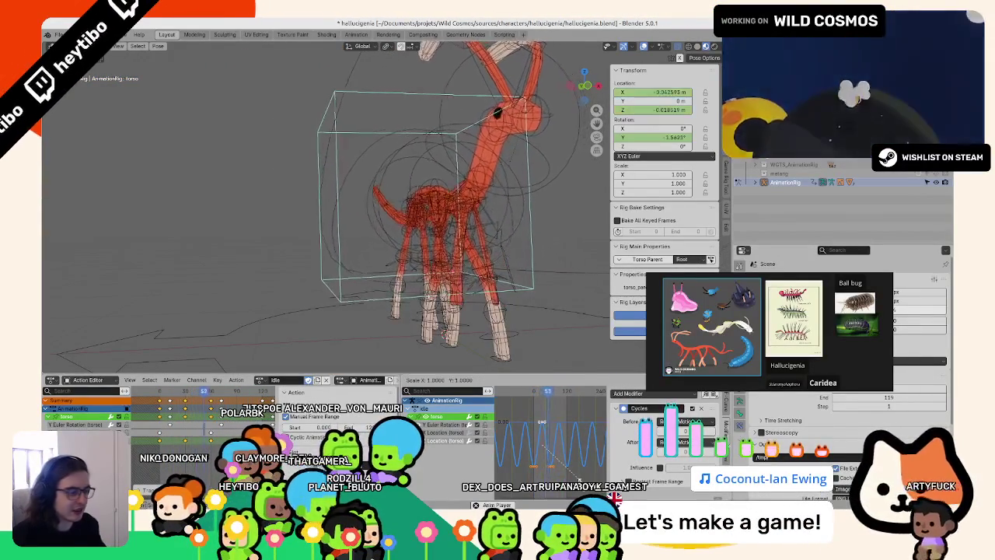
- Flip the rotation curve upside down with a Y scale of -1
text(sy-1)
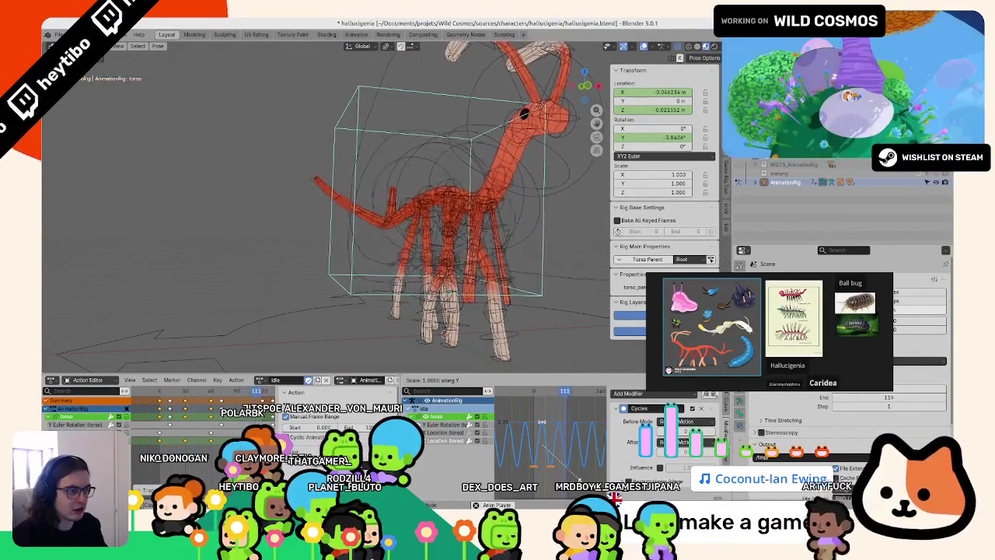
key(Return)
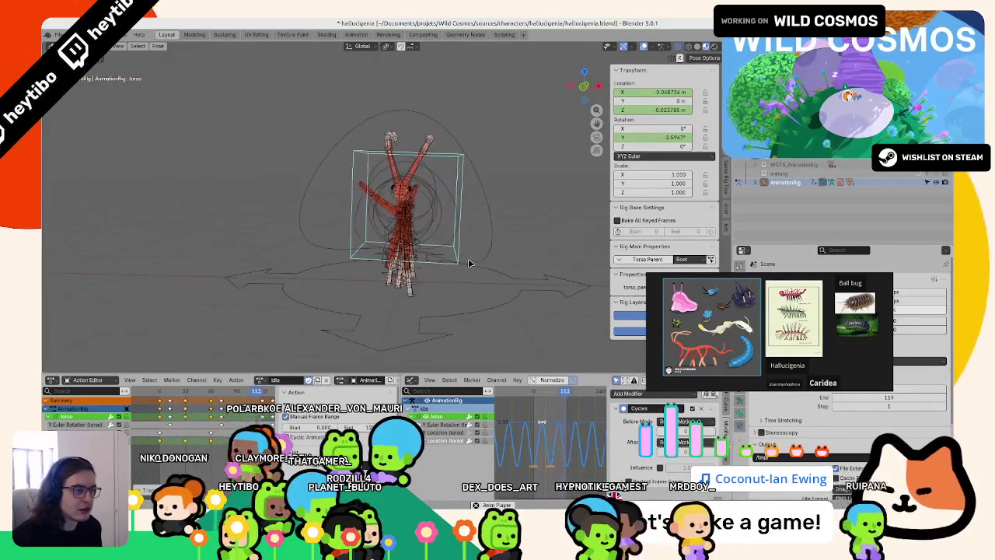
key(ctrl+Tab)
middle_drag(467, 259, 202, 218)
- Save hallucigenia.blend, orbit to a near side view, and save it again
key(ctrl+s)
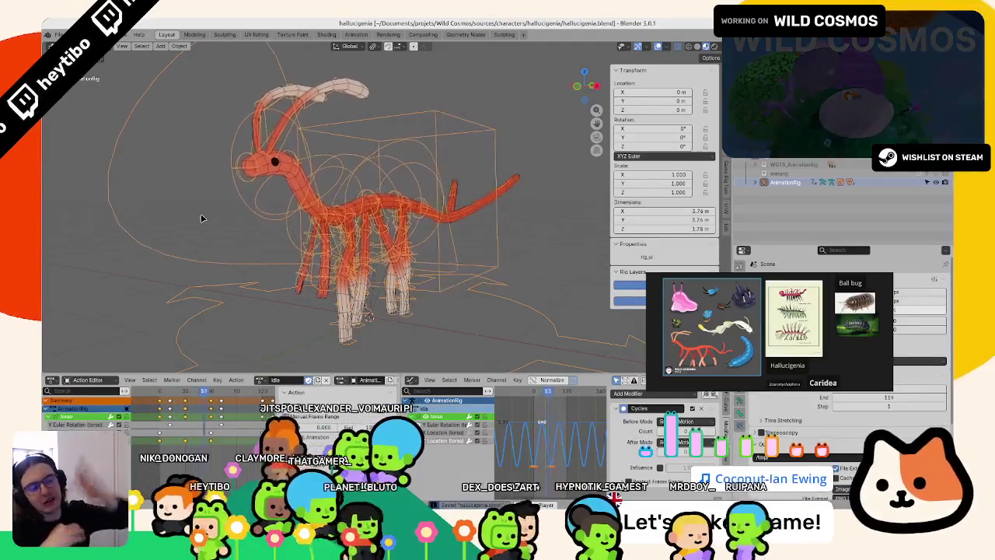
middle_drag(220, 187, 280, 177)
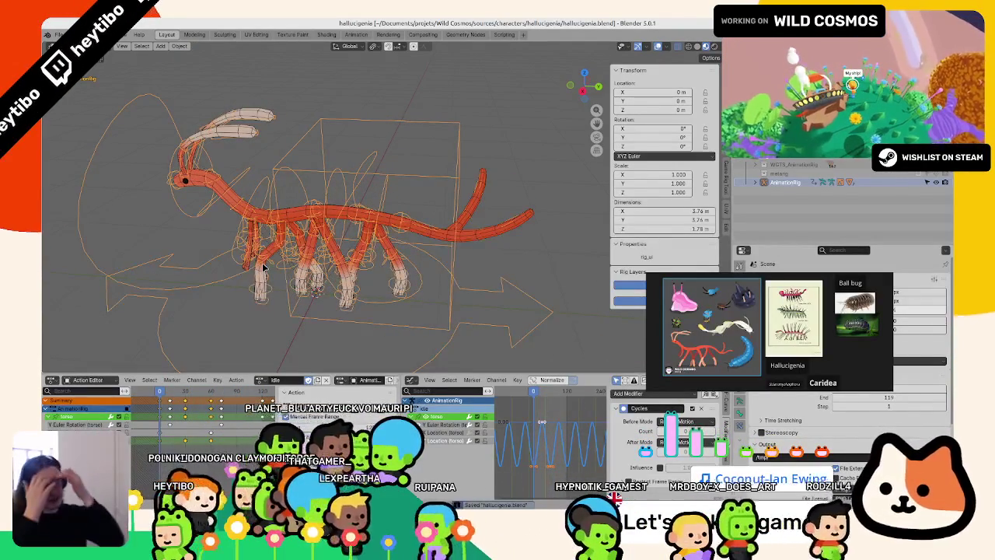
key(ctrl+s)
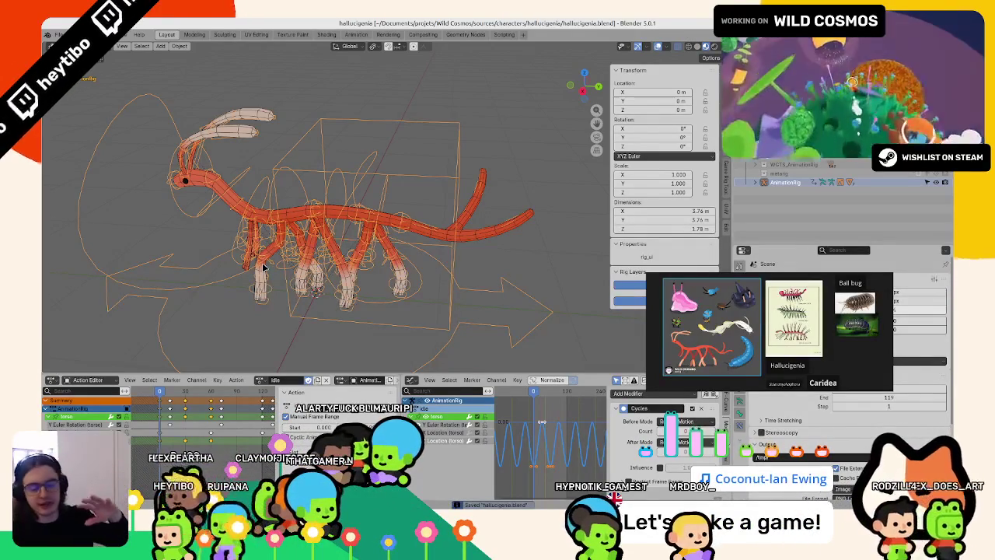
middle_drag(349, 125, 437, 121)
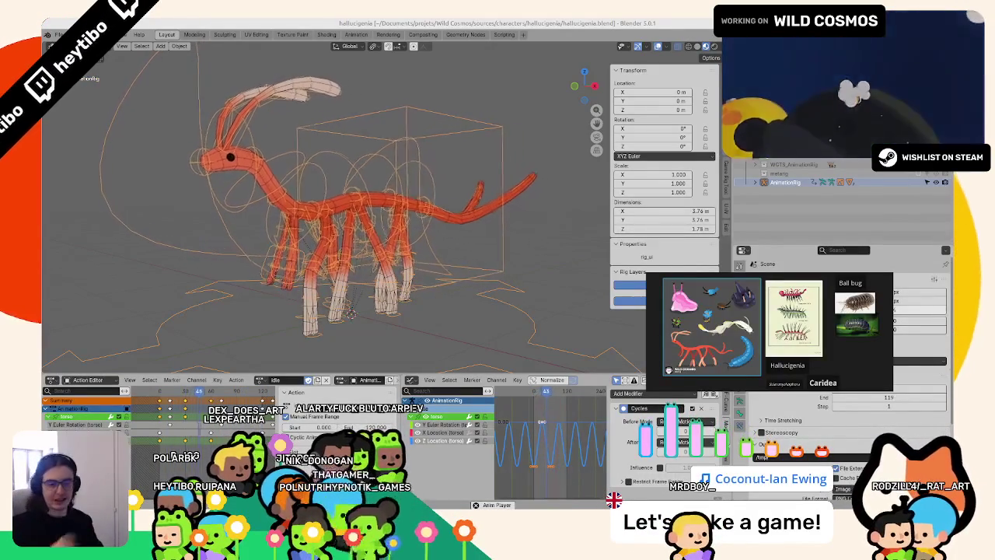
- Save hallucigenia.blend again while the idle loop plays
key(ctrl+s)
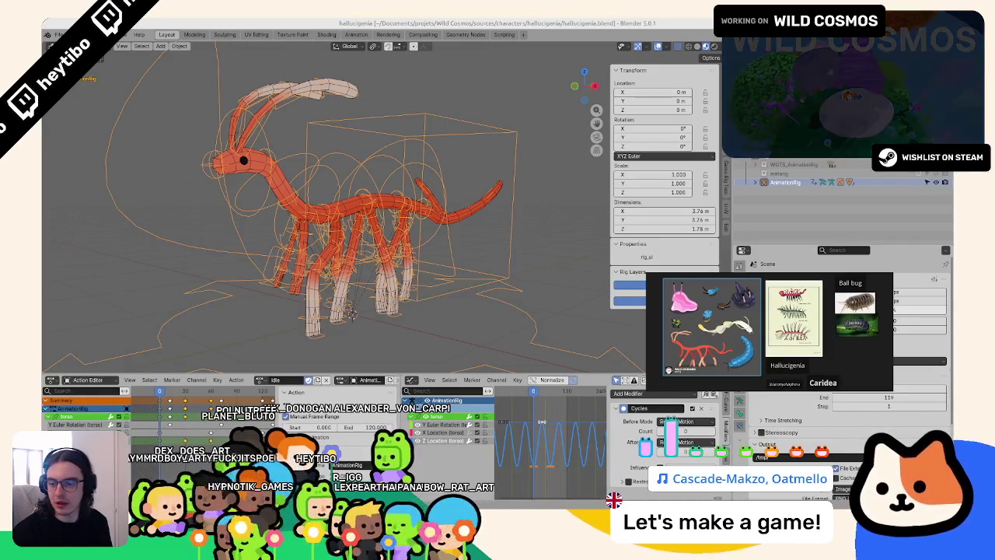
- Switch the rig into Pose mode and try a Z rotation on a bone, then cancel
middle_drag(352, 314, 375, 236)
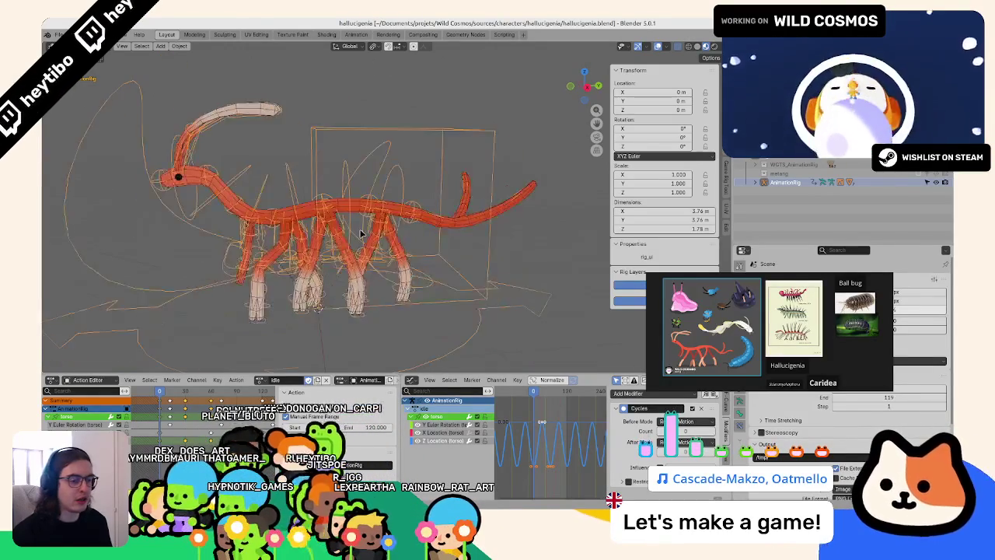
key(space)
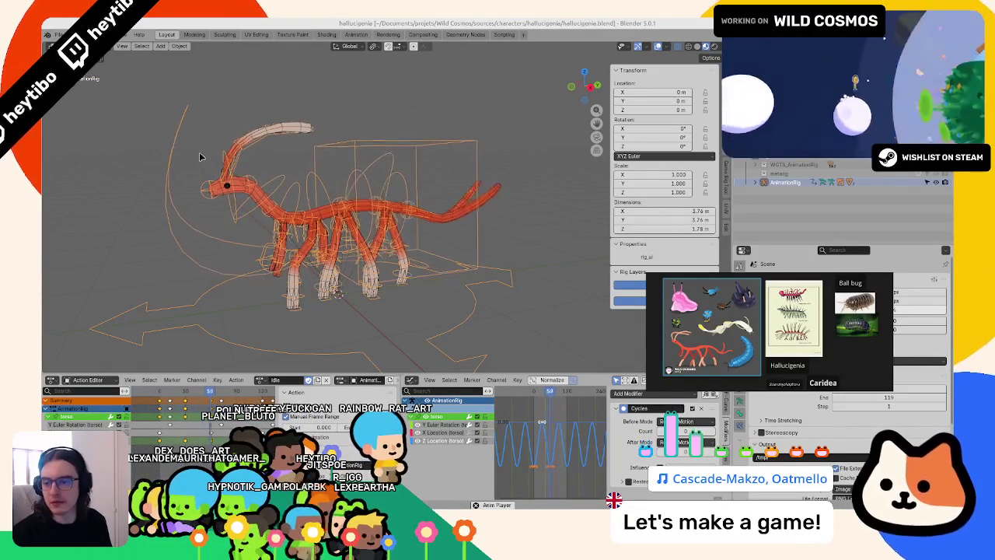
mouse_move(199, 157)
middle_down()
mouse_move(262, 218)
mouse_move(264, 309)
mouse_move(324, 211)
mouse_move(315, 255)
mouse_move(350, 265)
middle_up()
key(ctrl+Tab)
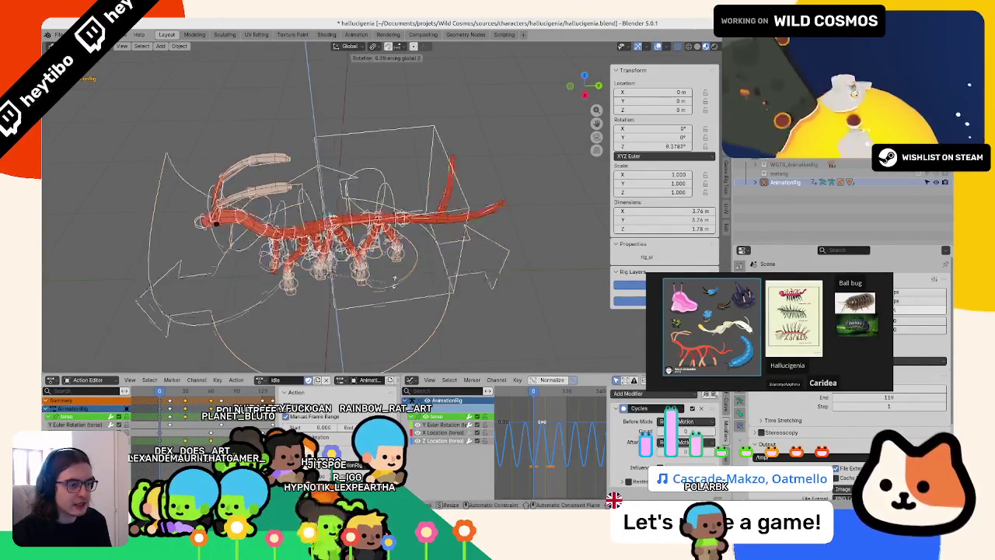
click(396, 298)
click(395, 288)
key(r)
key(z)
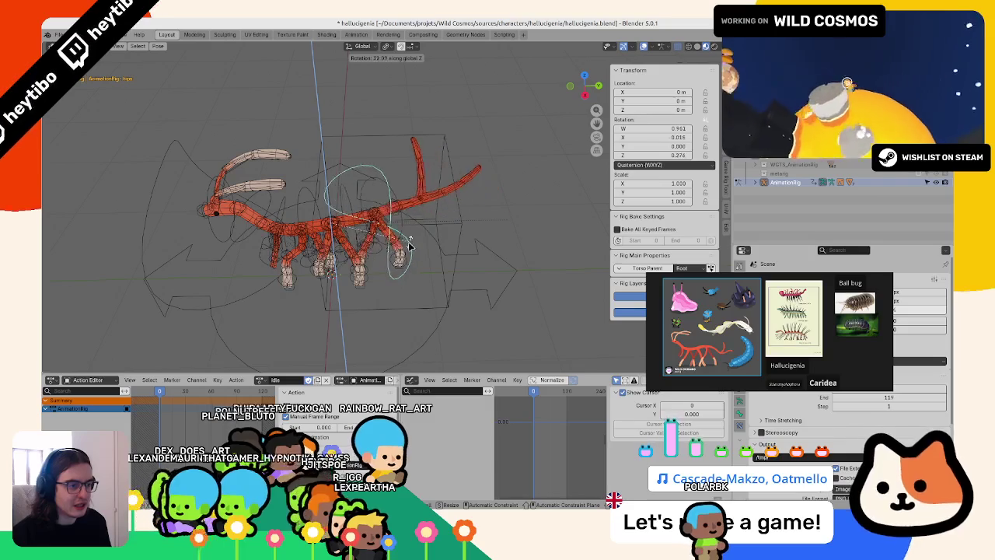
key(Escape)
key(space)
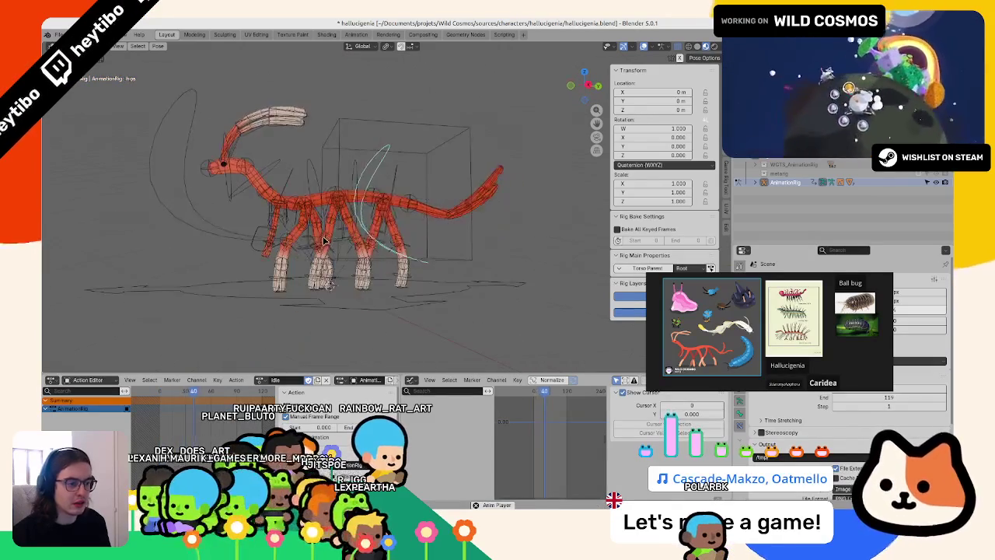
- Zoom in on the rig and select the spine_fk.003 bone
middle_drag(325, 241, 336, 225)
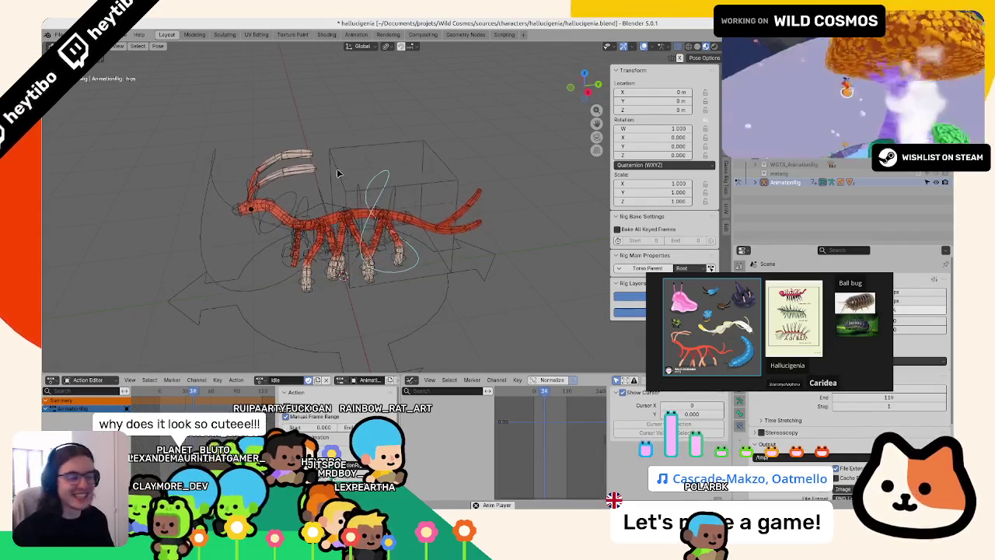
scroll(342, 169, up, 3)
scroll(322, 173, up, 2)
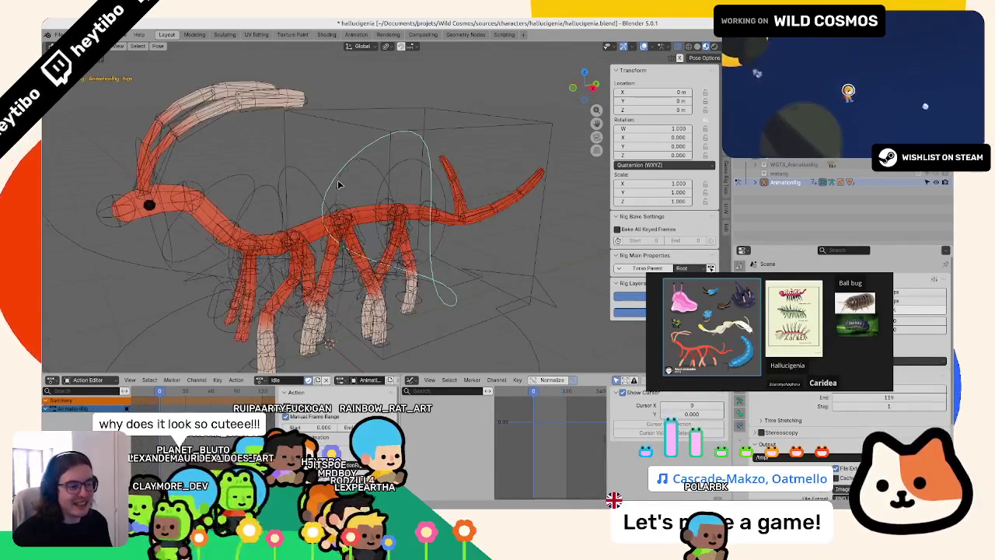
scroll(306, 176, up, 2)
click(272, 157)
mouse_move(271, 158)
middle_down()
mouse_move(412, 238)
mouse_move(342, 194)
middle_up()
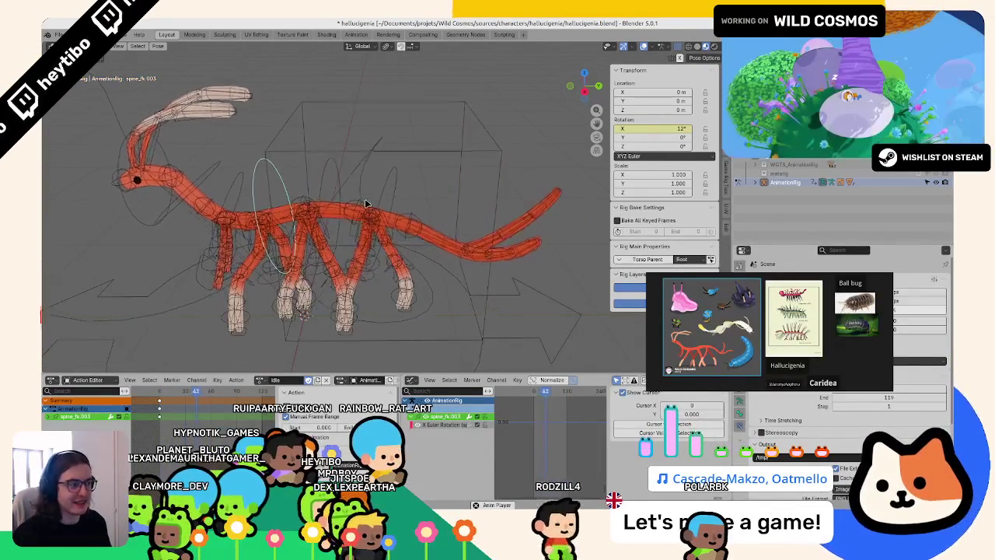
click(328, 181)
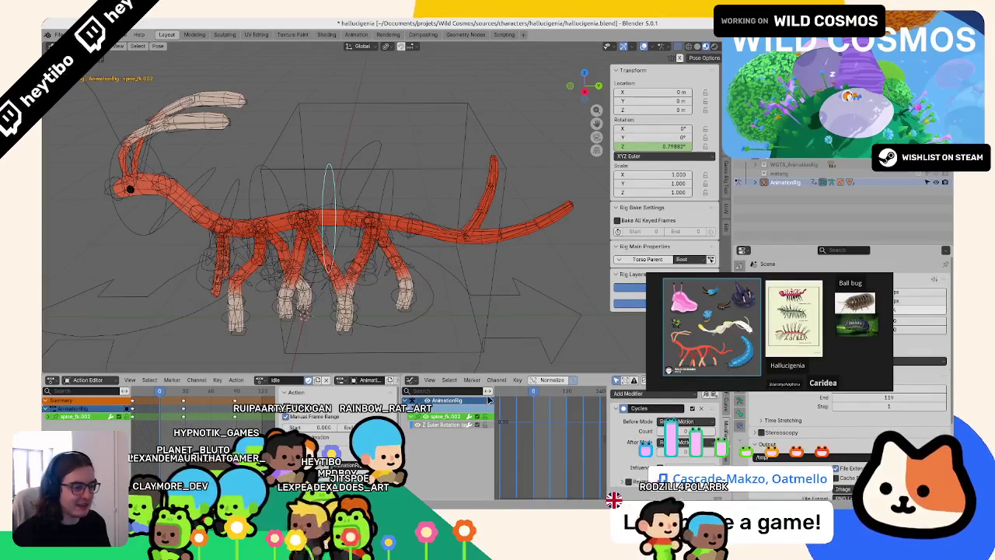
key(Home)
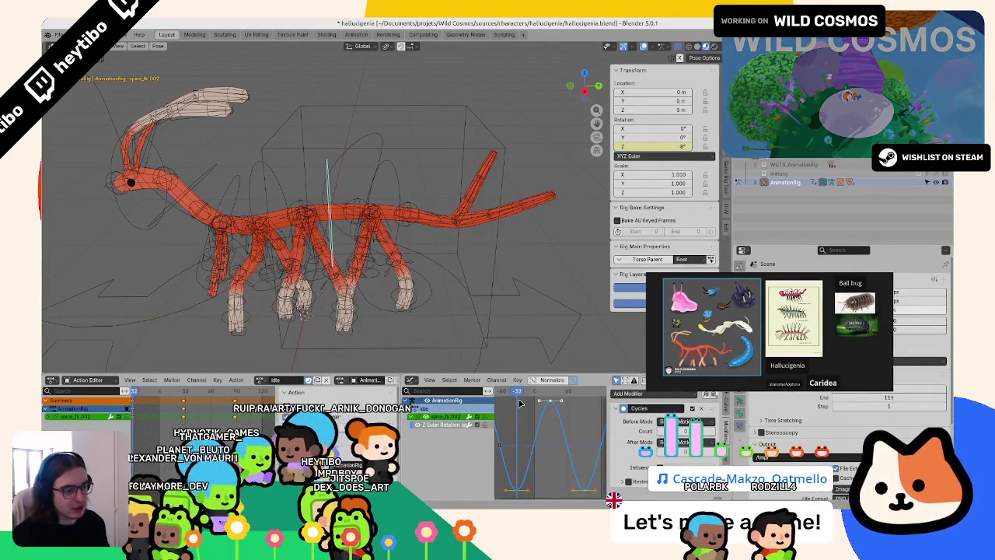
middle_drag(311, 185, 397, 192)
click(400, 184)
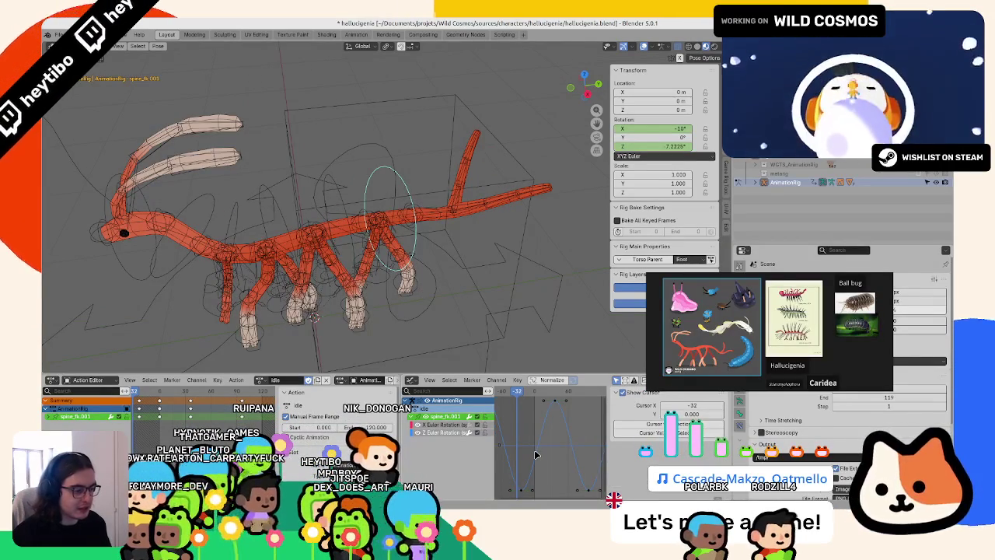
key(Left)
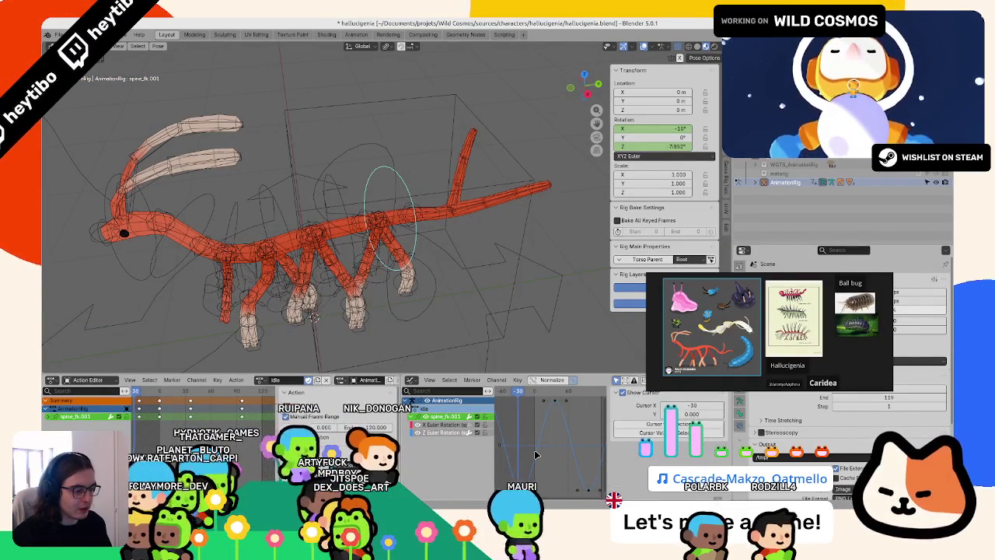
key(Left)
key(Left)
key(Left)
key(Left)
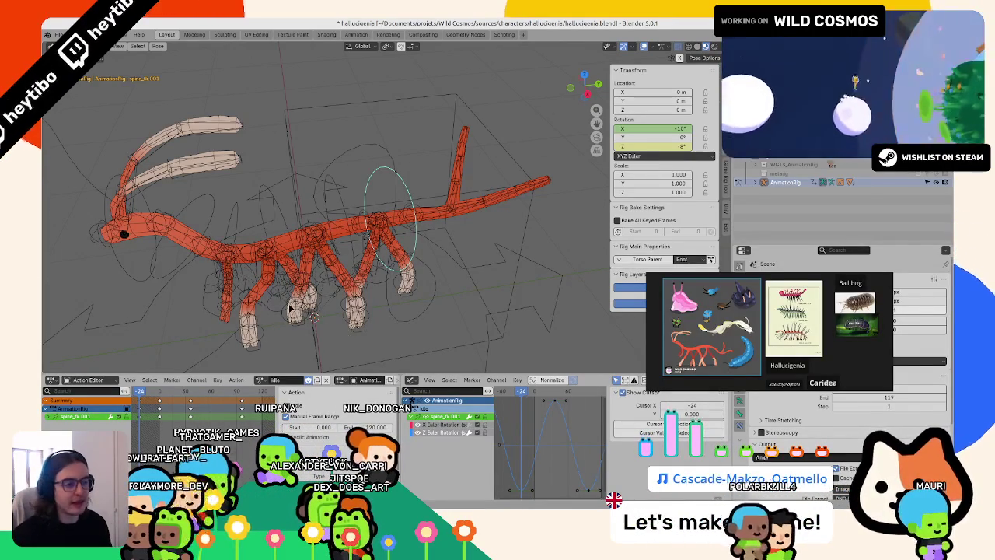
click(340, 204)
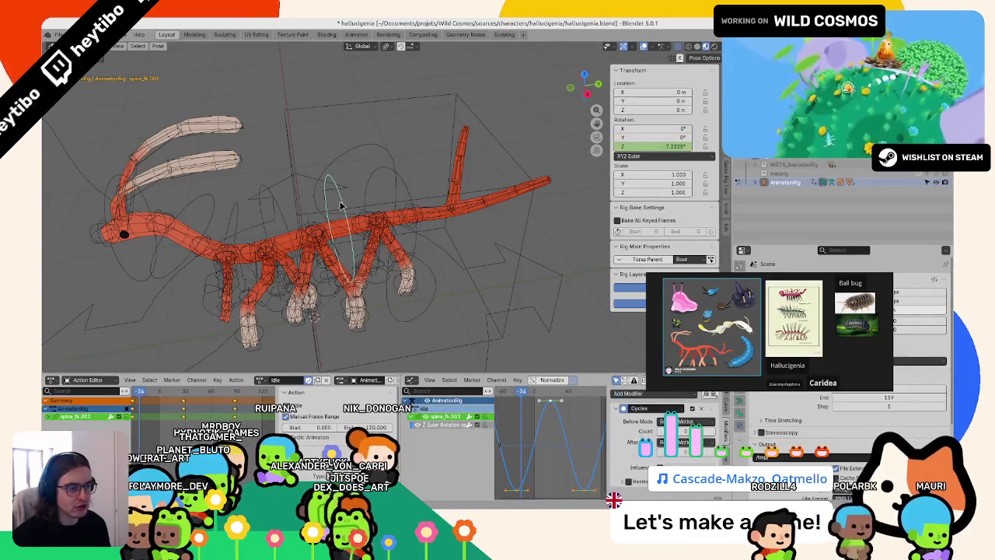
scroll(555, 467, down, 3)
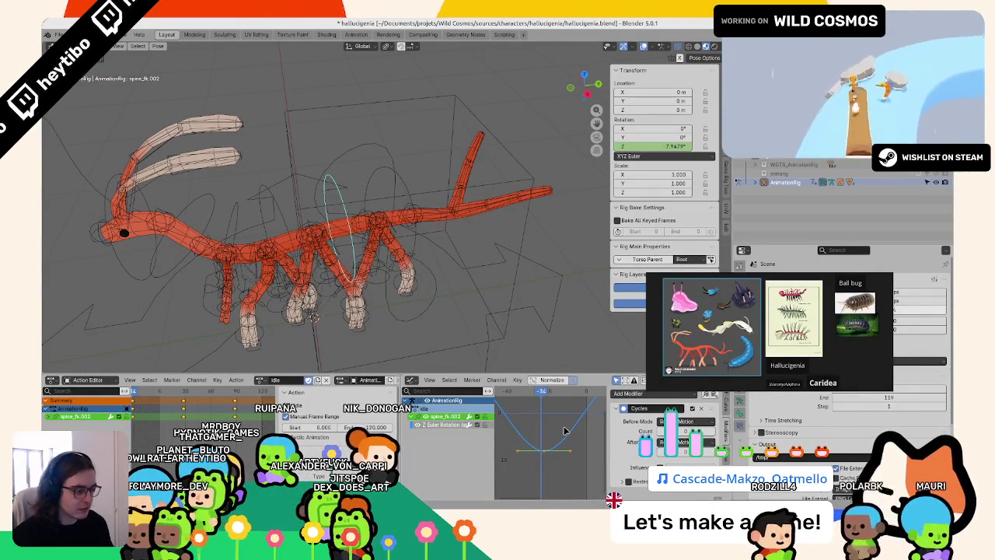
click(79, 417)
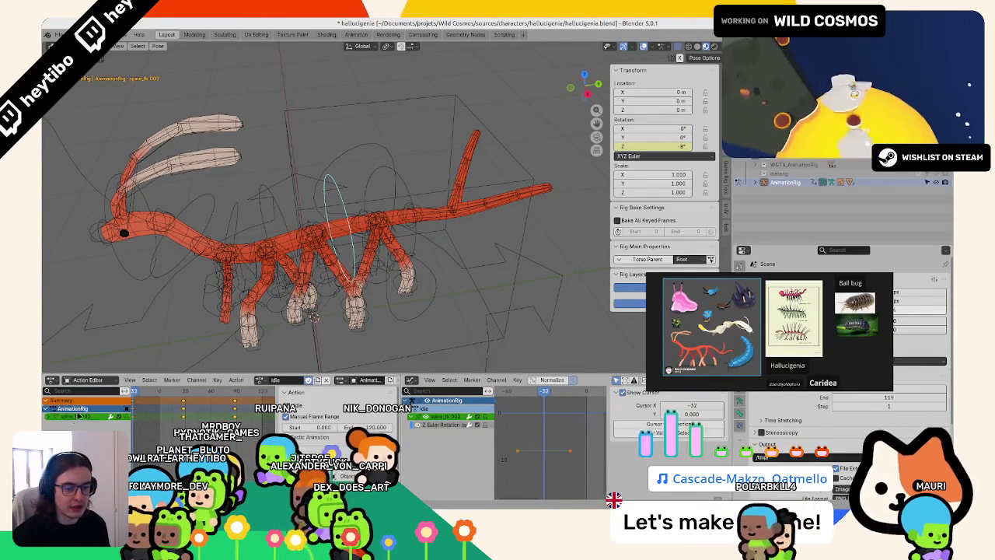
click(45, 417)
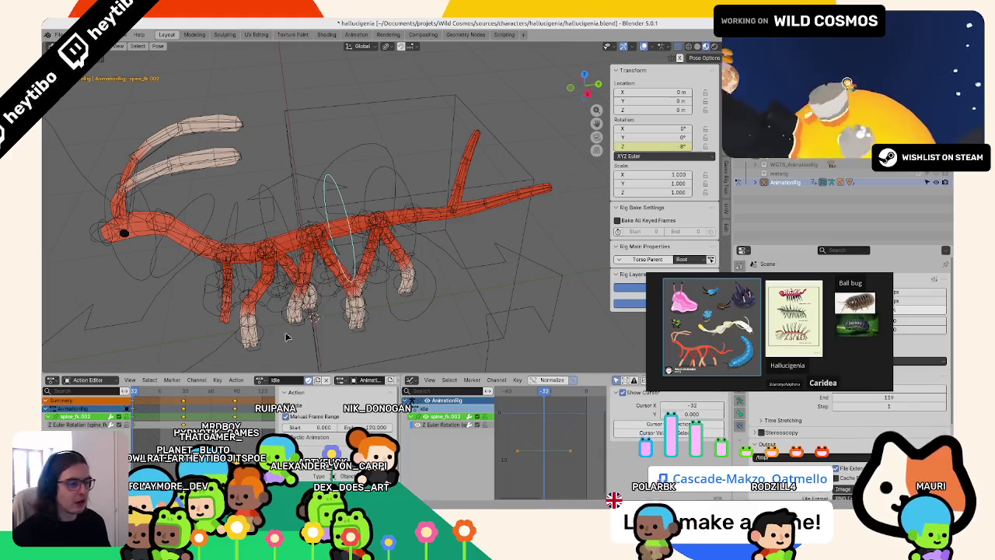
click(78, 425)
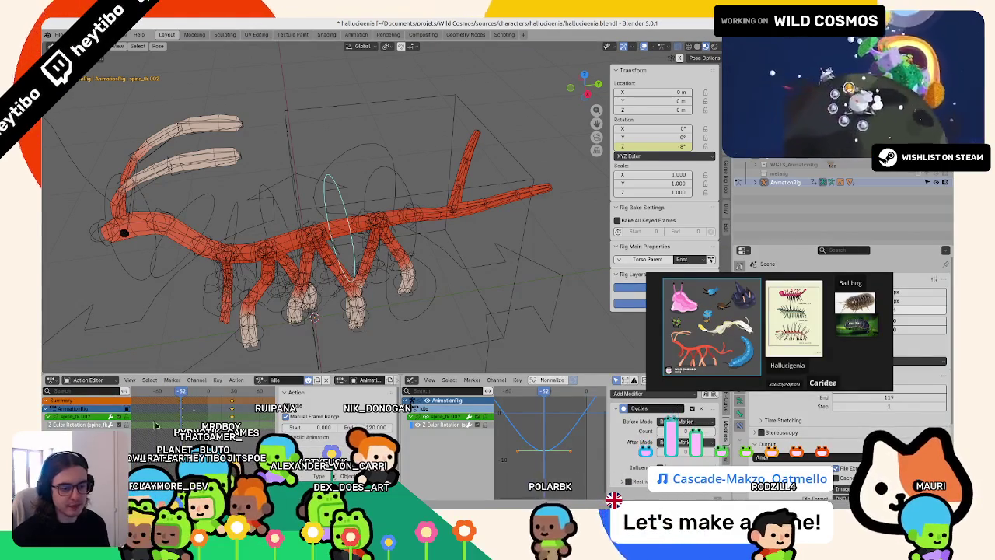
click(267, 210)
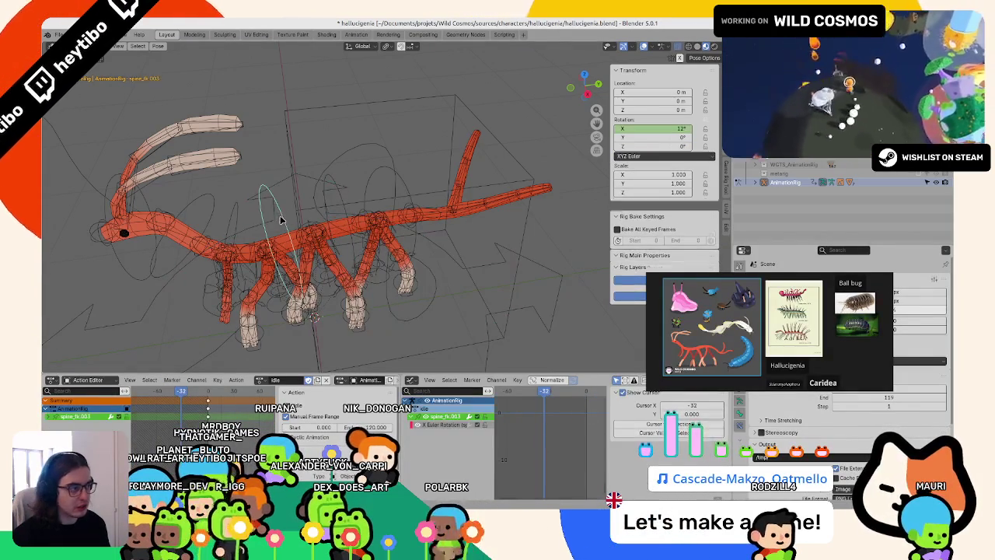
- Keyframe spine_fk.003's Z rotation, paste the copied sway keys, and rescale them
right_click(657, 146)
click(614, 160)
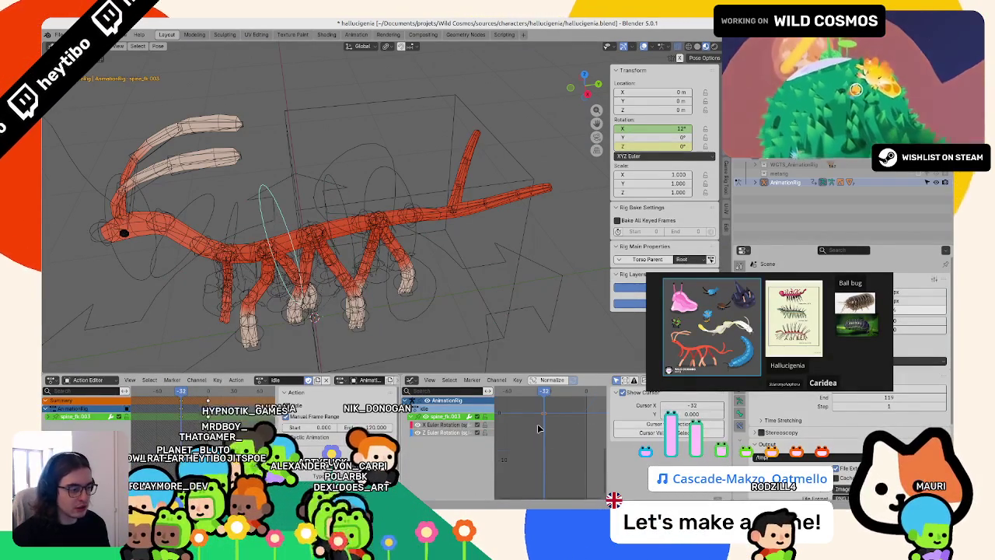
key(space)
key(ctrl+v)
key(s)
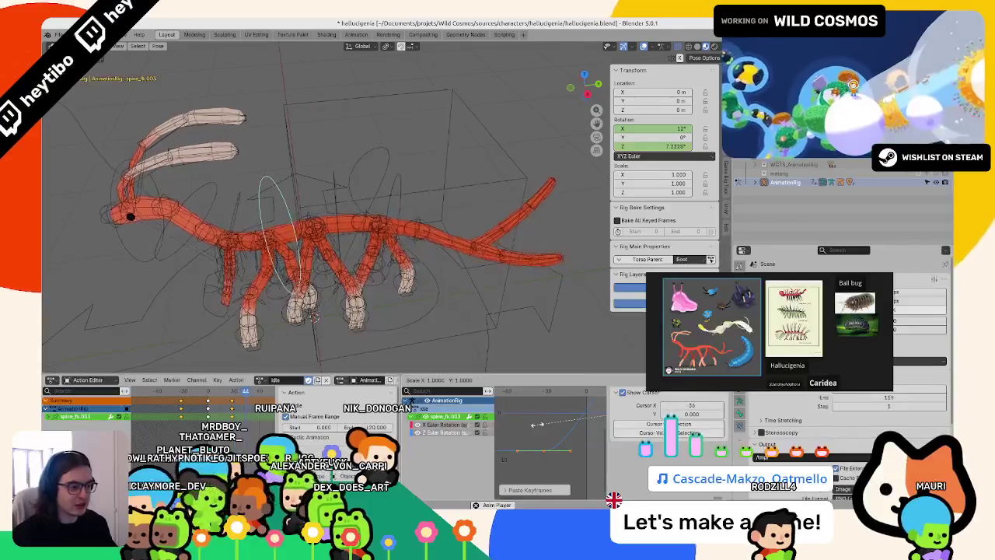
click(538, 427)
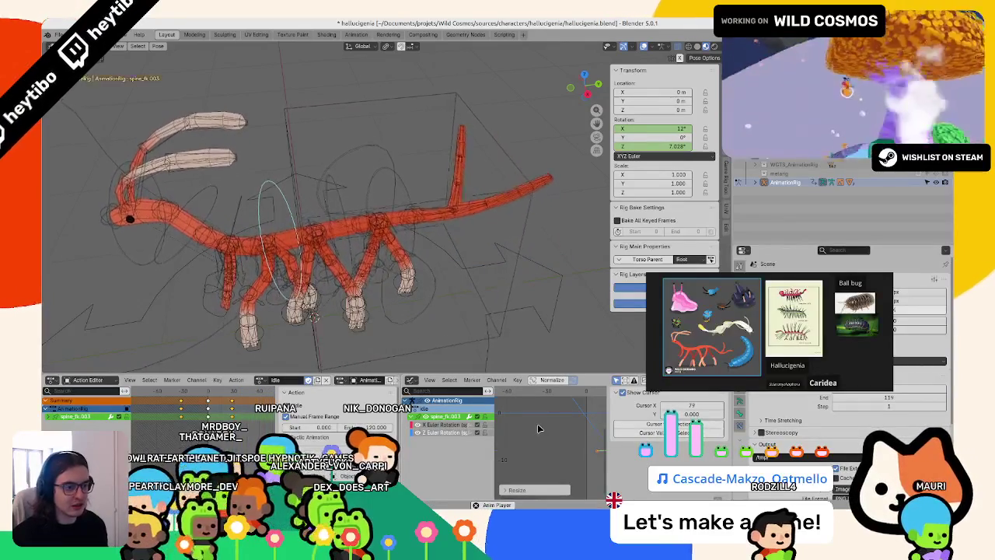
key(space)
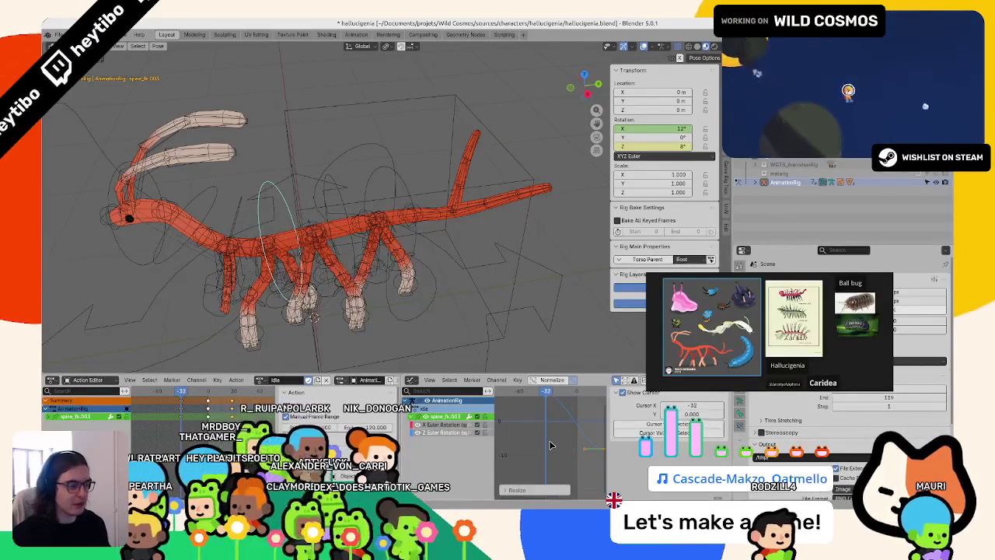
key(Home)
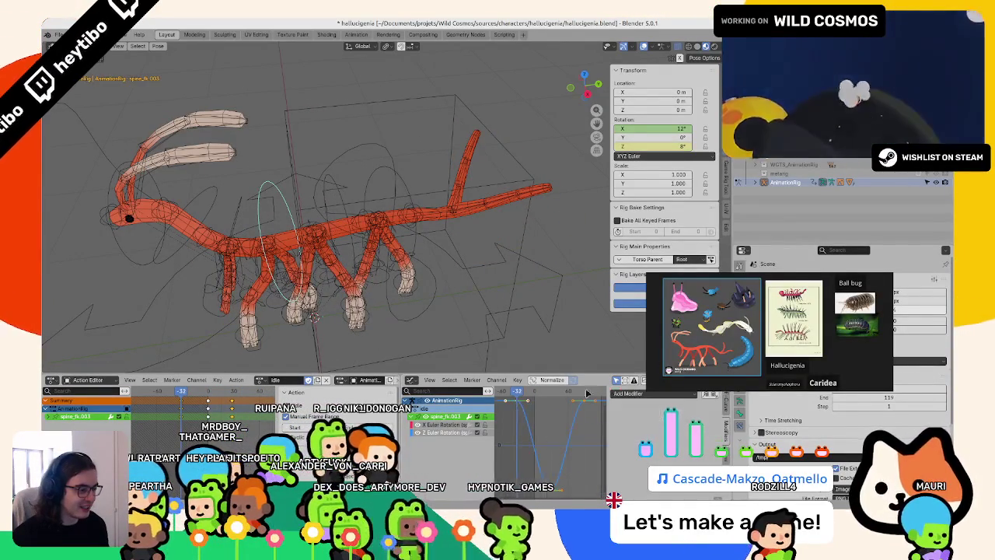
- Add a Cycles modifier so spine_fk.003's rotation curve repeats
click(642, 396)
click(646, 436)
key(space)
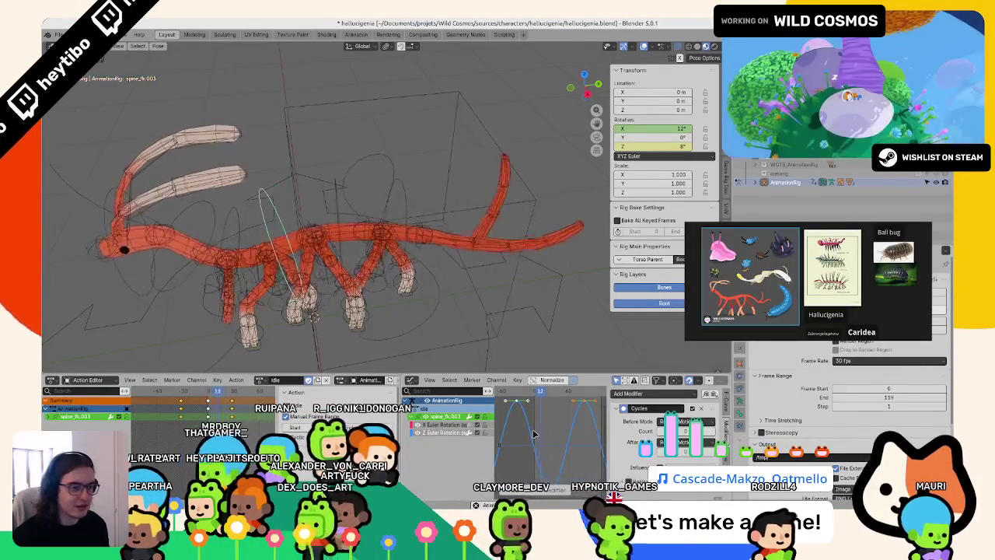
middle_drag(482, 327, 383, 227)
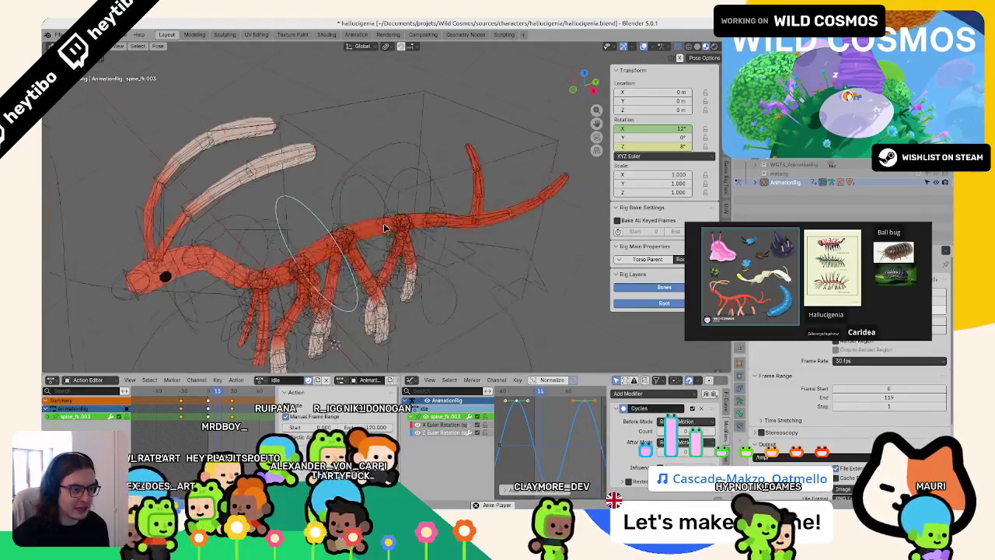
click(548, 453)
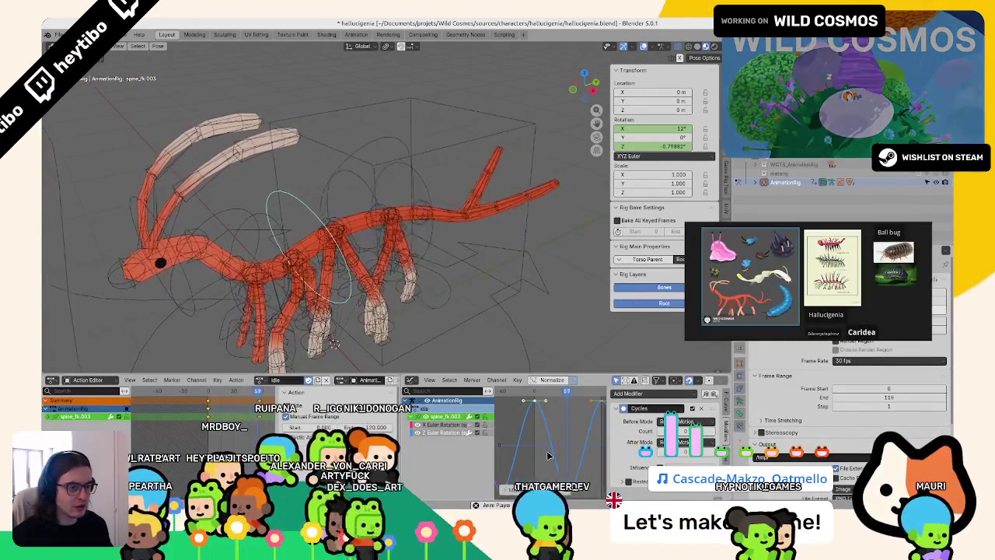
- Flip the spine_fk.003 sway curve upside down with a Y scale of -1
text(sy-1)
key(Return)
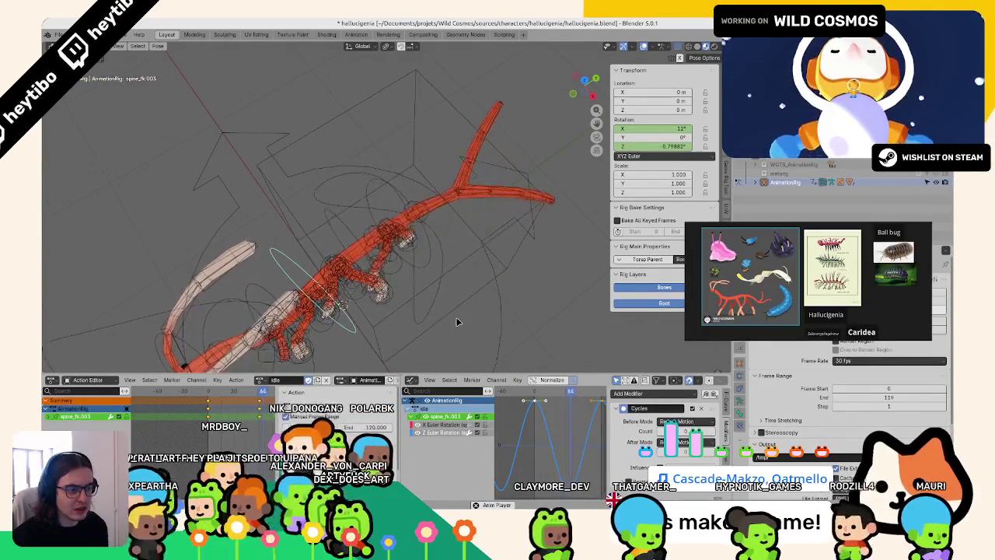
key(g)
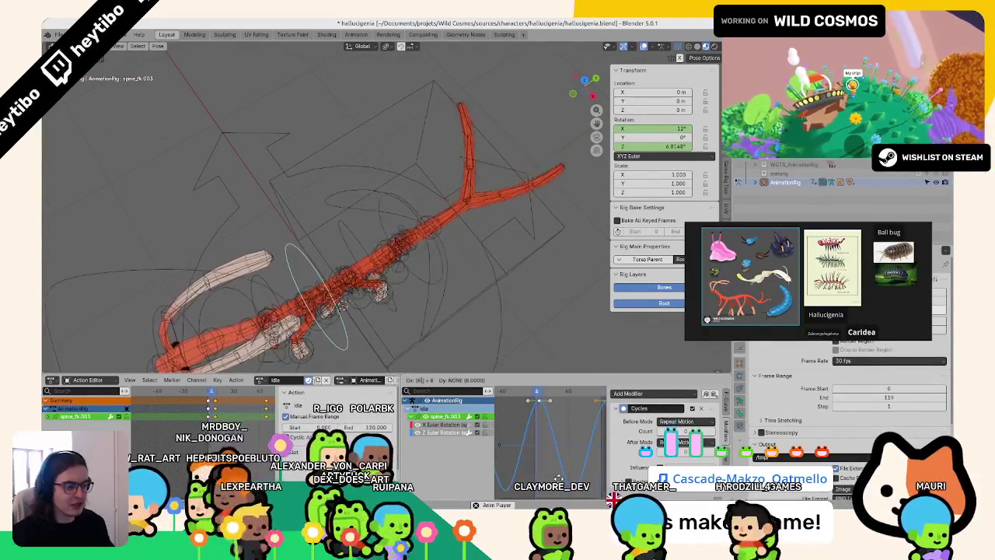
key(s)
key(y)
key(minus)
key(1)
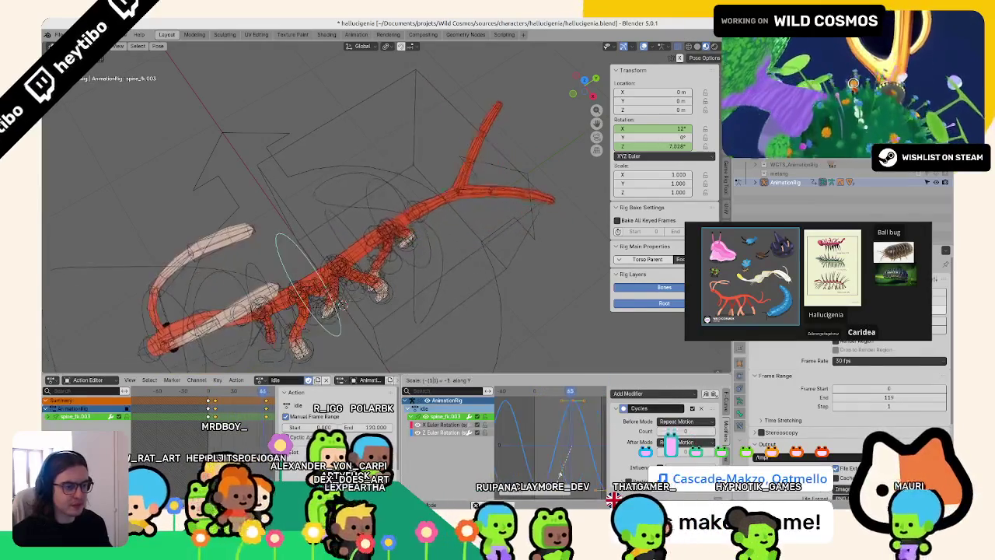
key(Return)
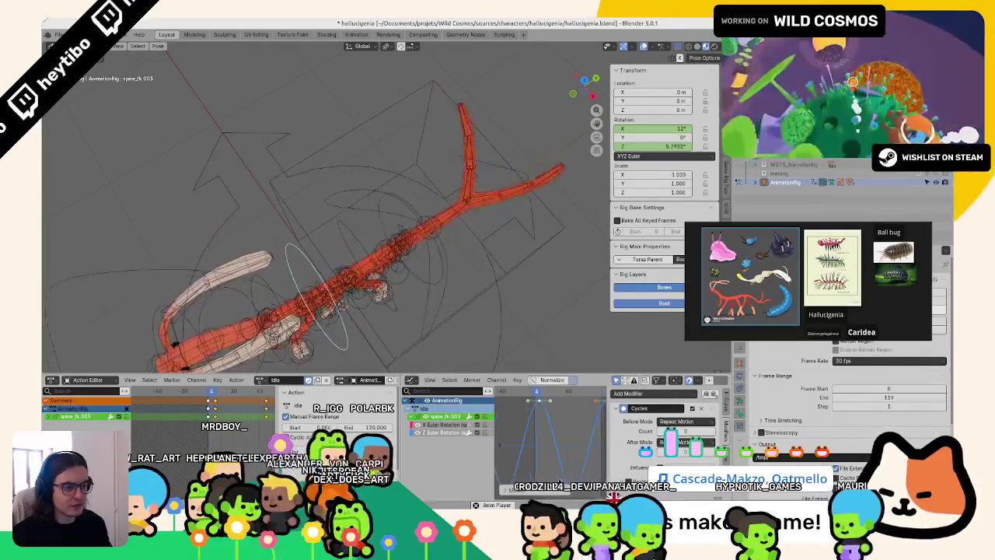
middle_drag(391, 335, 391, 289)
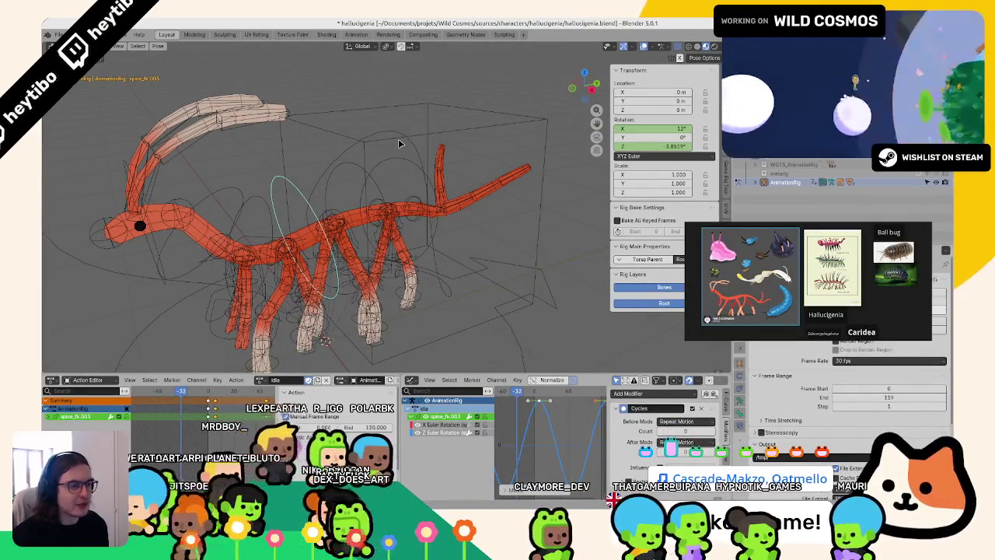
click(401, 141)
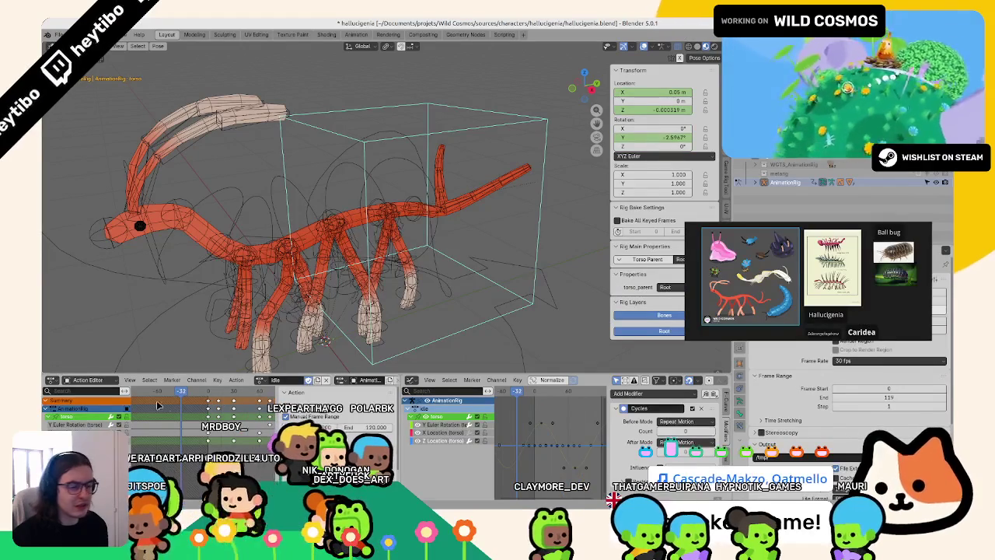
- Show and frame the torso's Y rotation curve, then play the idle from the loop start
click(84, 424)
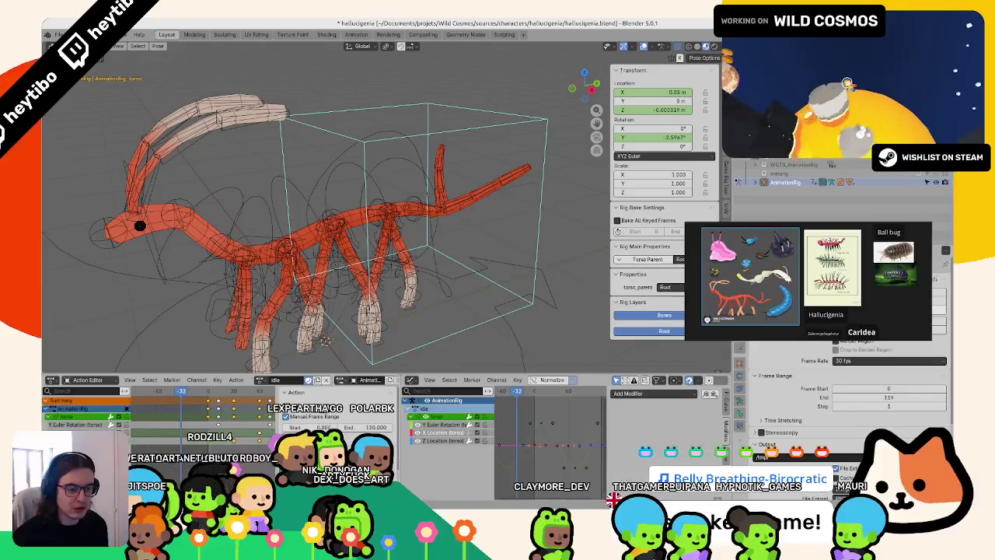
click(178, 393)
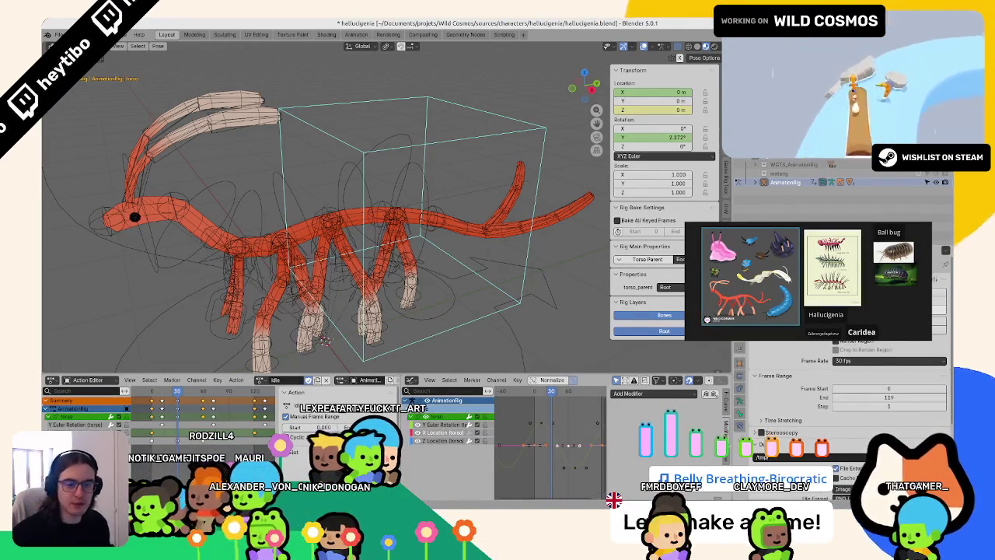
middle_drag(288, 148, 332, 202)
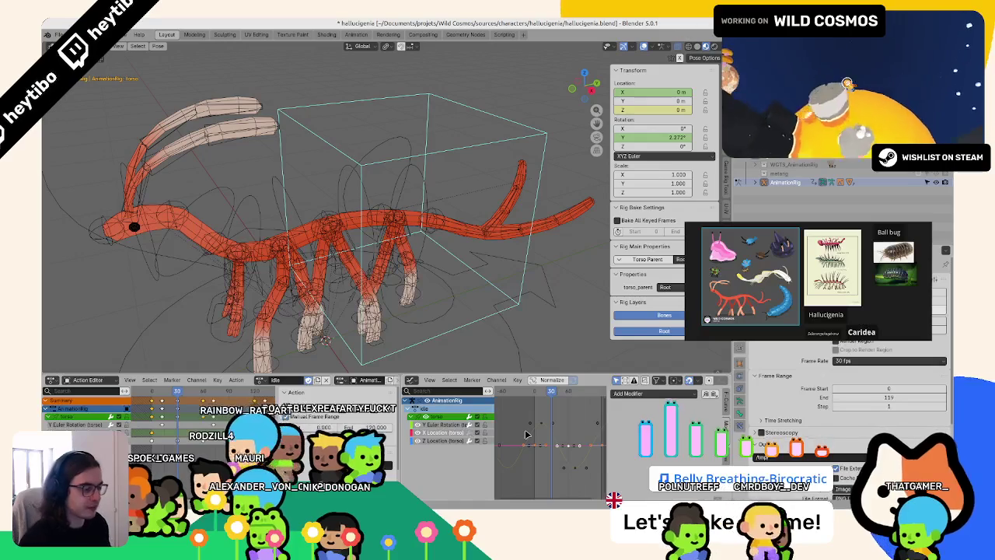
key(Home)
click(520, 393)
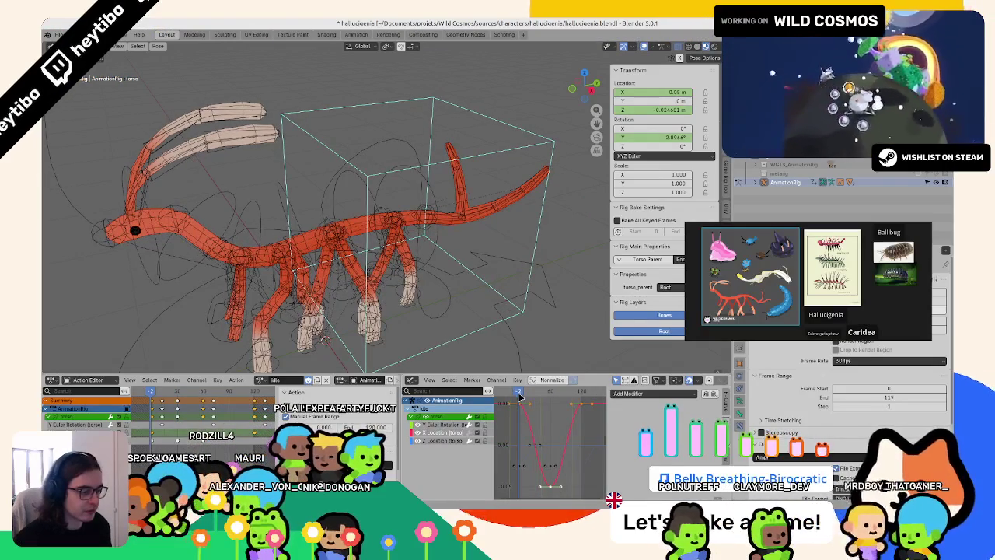
key(space)
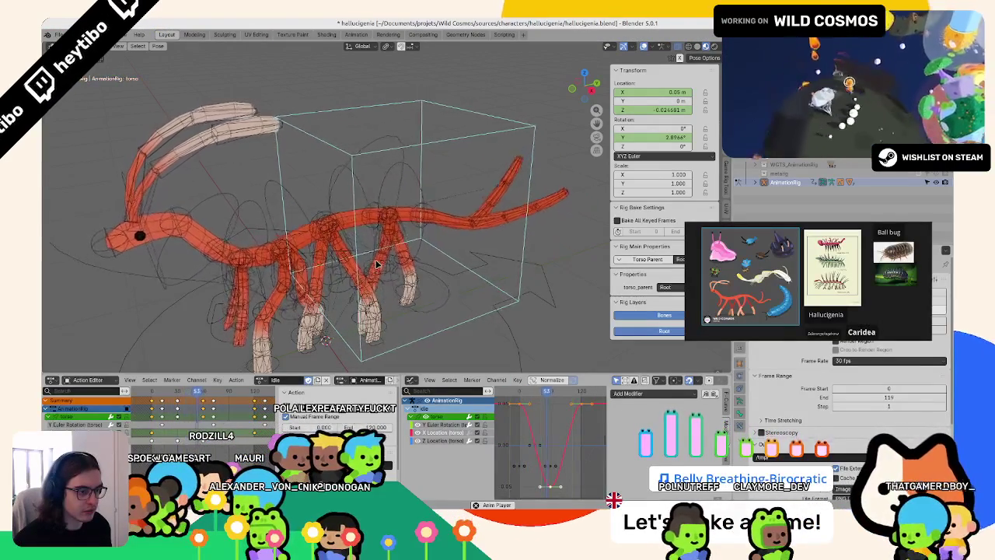
key(Escape)
- Frame spine_fk.003's repeating curves, then select the spine_fk.004 bone
click(290, 214)
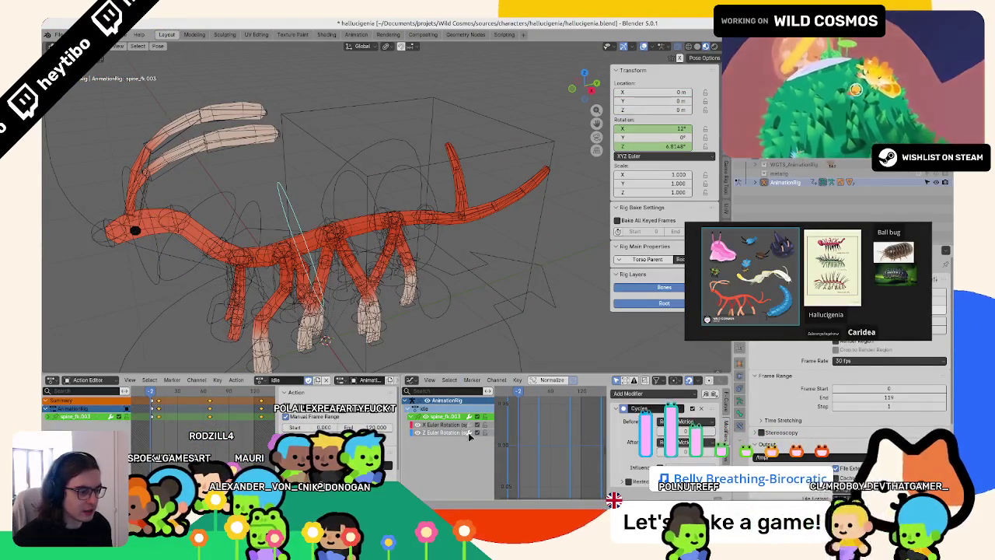
key(Home)
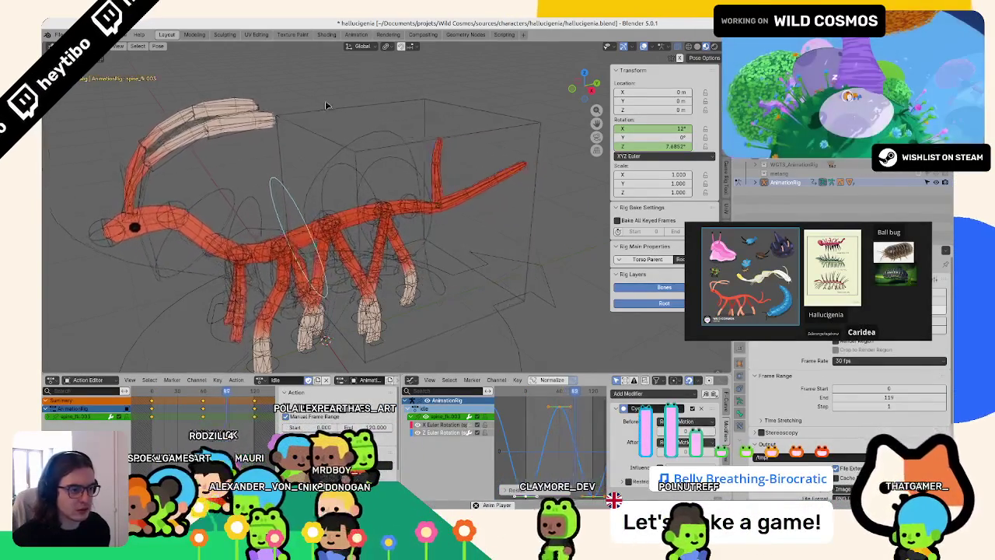
middle_drag(467, 295, 345, 160)
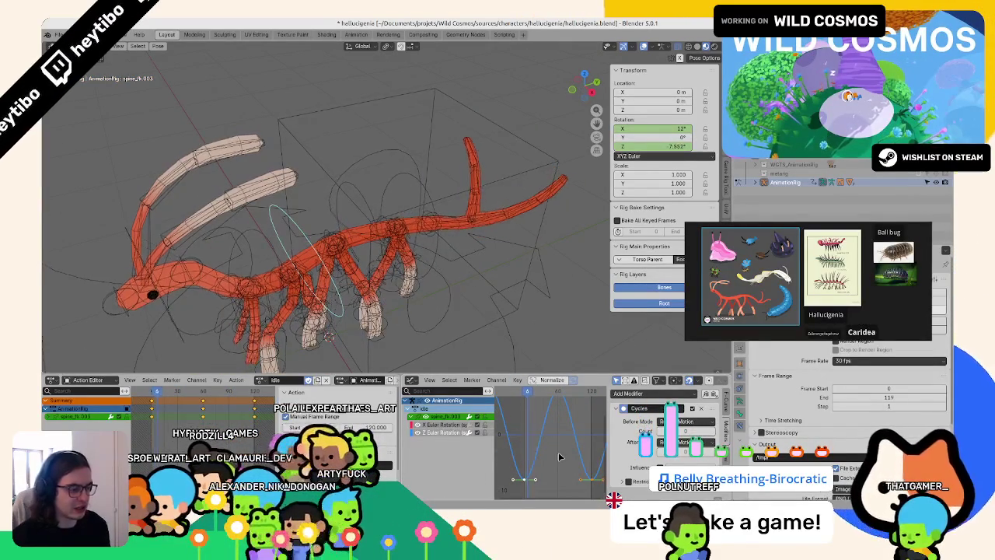
middle_drag(348, 287, 263, 224)
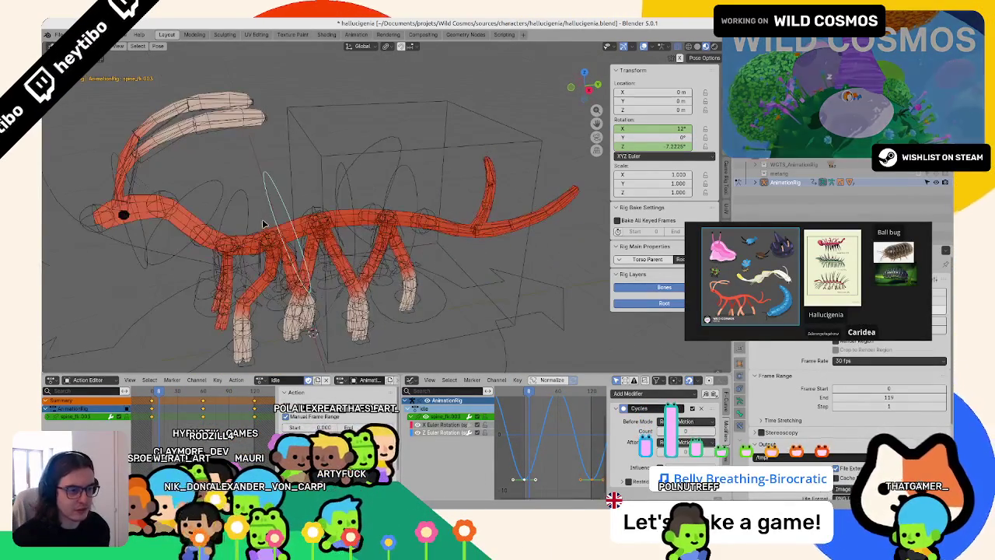
click(245, 203)
right_click(626, 152)
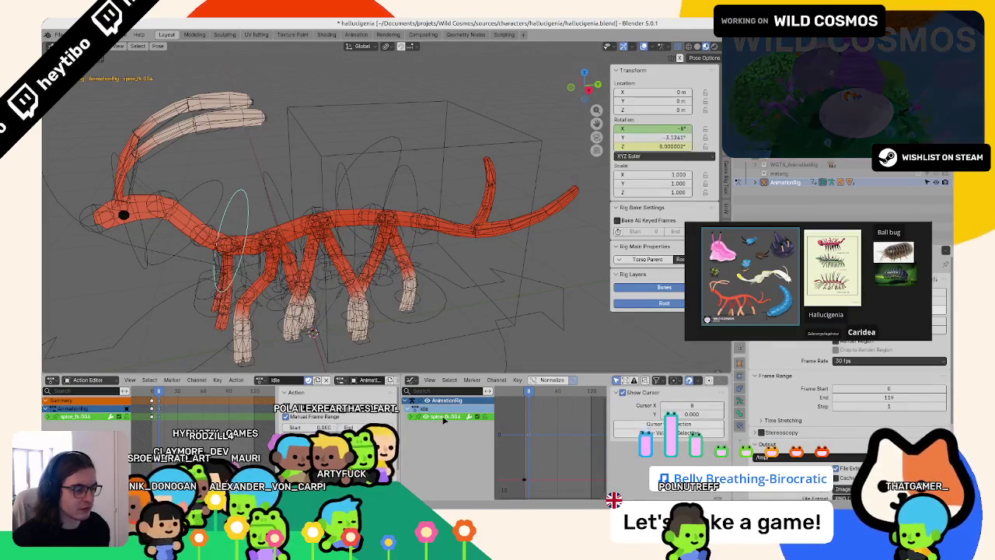
- Add a Cycles modifier to spine_fk.004's rotation curves
click(412, 417)
click(727, 426)
click(657, 394)
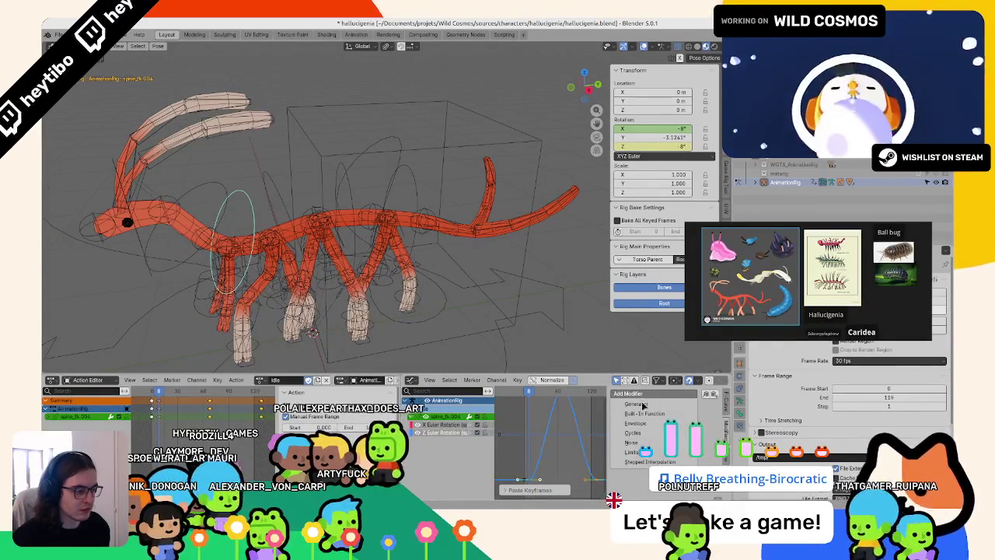
click(637, 437)
key(space)
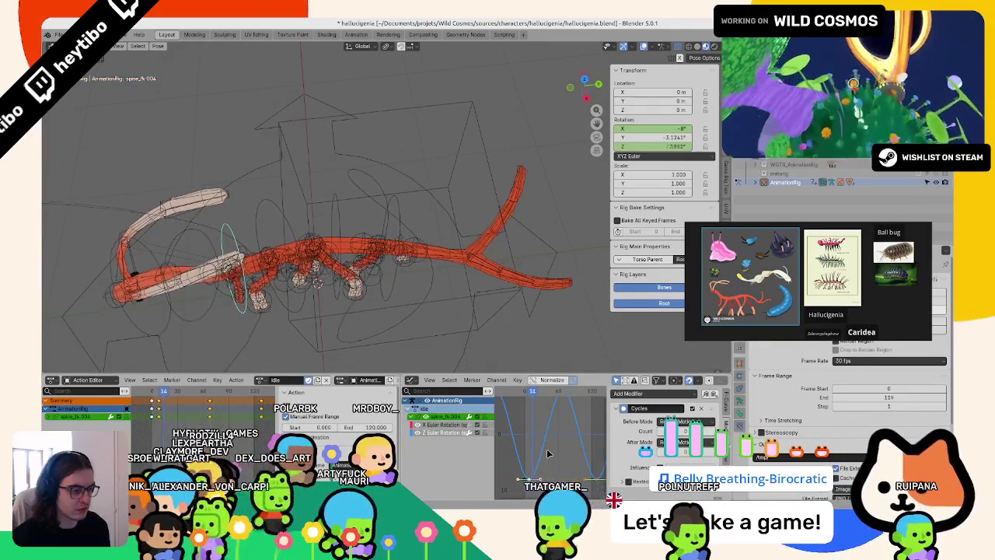
- Add a Cycles modifier to spine_fk.005's rotation curves
click(195, 310)
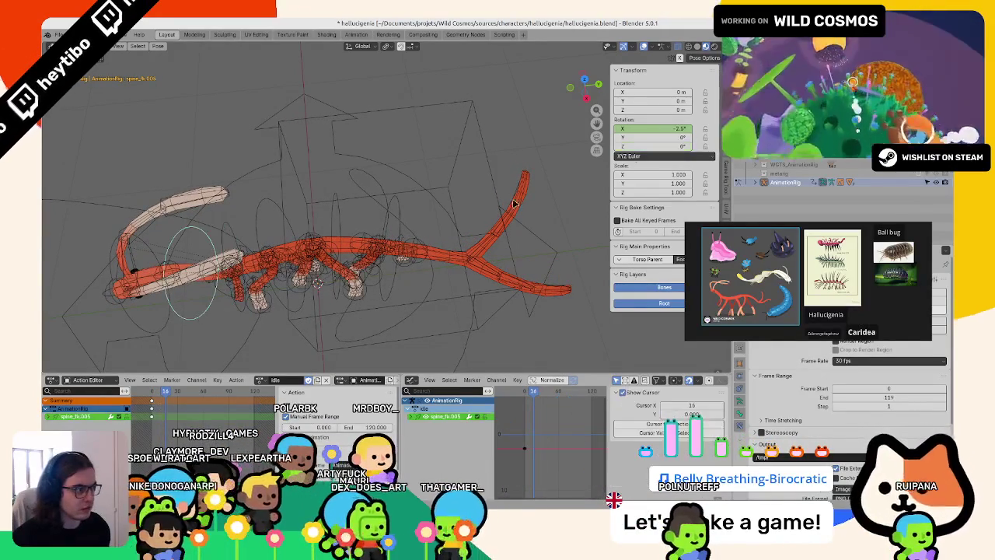
click(412, 416)
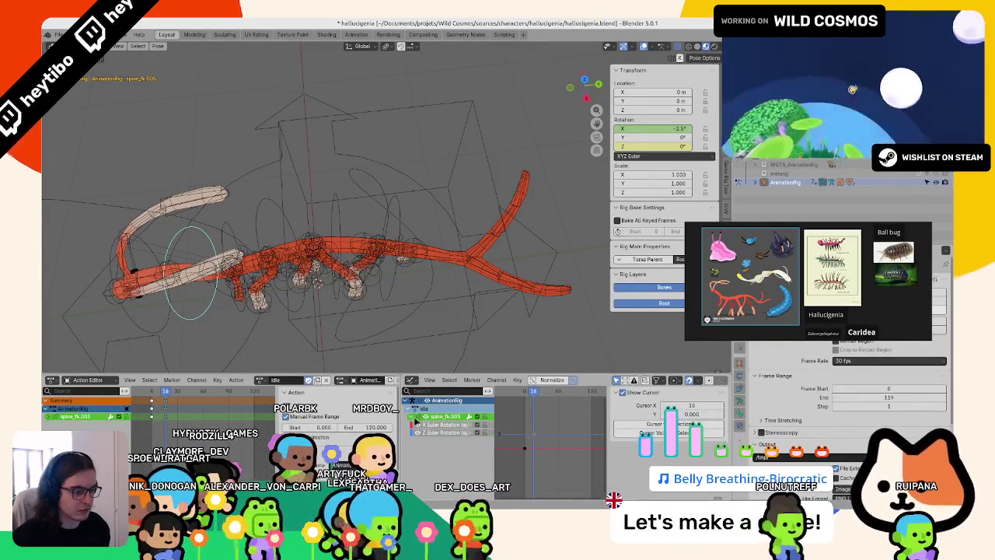
click(725, 424)
click(638, 393)
click(639, 432)
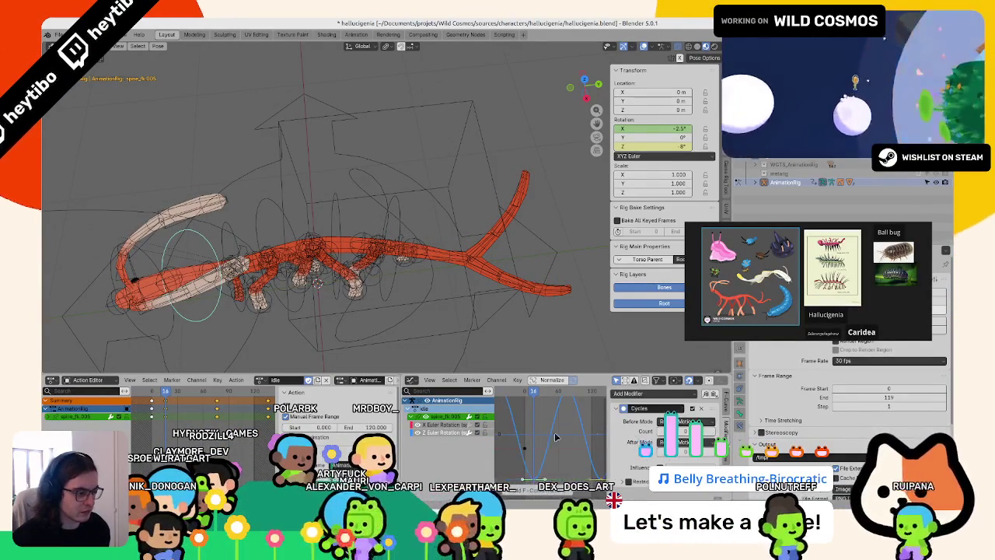
middle_drag(296, 292, 268, 248)
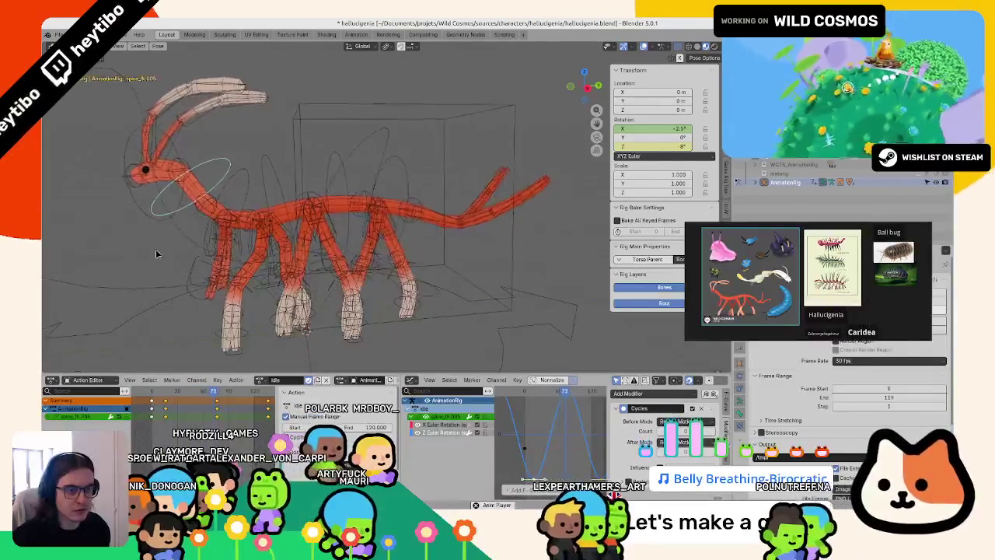
mouse_move(155, 249)
middle_down()
mouse_move(234, 247)
mouse_move(678, 155)
middle_up()
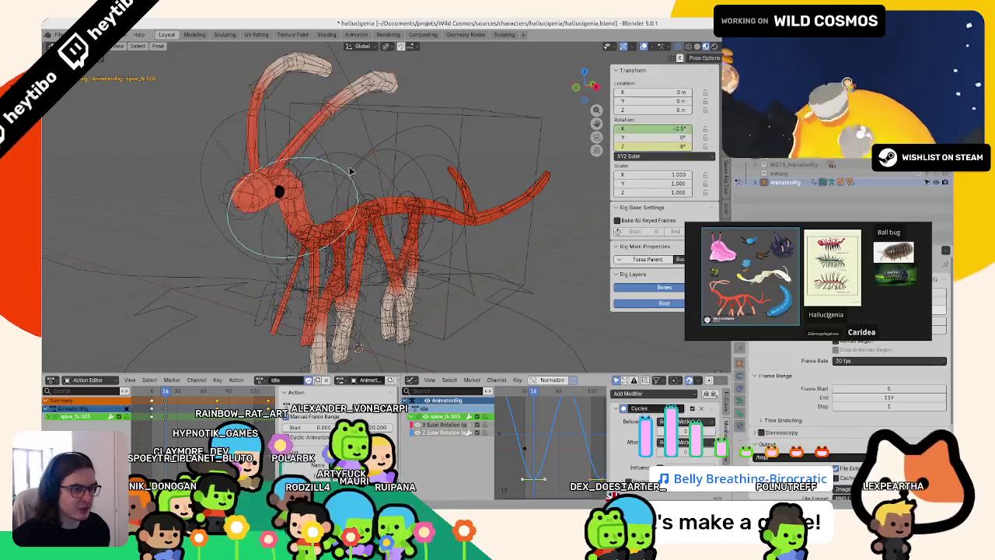
- Keyframe spine_fk.006's rotation, paste the sway keys, and loop them with Cycles
click(325, 147)
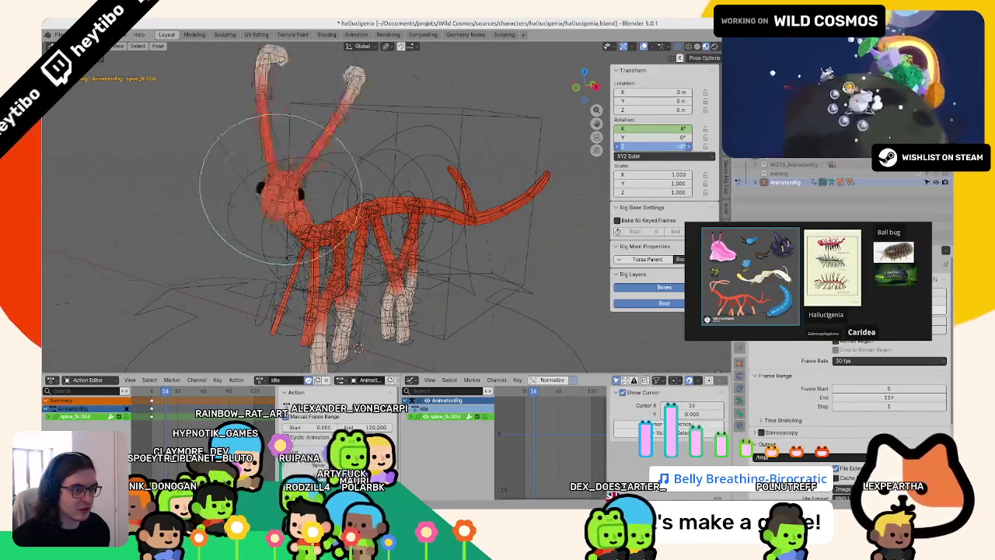
right_click(622, 146)
click(599, 140)
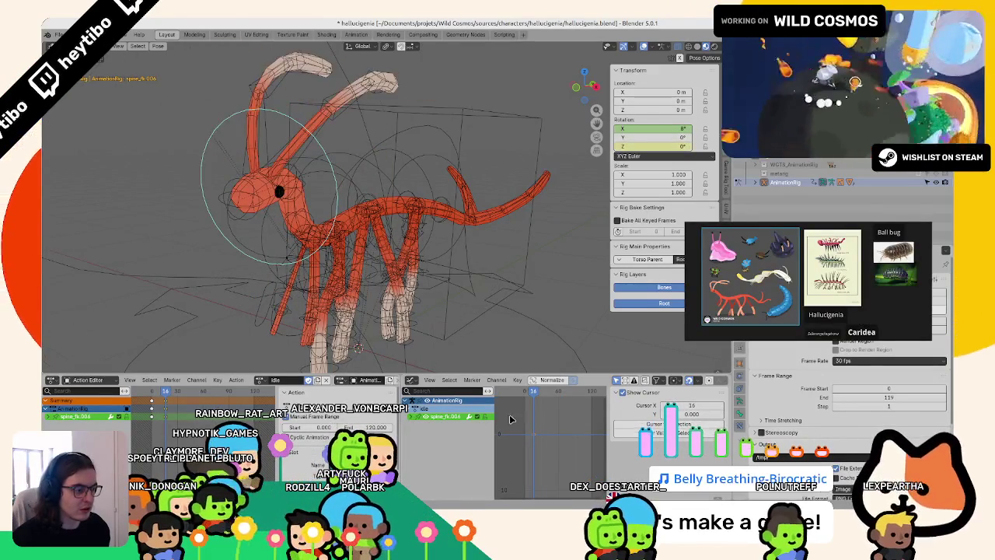
click(417, 426)
key(ctrl+v)
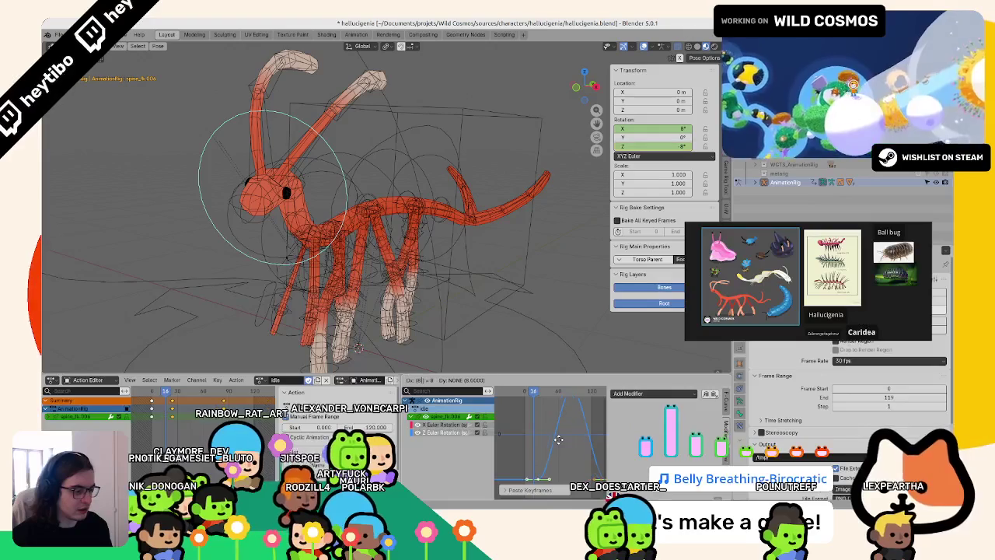
key(space)
click(634, 394)
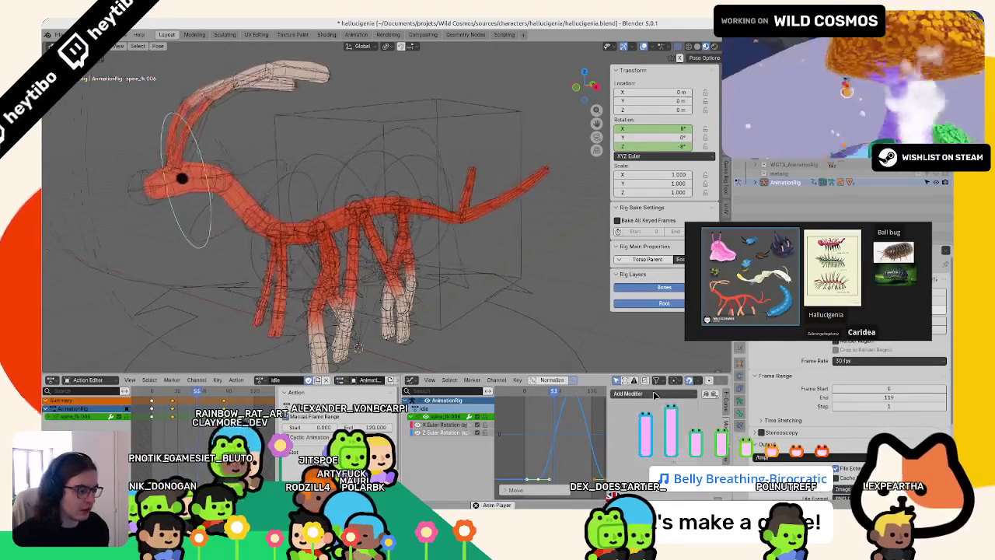
click(634, 432)
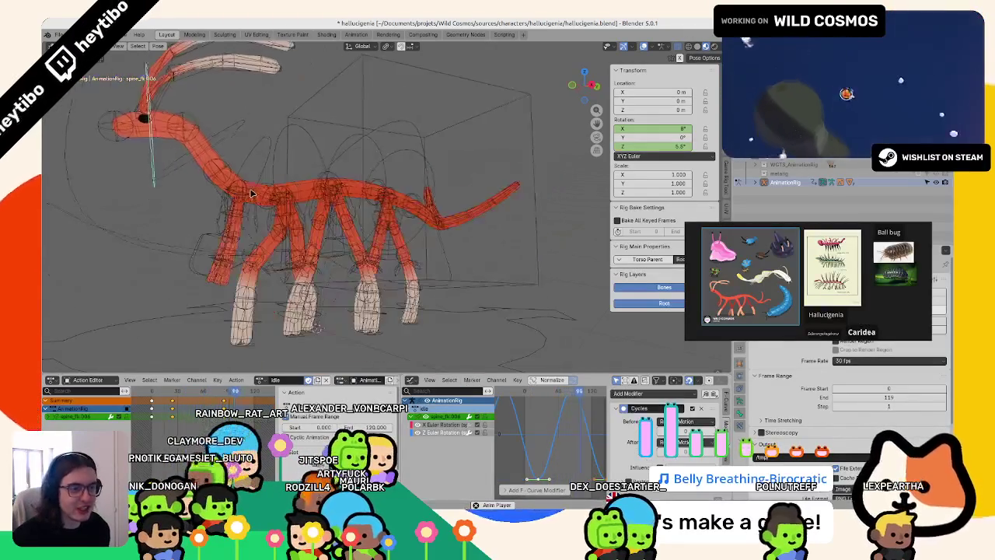
shift+click(270, 141)
shift+click(257, 127)
shift+click(293, 130)
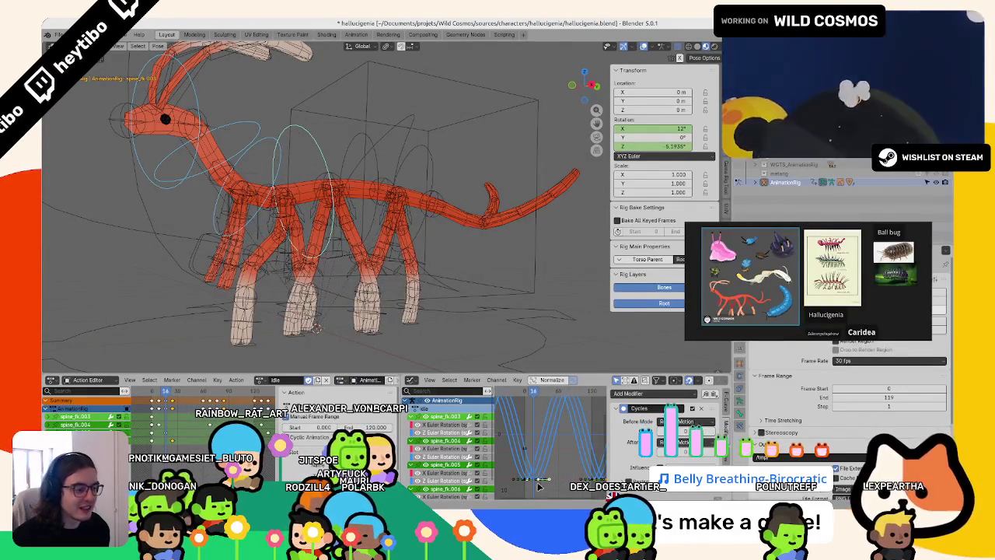
click(349, 167)
shift+click(405, 167)
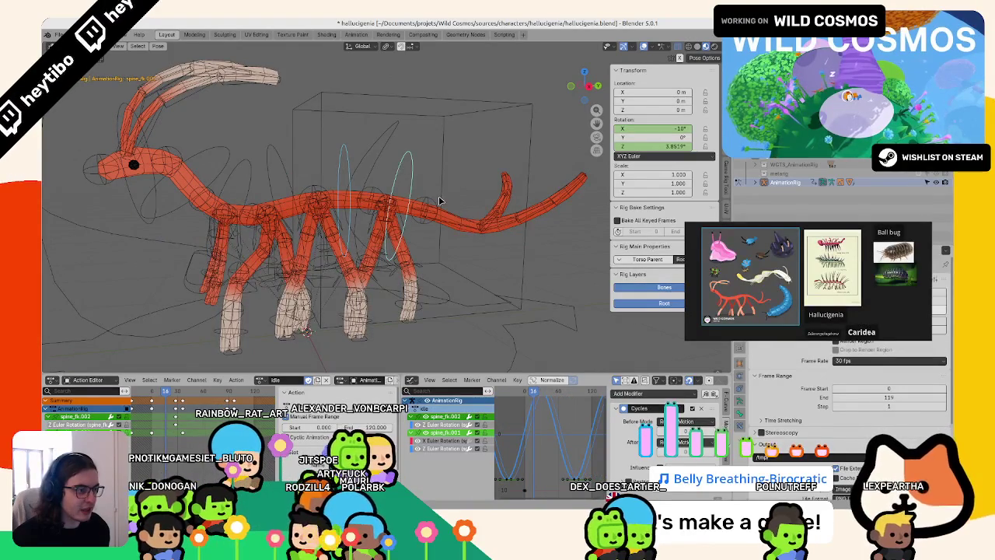
middle_drag(440, 201, 439, 248)
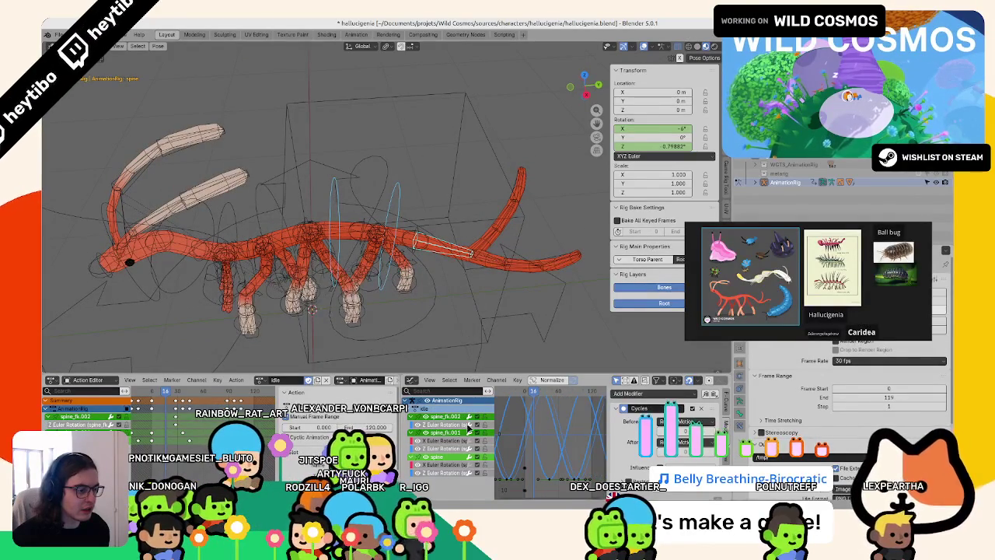
key(Home)
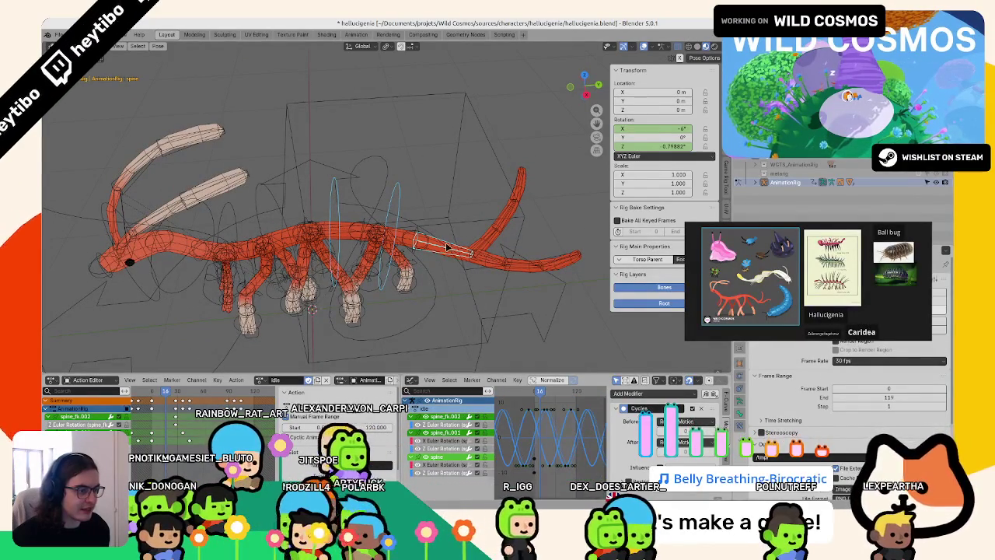
click(447, 247)
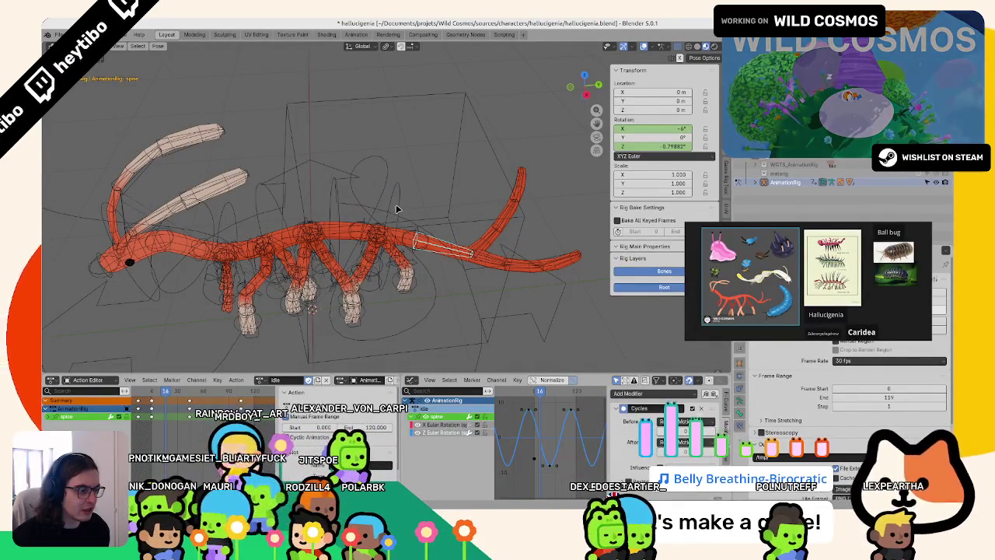
click(397, 208)
shift+click(441, 245)
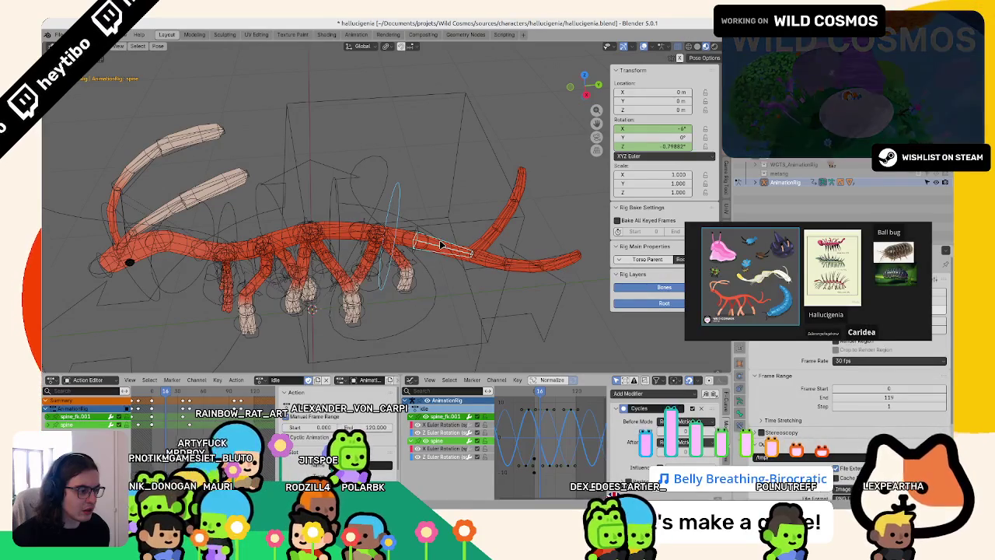
key(alt+a)
key(space)
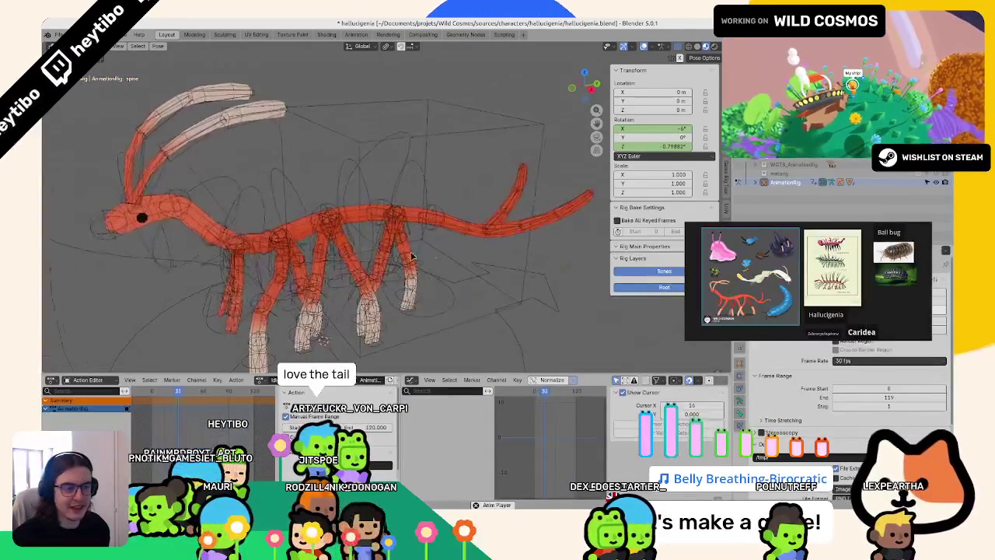
middle_drag(176, 222, 150, 219)
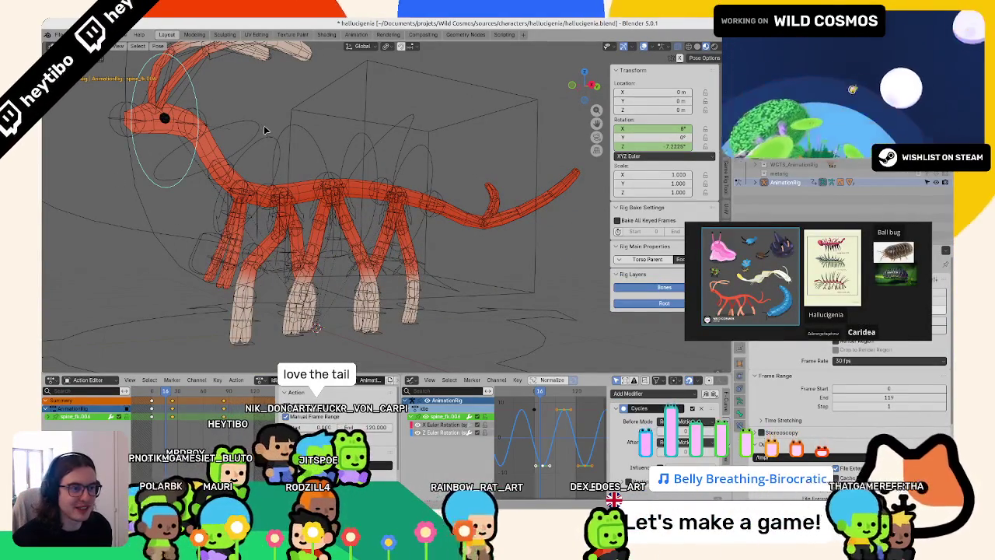
- Flatten the spine_fk.003 sway curve to zero with a Y scale of 0
click(272, 149)
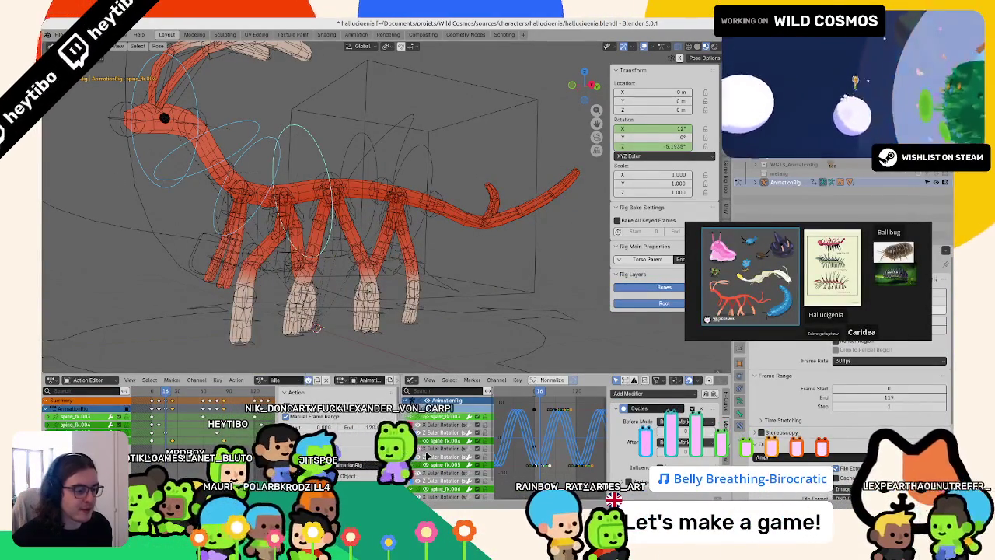
click(572, 411)
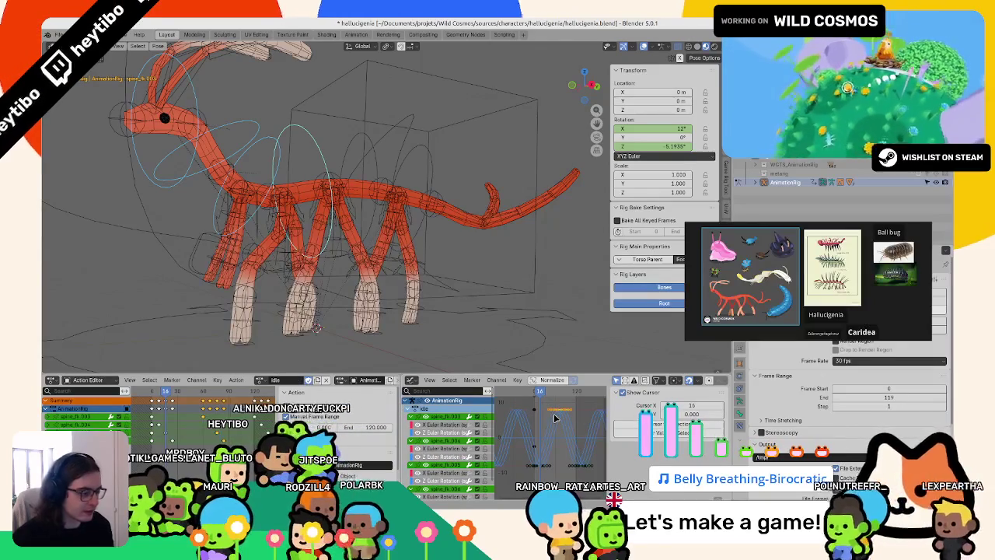
key(space)
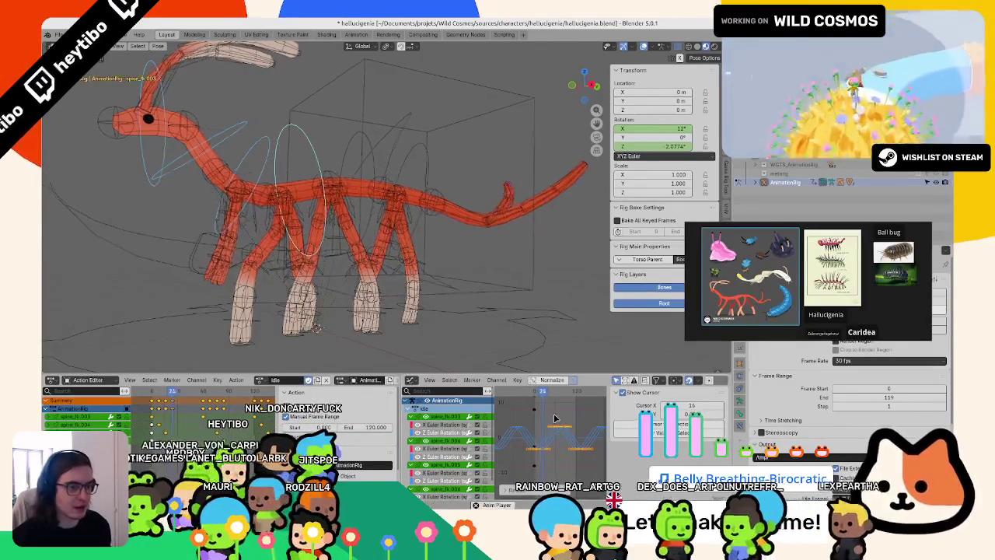
mouse_move(420, 257)
middle_down()
mouse_move(365, 261)
mouse_move(350, 276)
middle_up()
scroll(351, 274, down, 3)
scroll(350, 275, up, 4)
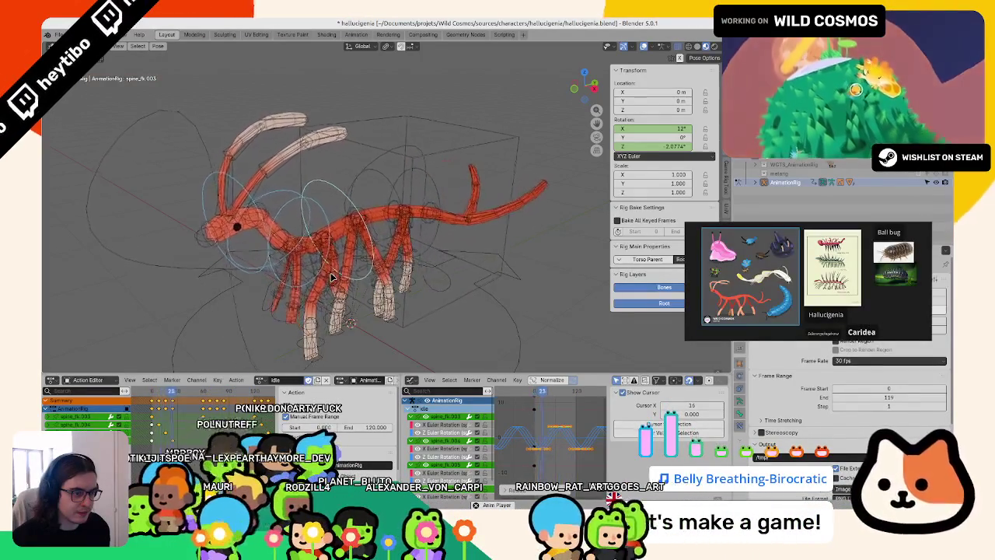
text(sy)
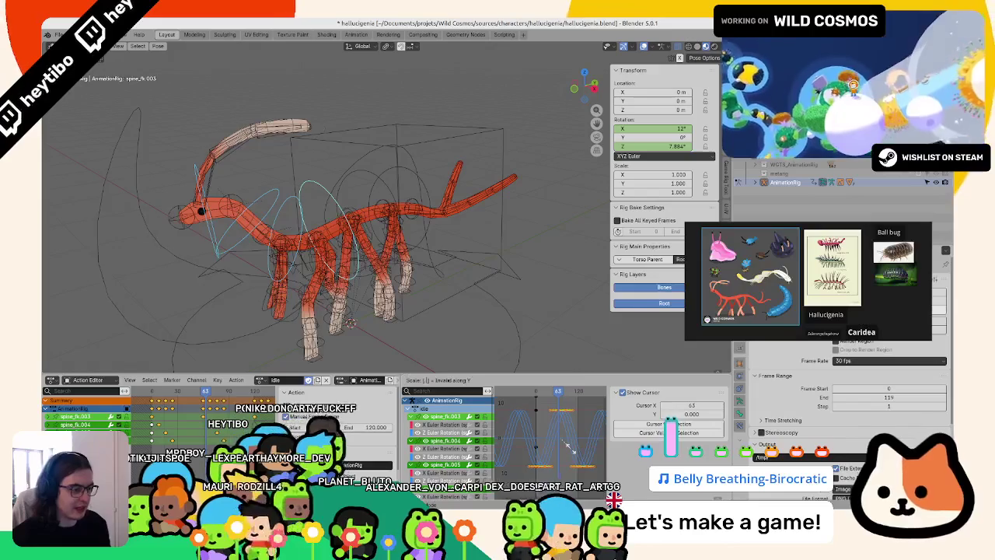
text(0)
key(Return)
- Rescale the vertical amplitude of spine_fk.004's sway curve
click(309, 221)
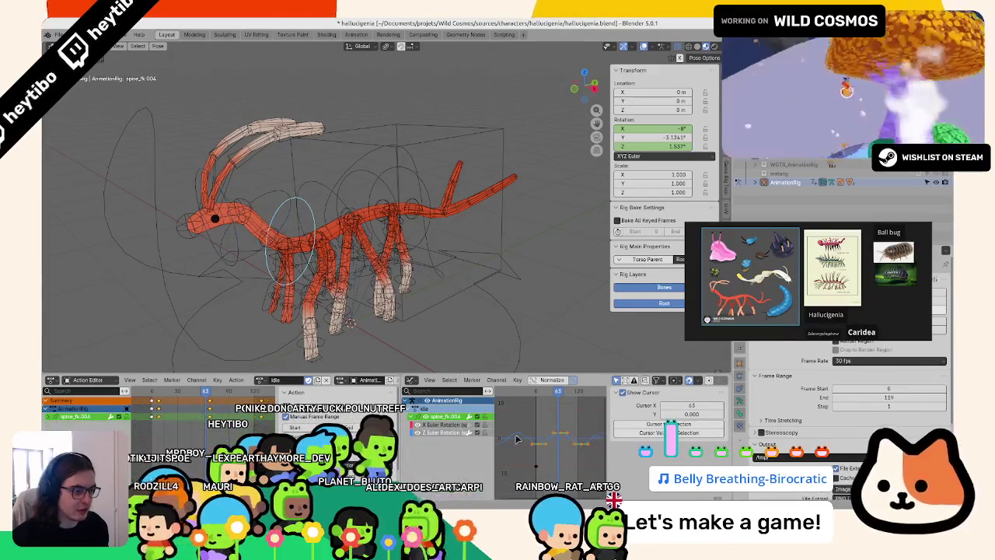
key(s)
key(y)
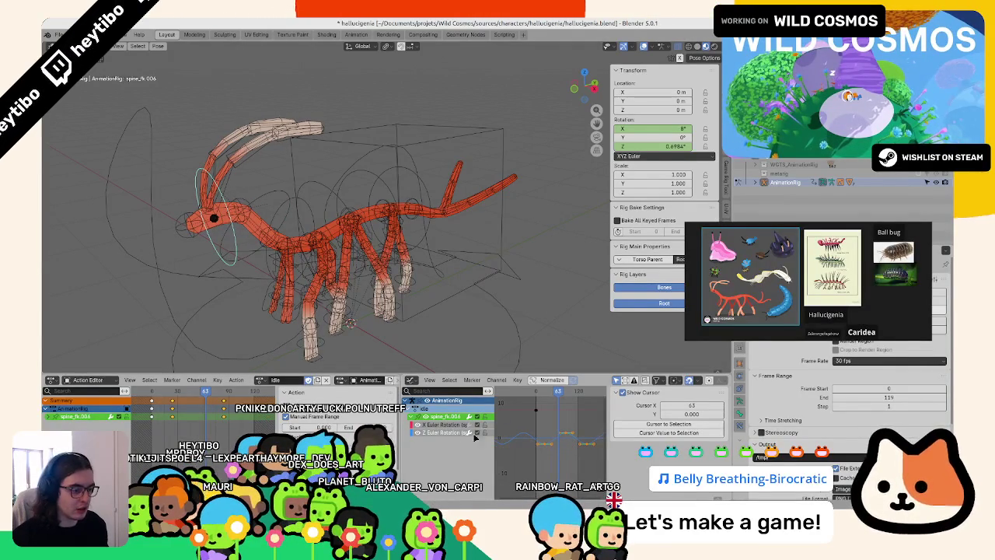
click(544, 441)
middle_drag(466, 234, 414, 254)
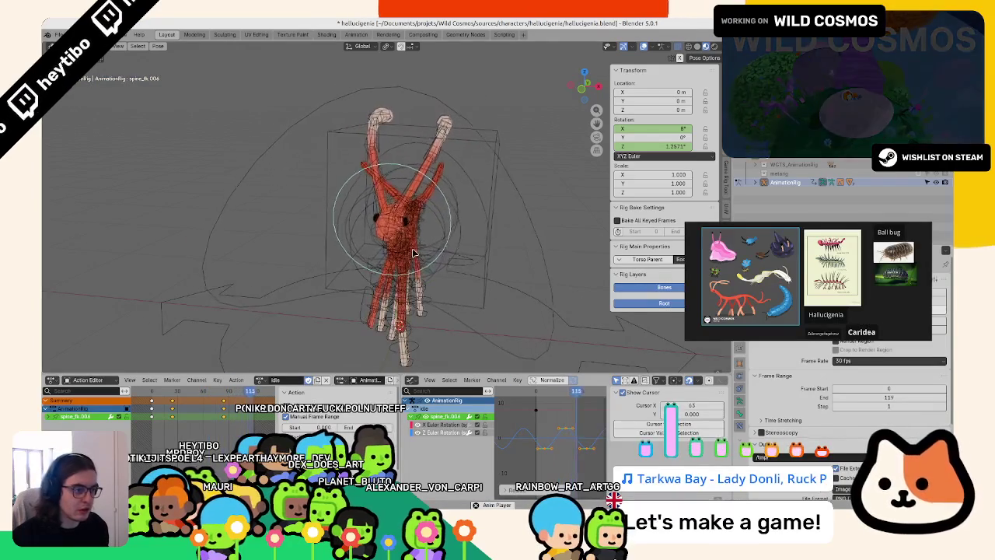
mouse_move(414, 254)
middle_down()
mouse_move(535, 159)
mouse_move(357, 265)
mouse_move(329, 251)
mouse_move(282, 262)
middle_up()
scroll(329, 252, up, 5)
click(282, 263)
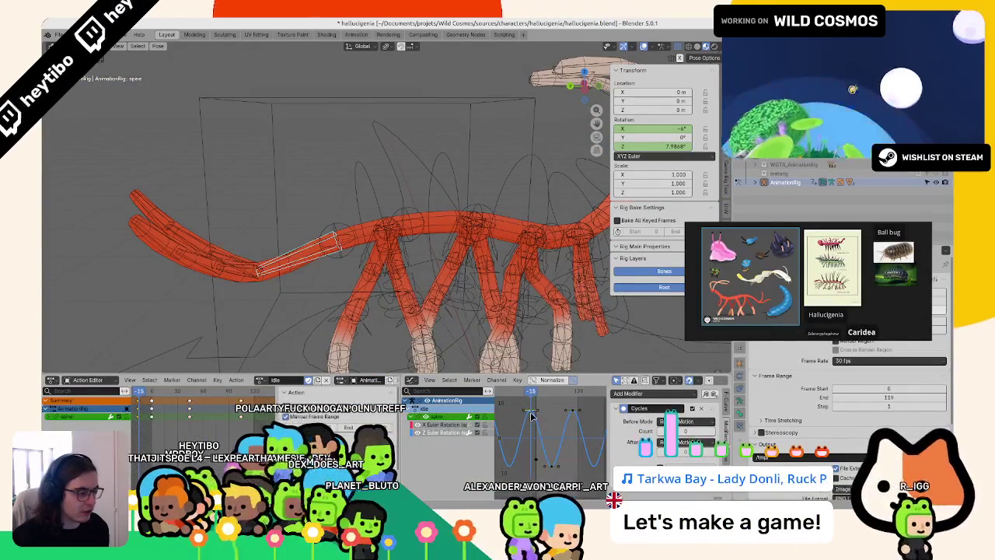
- Scale spine_fk.001's sway curve height to 0.6 in the Graph Editor, undoing a stray handle edit
click(728, 398)
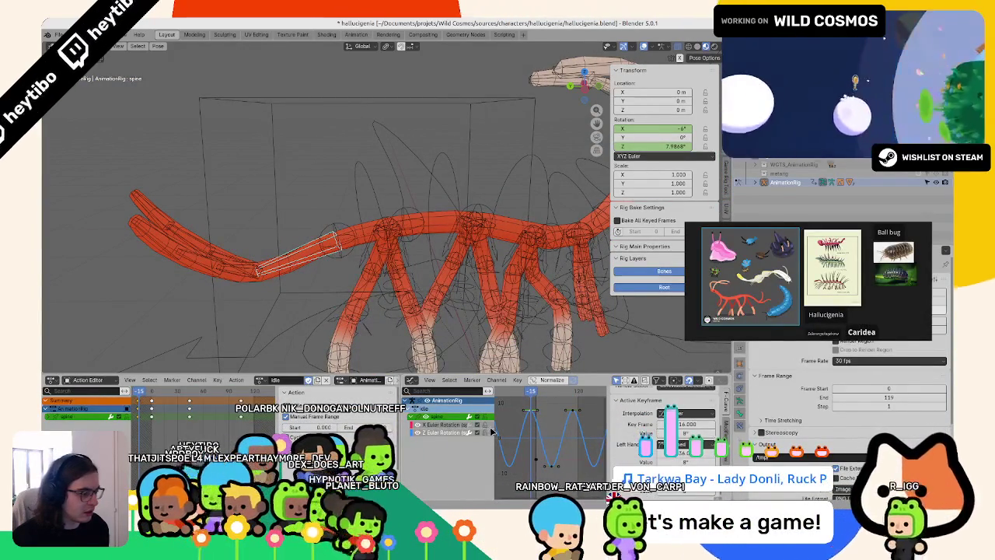
middle_drag(327, 310, 338, 311)
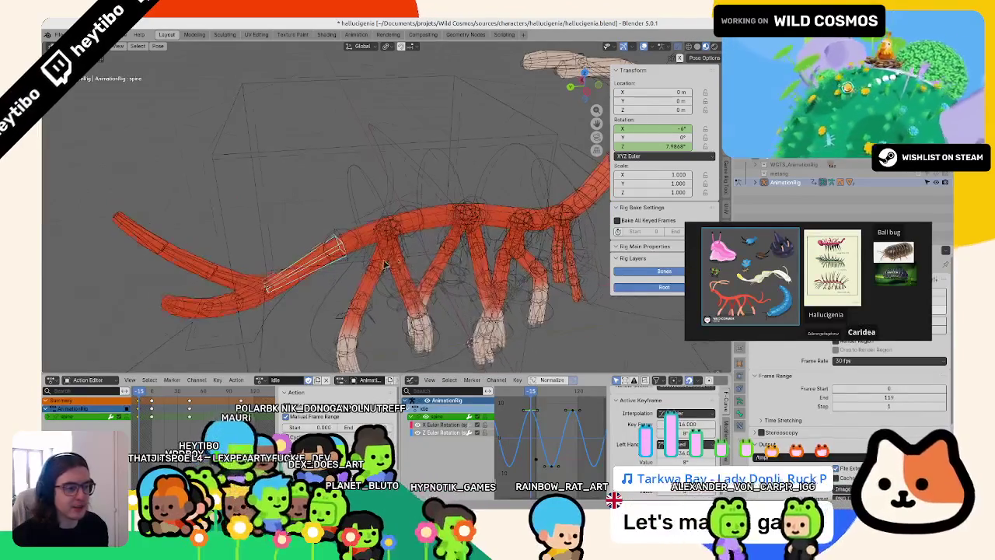
click(323, 249)
click(322, 248)
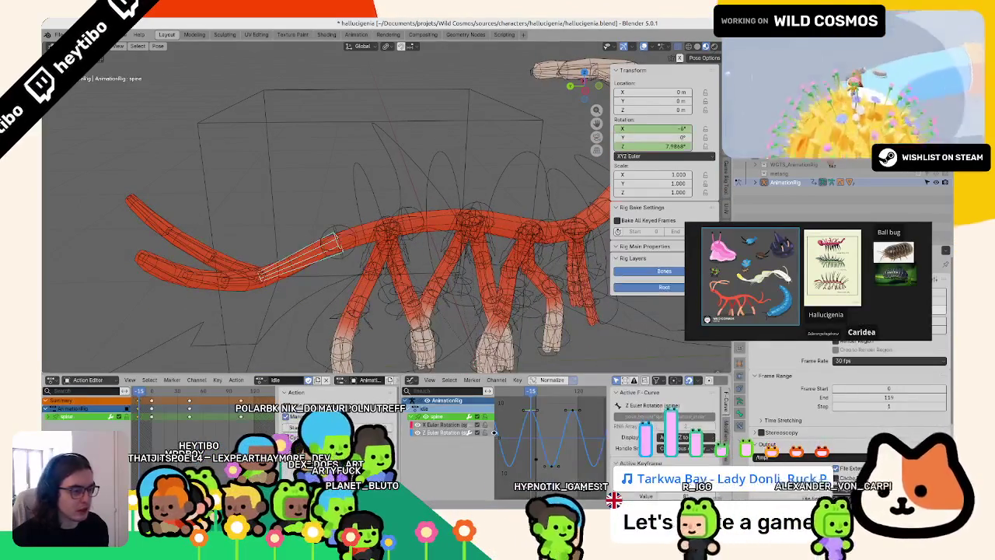
click(365, 274)
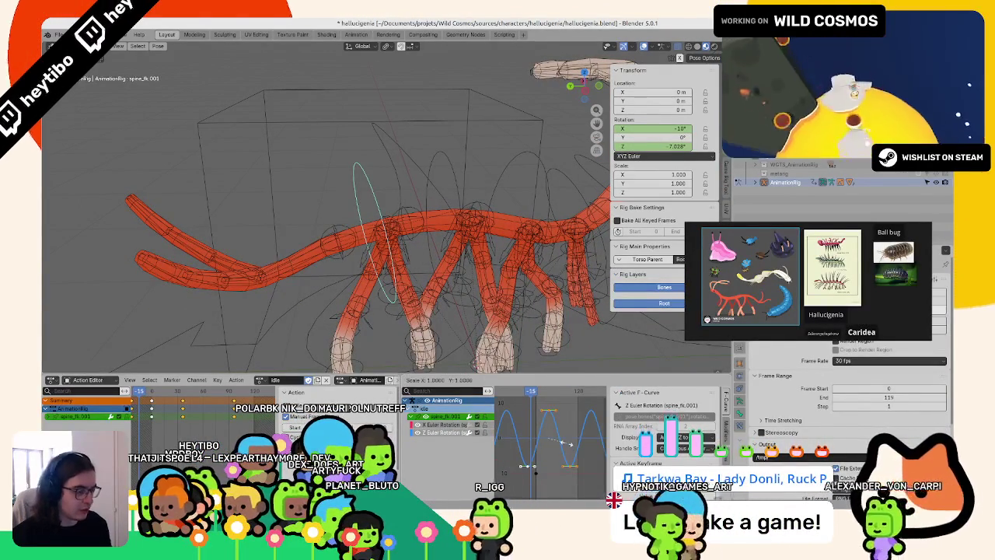
key(s)
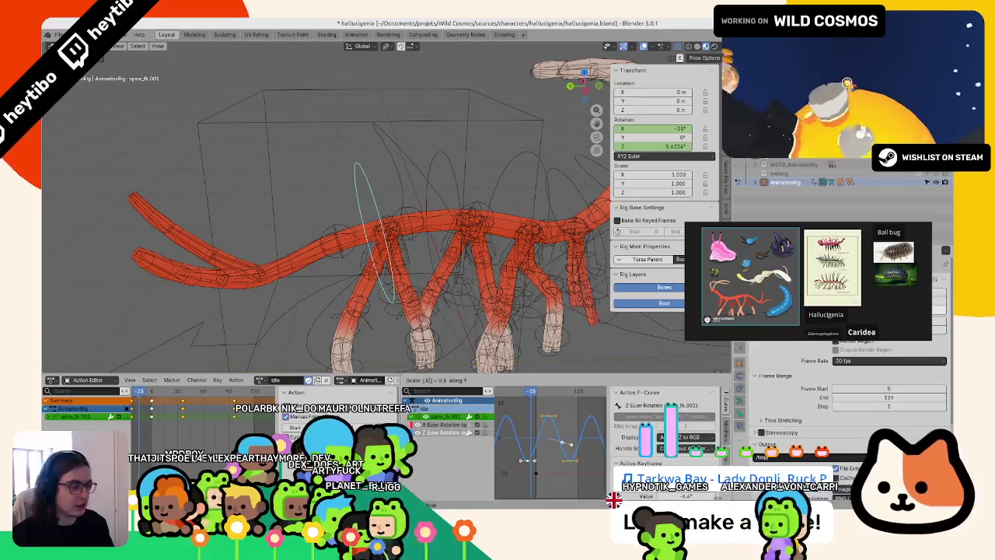
click(566, 444)
middle_drag(435, 233, 465, 210)
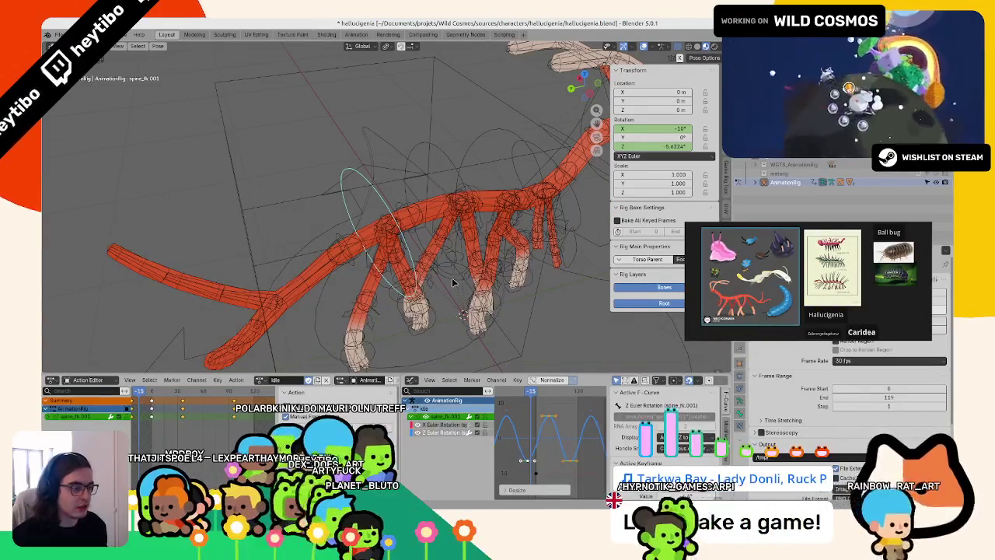
drag(537, 465, 550, 472)
key(ctrl+z)
- Scale down spine_fk.002's sway curve to roughly ±5° Z rotation
mouse_move(362, 256)
middle_down()
mouse_move(345, 226)
mouse_move(355, 240)
mouse_move(435, 193)
middle_up()
click(428, 195)
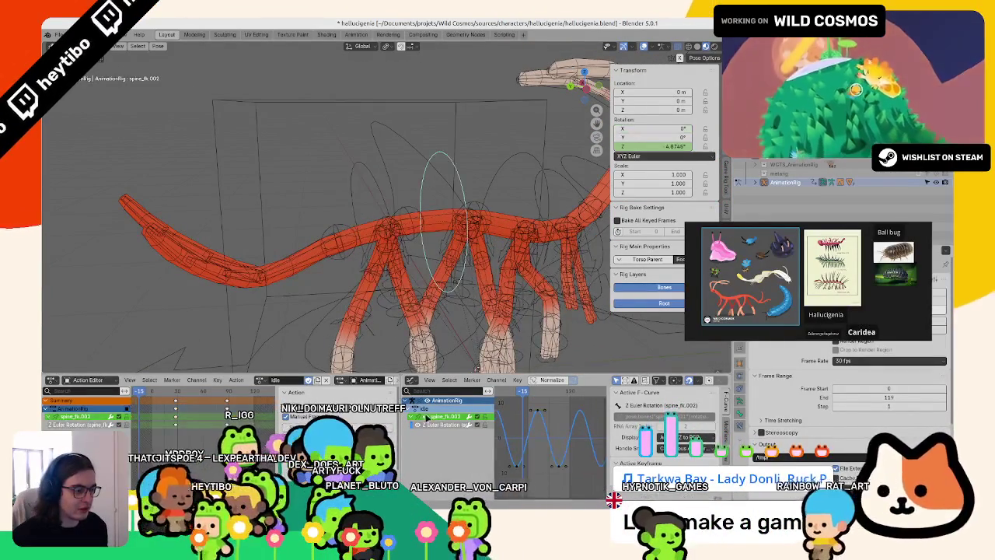
key(s)
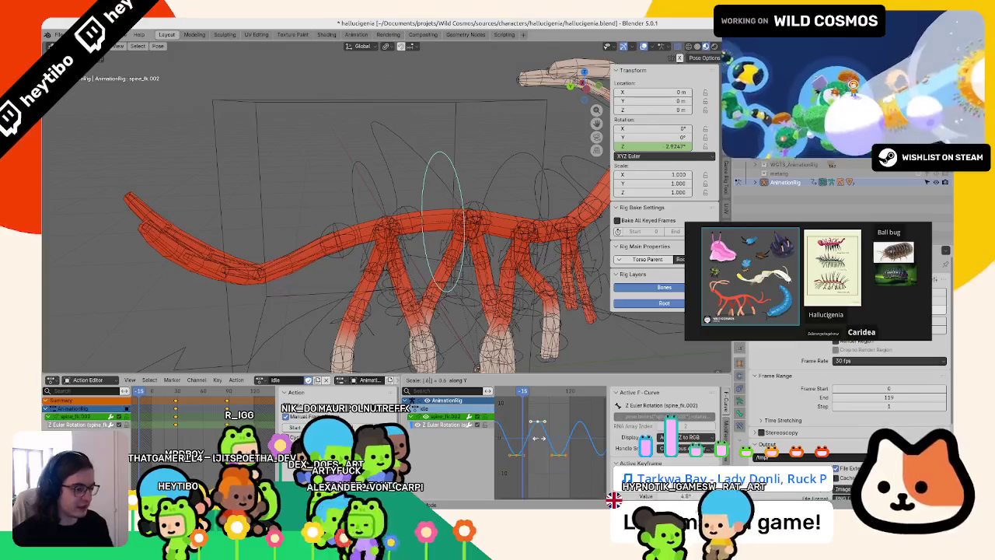
click(542, 442)
- Play the idle back while orbiting, and enlarge the animals_ref reference window
key(space)
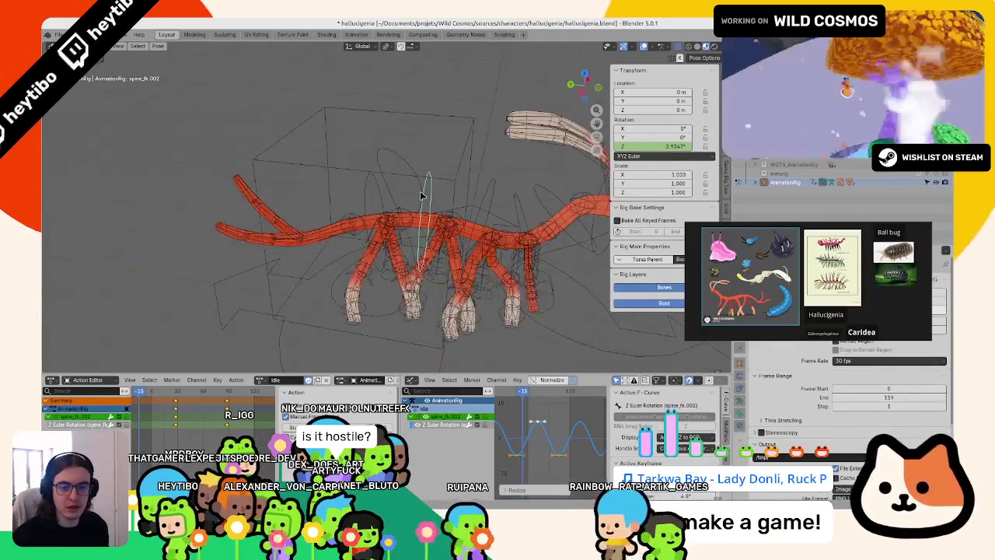
mouse_move(454, 277)
middle_down()
mouse_move(421, 195)
mouse_move(394, 161)
middle_up()
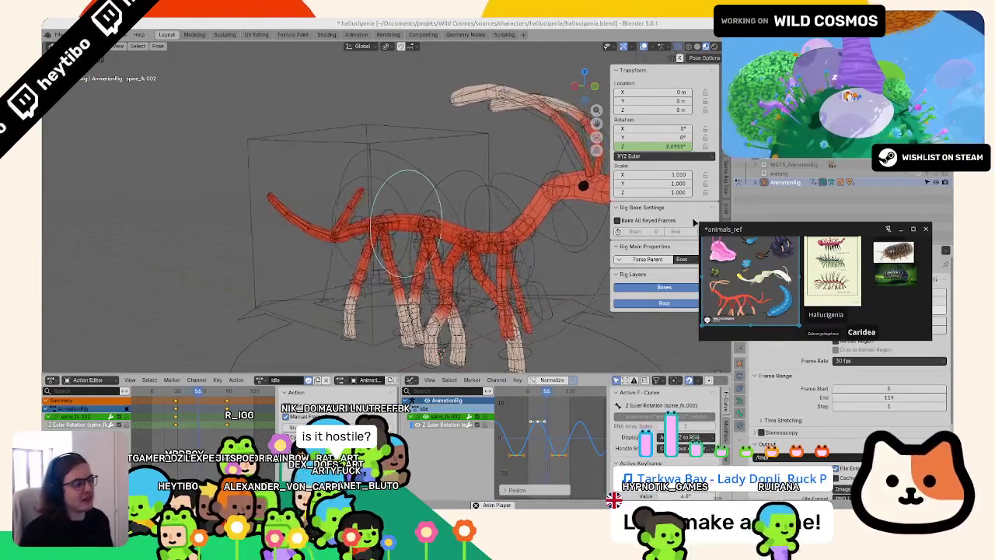
drag(699, 222, 635, 179)
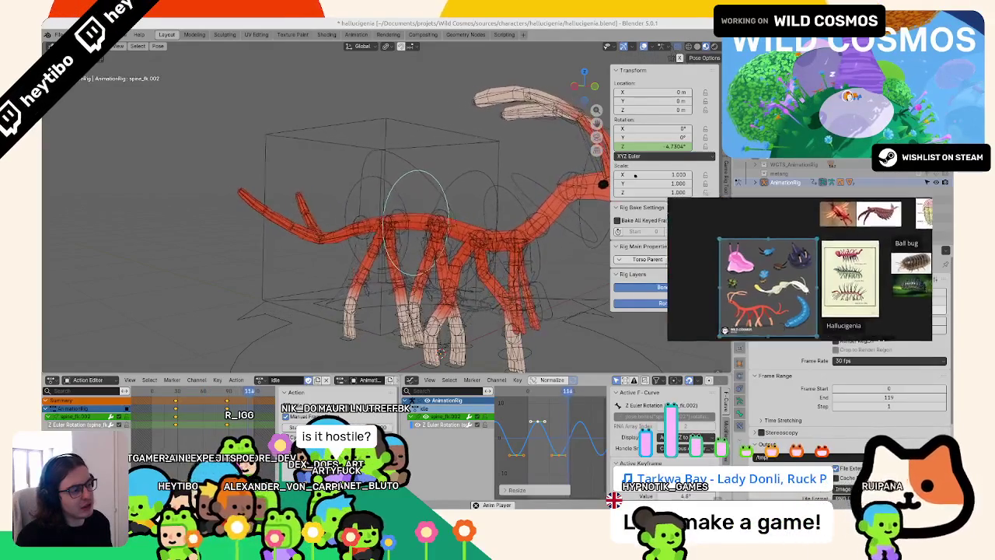
scroll(717, 224, up, 2)
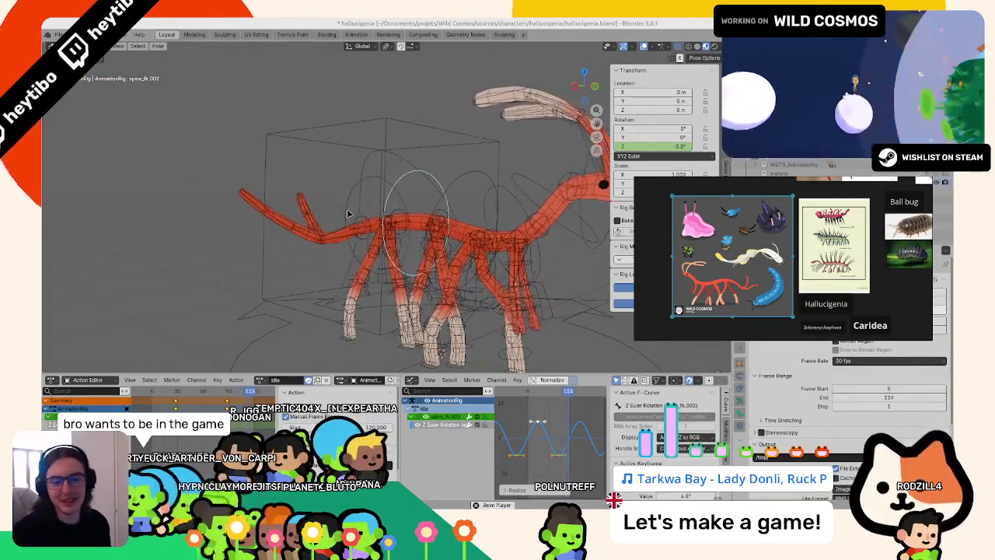
- Orbit around the rig to review the idle from side, steep and frontal angles
mouse_move(360, 217)
middle_down()
mouse_move(495, 269)
mouse_move(448, 247)
middle_up()
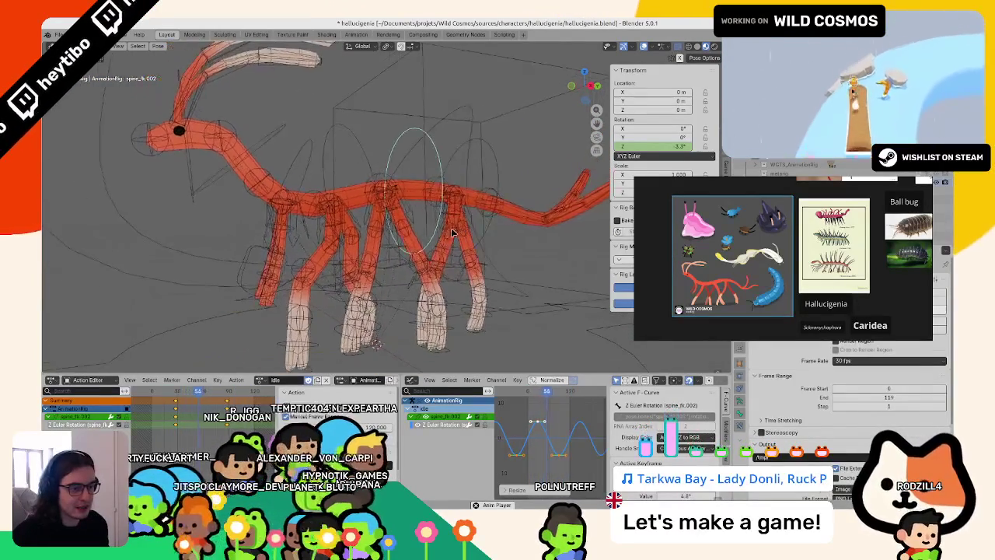
mouse_move(448, 247)
middle_down()
mouse_move(446, 296)
mouse_move(402, 288)
mouse_move(408, 308)
mouse_move(376, 190)
mouse_move(325, 160)
middle_up()
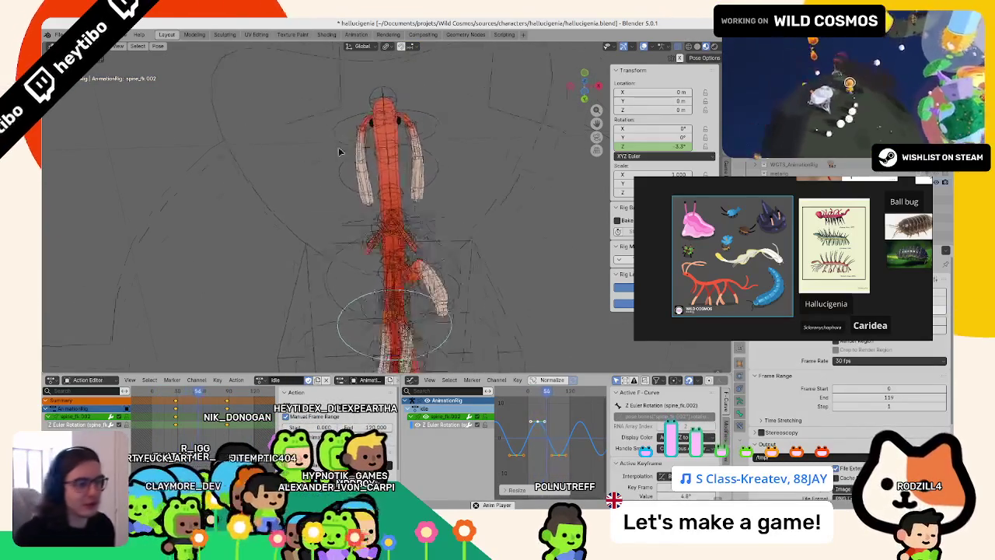
mouse_move(324, 161)
middle_down()
mouse_move(368, 221)
mouse_move(407, 130)
mouse_move(492, 159)
mouse_move(328, 177)
mouse_move(383, 157)
middle_up()
- Pick the torso and tweak_spine.007 controls, ending on the spine_fk.006 bone
click(407, 130)
click(288, 199)
click(384, 157)
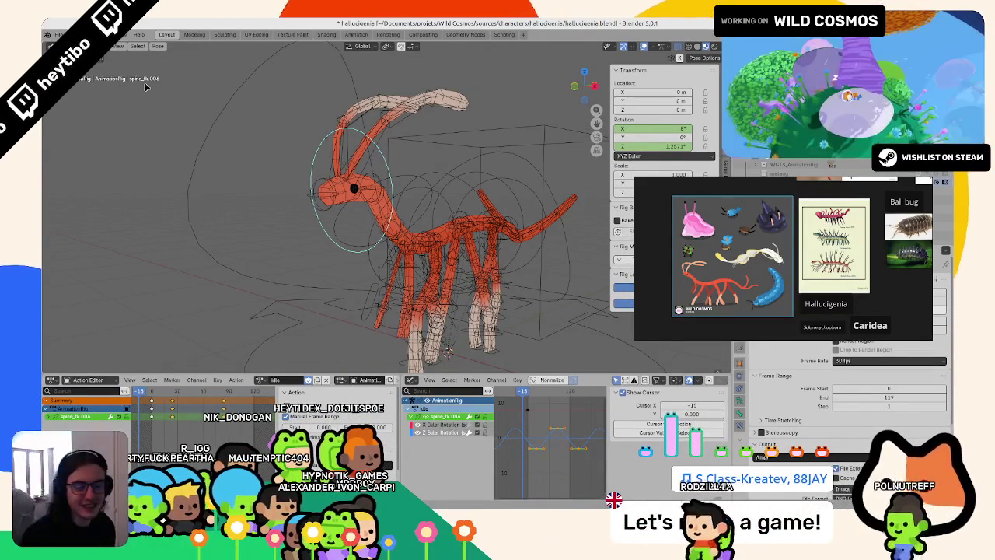
- Select a spine_fk.006 keyframe, set the frame near the start, and play the idle loop once
click(536, 448)
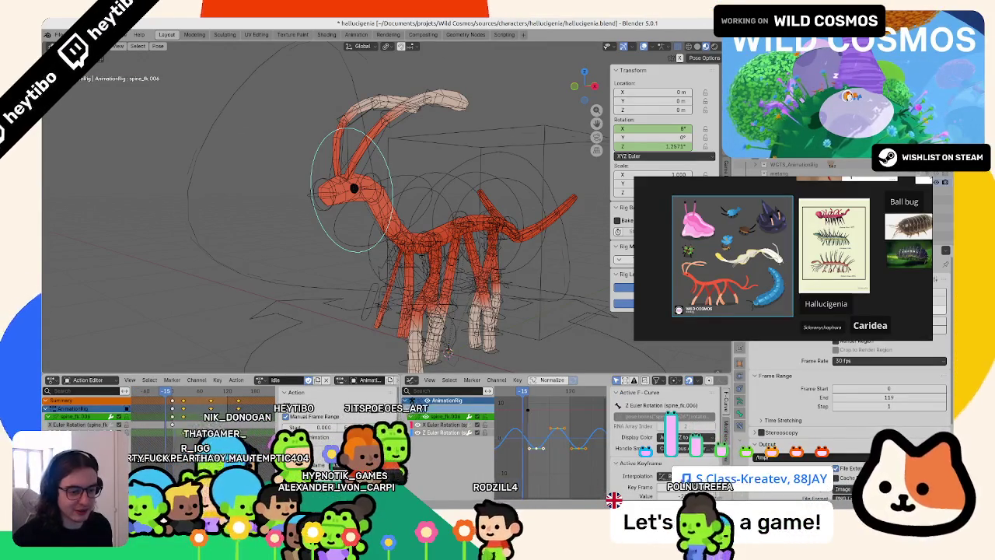
key(space)
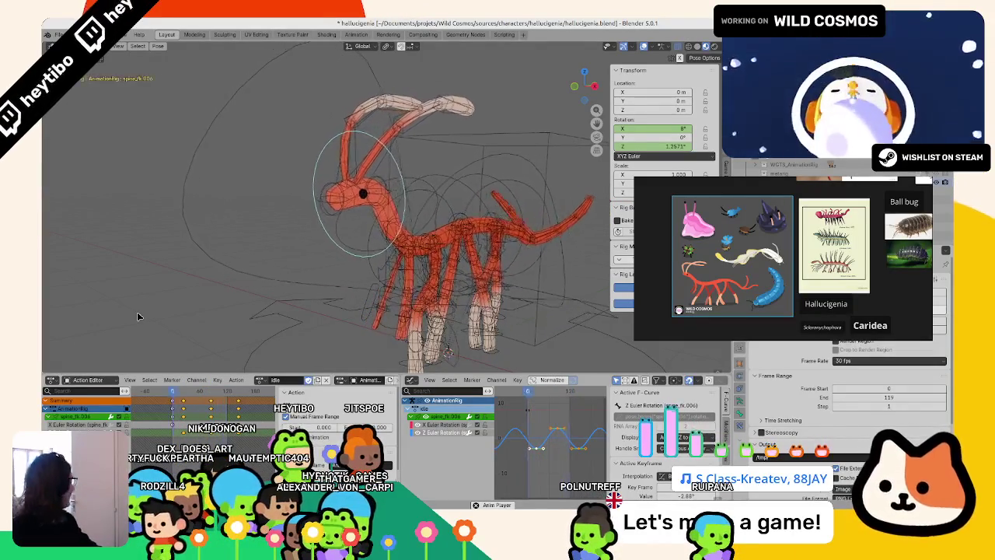
click(172, 392)
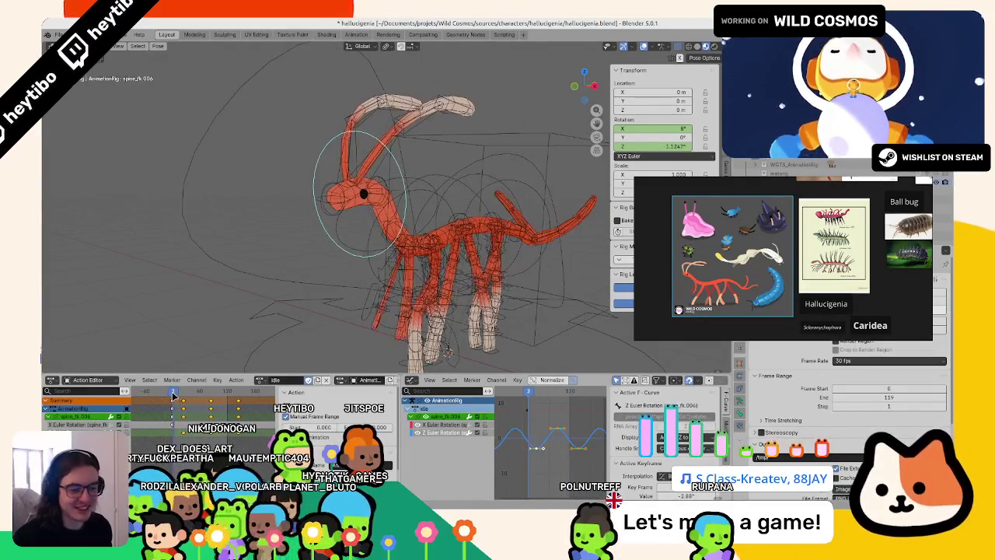
key(space)
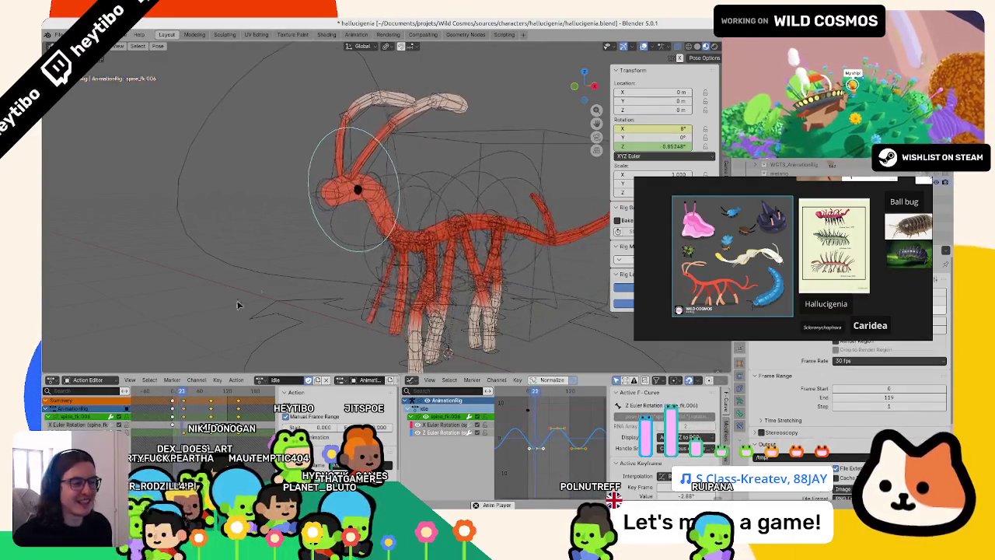
key(Escape)
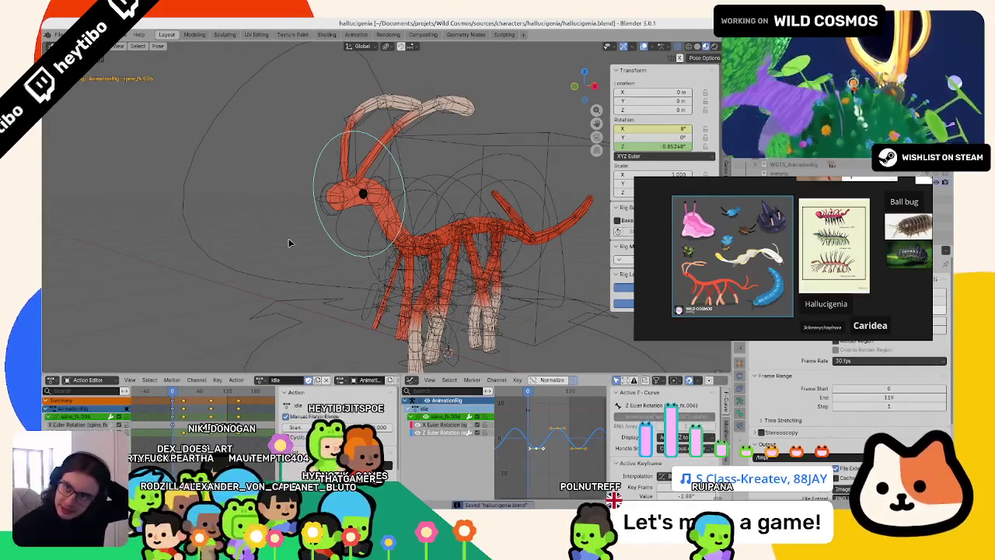
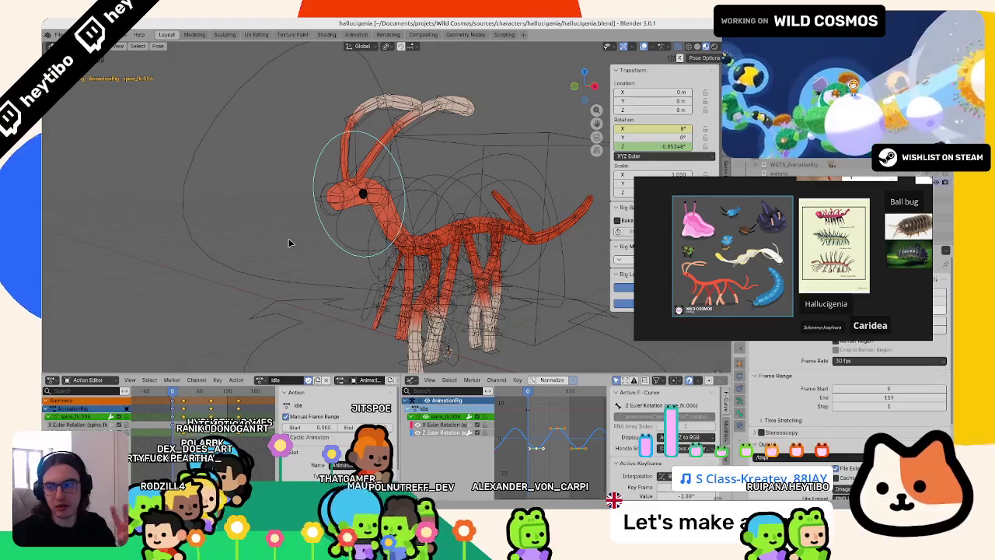
- Play the Hallucigenia idle loop and orbit the viewport around the rig to watch it
key(space)
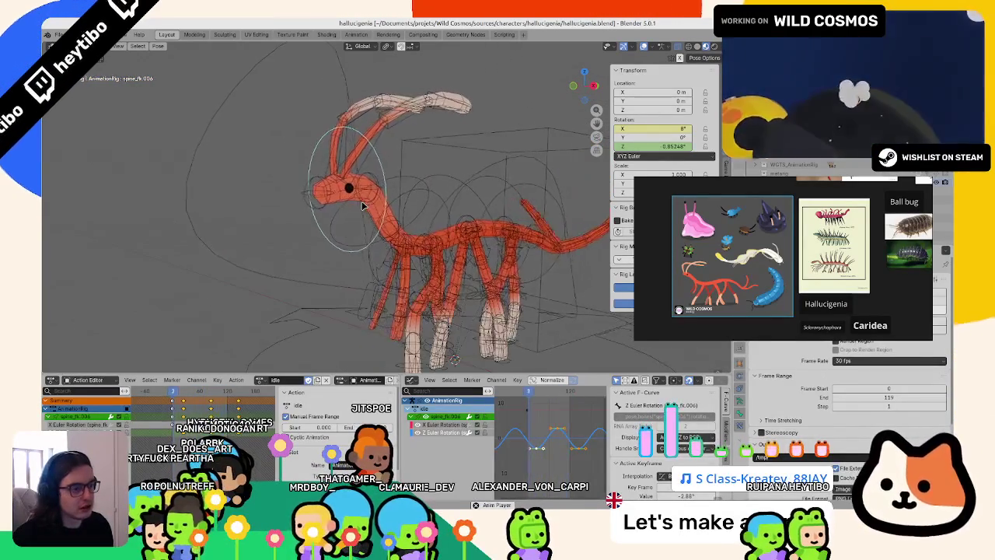
mouse_move(358, 241)
middle_down()
mouse_move(331, 292)
mouse_move(331, 228)
middle_up()
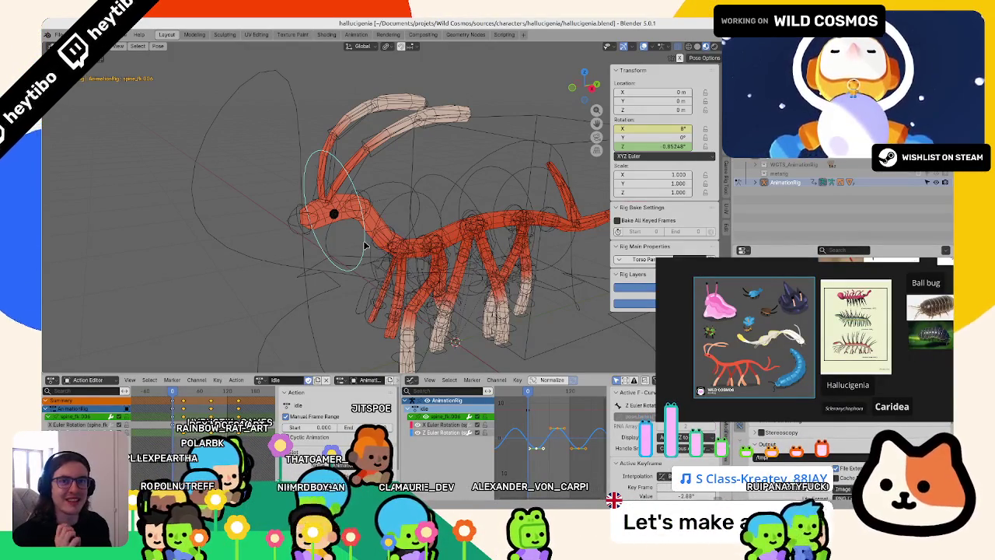
drag(382, 218, 373, 139)
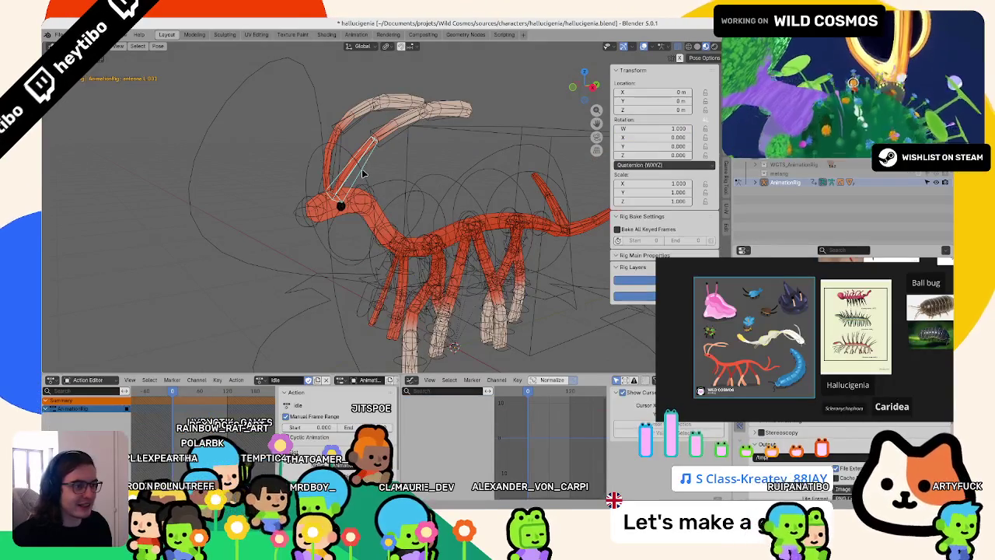
- Select antenna.L.001, set its rotation mode to XYZ Euler, and key its Z rotation at frame 0
click(346, 136)
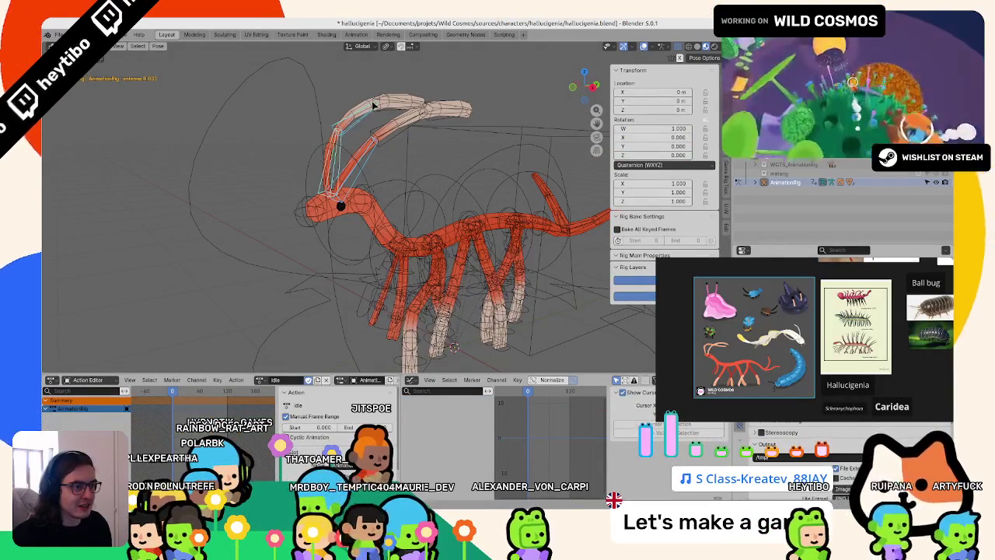
click(662, 165)
middle_drag(466, 201, 407, 177)
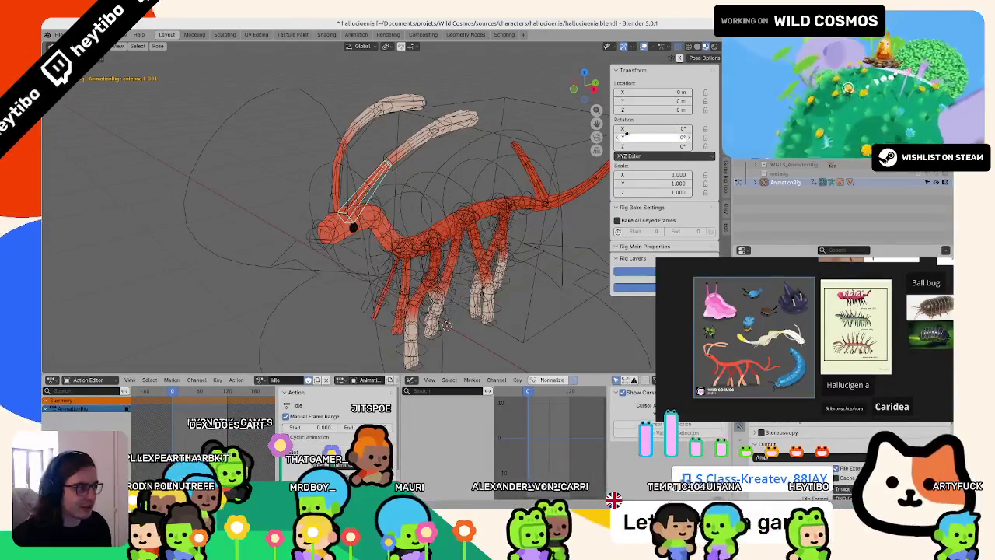
key(space)
mouse_move(638, 147)
mouse_down()
mouse_move(607, 146)
mouse_move(631, 146)
mouse_up()
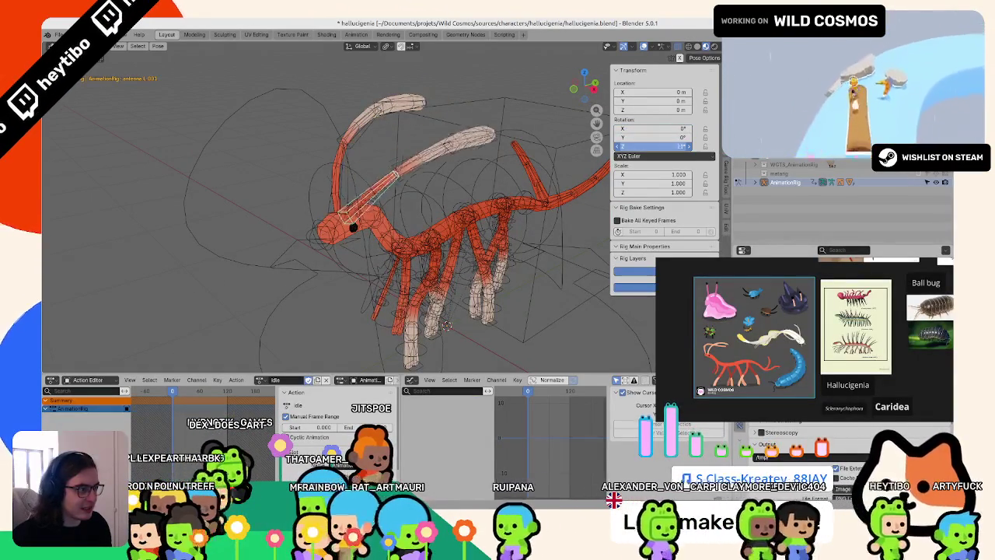
right_click(631, 146)
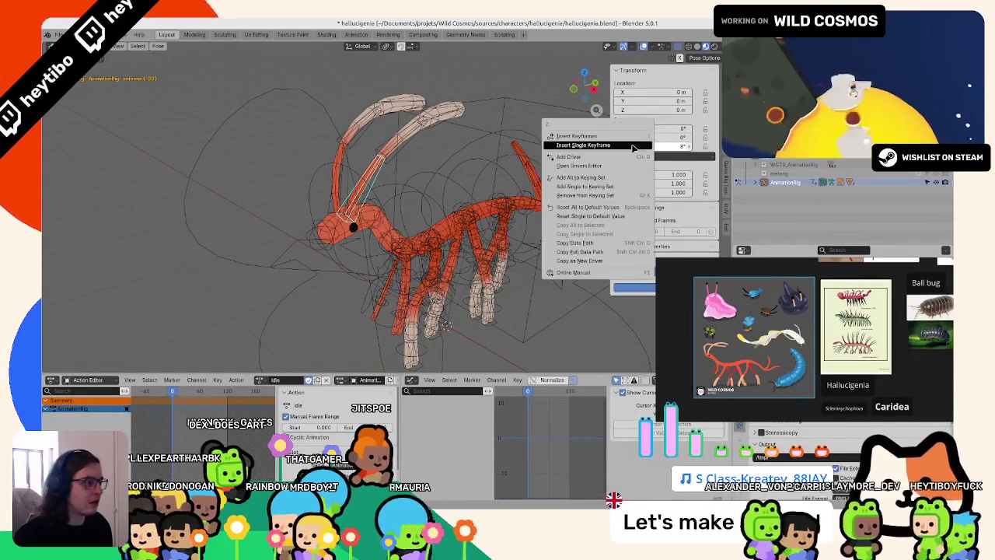
click(614, 143)
- Key the antenna's Z rotation at the final frame and a tilted value at mid-loop
click(227, 391)
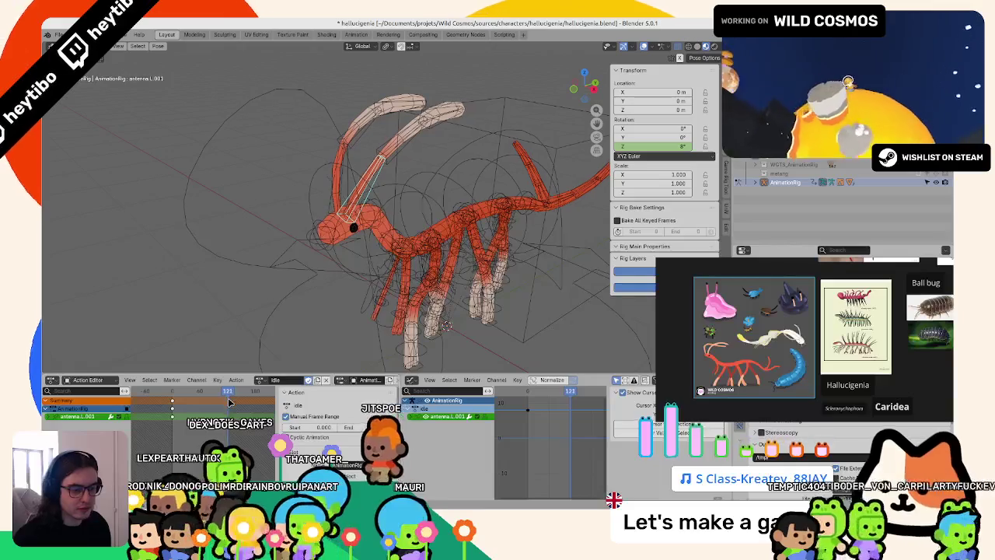
right_click(641, 146)
click(630, 150)
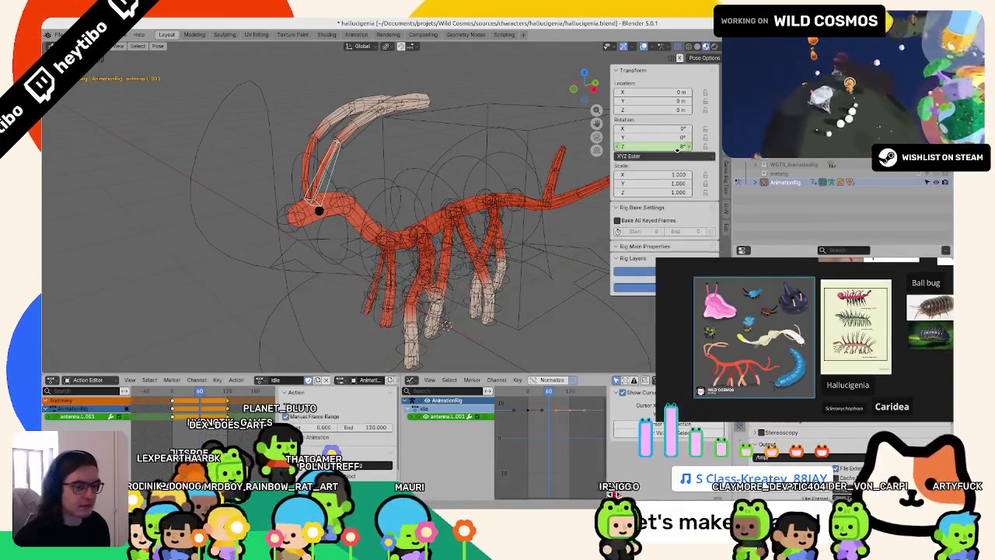
mouse_move(658, 146)
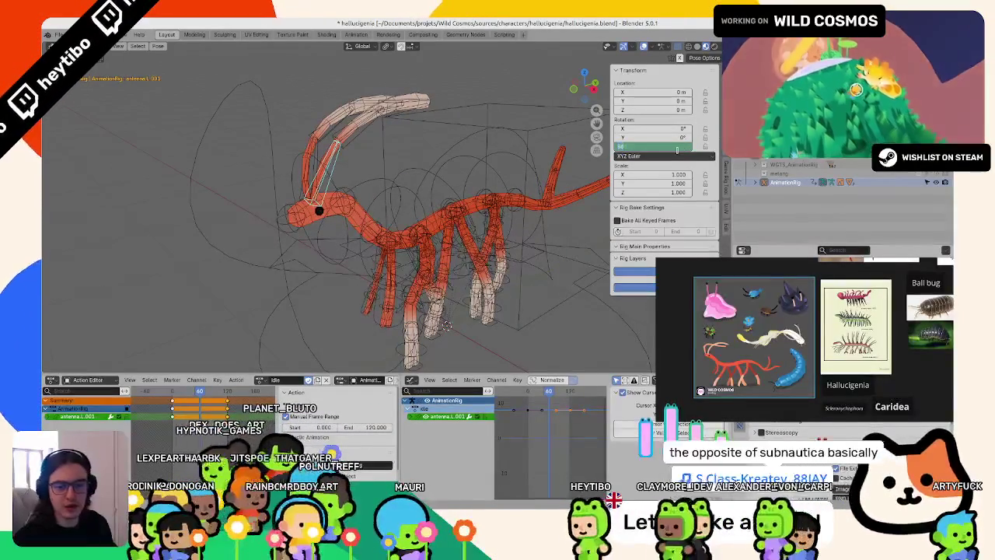
drag(677, 150, 689, 150)
right_click(678, 150)
click(677, 150)
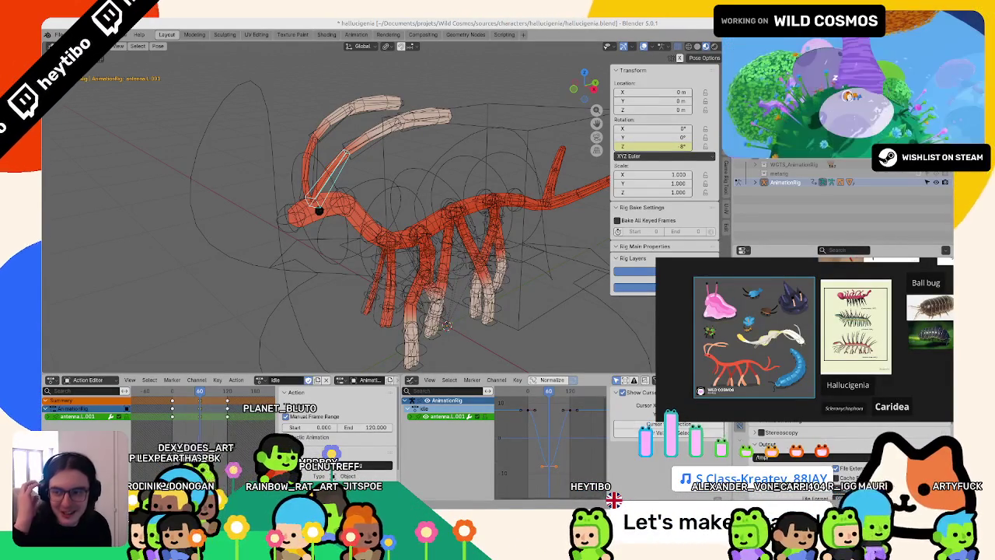
- Play back to check the swing, then flip the middle Z rotation key to 8°
middle_drag(340, 234, 295, 256)
key(space)
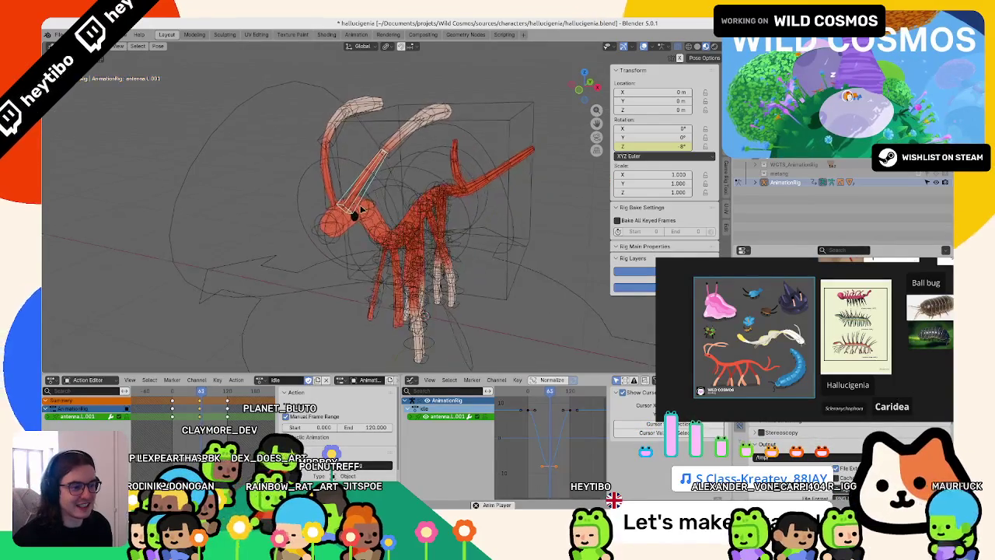
key(Escape)
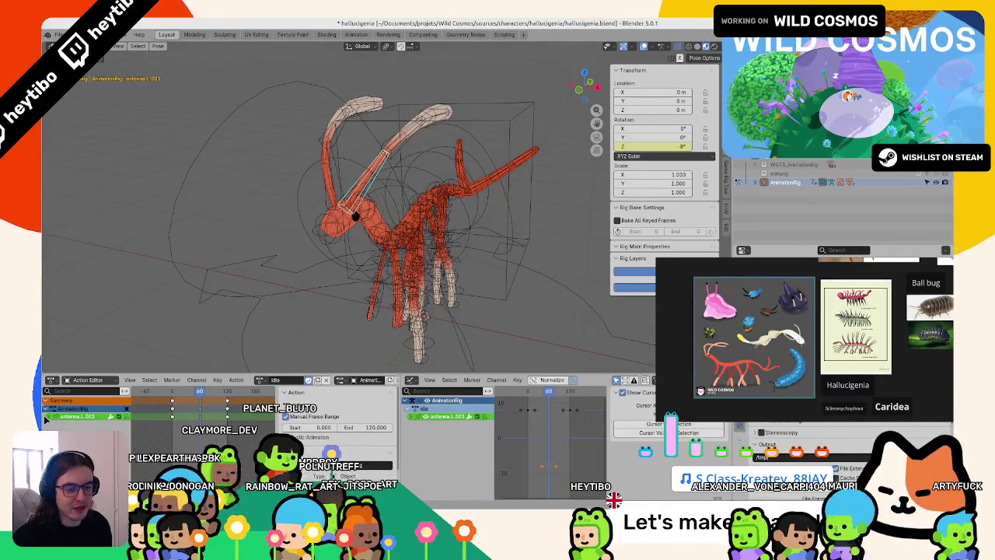
click(85, 425)
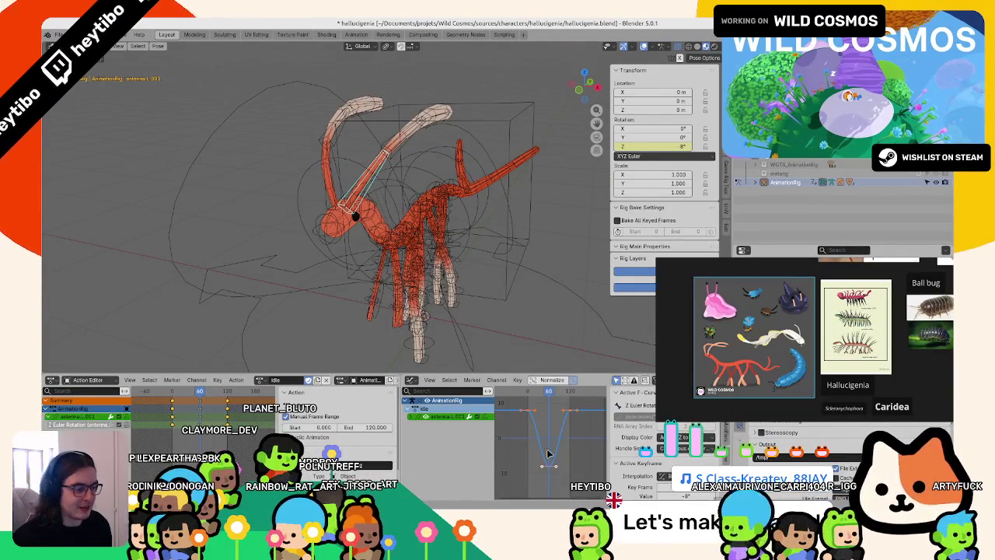
click(562, 427)
key(space)
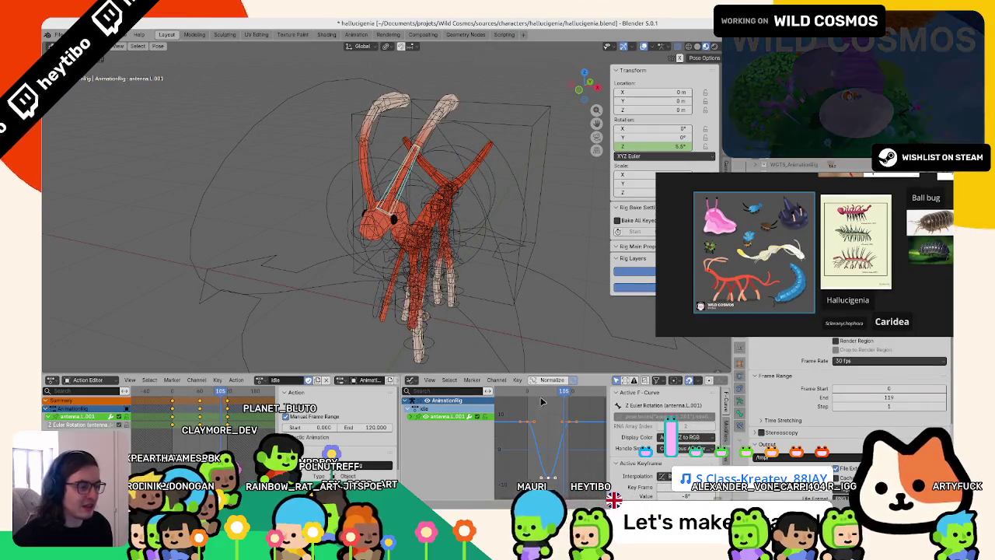
- Check the head tweak bones and spine_fk.006 a few frames ahead, then reselect the left antenna
click(364, 208)
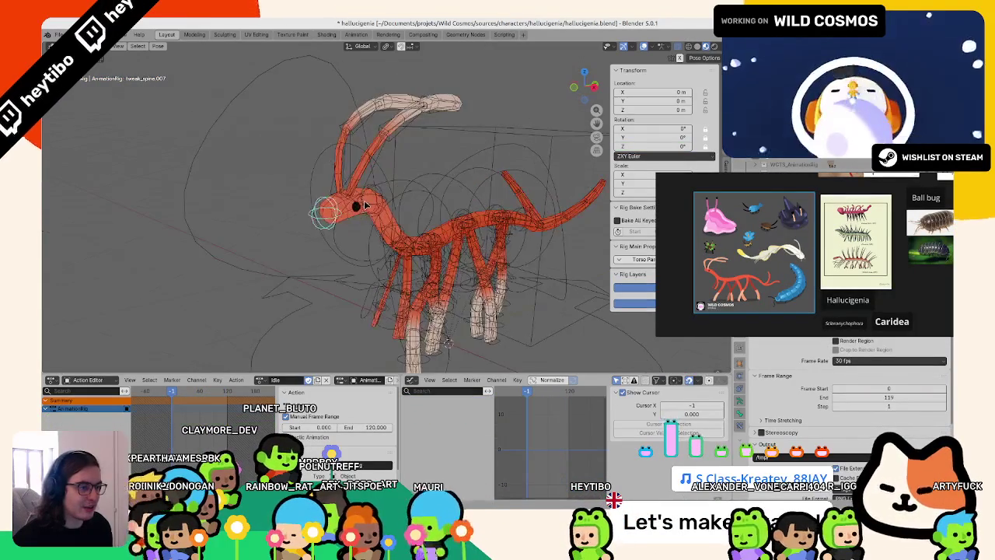
click(373, 198)
click(377, 163)
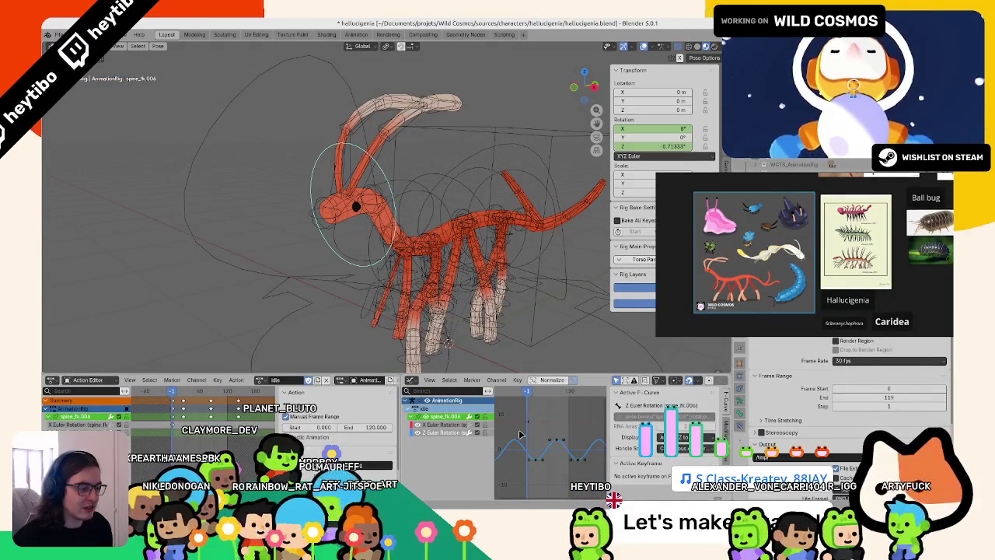
click(533, 397)
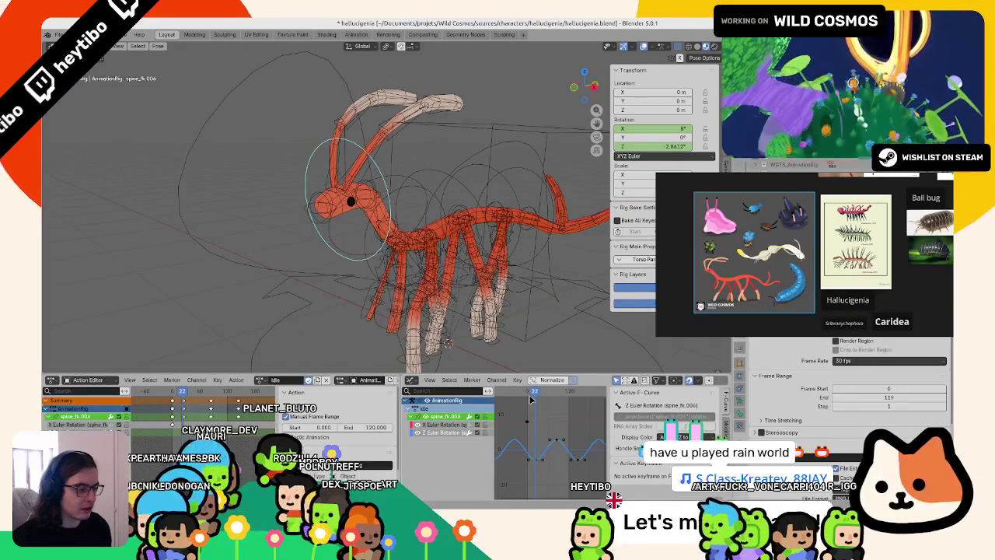
scroll(541, 414, up, 3)
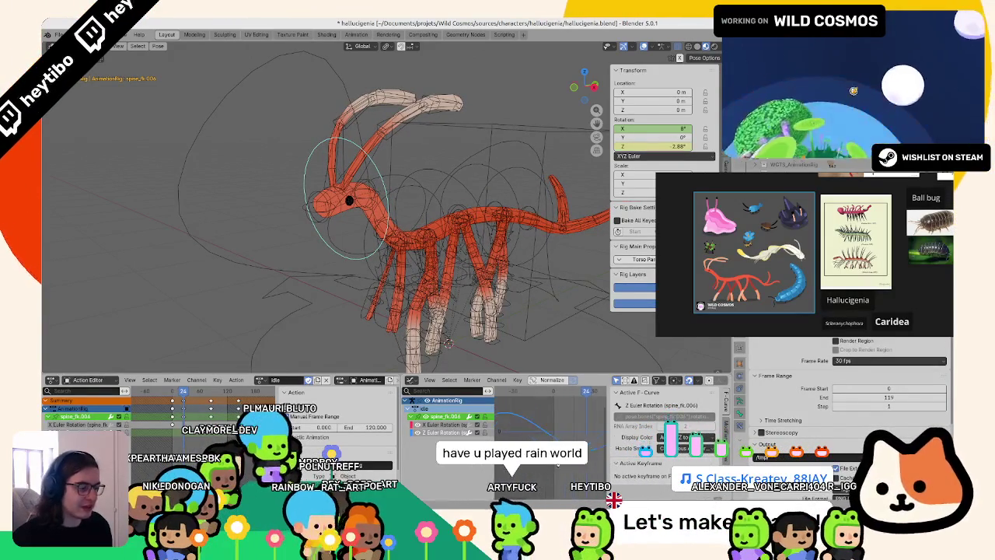
scroll(539, 438, down, 3)
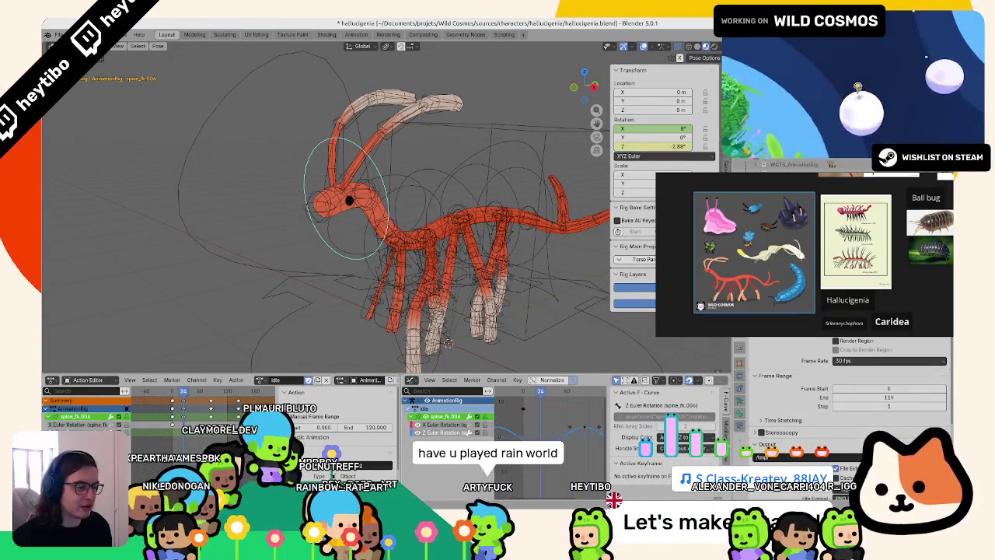
click(365, 160)
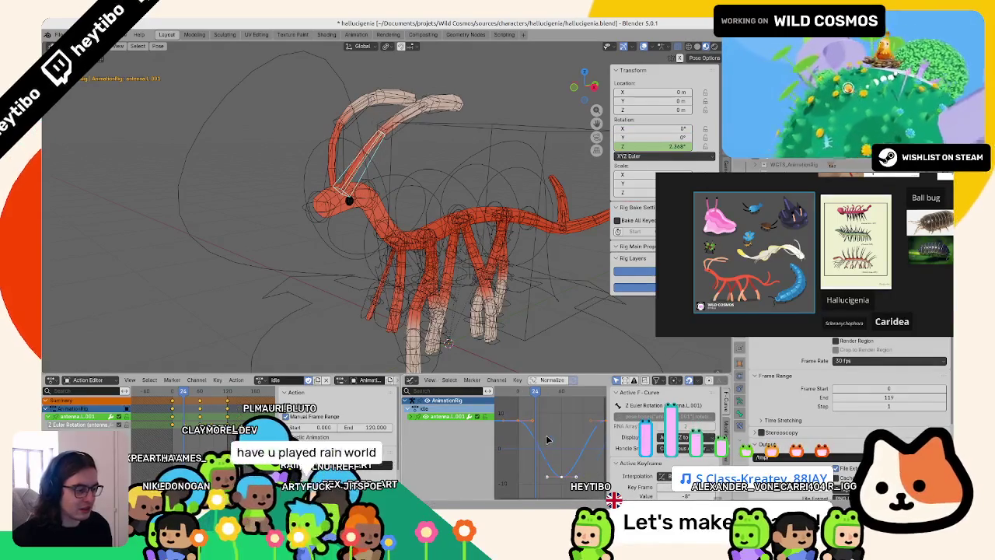
key(space)
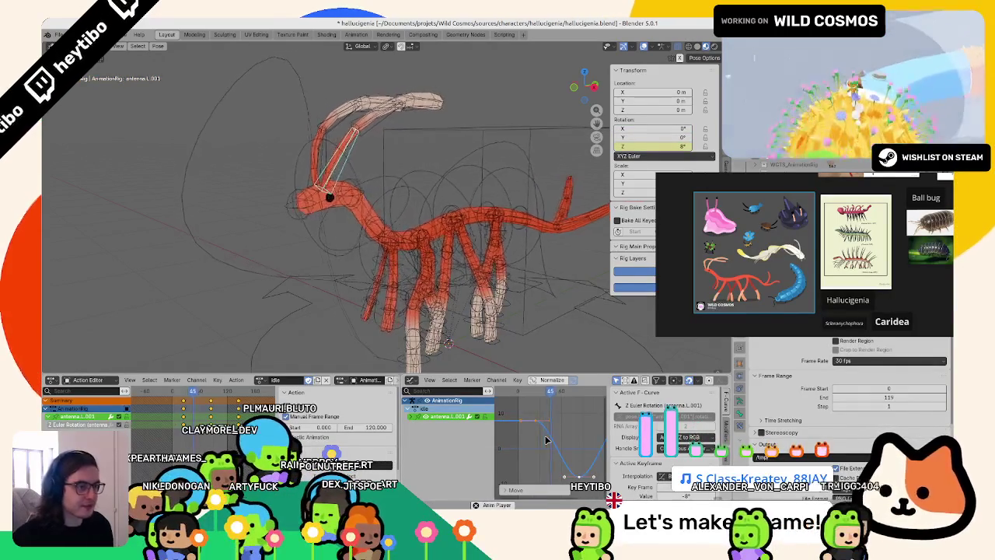
- Add a Cycles modifier to the antenna's Z rotation curve and flip it with S Y -1
click(726, 439)
click(672, 398)
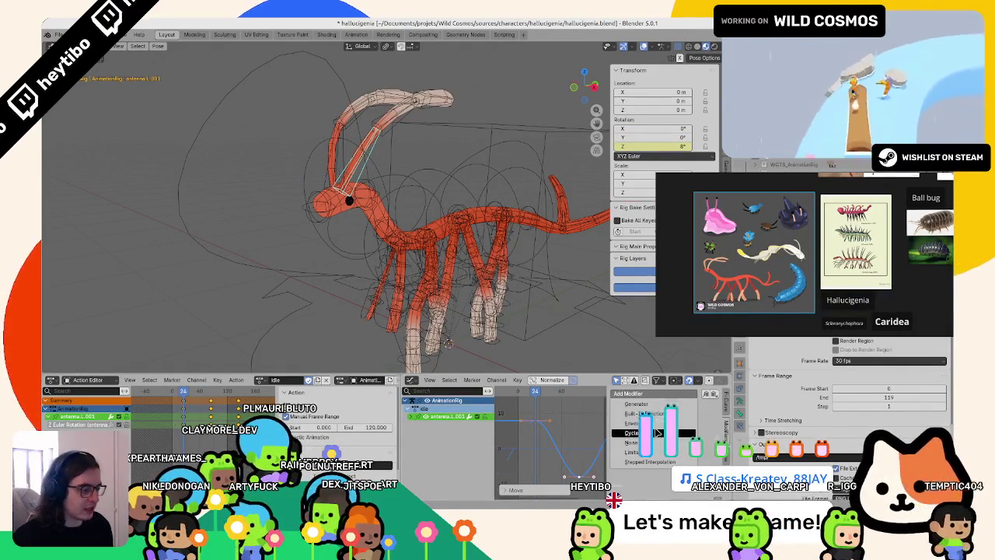
click(645, 425)
text(sy)
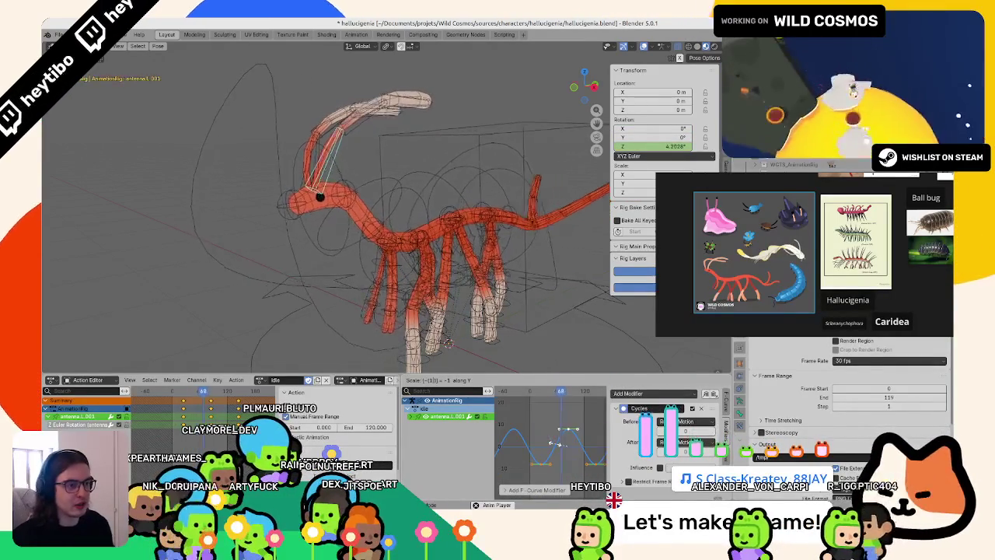
text(-1)
click(551, 443)
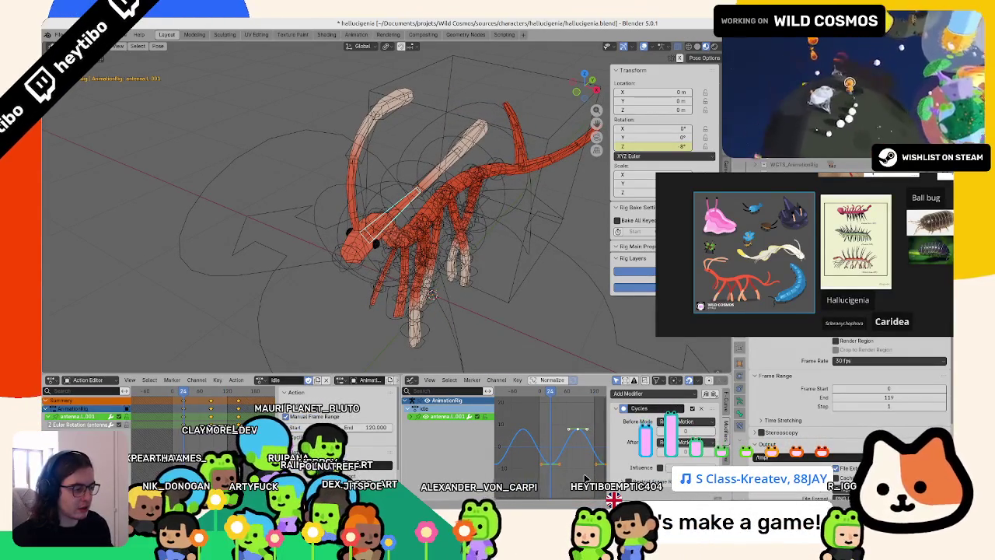
- Key antenna.L.002's Z rotation, paste the copied keys flipped, and loop them with Cycles
click(409, 418)
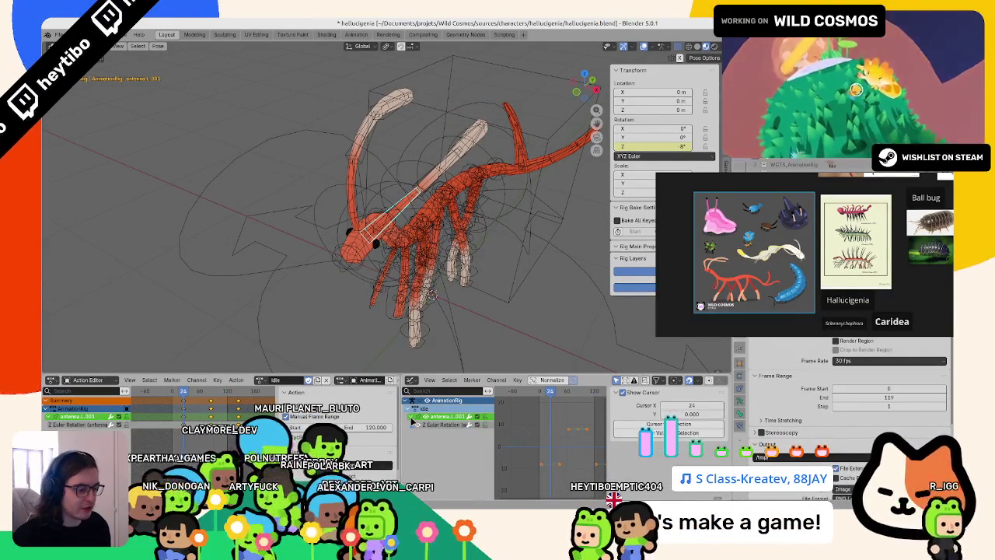
click(434, 178)
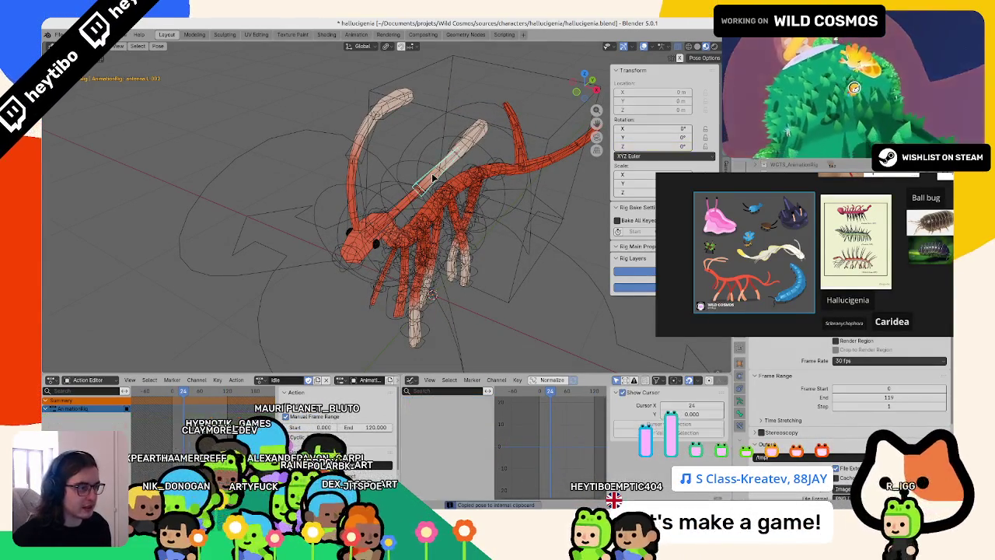
right_click(654, 146)
click(622, 148)
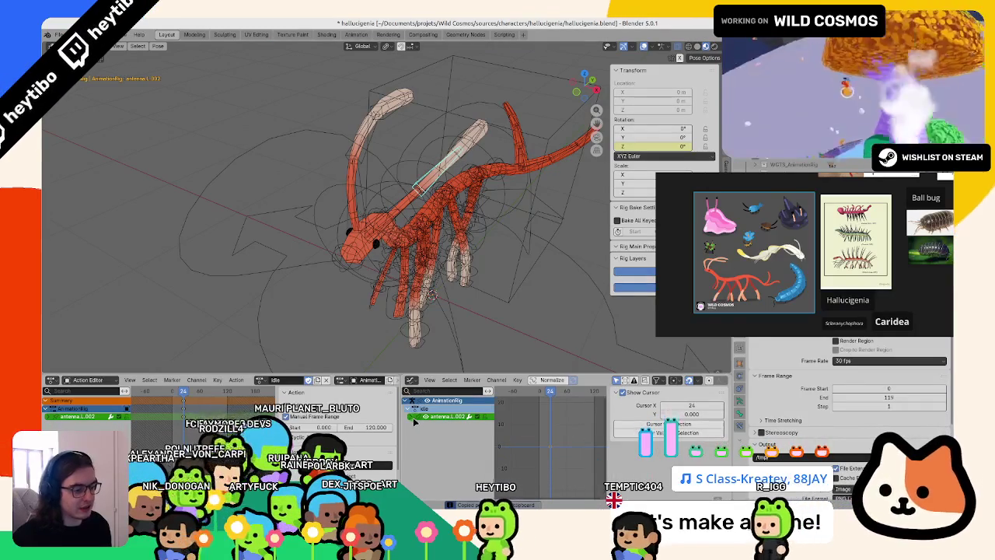
click(415, 421)
key(g)
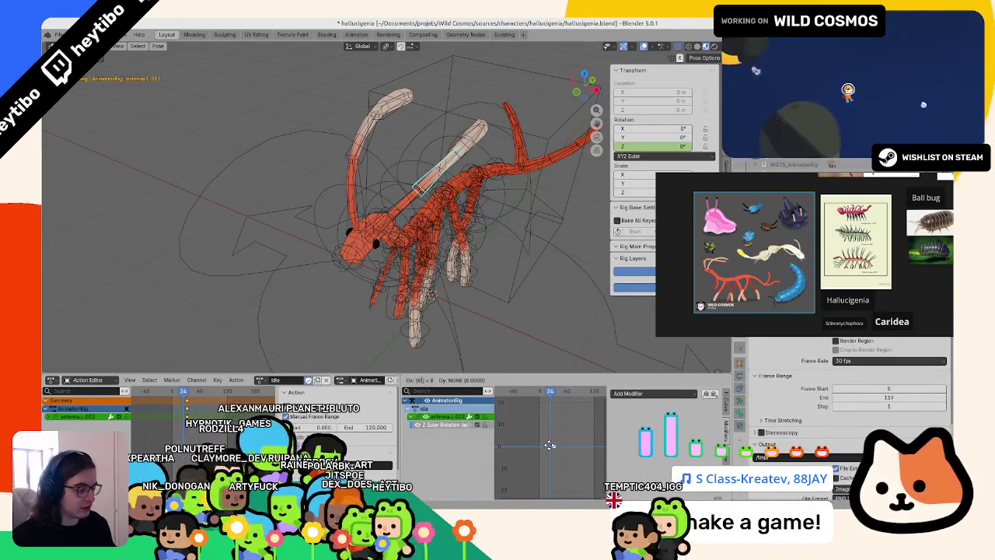
key(ctrl+v)
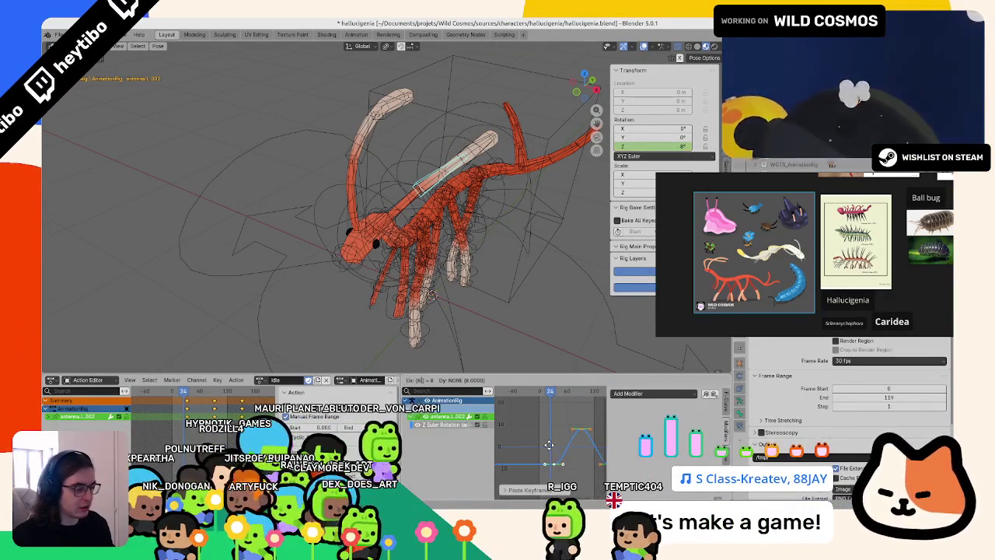
key(minus)
key(Return)
click(628, 393)
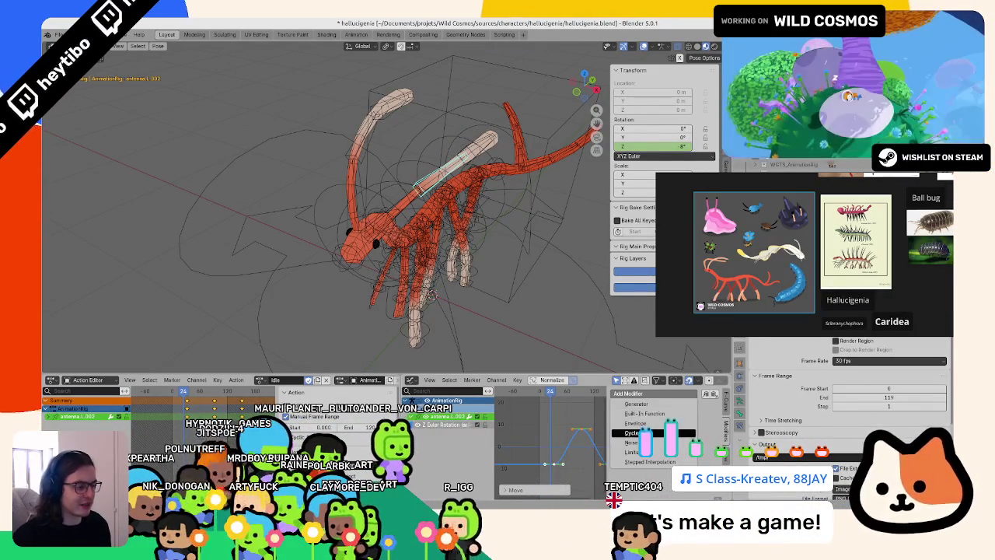
click(631, 433)
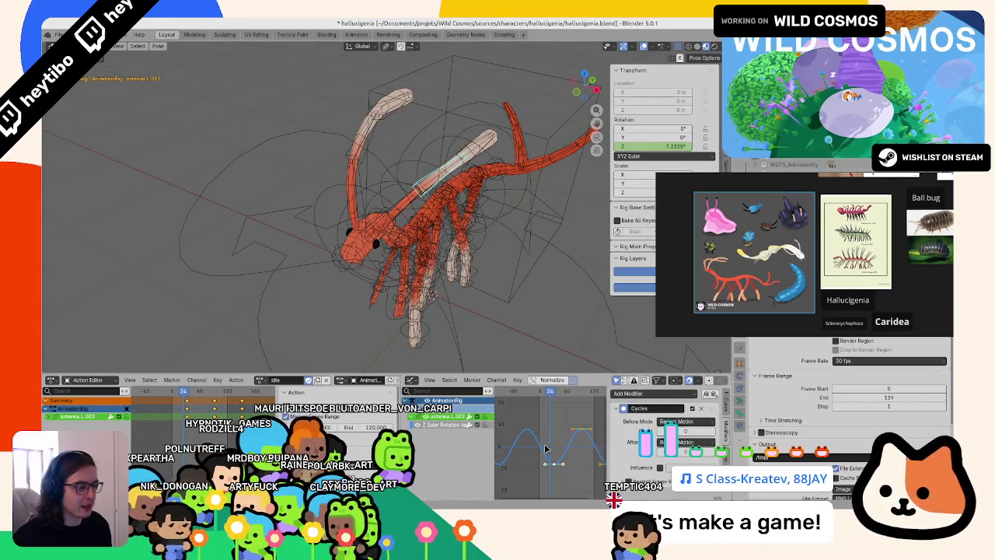
- Go to frame 32 and select the antenna.L.003 bone
drag(556, 394, 562, 400)
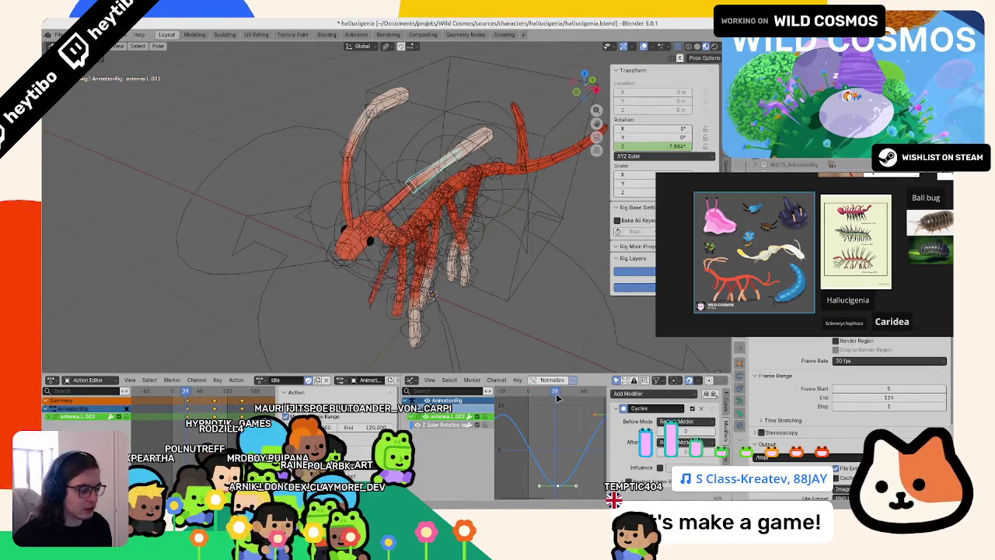
key(Left)
key(Left)
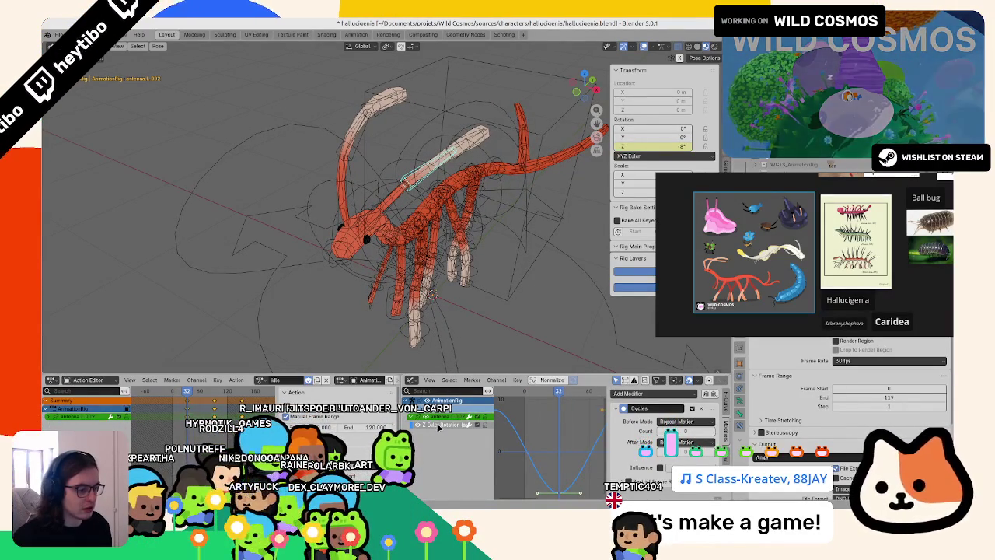
click(477, 145)
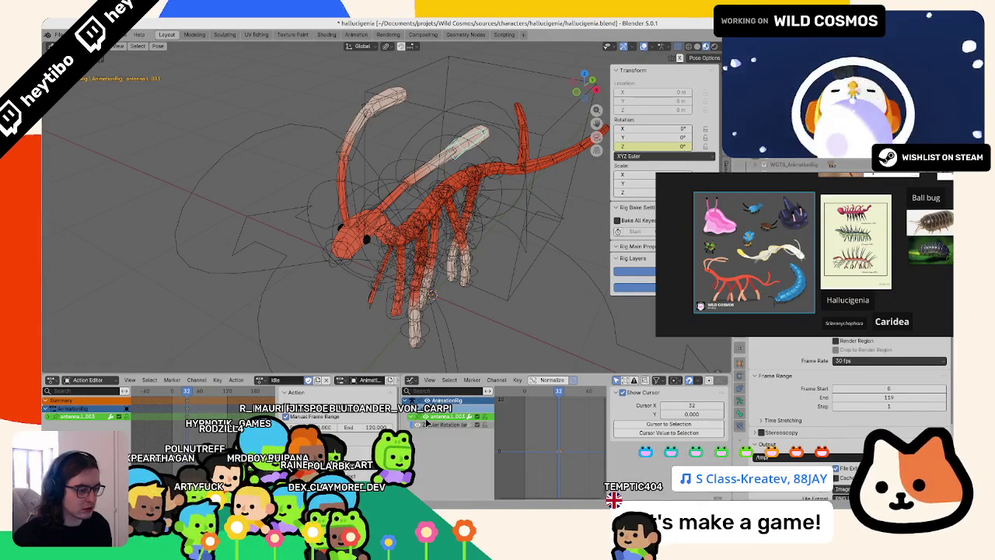
- Paste the copied Z rotation keys onto antenna.L.003 and loop them with a Cycles modifier
click(431, 425)
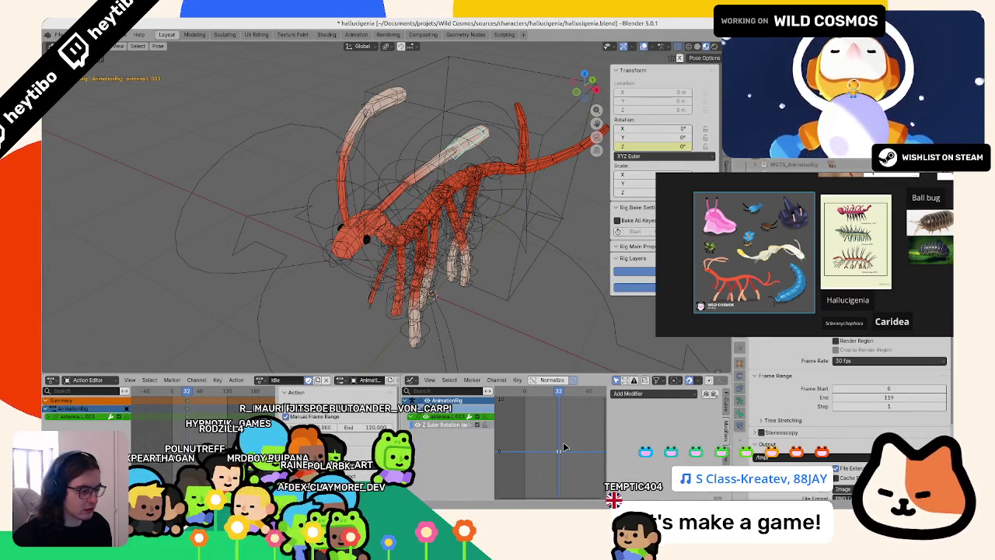
key(ctrl+v)
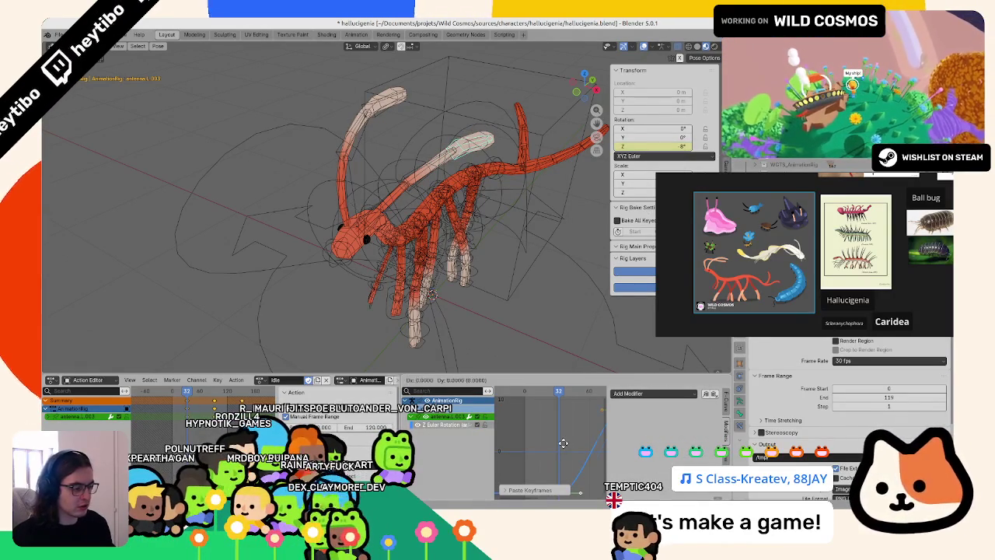
click(674, 397)
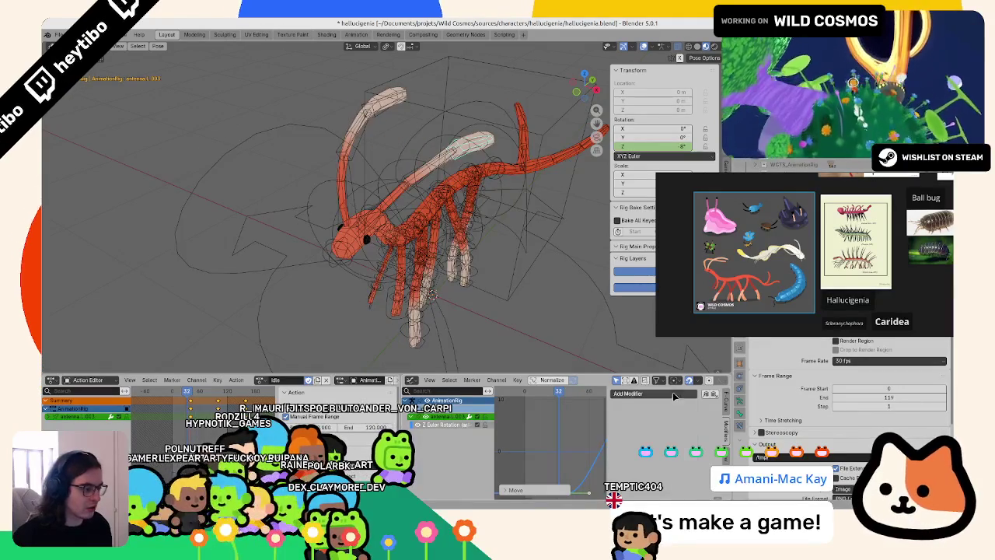
click(674, 396)
click(653, 435)
key(space)
mouse_move(405, 234)
middle_down()
mouse_move(489, 301)
mouse_move(460, 250)
mouse_move(420, 222)
mouse_move(534, 444)
middle_up()
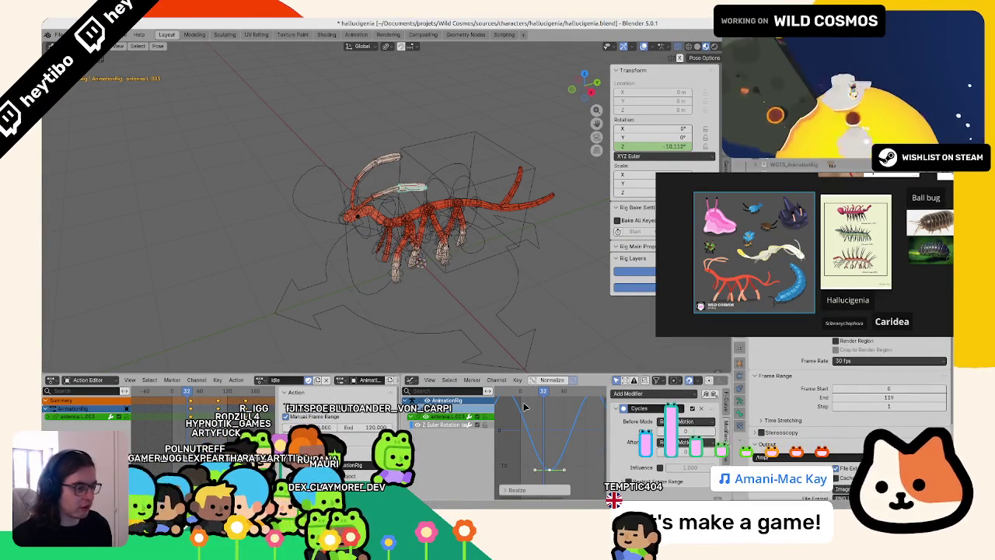
- Scale antenna.L.002's Z rotation keys vertically to change its wave height, then preview
click(395, 197)
key(s)
key(y)
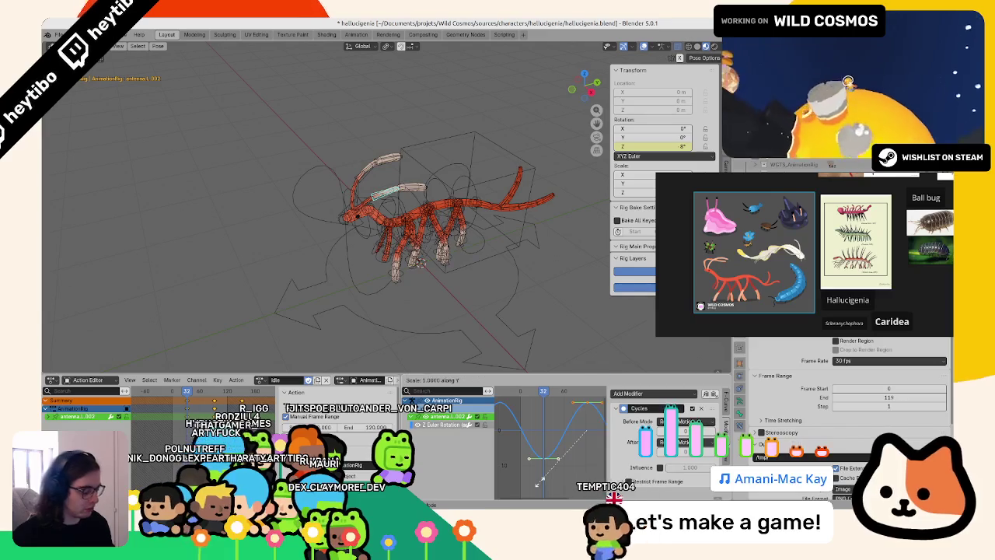
click(538, 483)
key(space)
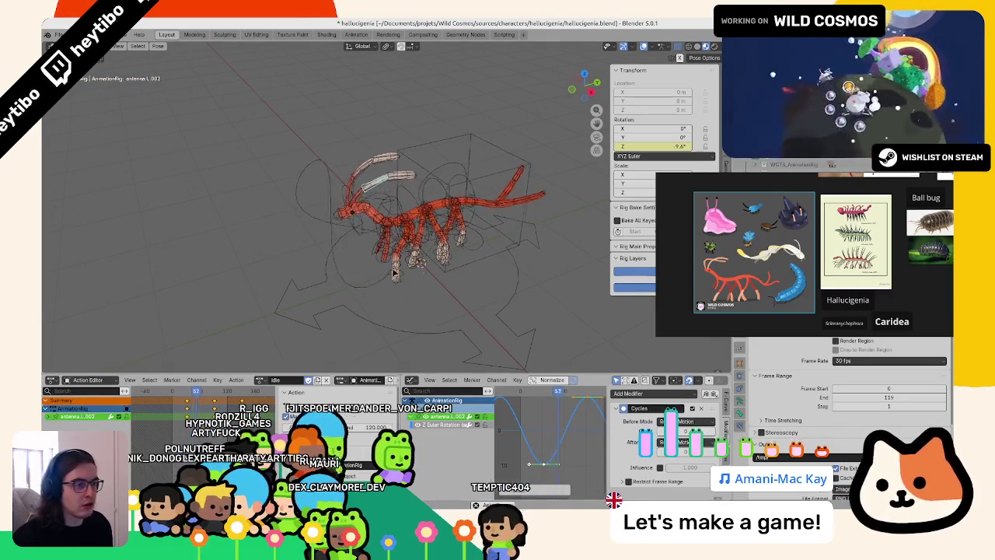
- Select the head spine control and antenna.L.001 from a closer view, then save hallucigenia.blend
middle_drag(459, 238, 381, 149)
scroll(381, 149, up, 5)
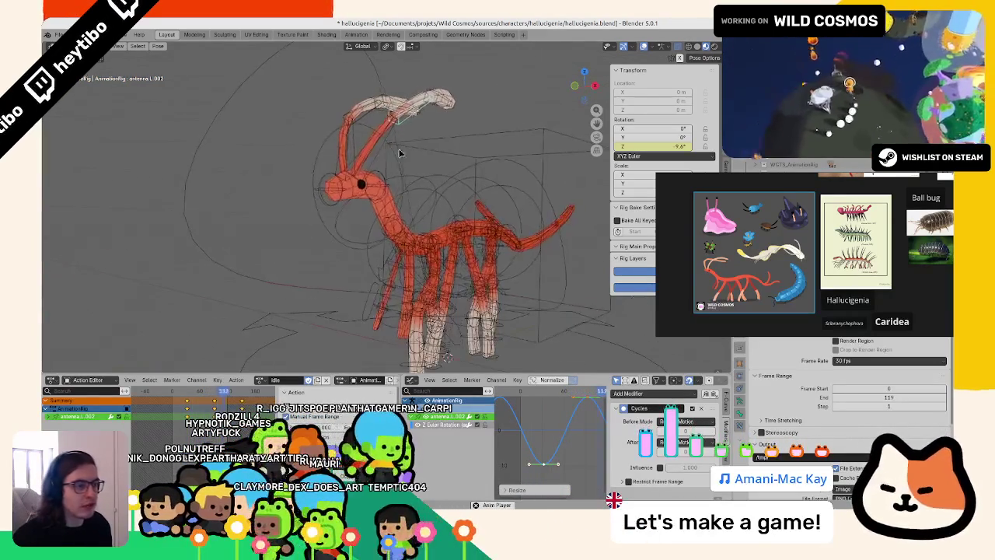
click(381, 141)
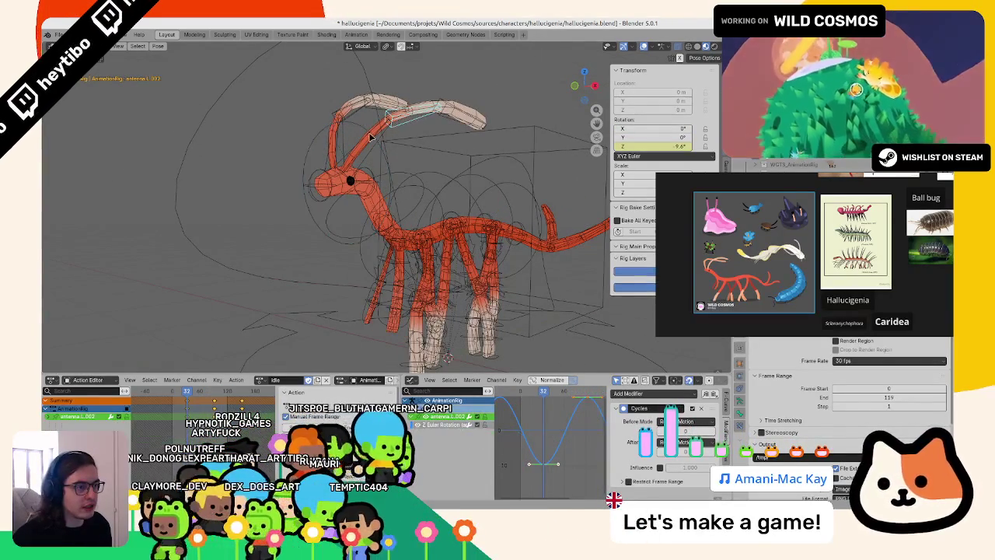
click(381, 138)
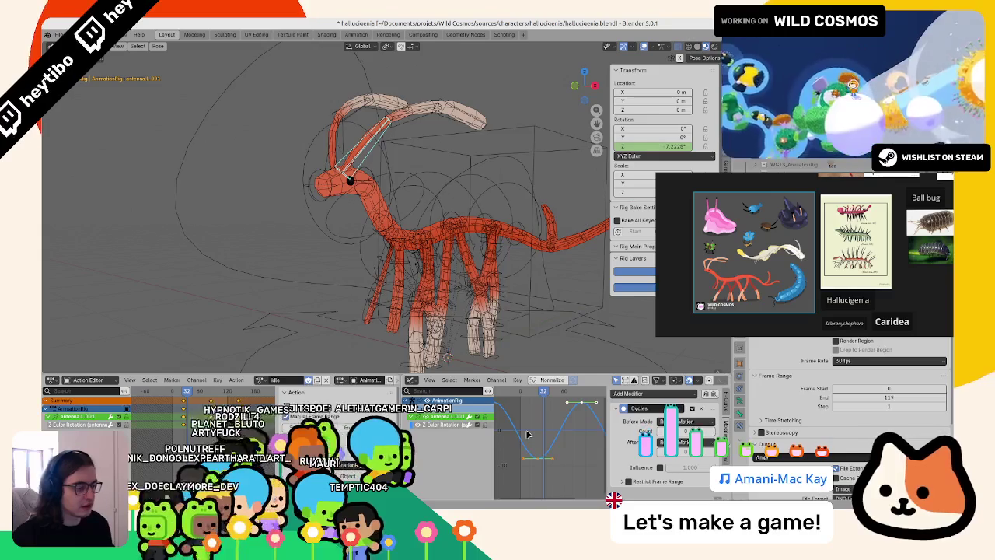
scroll(540, 451, down, 1)
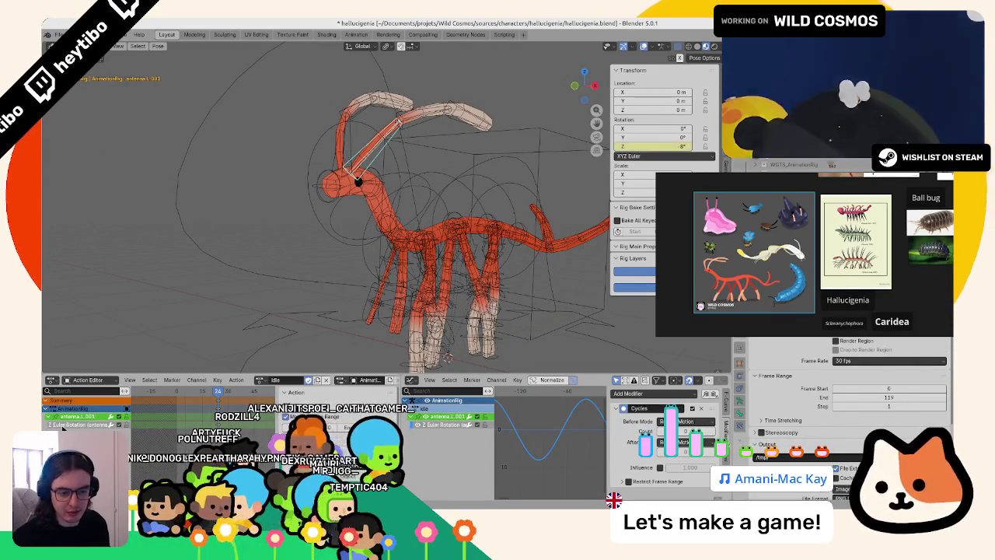
key(ctrl+s)
- Paste the keys flipped onto antenna.R.001, then check antenna.L.002's Z rotation curve
click(340, 141)
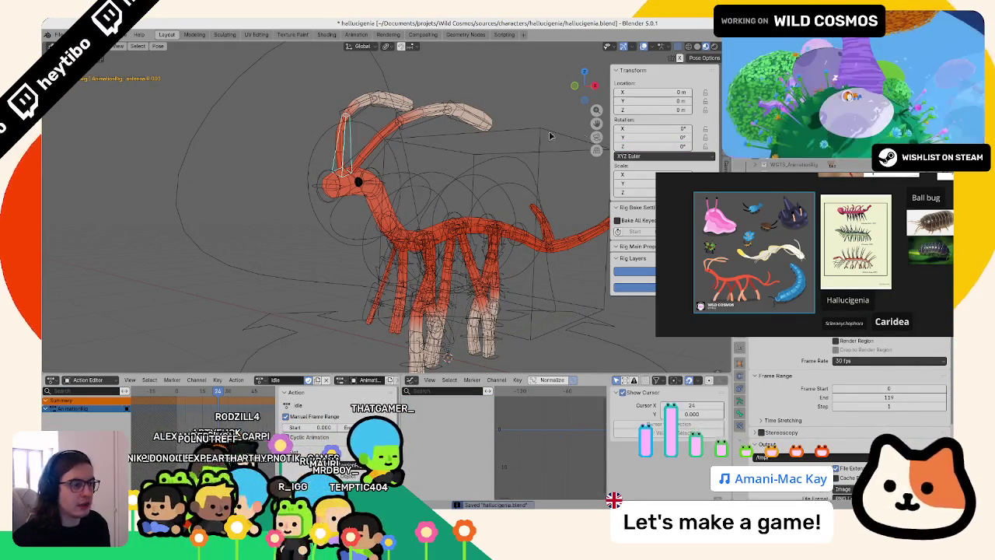
right_click(653, 136)
right_click(181, 408)
click(180, 409)
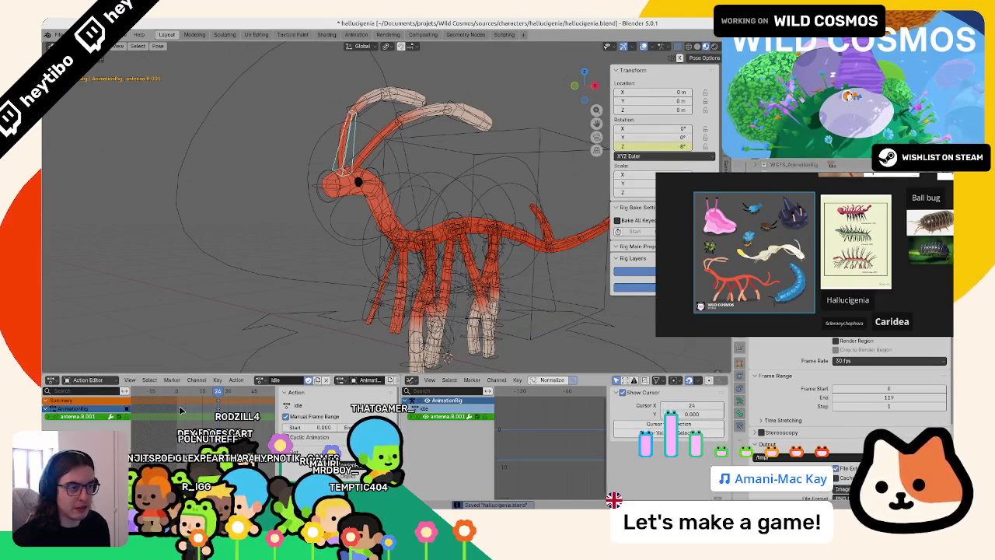
key(alt+a)
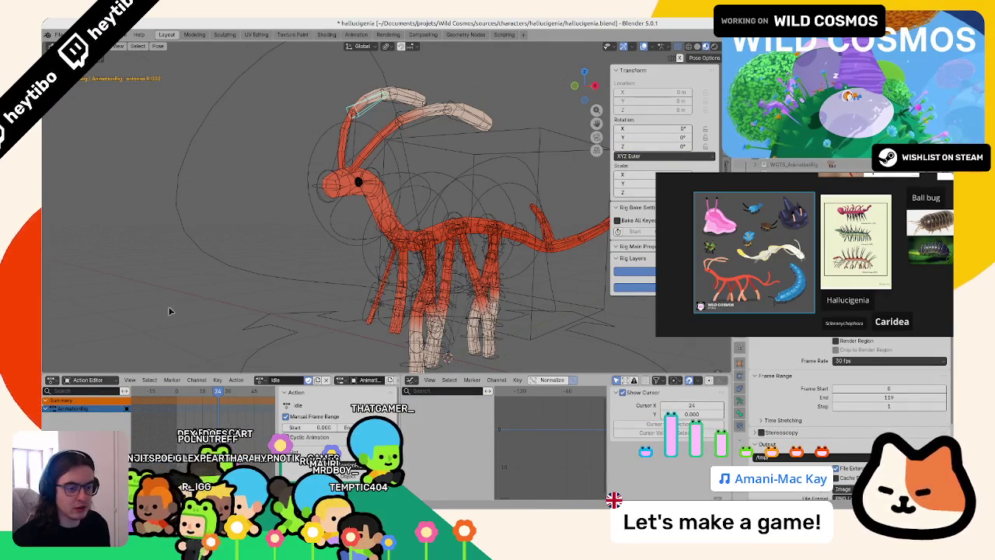
click(447, 122)
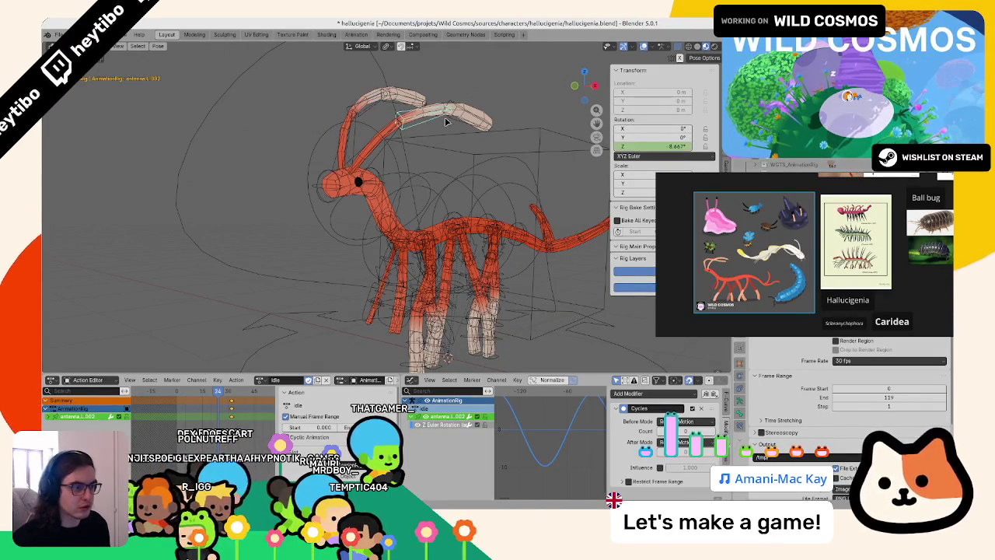
drag(214, 394, 205, 404)
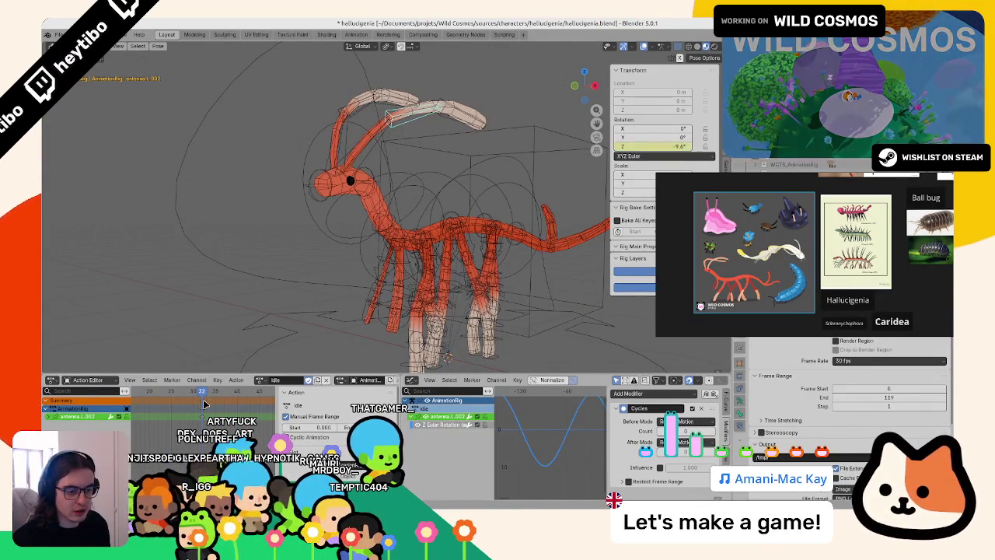
click(58, 424)
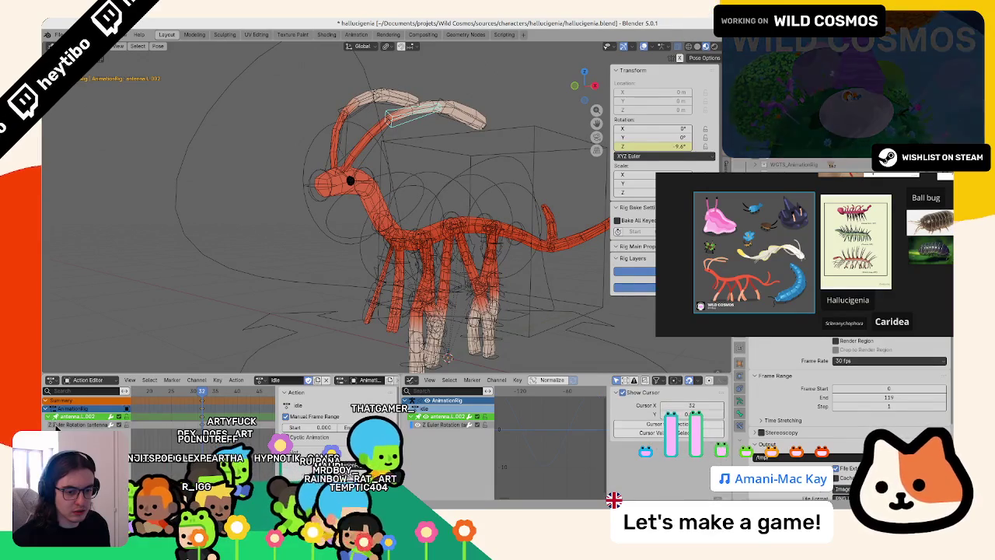
click(57, 424)
- Paste the antenna keys flipped onto the right antenna's second segment, antenna.R.002
click(354, 105)
right_click(612, 126)
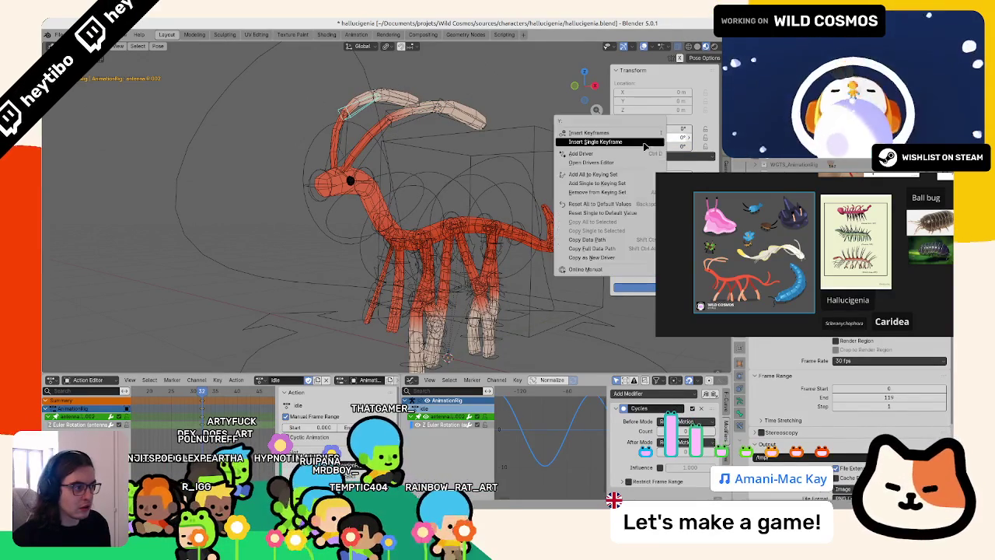
right_click(164, 432)
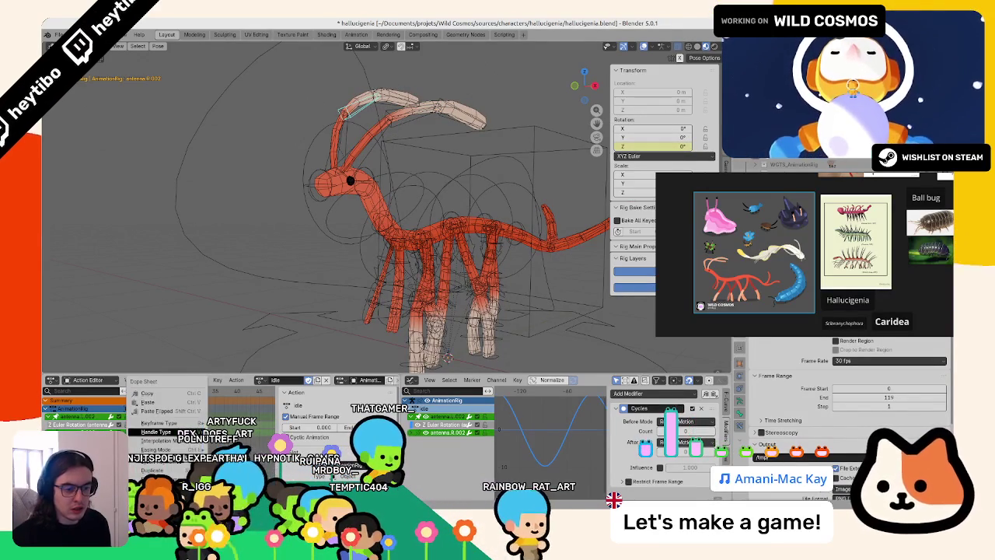
click(195, 412)
middle_drag(362, 148, 319, 156)
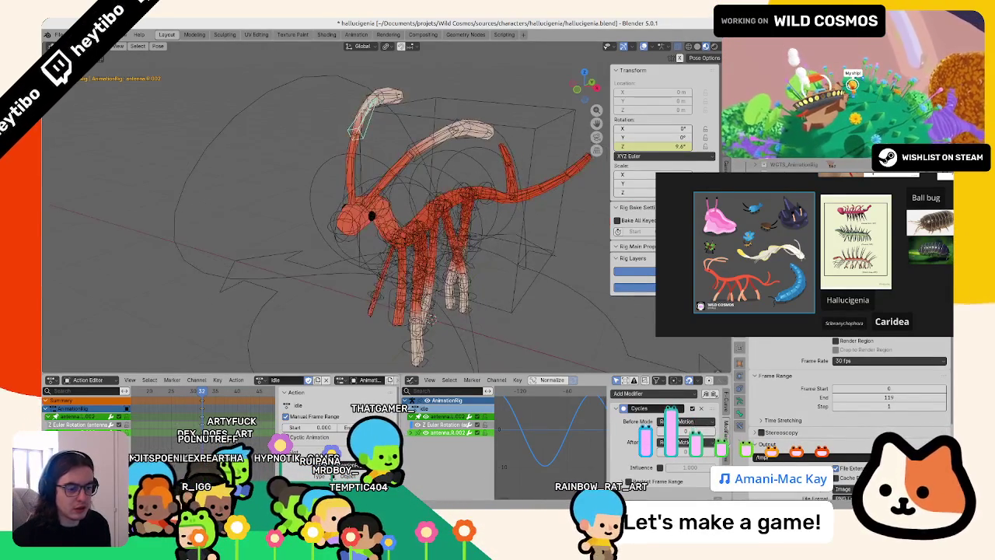
right_click(195, 411)
click(195, 410)
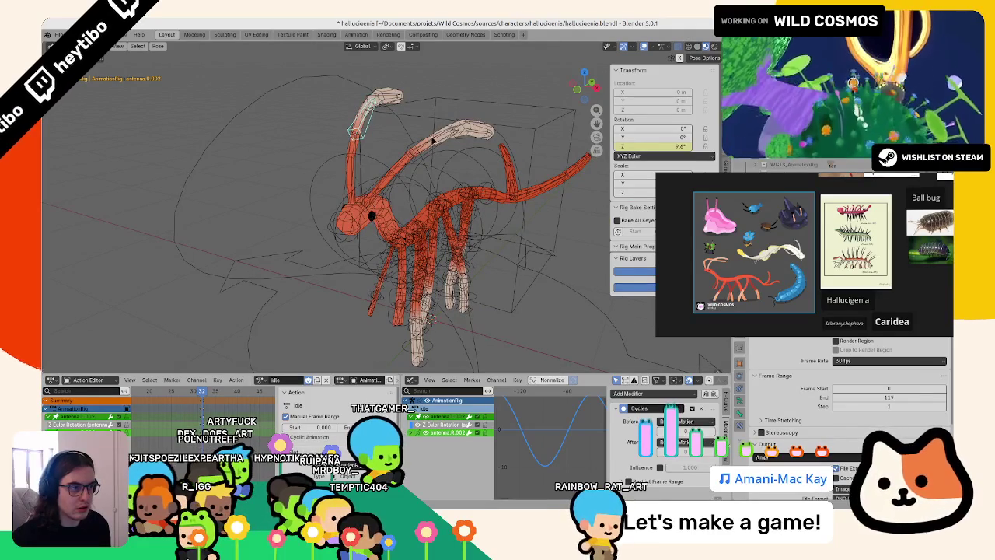
- Select antenna.L.003 and inspect its Z rotation curve with the Cycles loop
click(481, 140)
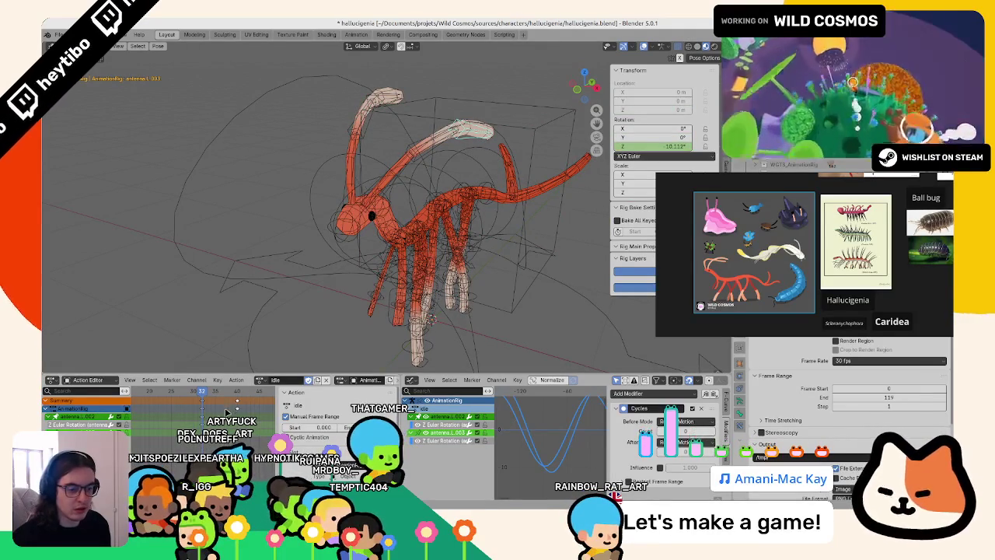
key(h)
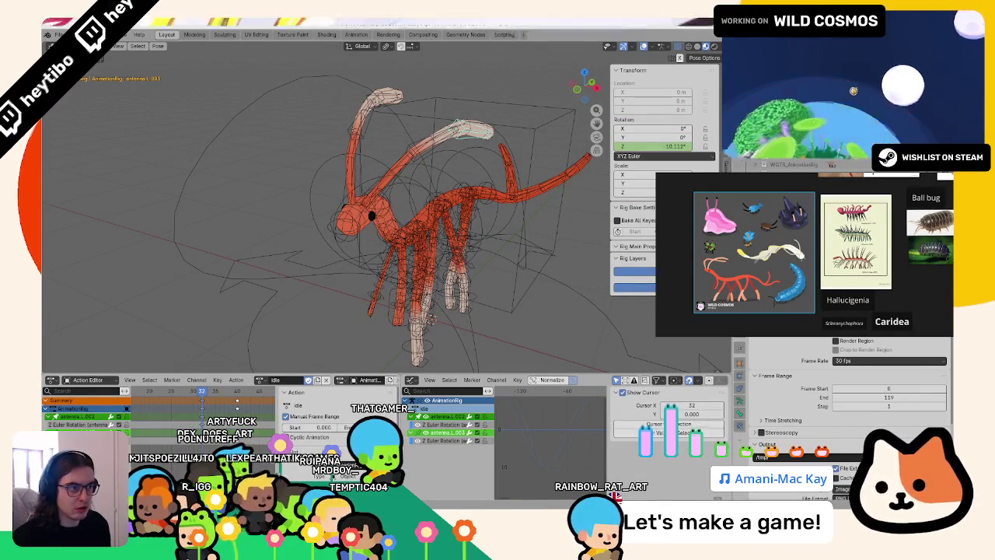
click(68, 425)
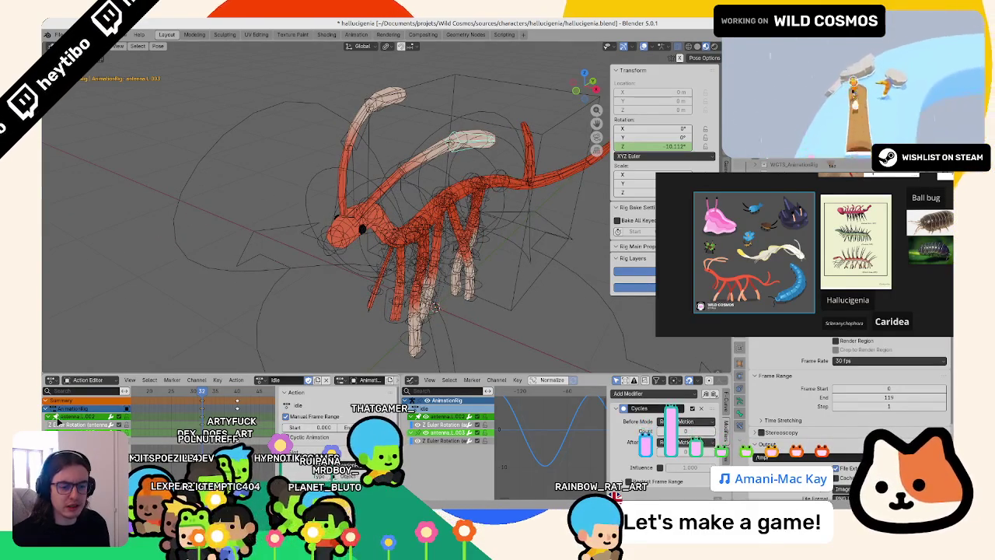
click(55, 420)
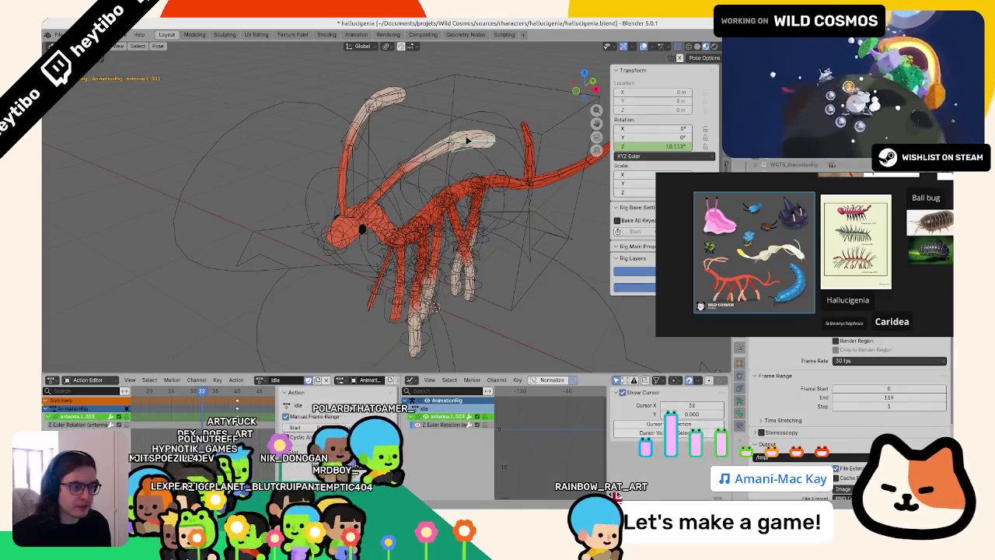
- At frame 40, key the Z rotation of the right antenna tip antenna.R.003
click(240, 393)
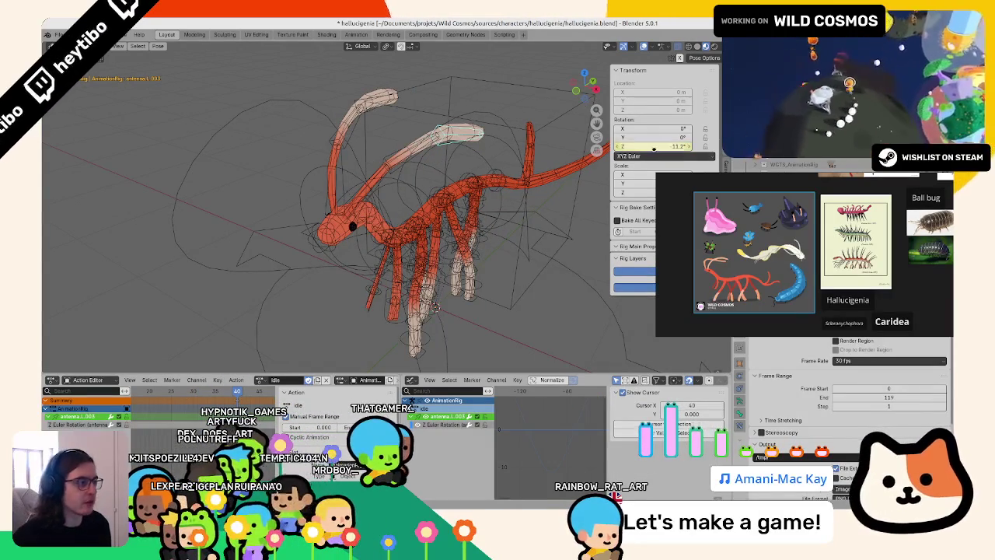
click(109, 424)
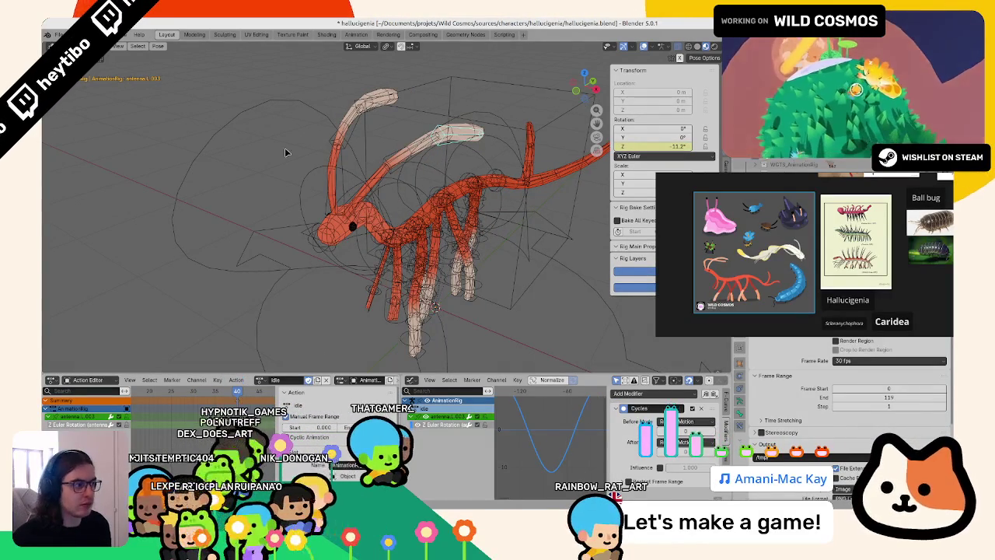
click(393, 99)
right_click(671, 147)
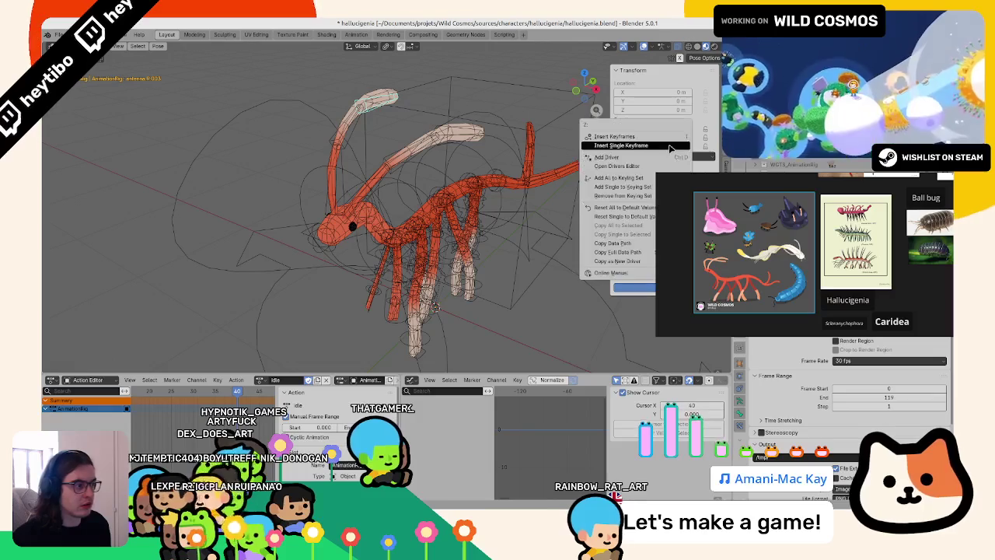
click(626, 148)
- Select antenna.R.001, R.002 and R.003 in turn to check their Z rotation curves
middle_drag(434, 306, 349, 264)
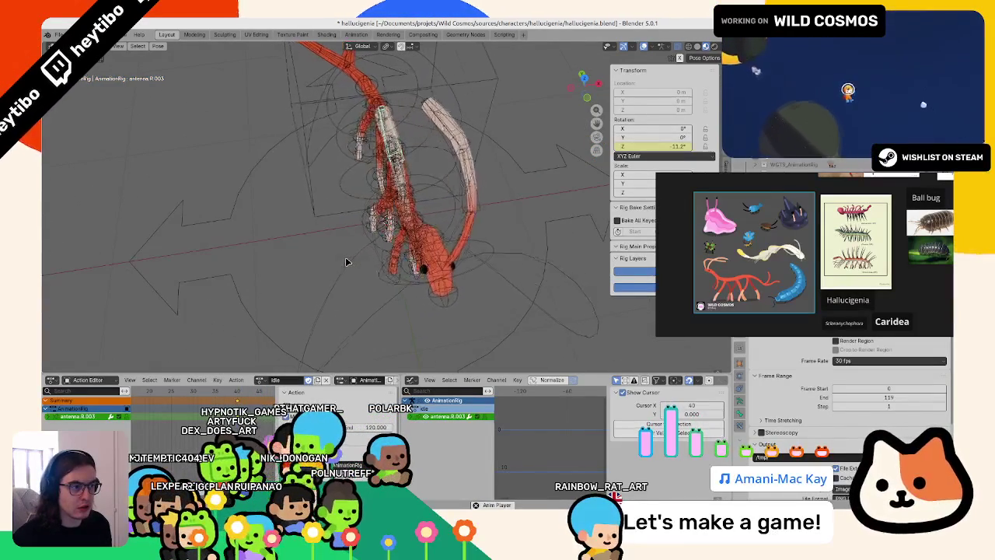
click(381, 184)
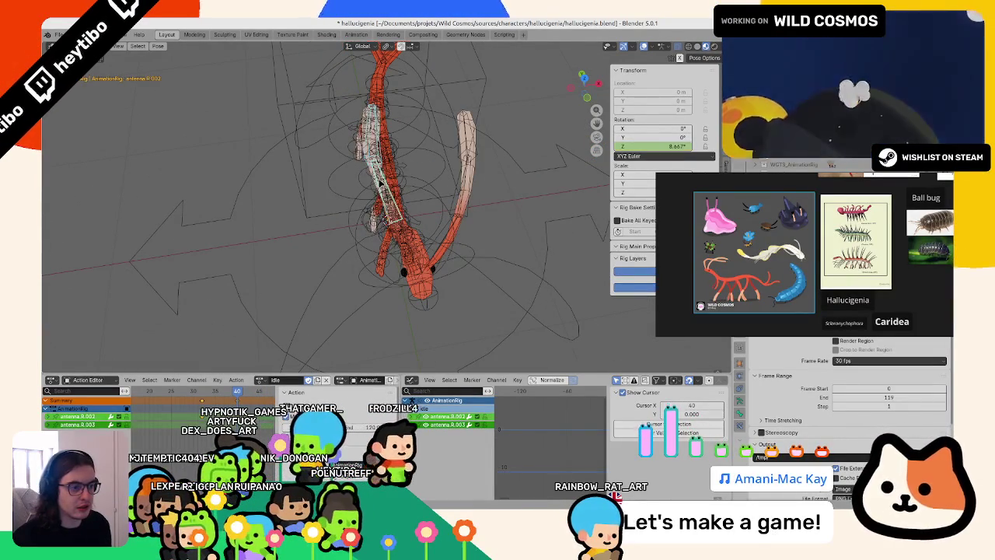
click(465, 155)
middle_drag(465, 155, 335, 174)
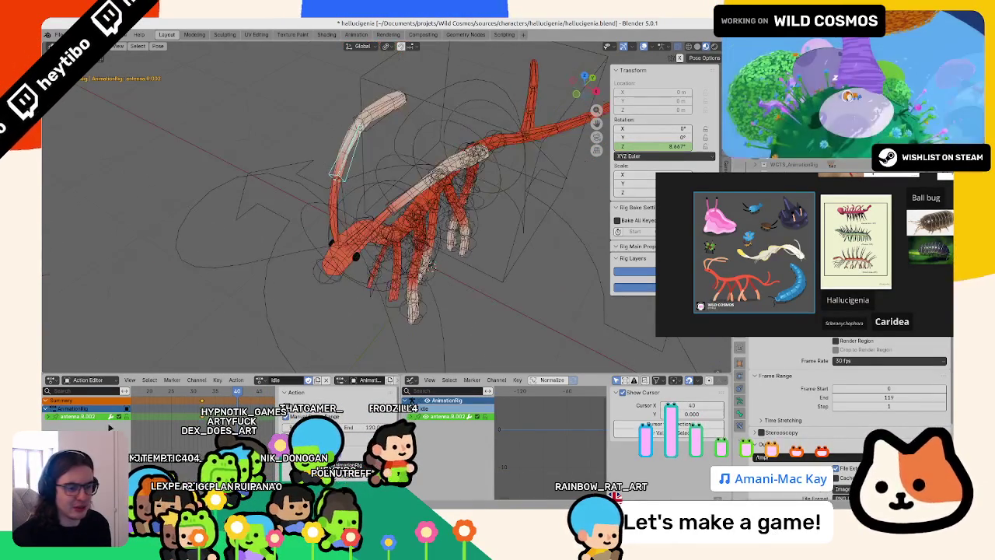
click(49, 423)
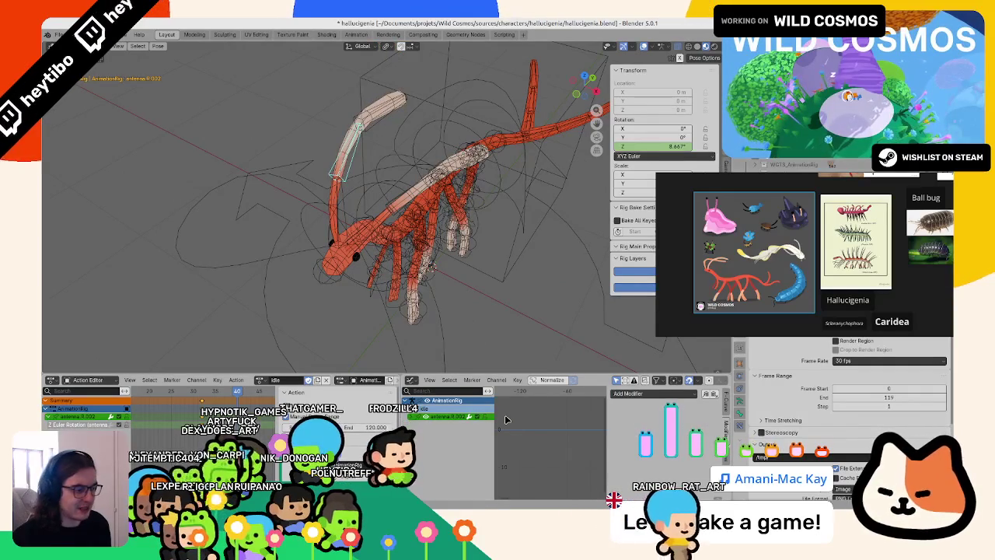
key(Home)
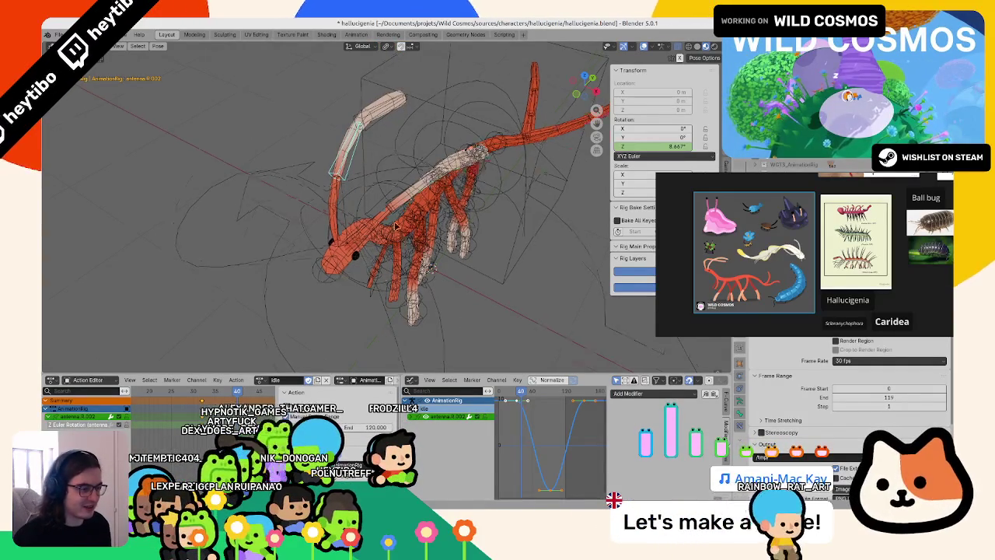
middle_drag(420, 233, 360, 200)
click(327, 165)
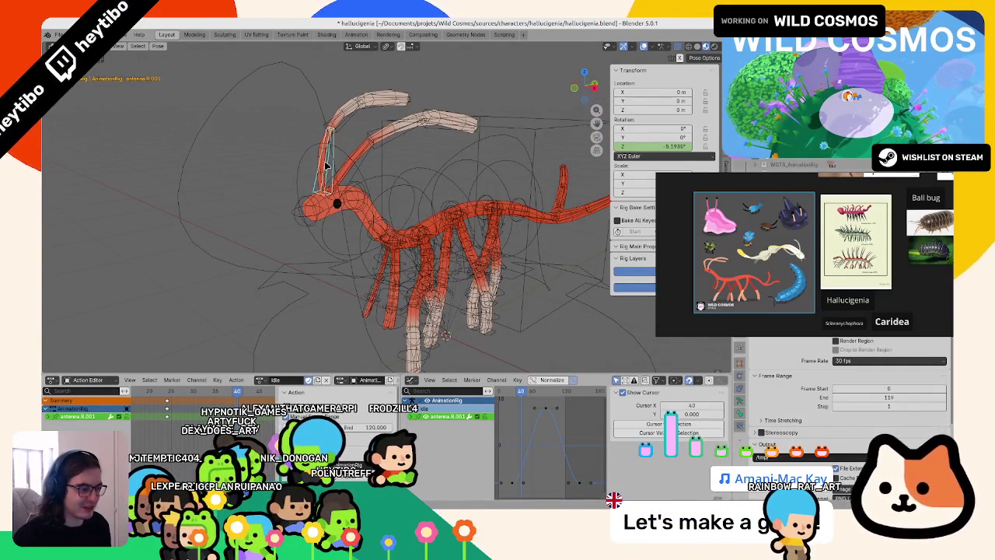
click(346, 123)
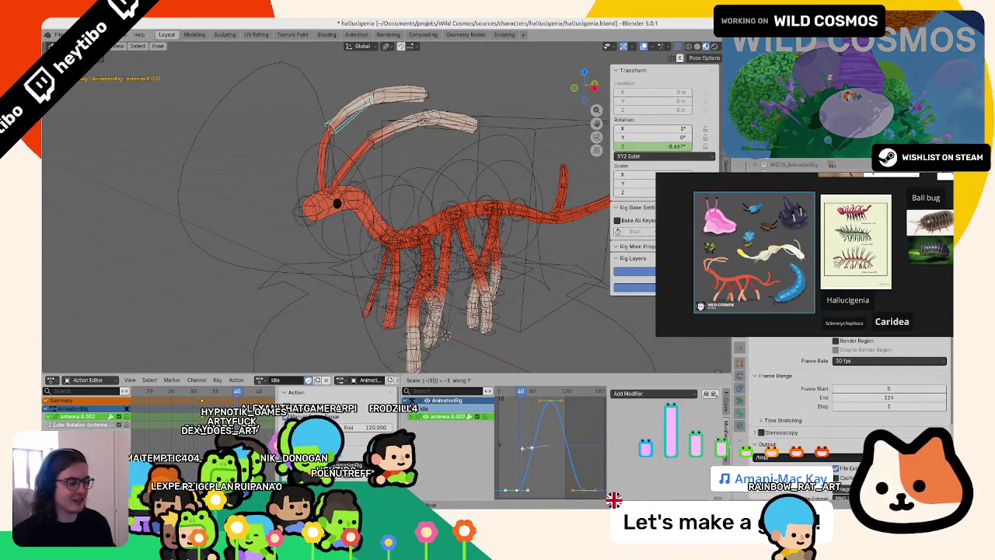
click(373, 104)
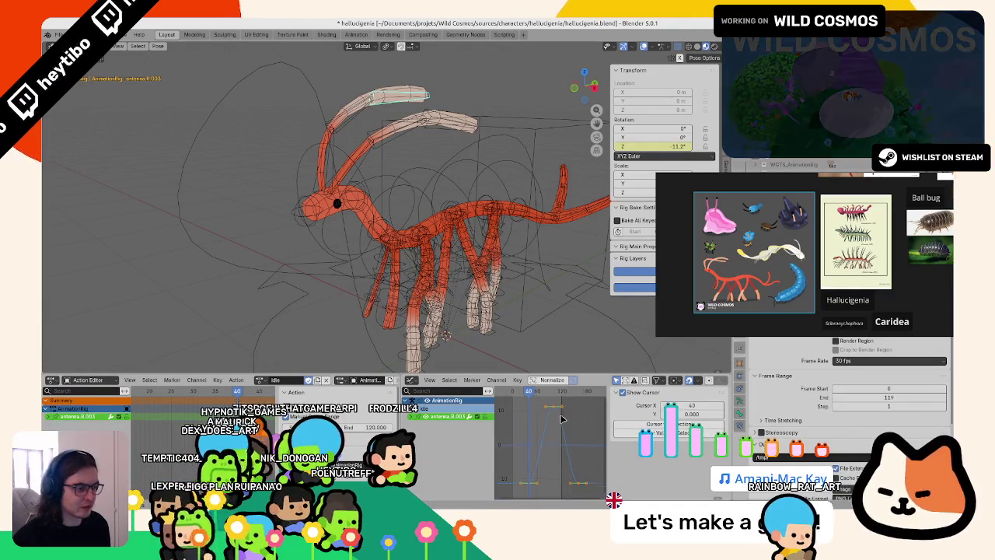
middle_drag(435, 234, 352, 218)
click(352, 218)
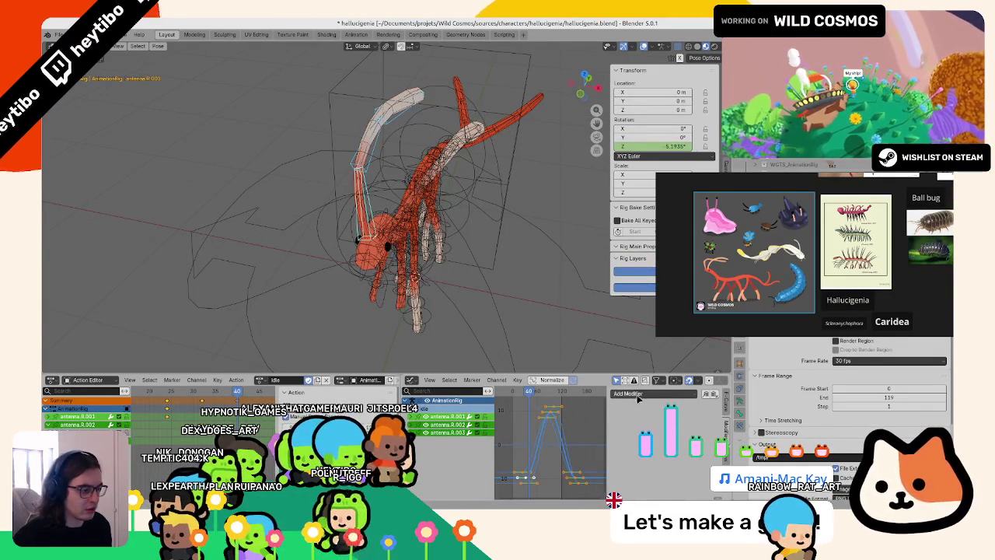
- Add a Cycles modifier to antenna.R.002's curve, play the loop, and save in Object Mode
click(632, 433)
key(space)
mouse_move(482, 256)
middle_down()
mouse_move(418, 298)
mouse_move(414, 154)
mouse_move(233, 171)
middle_up()
scroll(414, 154, down, 3)
scroll(234, 171, up, 2)
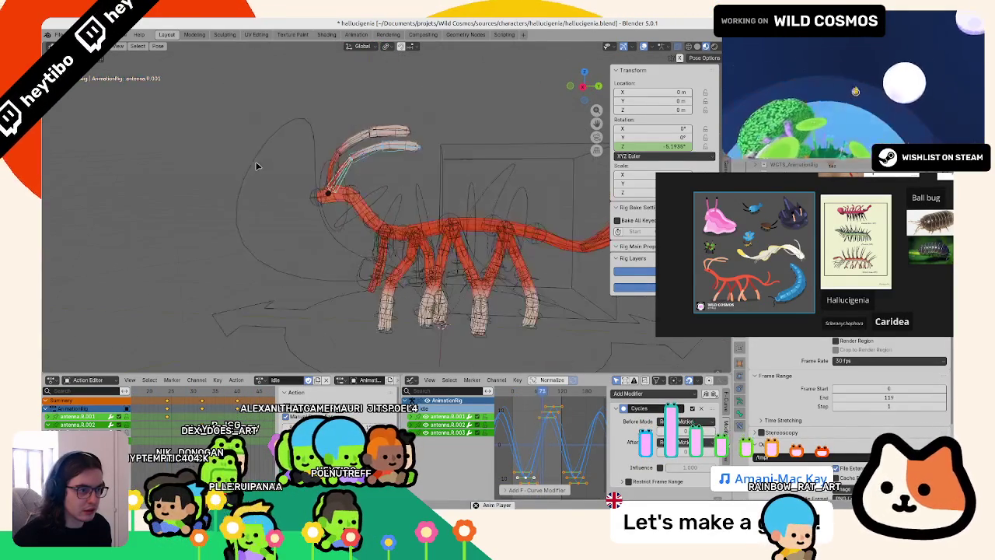
key(ctrl+Tab)
key(ctrl+s)
- Hide the overlays to preview the model, restore them, and select the leg mesh
click(657, 47)
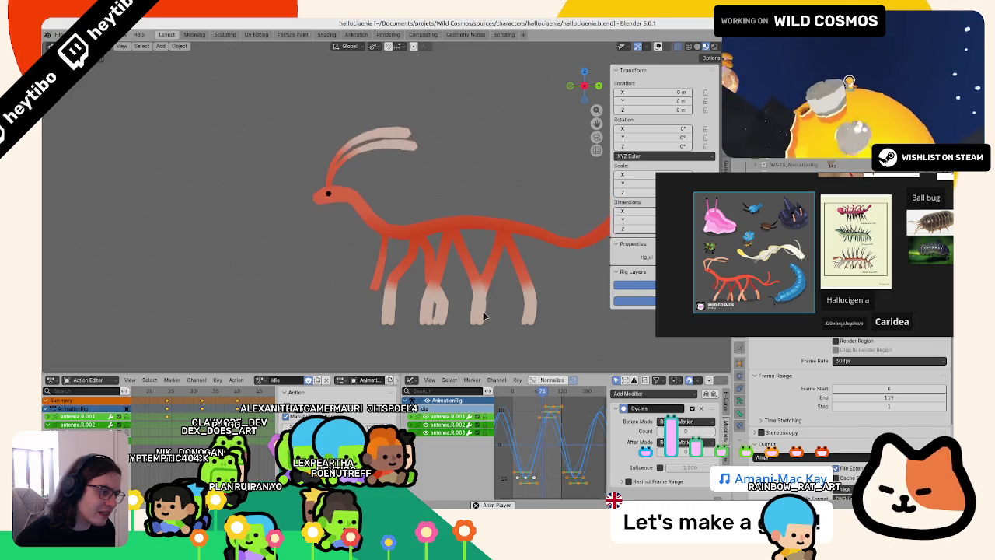
click(657, 44)
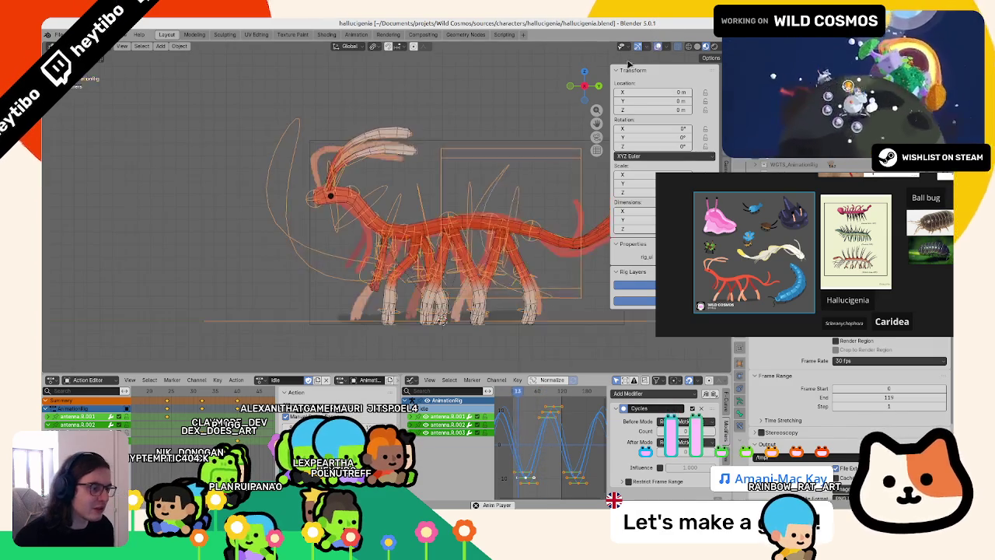
scroll(412, 259, up, 3)
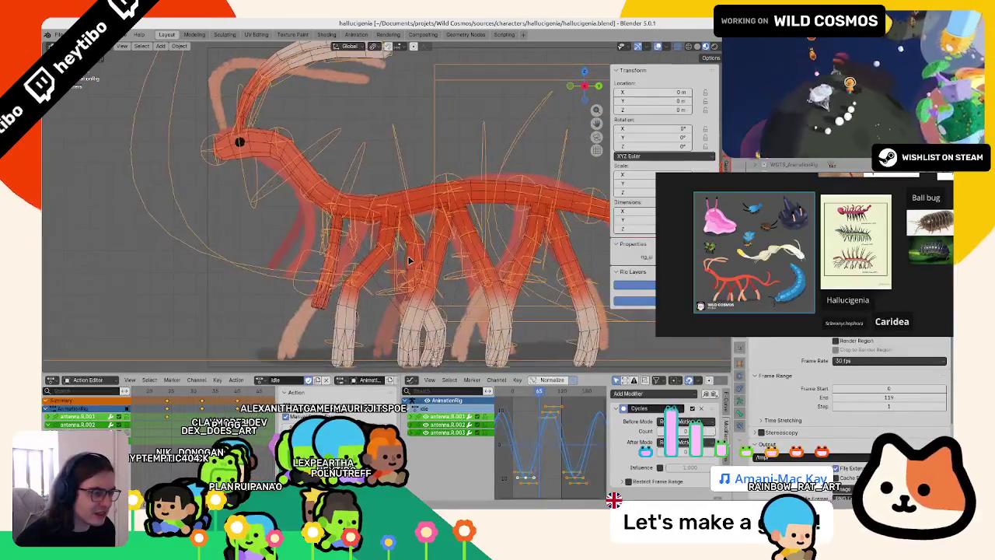
click(412, 259)
- Smooth the leg mesh's weights (factor 0.5, 2 iterations) and paint the upper leg to zero
key(Tab)
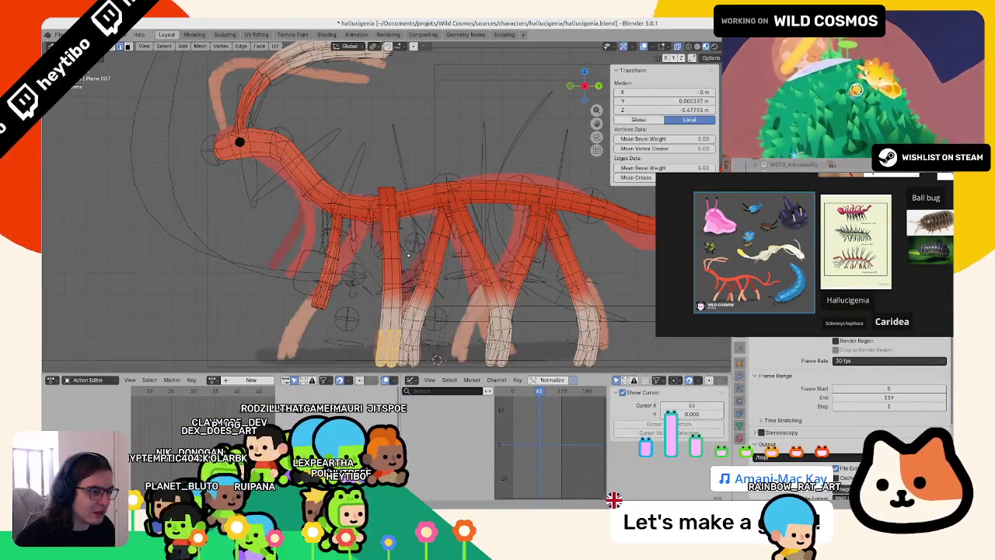
key(Tab)
click(338, 193)
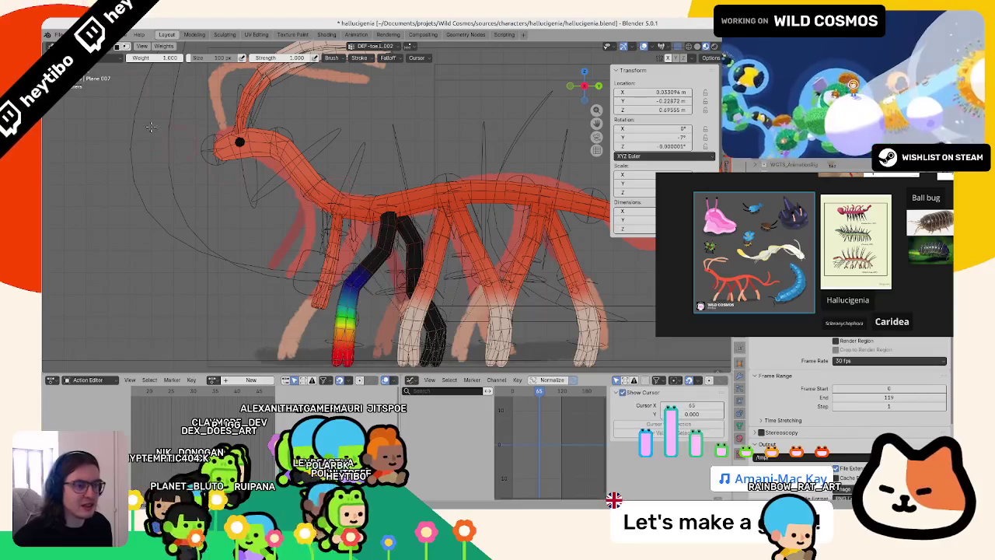
click(165, 47)
click(181, 145)
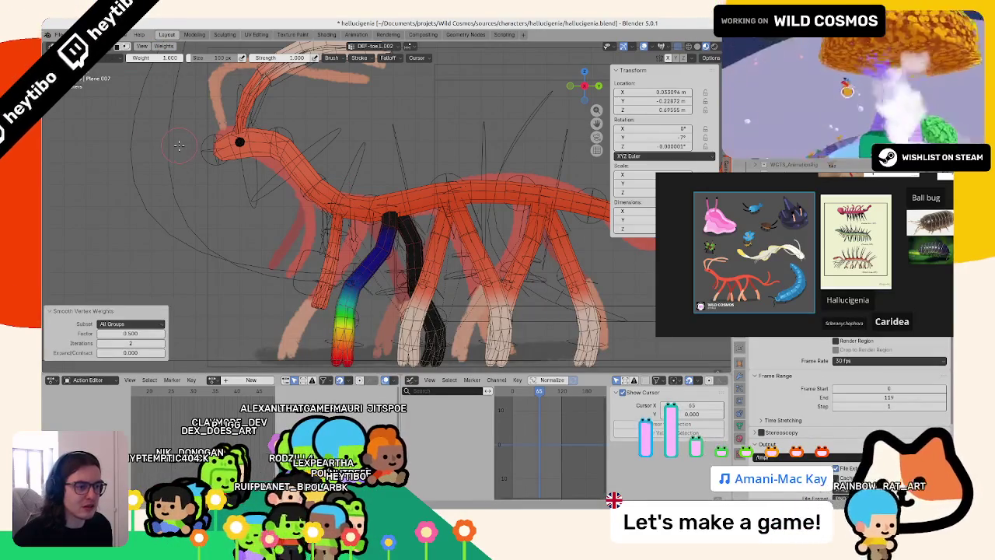
ctrl+click(416, 245)
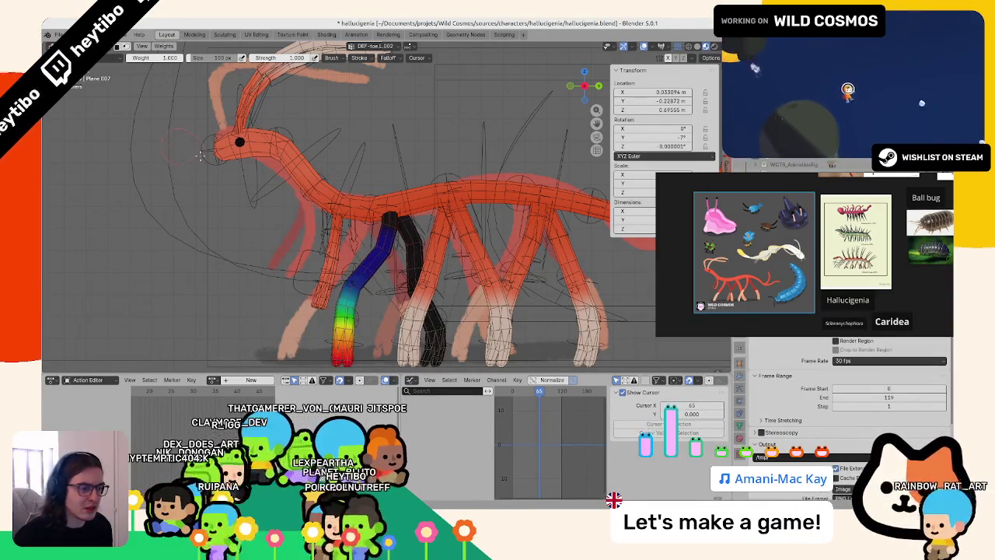
drag(473, 270, 379, 268)
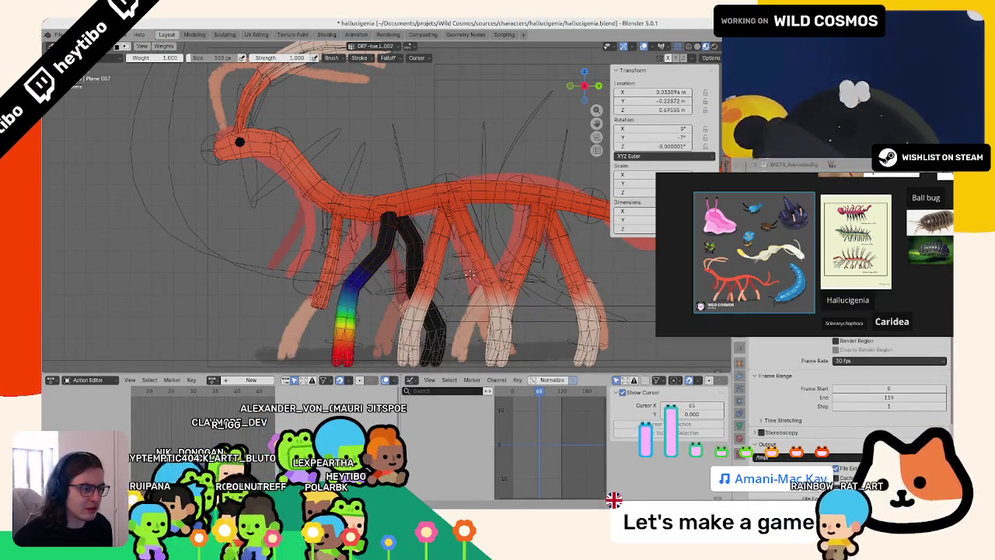
key(ctrl+Tab)
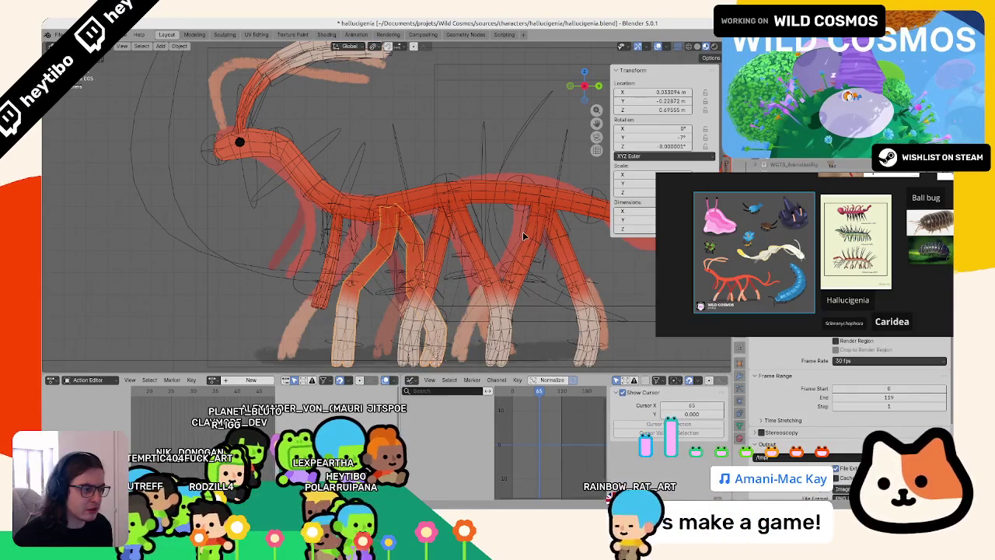
- Play the loop, switch to Pose Mode, and select foot_ik.L.002 while orbiting in on the legs
key(space)
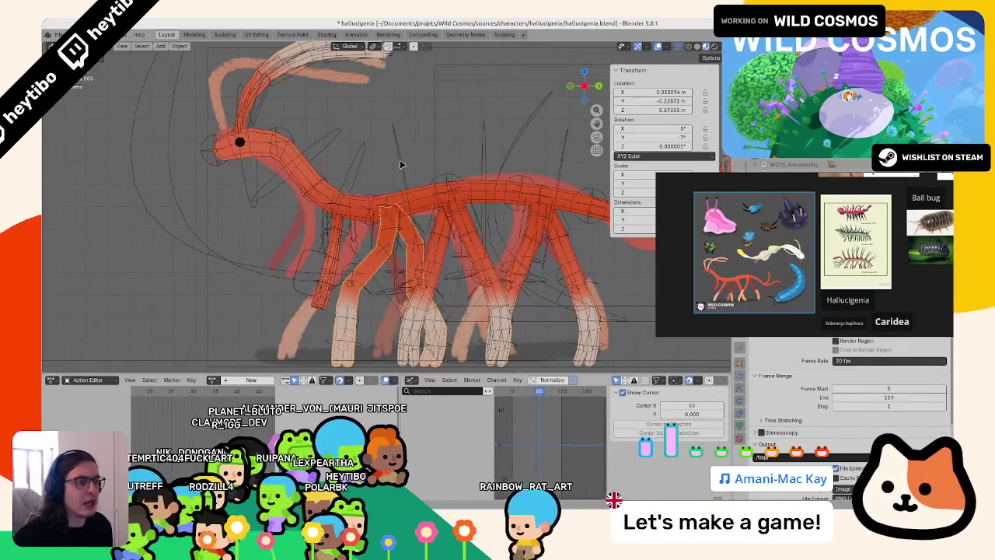
key(ctrl+Tab)
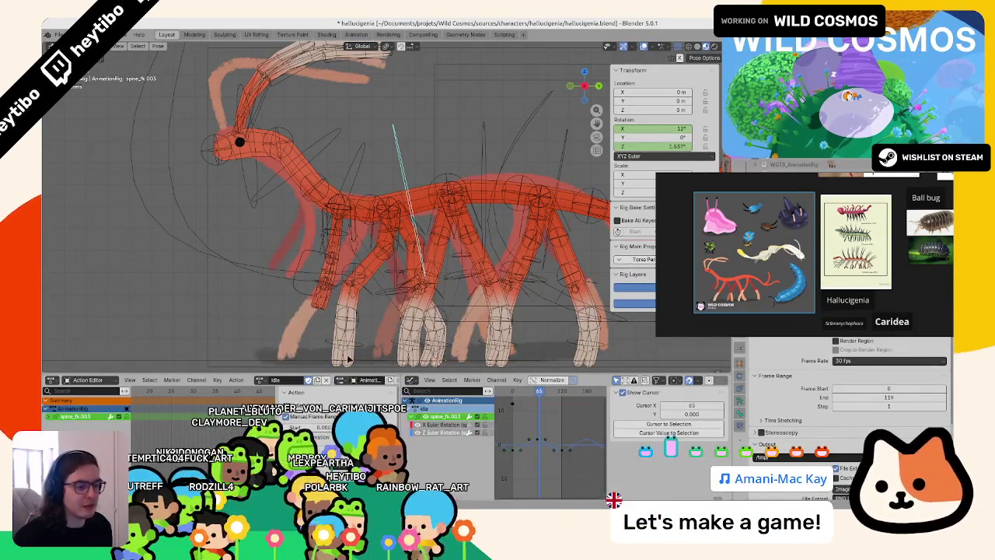
click(360, 350)
middle_drag(360, 349, 355, 291)
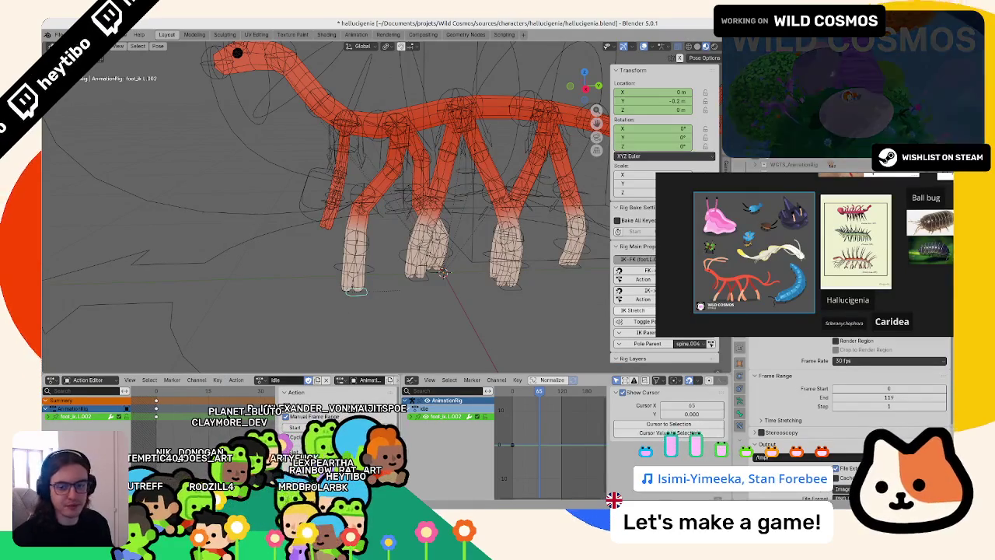
middle_drag(443, 271, 365, 202)
- Key foot_ik.L.002 at a Y location of -0.3 m, replacing its existing location keyframe
key(g)
key(y)
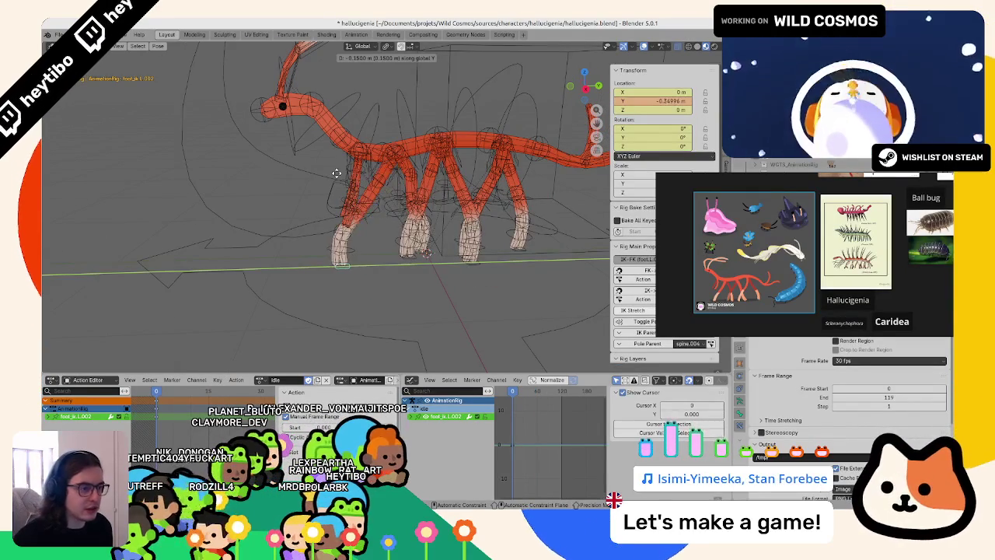
key(Escape)
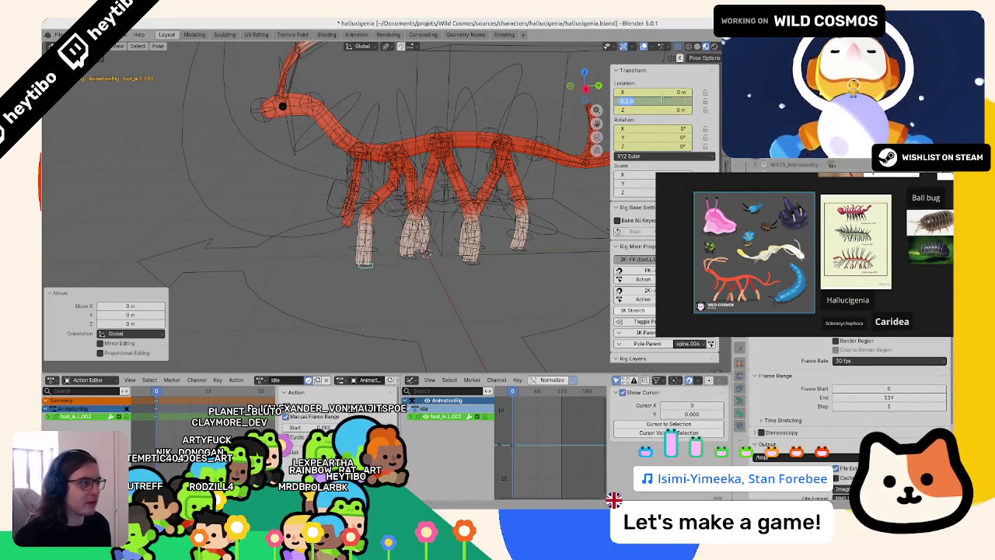
key(Return)
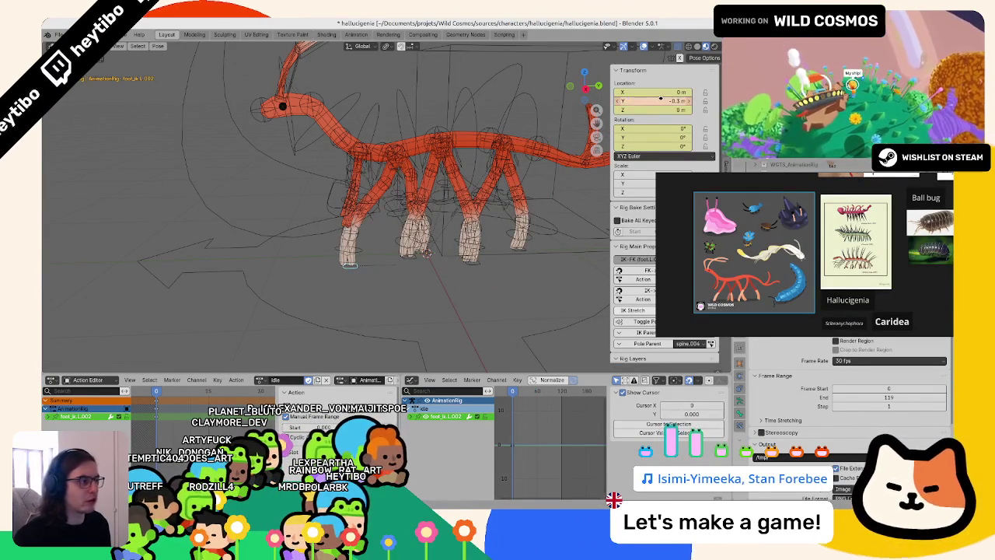
right_click(661, 101)
click(655, 108)
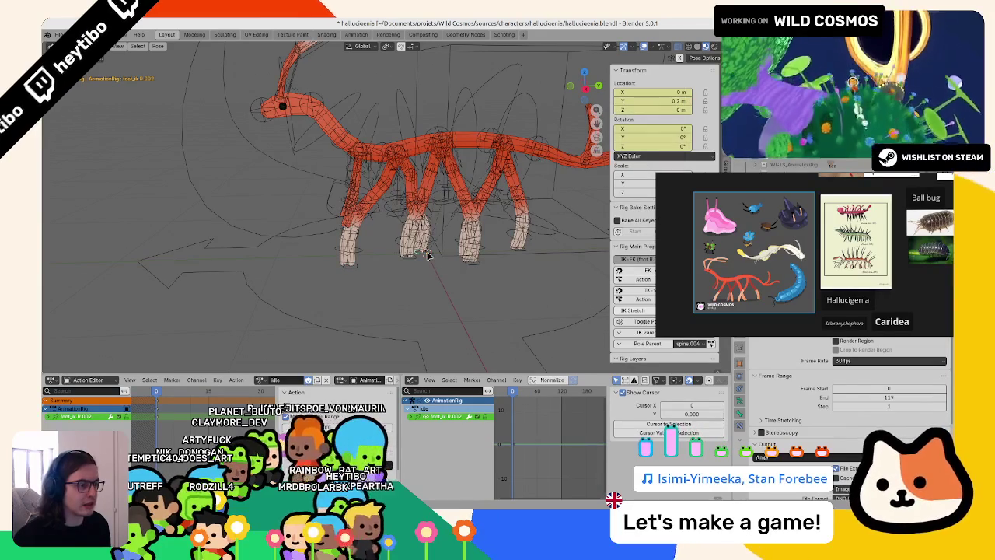
right_click(655, 107)
click(654, 106)
- Switch to object mode, save the file, and preview the animation with overlays hidden
key(ctrl+Tab)
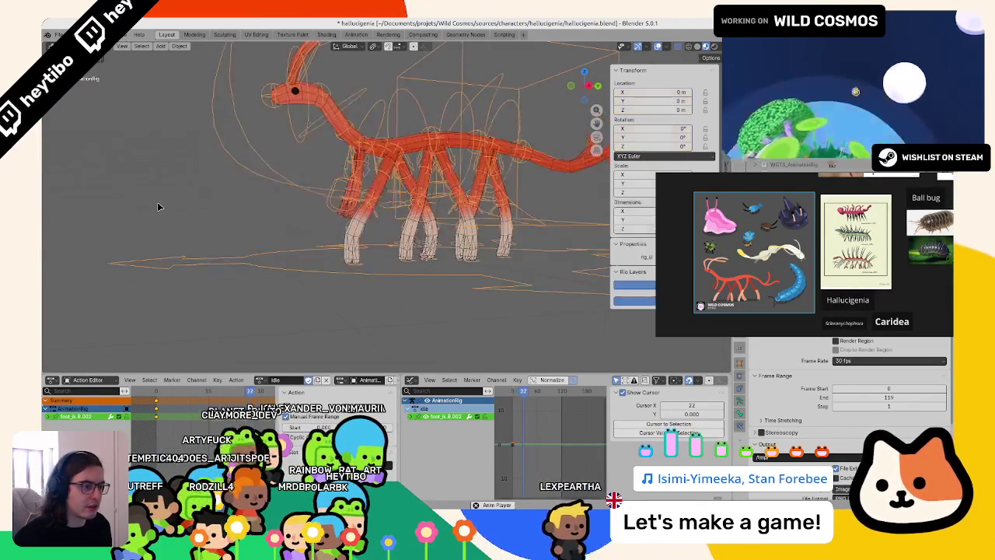
key(ctrl+s)
key(shift+alt+z)
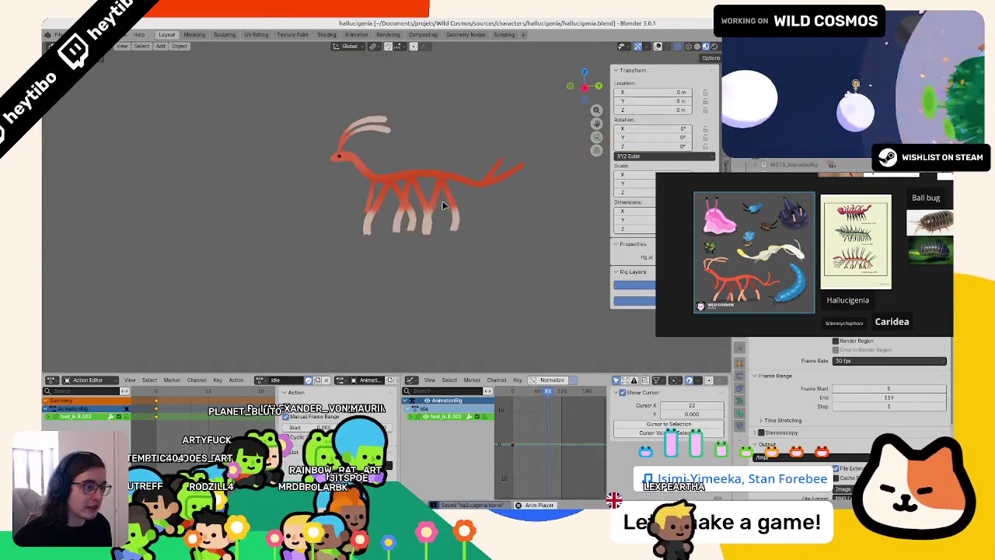
mouse_move(365, 222)
middle_down()
mouse_move(308, 257)
mouse_move(249, 250)
mouse_move(431, 249)
mouse_move(394, 329)
mouse_move(366, 280)
mouse_move(436, 288)
middle_up()
key(shift+alt+z)
- Return to the first frame and start rotating a foot IK control around Z
key(Escape)
scroll(335, 272, up, 3)
click(334, 273)
key(r)
key(z)
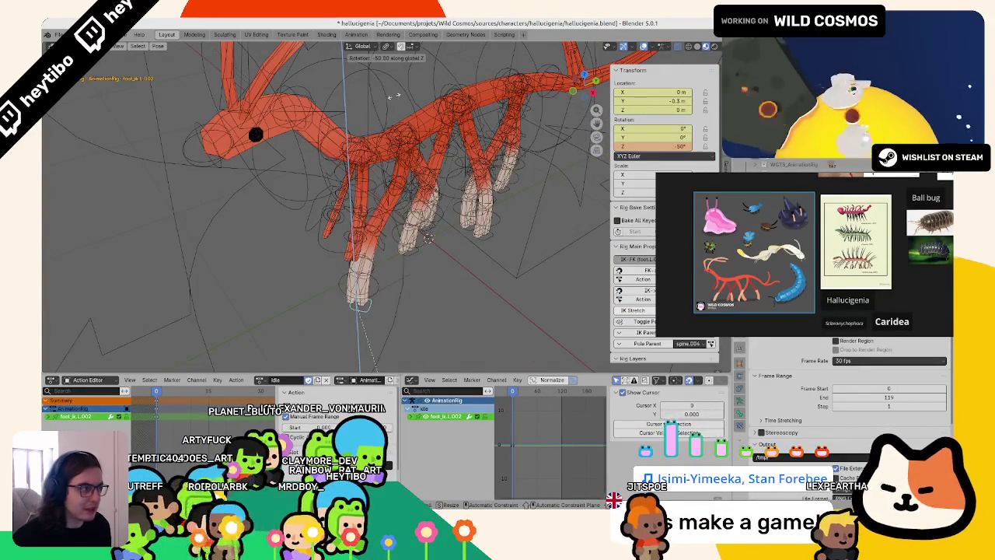
- Confirm the foot rotation, move it 0.1 m along X, and replace its location and rotation keys
click(398, 88)
text(gx)
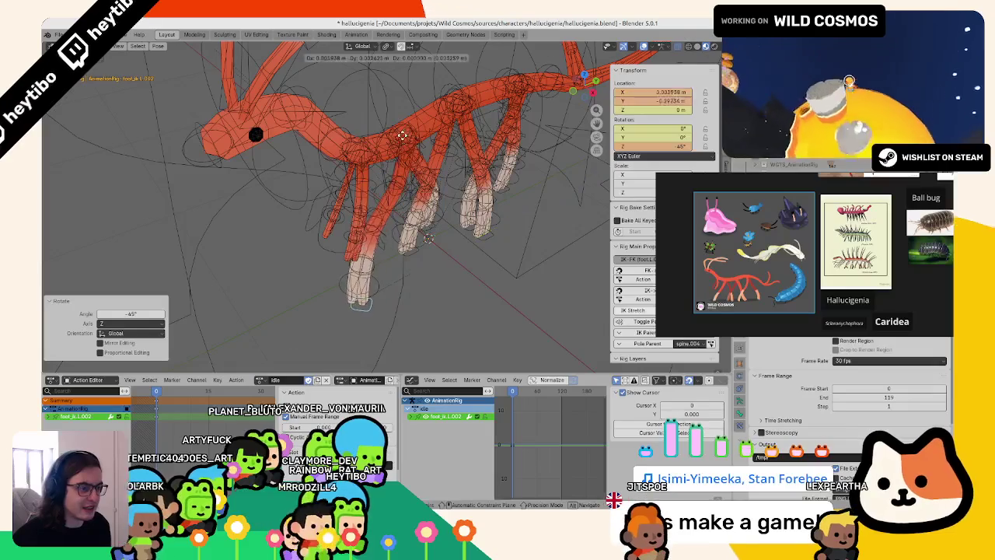
text(0.1)
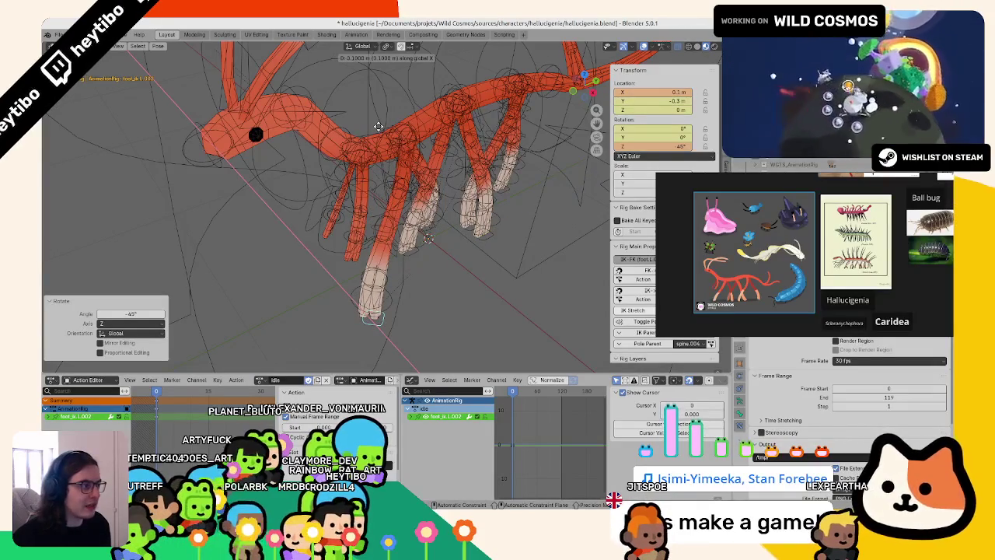
key(Return)
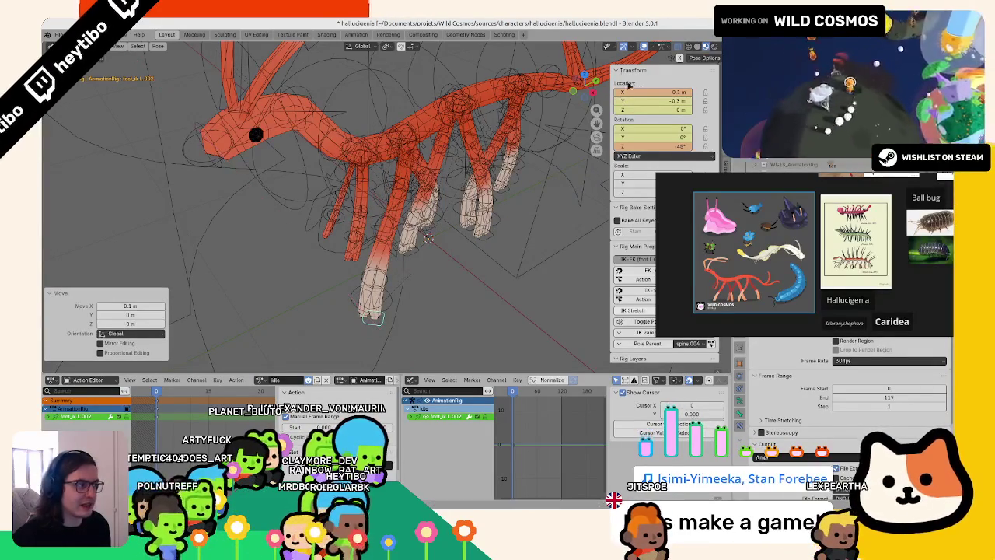
right_click(655, 101)
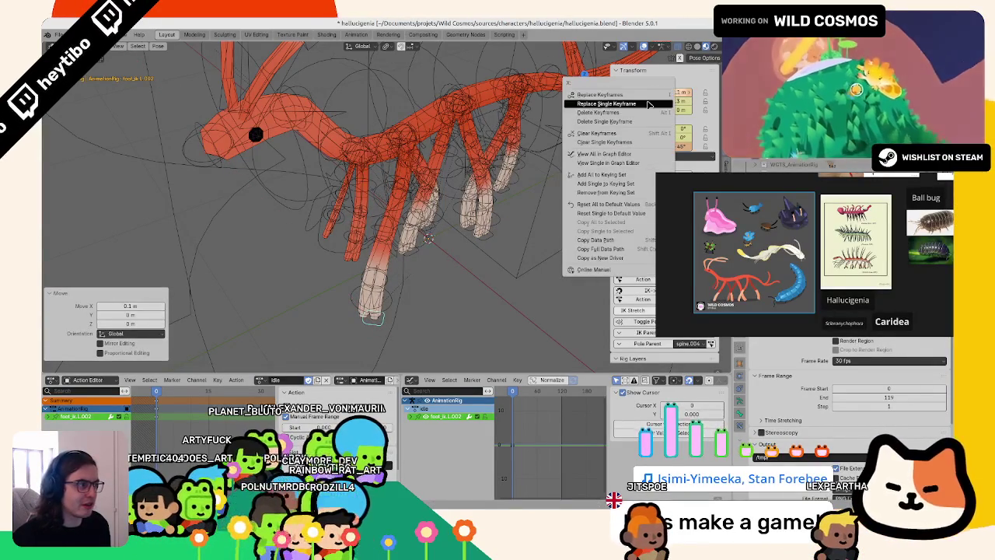
click(650, 103)
right_click(669, 148)
click(657, 153)
- Rotate the next foot control around Z and confirm the rotation
mouse_move(544, 203)
middle_down()
mouse_move(418, 257)
mouse_move(527, 284)
mouse_move(412, 259)
mouse_move(429, 284)
middle_up()
key(r)
key(z)
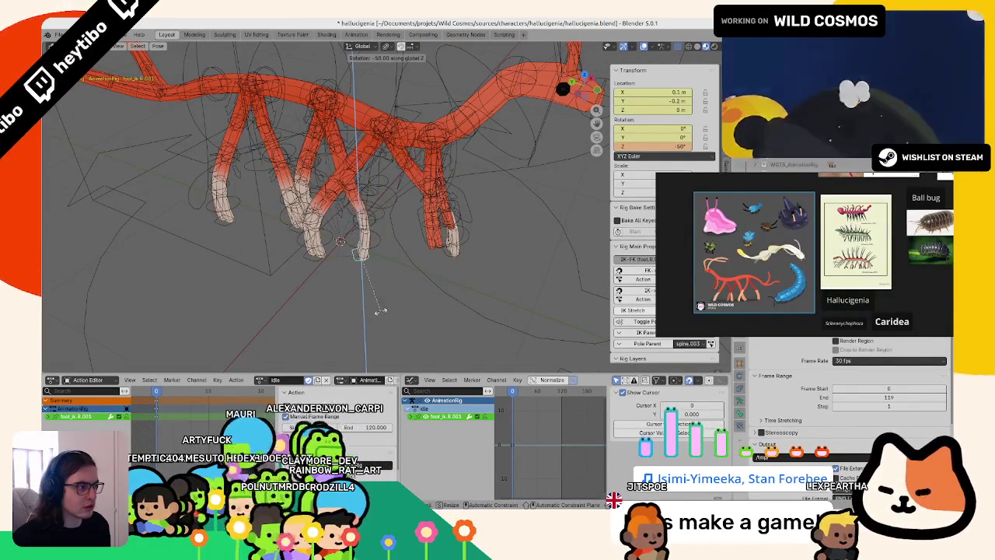
click(411, 206)
mouse_move(410, 206)
middle_down()
mouse_move(371, 285)
mouse_move(394, 286)
mouse_move(367, 286)
mouse_move(414, 258)
middle_up()
click(367, 286)
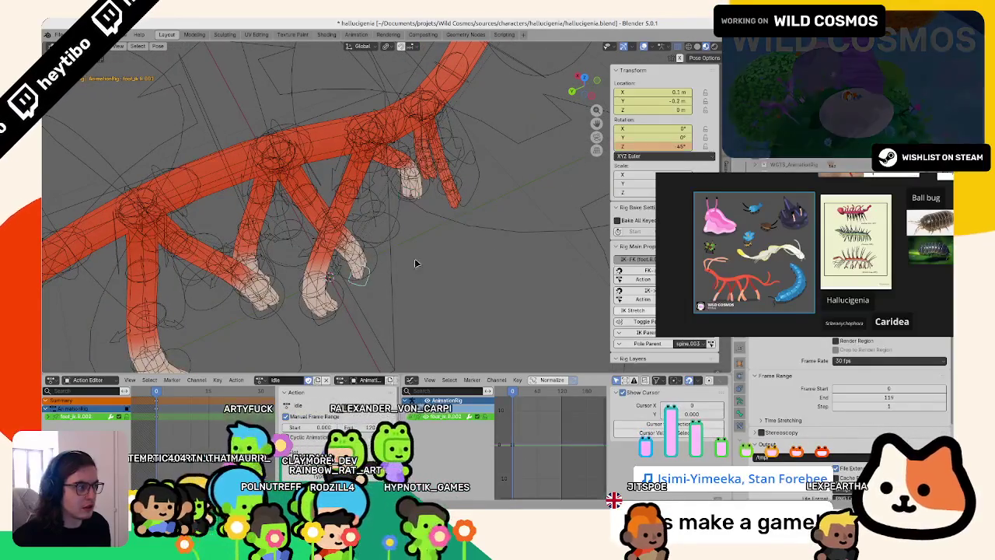
- Move foot_ik.R.001 along Y back to -0.3 m, cancelling the sideways X move, and save
right_click(567, 132)
click(598, 156)
mouse_move(599, 156)
middle_down()
mouse_move(304, 117)
mouse_move(471, 149)
middle_up()
key(g)
key(y)
key(x)
right_click(490, 165)
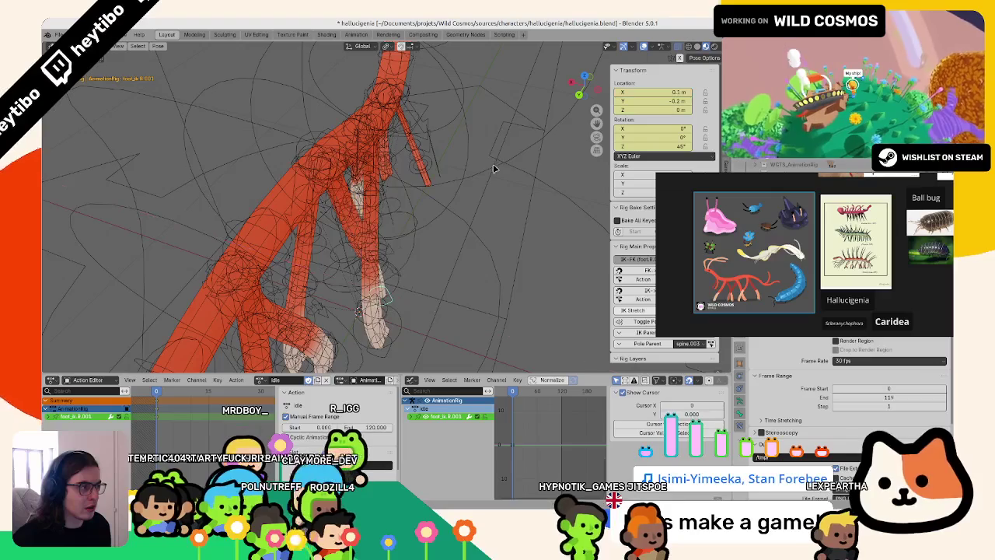
middle_drag(547, 110, 361, 243)
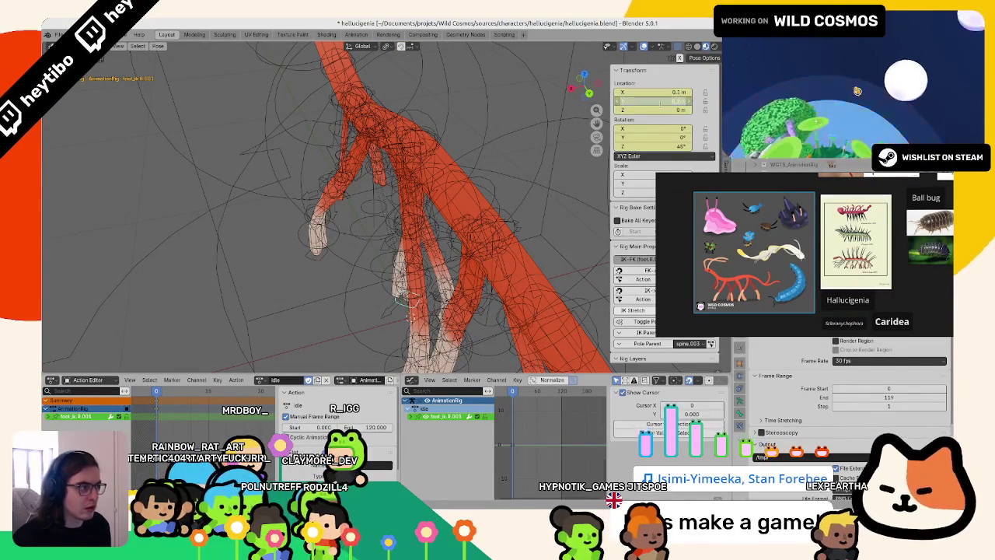
right_click(661, 104)
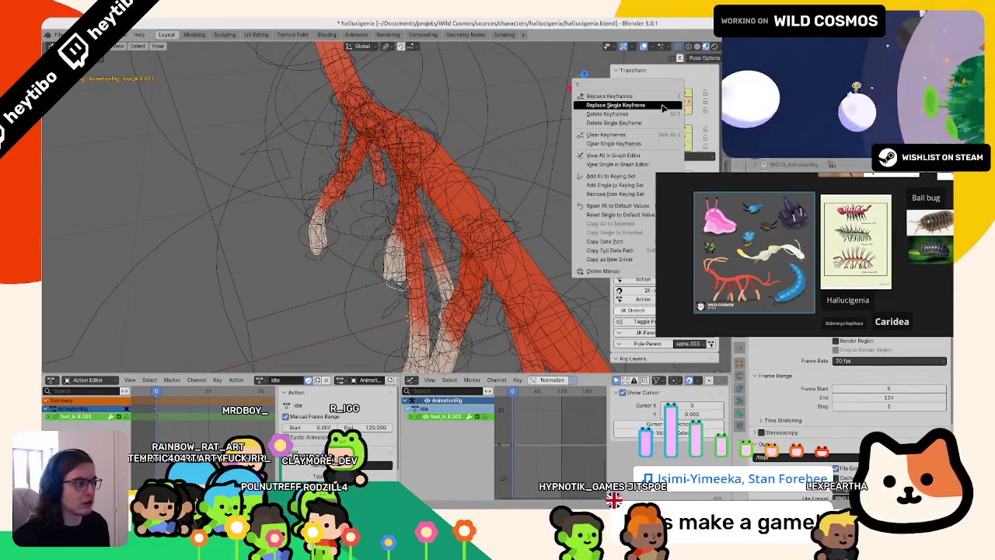
mouse_move(436, 155)
middle_down()
mouse_move(304, 177)
mouse_move(395, 181)
middle_up()
key(ctrl+s)
right_click(662, 101)
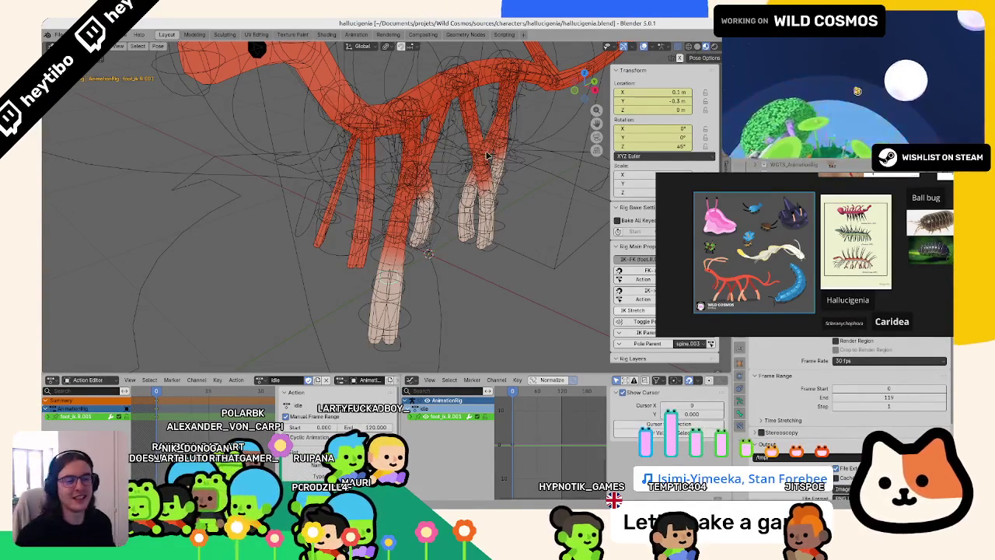
- Try moving the foot control, then reset its X location to 0 m
mouse_move(486, 155)
middle_down()
mouse_move(415, 389)
mouse_move(435, 280)
middle_up()
key(g)
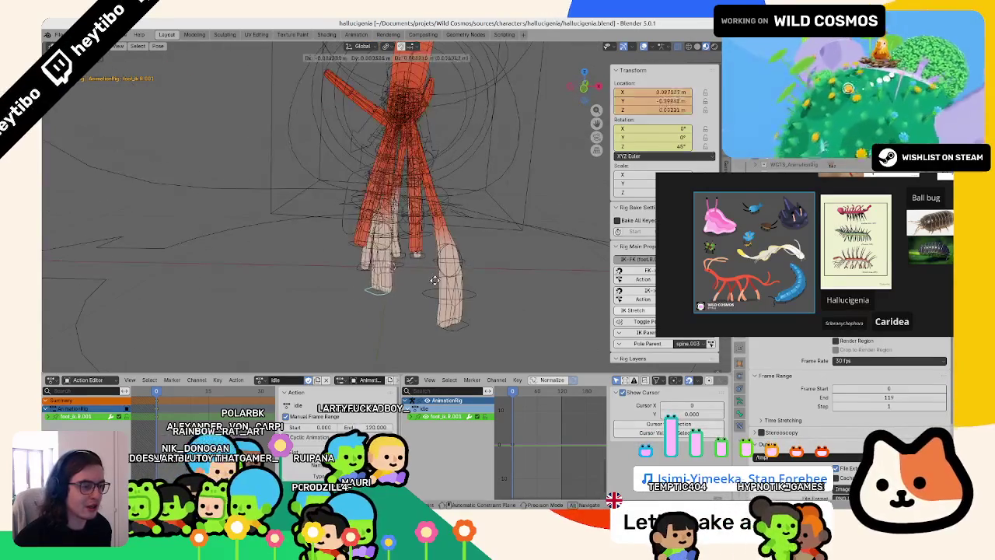
key(Escape)
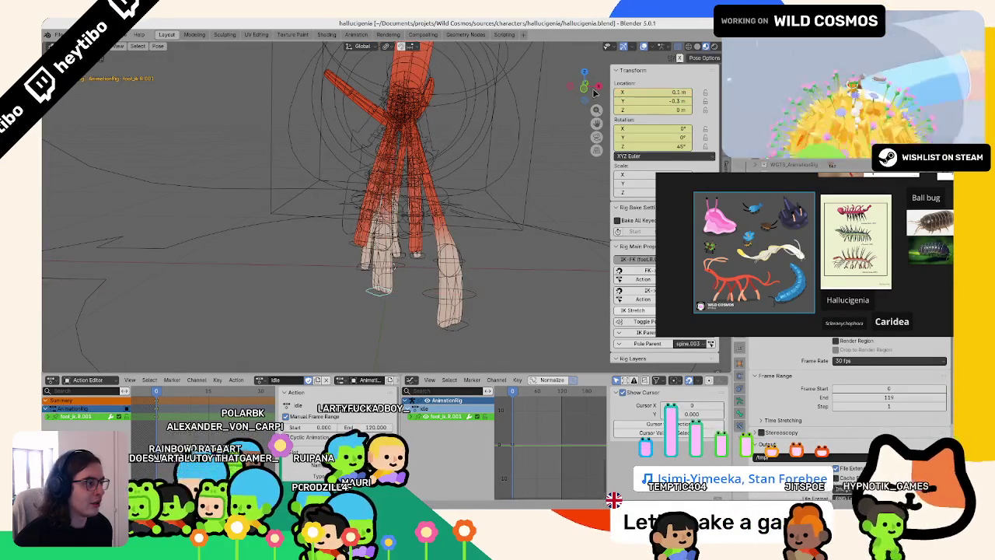
key(Return)
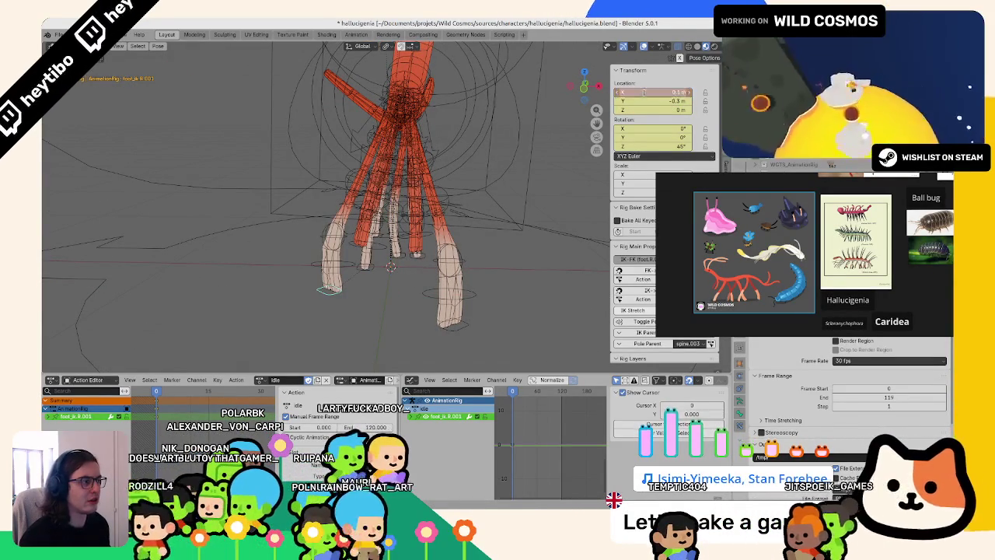
right_click(643, 92)
click(615, 159)
- Check the rig in object mode, return to pose mode, select foot_ik.R.001, and save
mouse_move(424, 136)
middle_down()
mouse_move(387, 259)
mouse_move(274, 239)
middle_up()
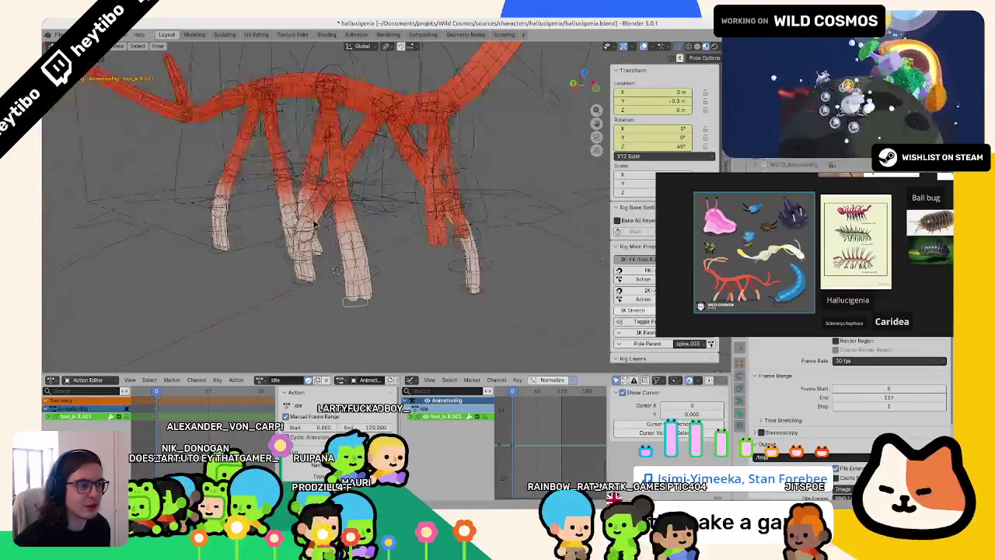
key(ctrl+Tab)
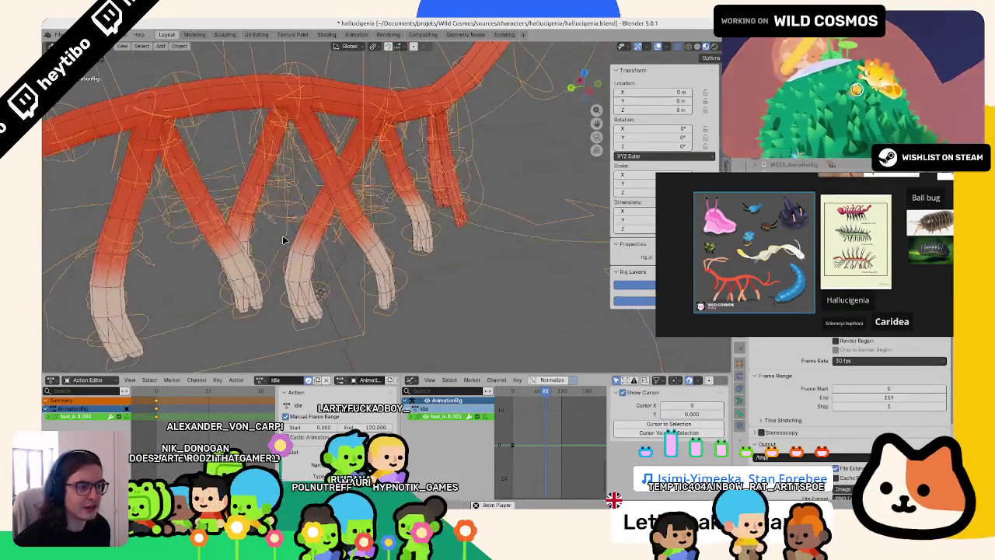
mouse_move(282, 245)
middle_down()
mouse_move(373, 251)
mouse_move(426, 233)
middle_up()
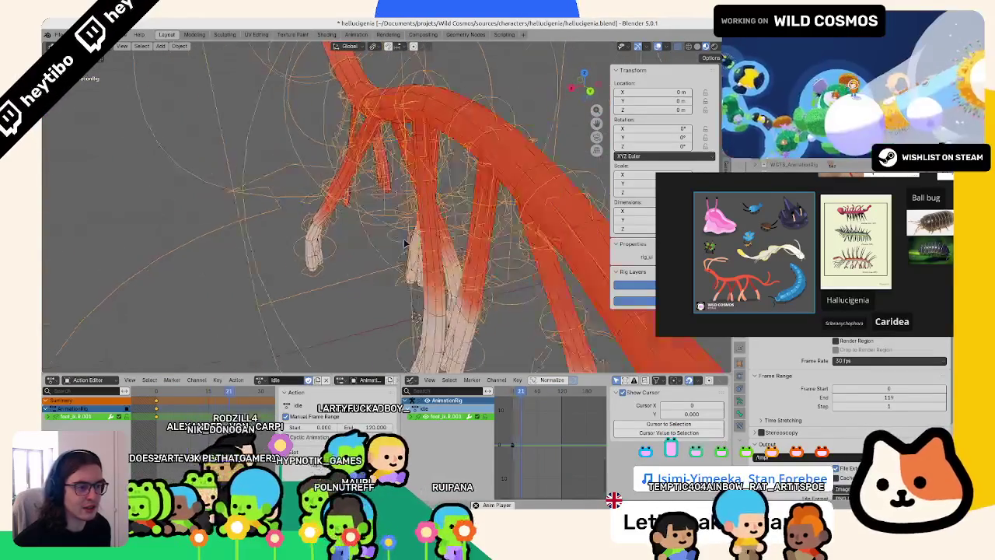
key(ctrl+Tab)
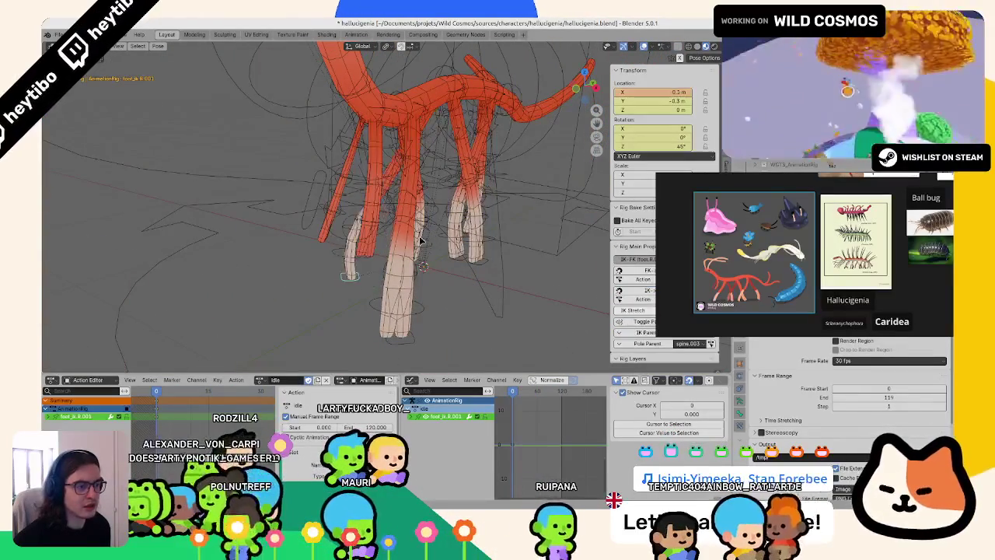
middle_drag(366, 262, 418, 261)
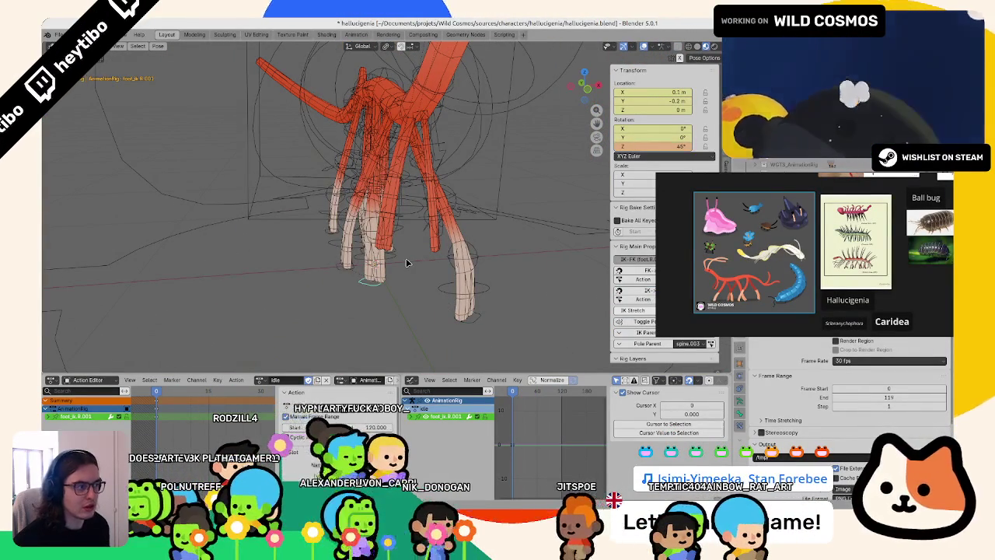
click(405, 262)
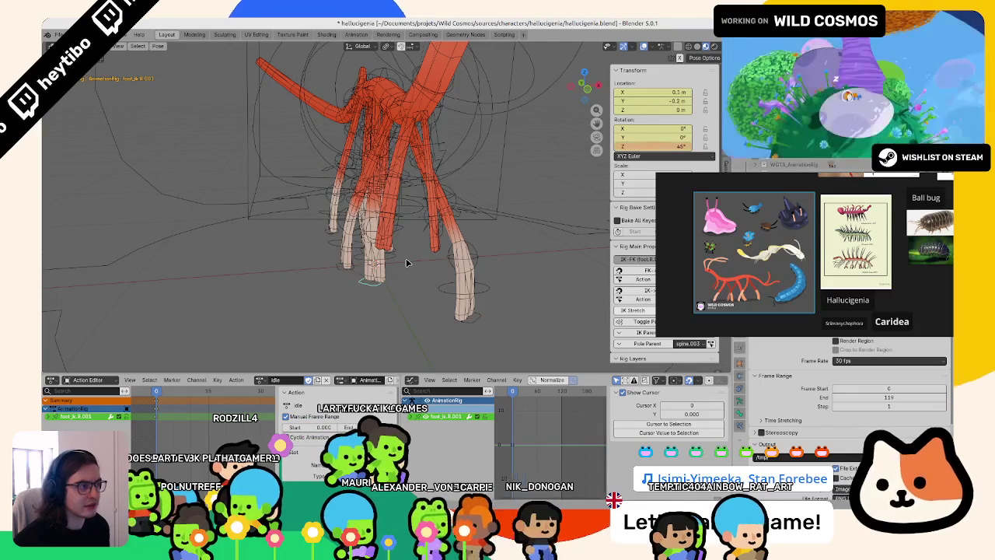
key(ctrl+s)
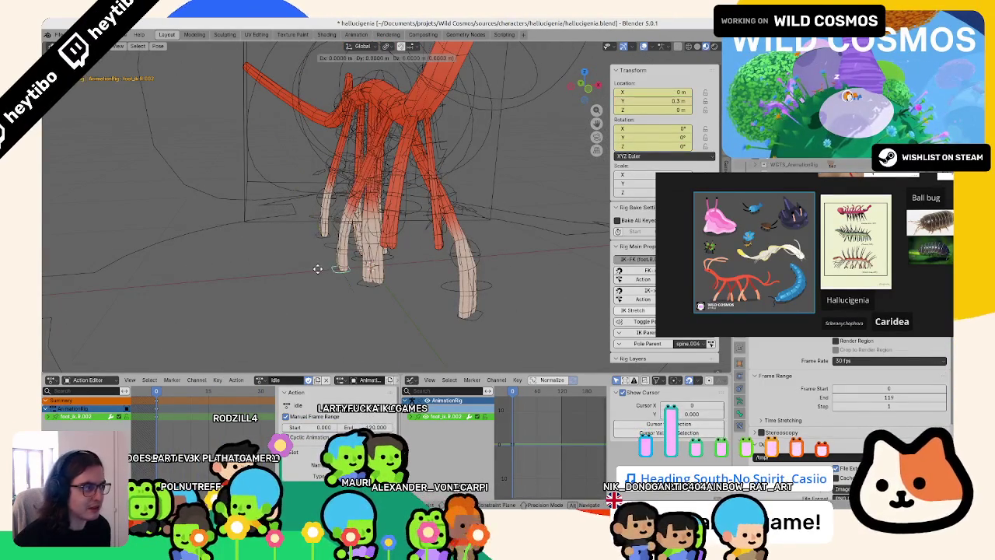
- Set the foot's X location to -0.1 m and play the idle animation
click(645, 91)
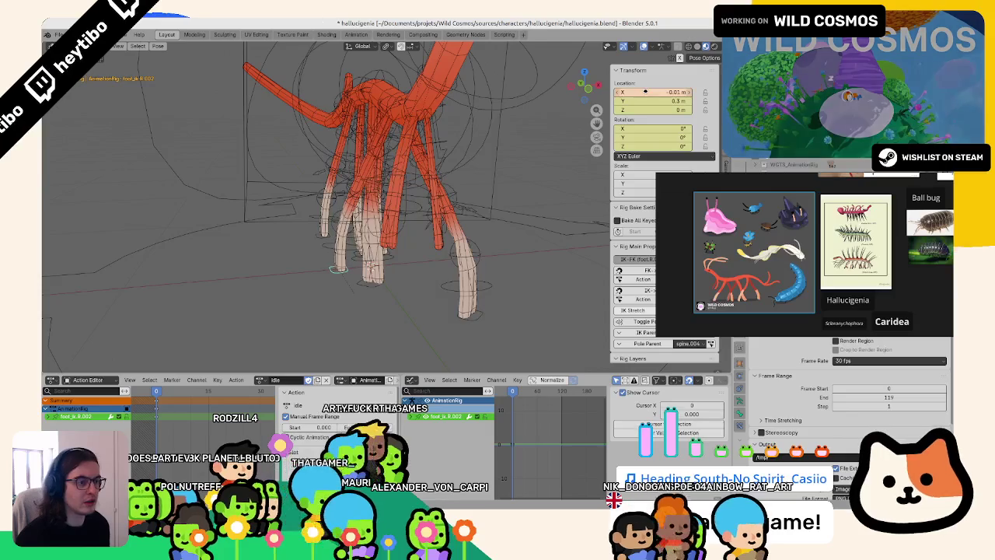
text(1)
key(Return)
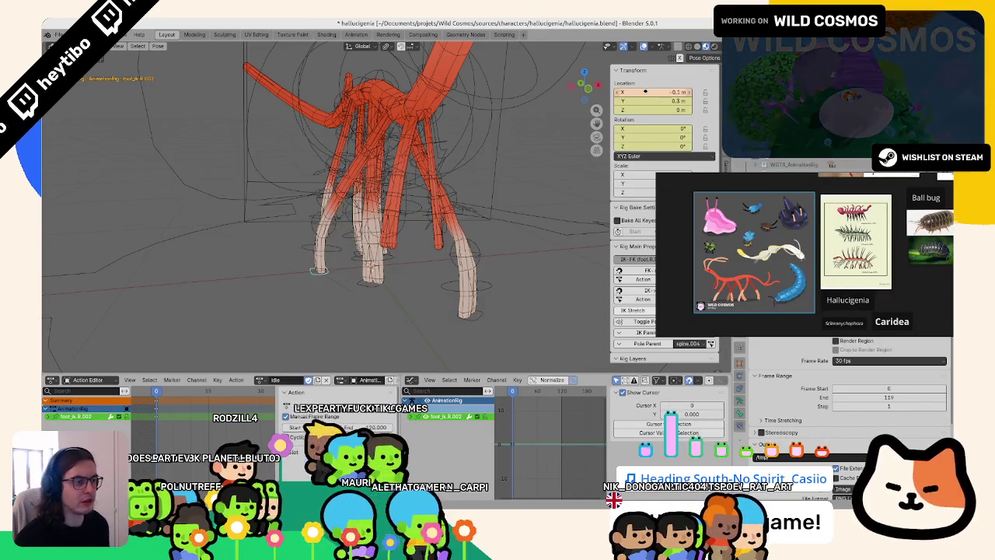
right_click(645, 92)
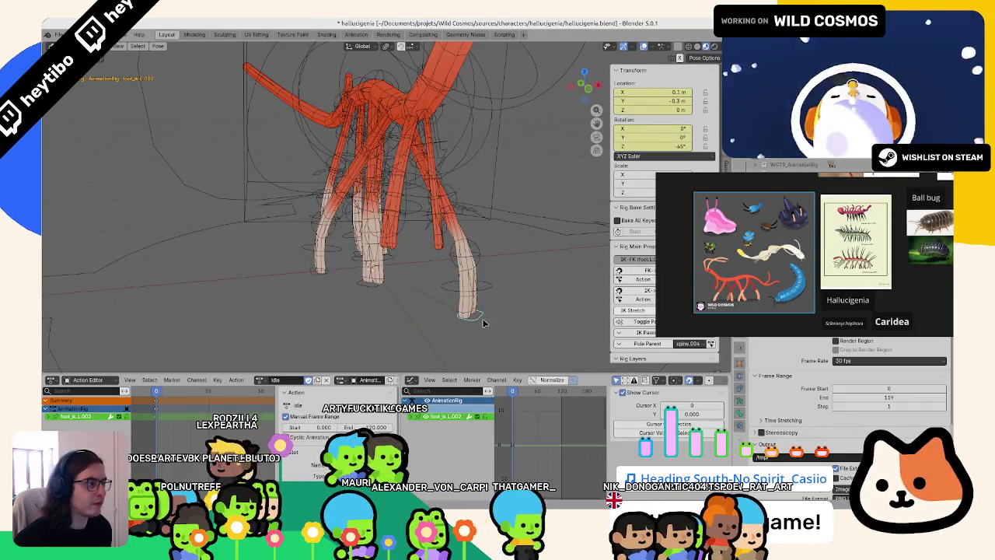
key(space)
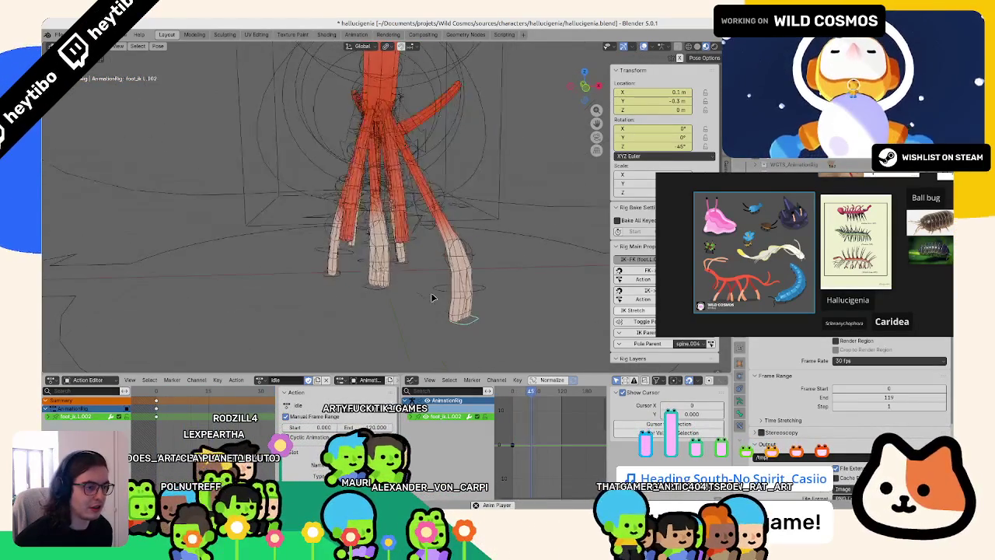
middle_drag(413, 272, 389, 280)
- Switch the rig to object mode, save, and orbit around the creature
key(ctrl+Tab)
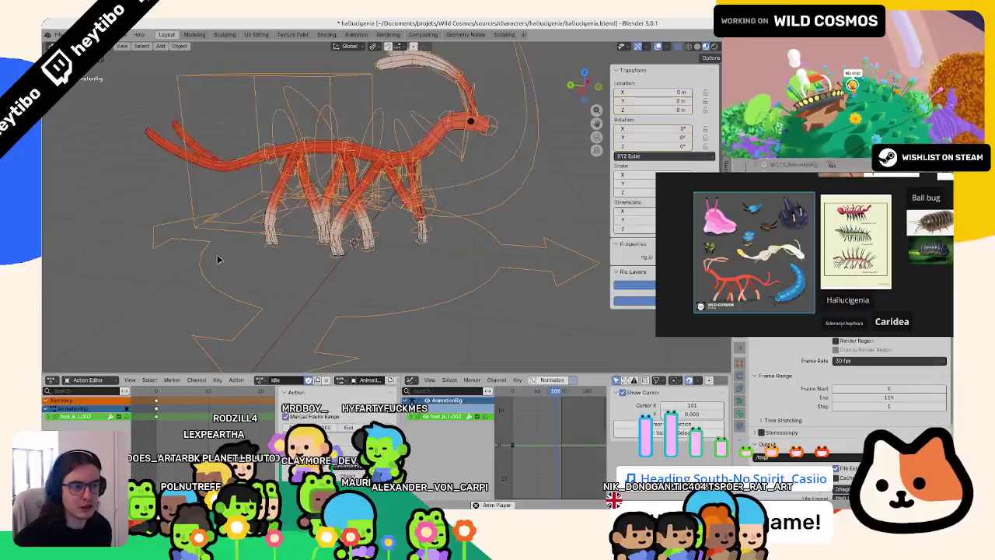
key(ctrl+s)
mouse_move(229, 269)
middle_down()
mouse_move(303, 271)
mouse_move(328, 238)
mouse_move(347, 289)
mouse_move(313, 327)
mouse_move(318, 351)
mouse_move(487, 304)
mouse_move(479, 253)
middle_up()
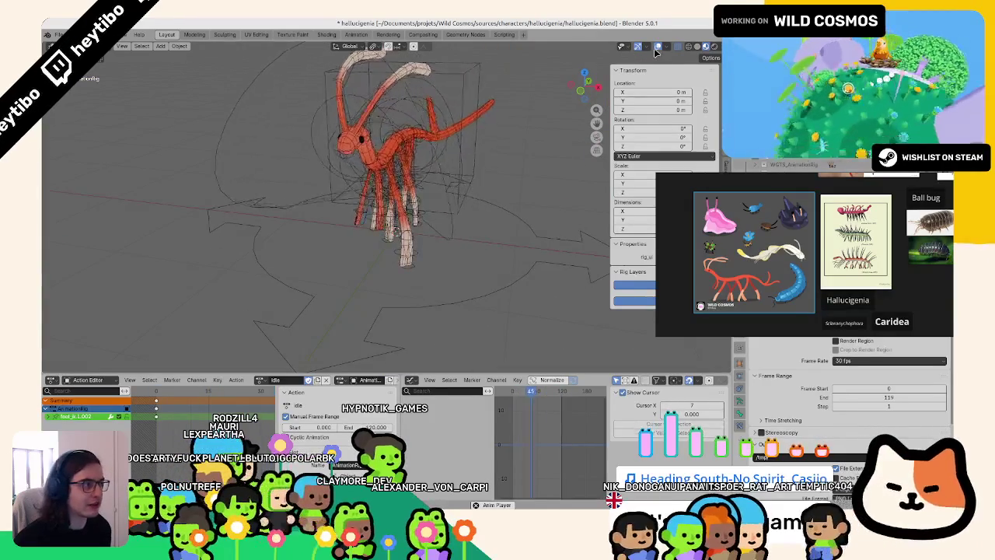
middle_drag(474, 194, 467, 145)
- Hide overlays and watch the loop in Material Preview shading from several angles
key(shift+alt+z)
key(z)
click(466, 296)
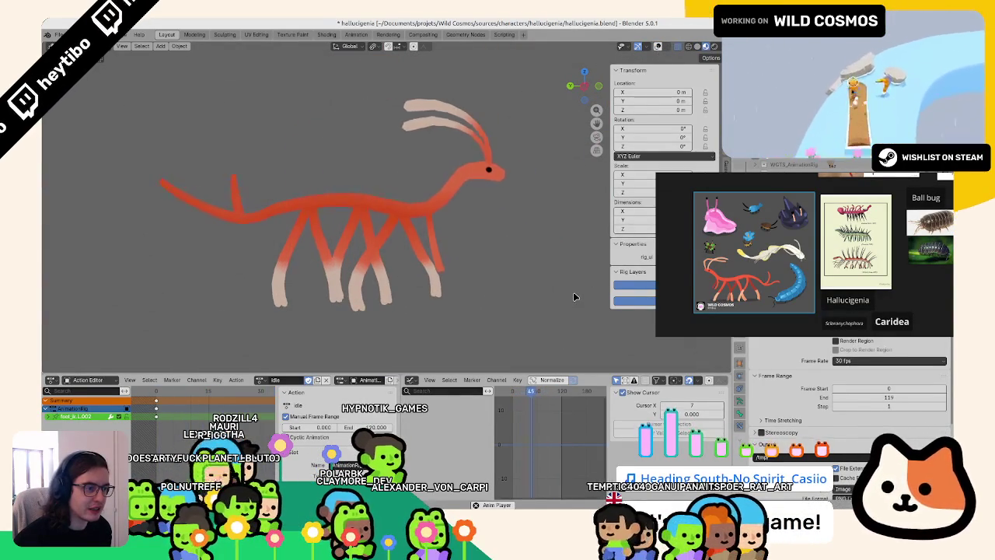
scroll(711, 279, up, 2)
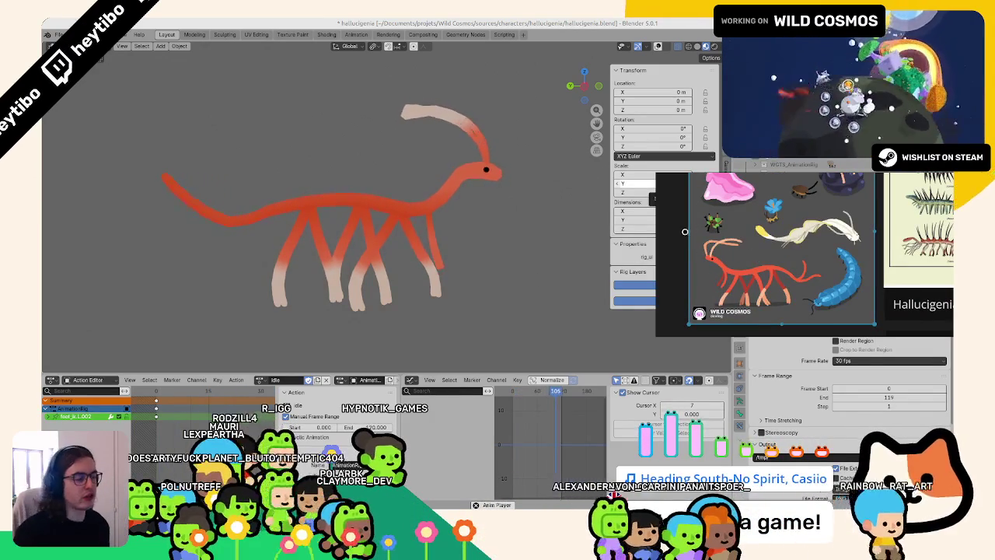
middle_drag(493, 229, 410, 229)
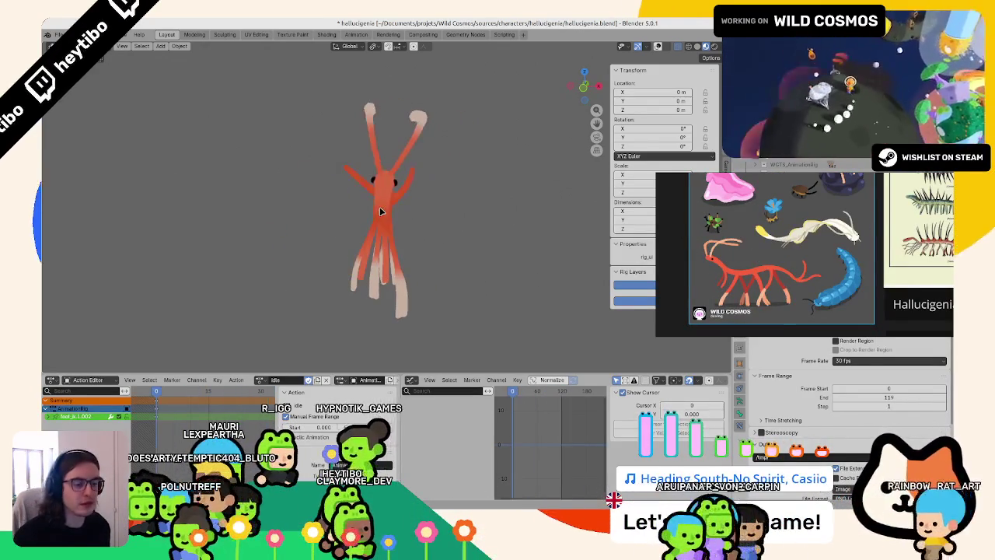
middle_drag(348, 216, 330, 218)
- Save the file and turn the rig overlays back on
key(ctrl+s)
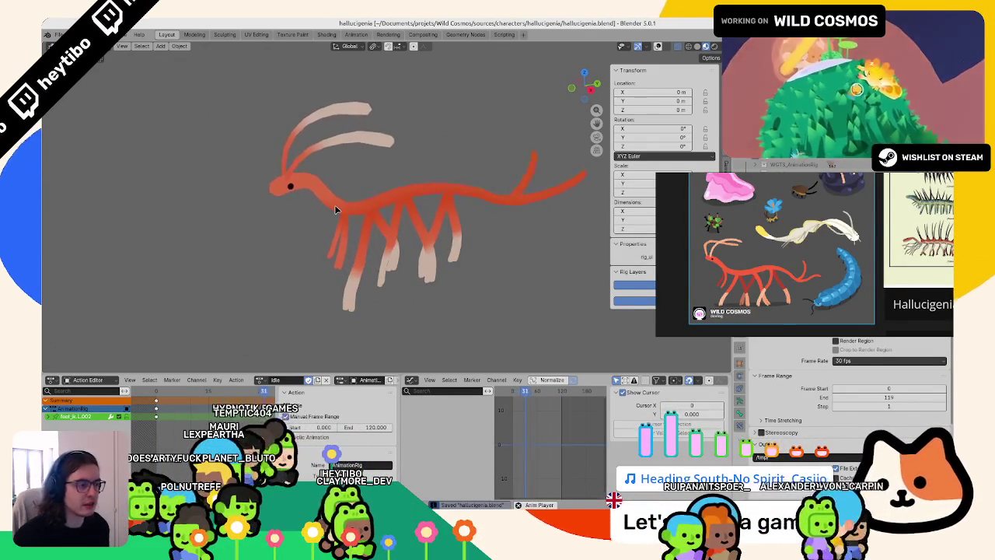
key(grave)
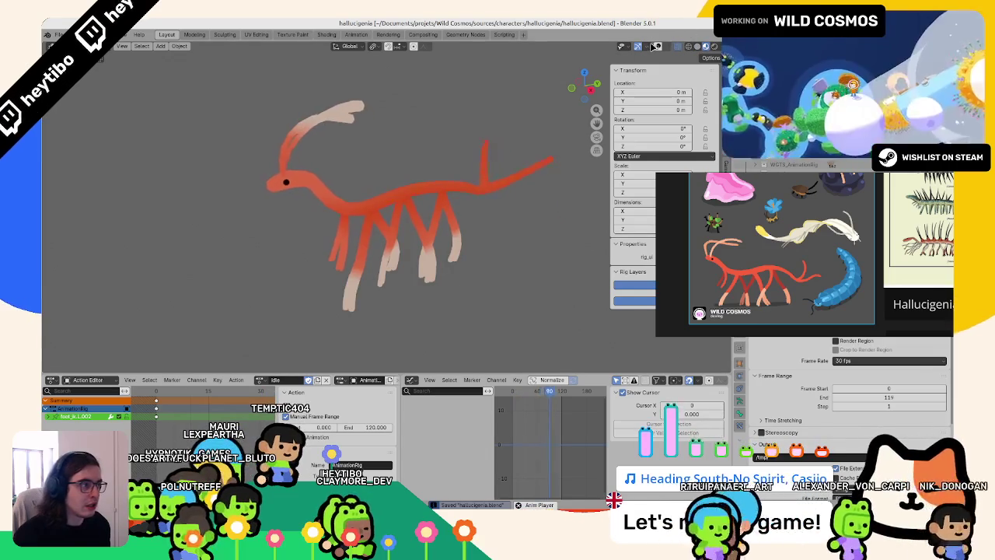
click(656, 47)
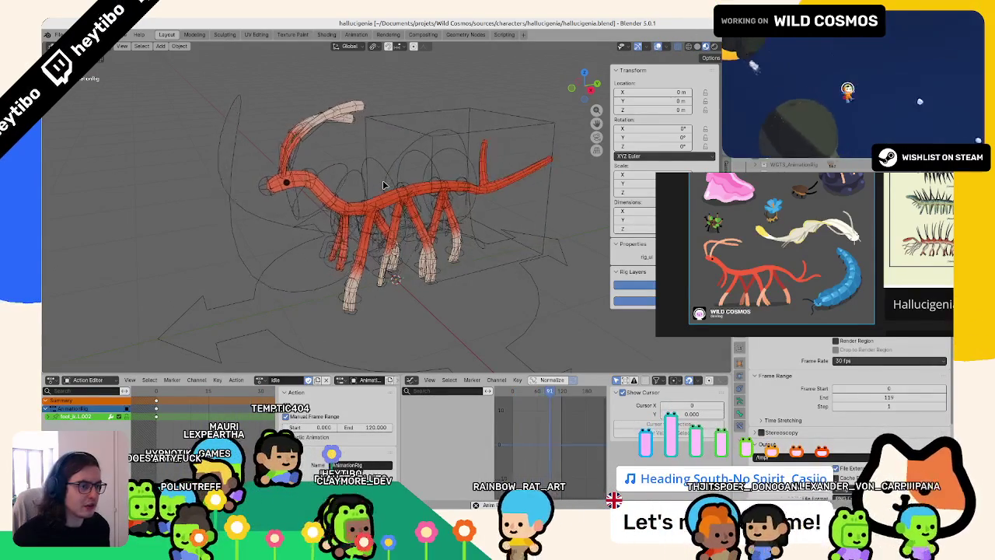
middle_drag(382, 179, 370, 187)
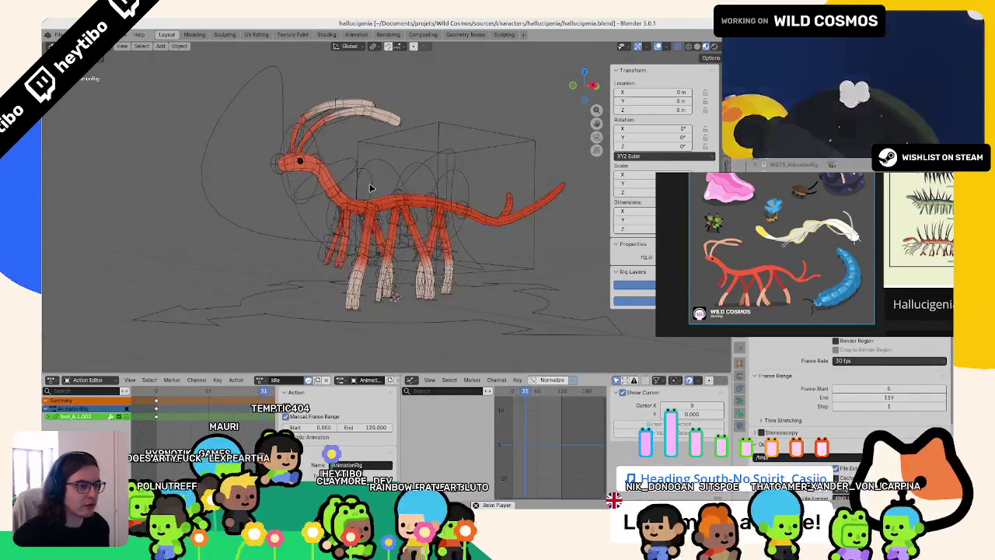
- Select the creature's rig armature and switch it into pose mode
scroll(369, 183, up, 2)
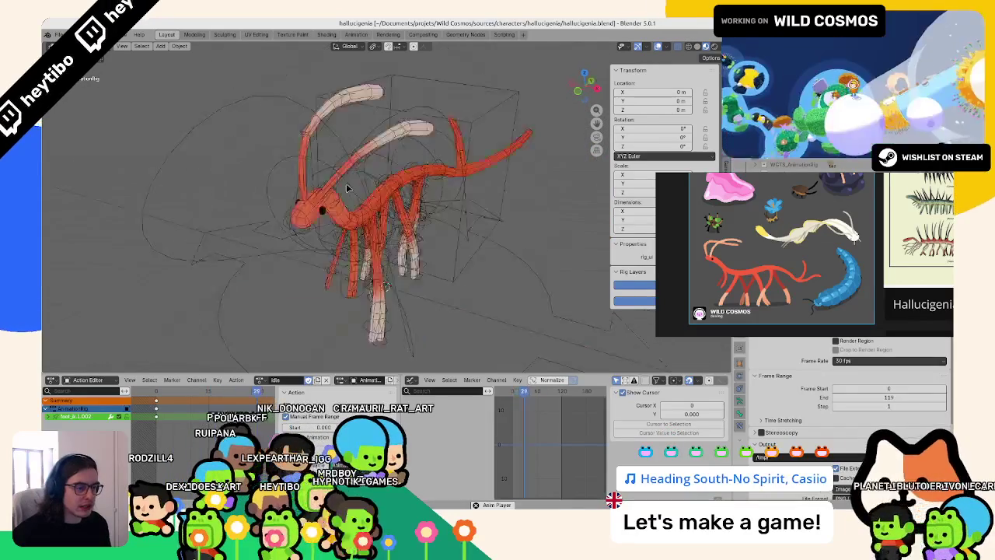
middle_drag(380, 169, 512, 292)
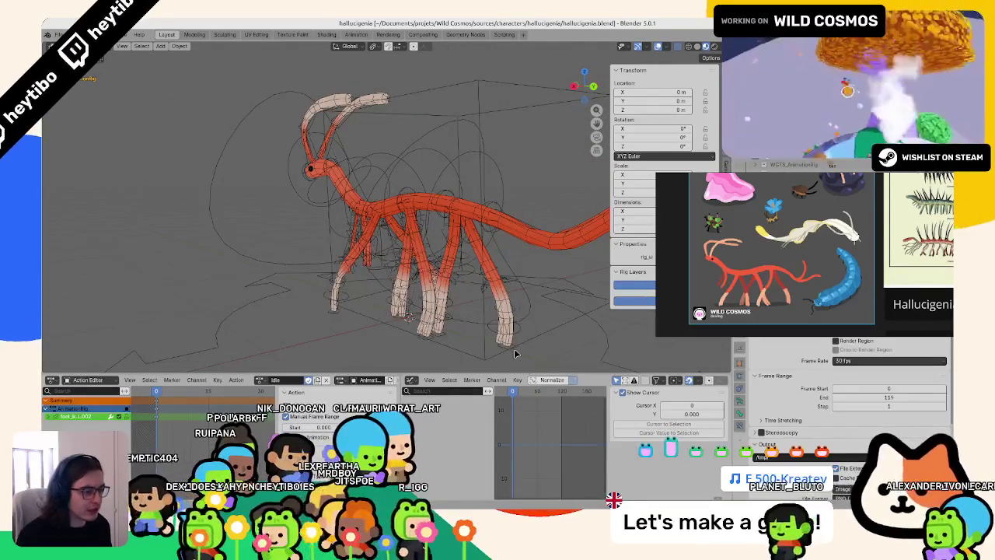
click(498, 350)
key(ctrl+Tab)
- Set the right foot IK control's Z rotation to -45° and bring up its keyframe options
middle_drag(504, 351, 354, 286)
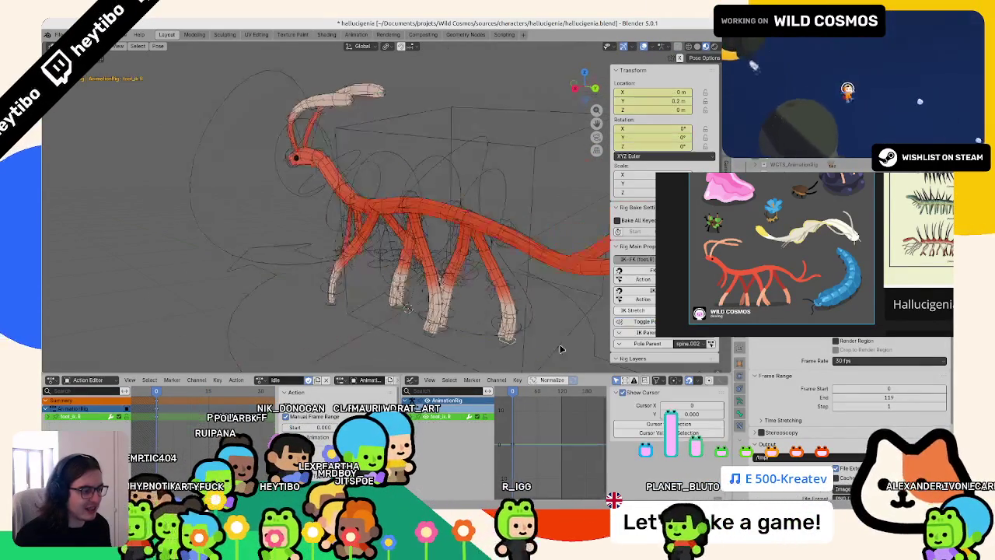
click(355, 286)
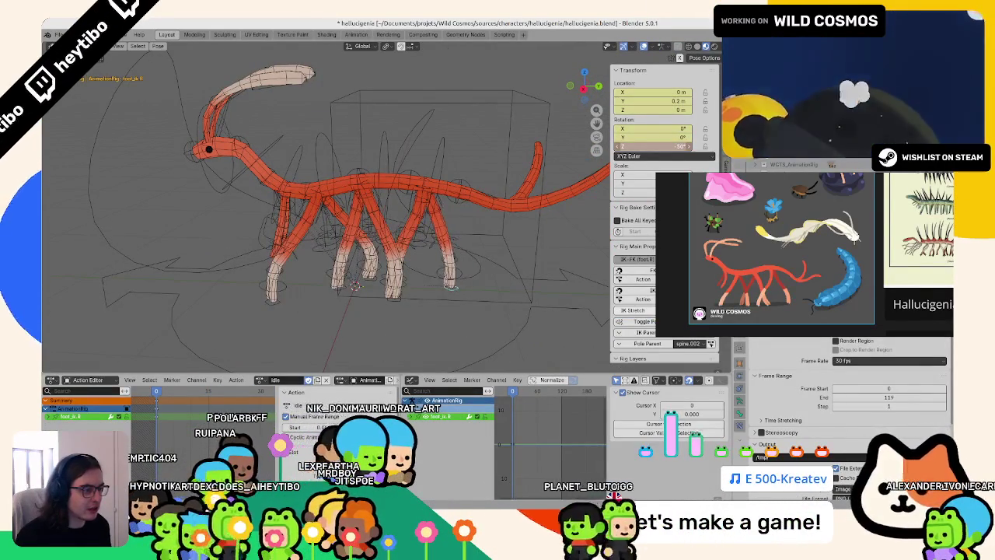
drag(659, 147, 668, 146)
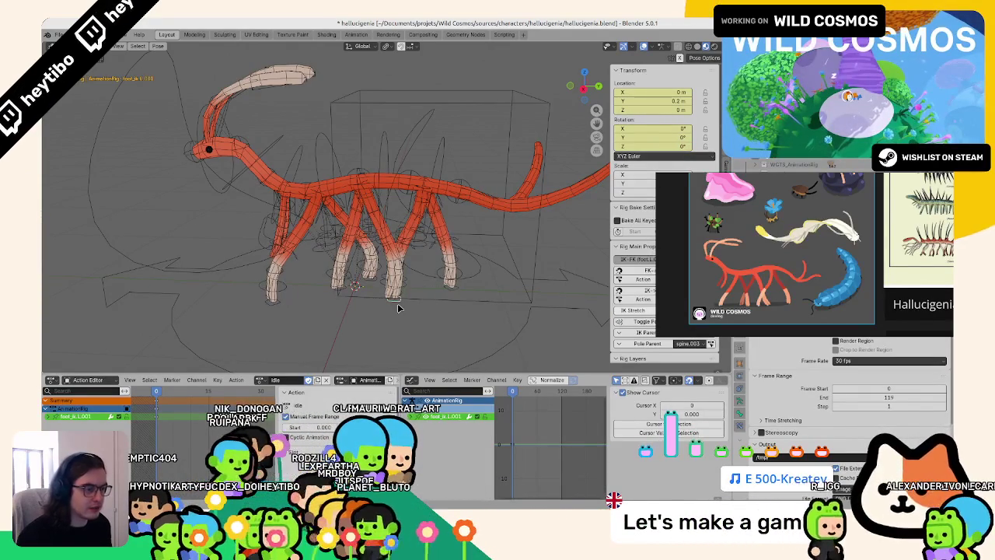
mouse_move(397, 308)
middle_down()
mouse_move(389, 322)
mouse_move(419, 311)
middle_up()
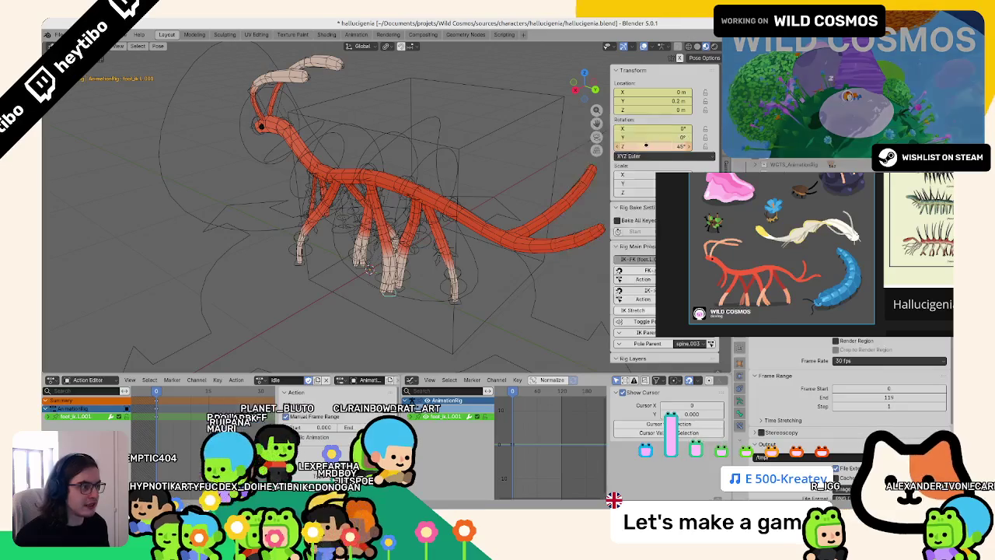
right_click(646, 141)
- Rotate another foot control around Z to 45° and key the new rotation
mouse_move(505, 178)
middle_down()
mouse_move(433, 162)
mouse_move(409, 280)
mouse_move(395, 304)
mouse_move(438, 302)
mouse_move(469, 285)
mouse_move(662, 279)
mouse_move(661, 138)
middle_up()
drag(661, 142, 678, 145)
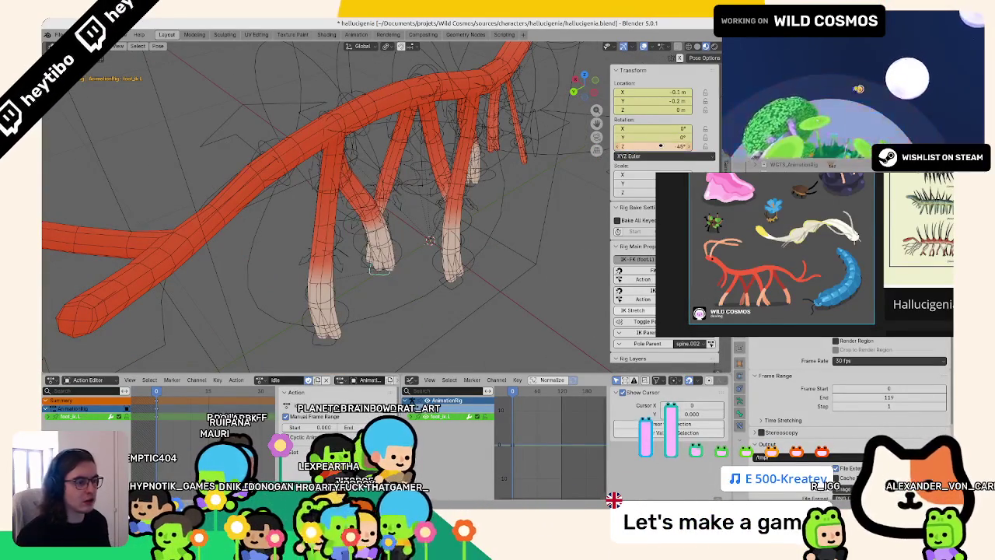
right_click(661, 146)
click(663, 146)
mouse_move(395, 214)
middle_down()
mouse_move(567, 189)
mouse_move(348, 282)
middle_up()
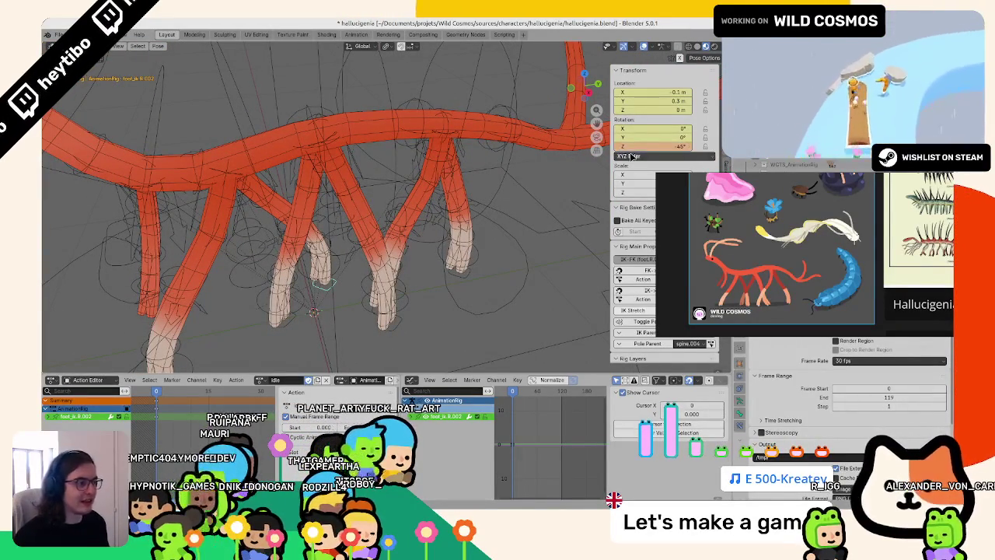
click(632, 156)
right_click(636, 148)
- Key the foot's Z rotation, save, and preview the creature with overlays hidden
click(634, 148)
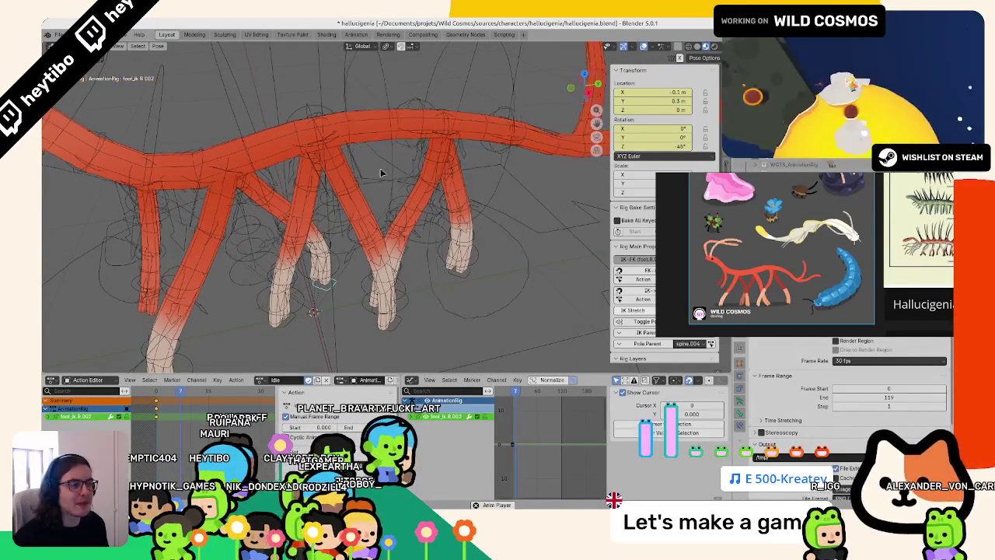
middle_drag(505, 202, 350, 210)
key(ctrl+s)
click(660, 48)
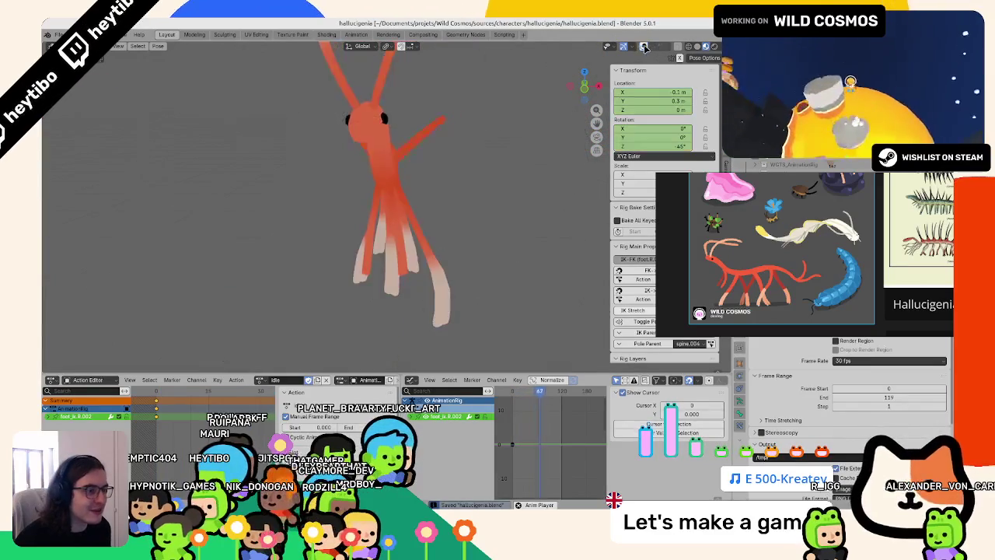
mouse_move(412, 170)
middle_down()
mouse_move(503, 162)
mouse_move(482, 201)
middle_up()
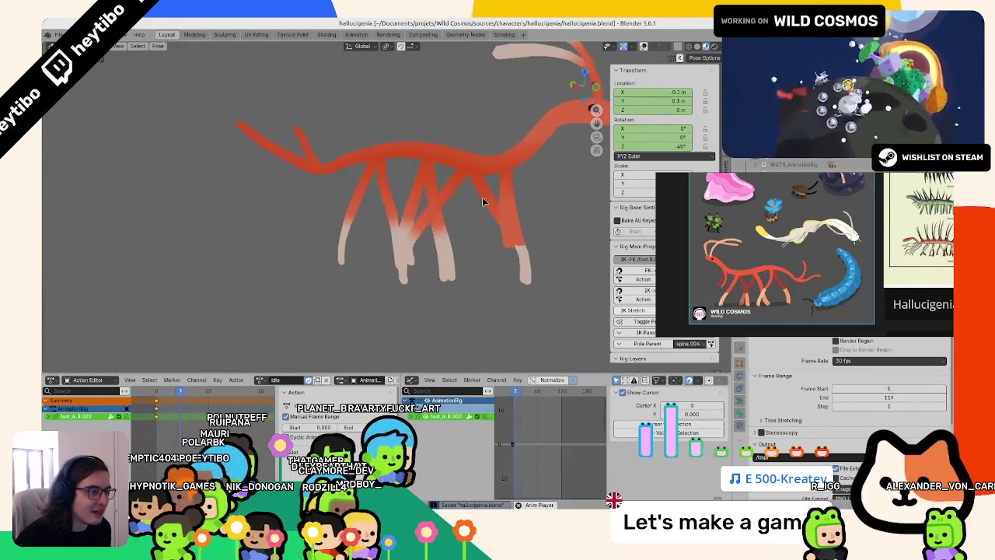
middle_drag(498, 247, 348, 246)
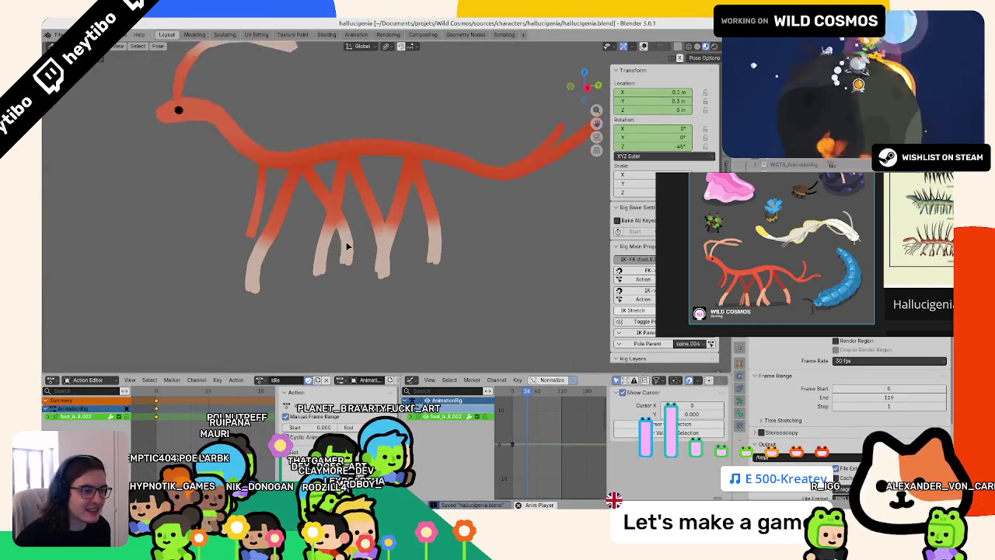
click(658, 49)
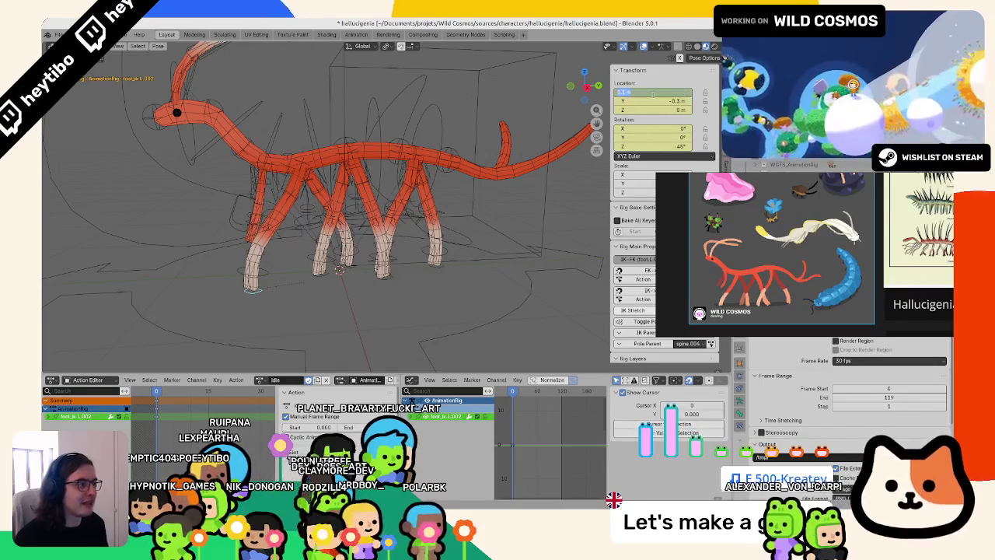
- Set foot_ik.L.002's X location to 0.05 m and foot_ik.R.002's to -0.05 m
key(Return)
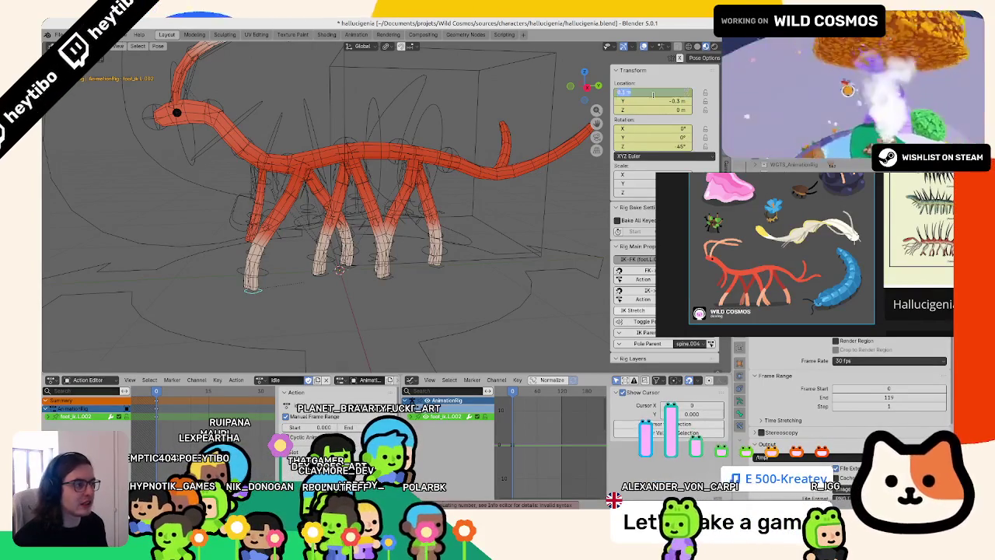
key(Return)
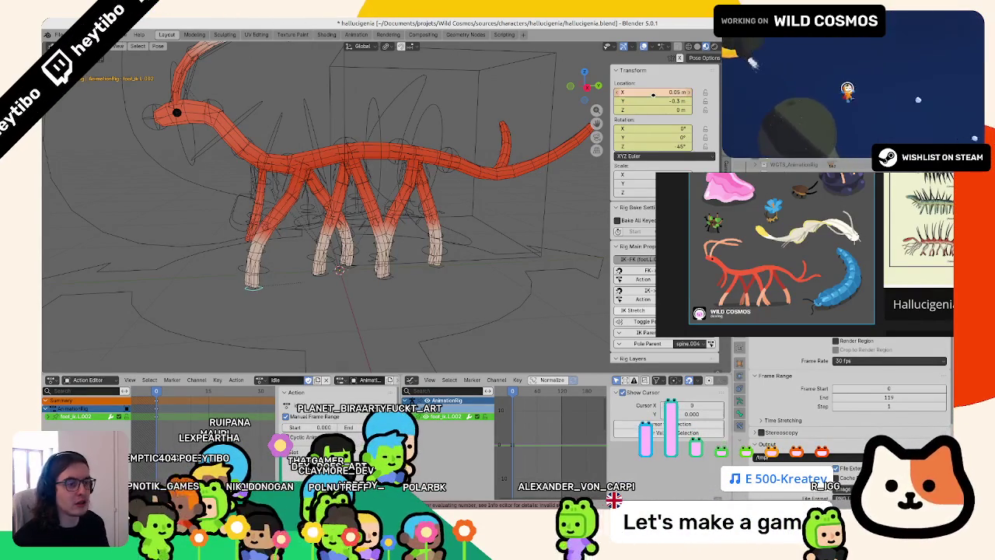
right_click(653, 94)
middle_drag(326, 233, 357, 272)
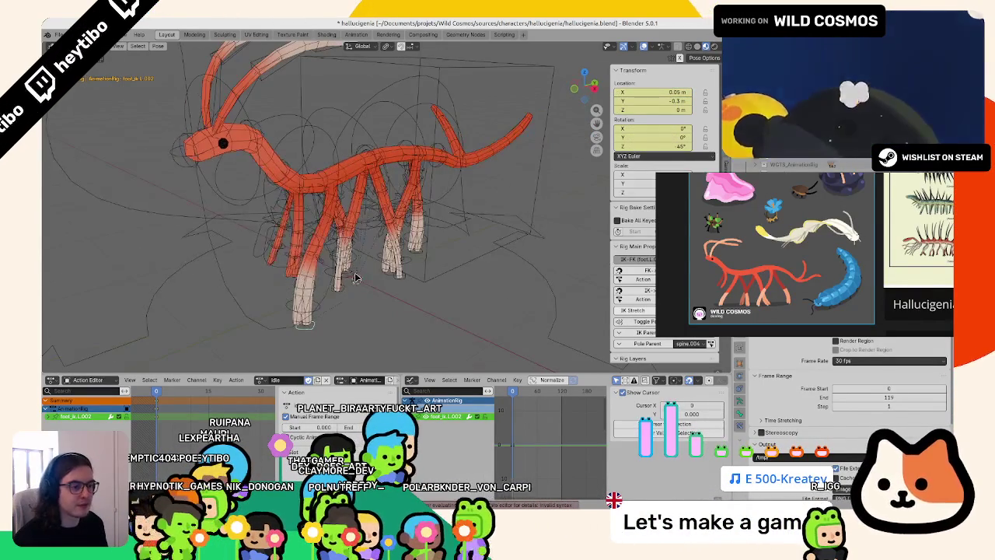
click(355, 276)
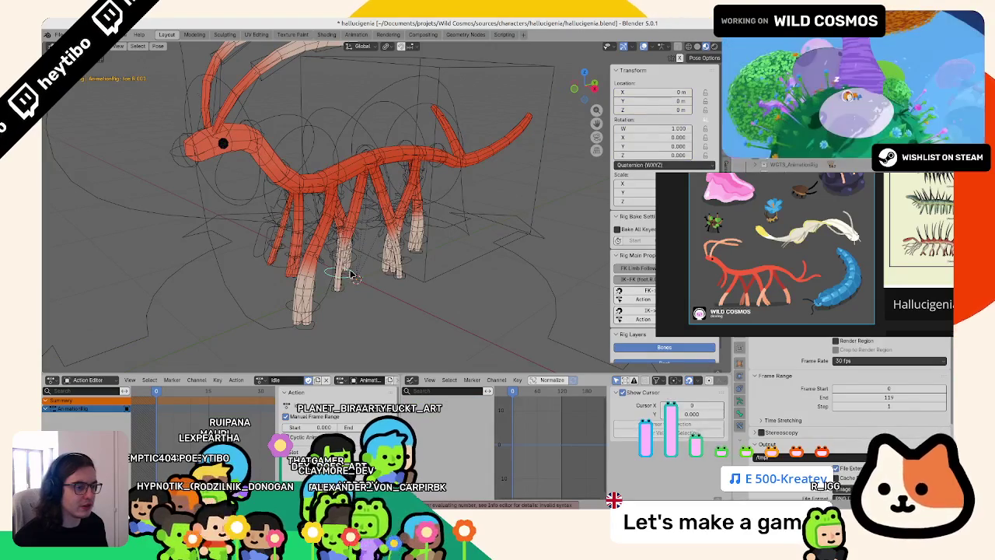
click(351, 275)
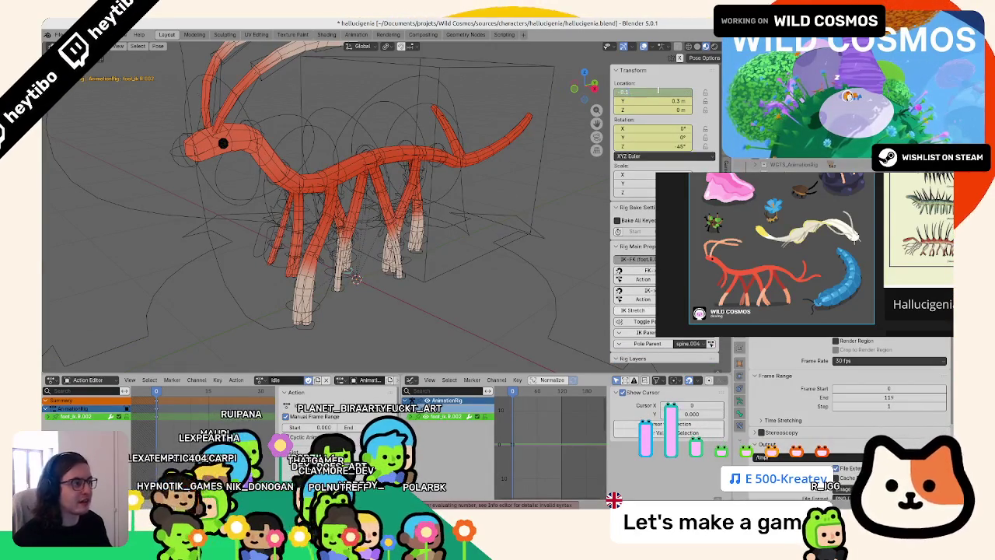
right_click(658, 90)
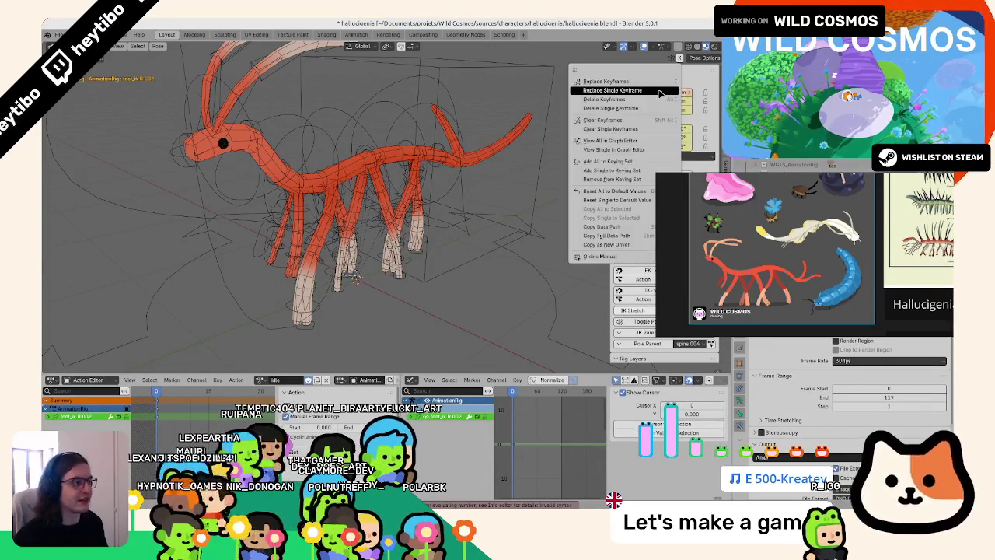
middle_drag(282, 197, 334, 204)
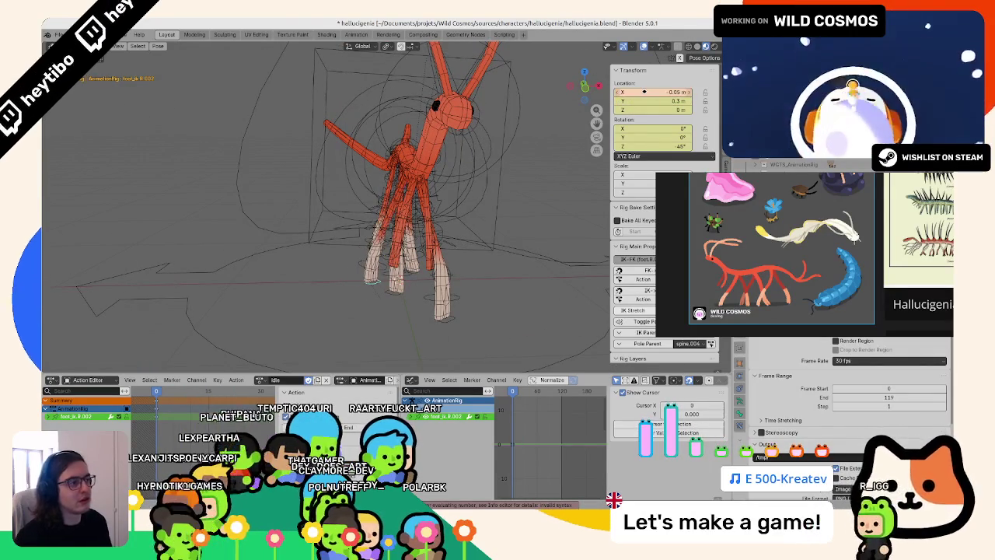
- Key the X location, then play the idle loop and review it, selecting tweak_spine.004
right_click(643, 91)
key(space)
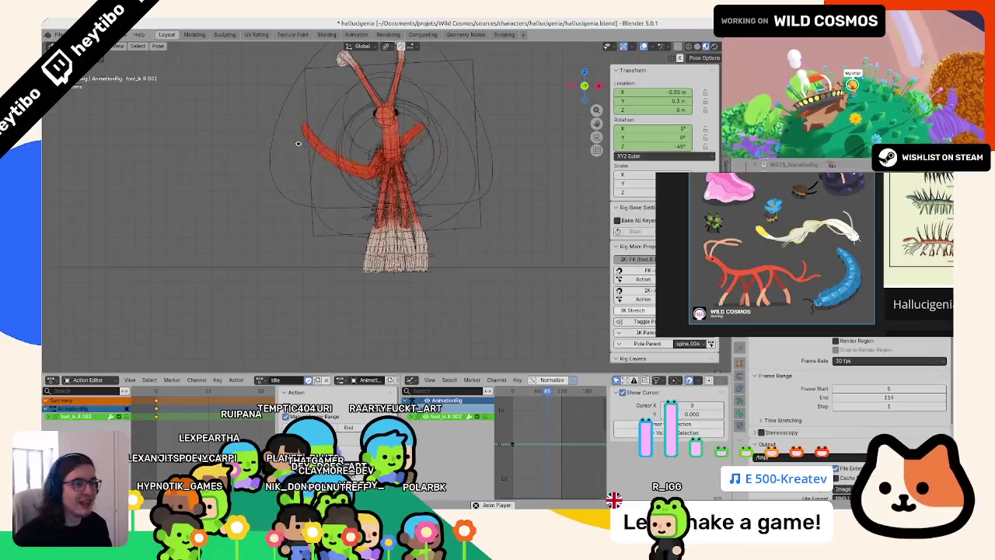
mouse_move(295, 142)
middle_down()
mouse_move(331, 221)
mouse_move(457, 231)
middle_up()
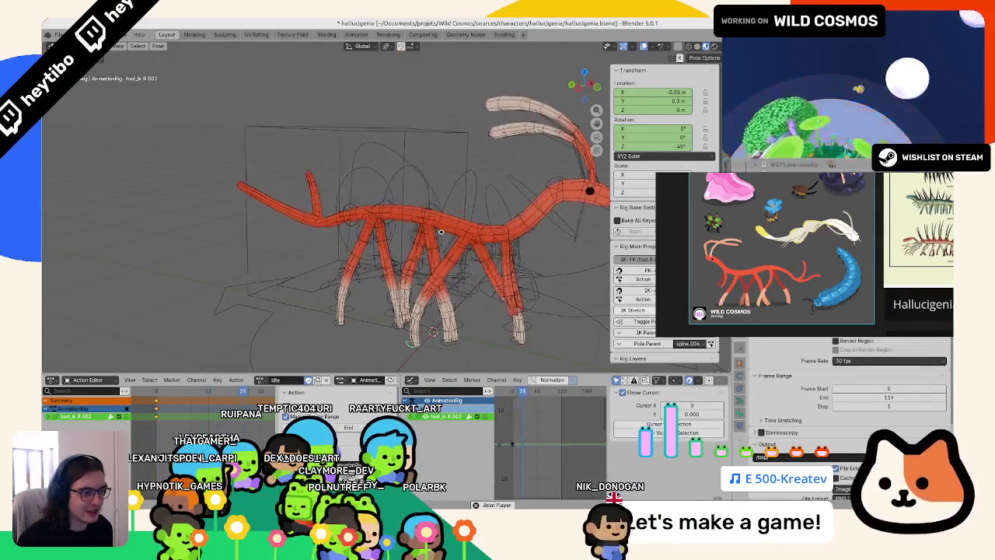
mouse_move(433, 232)
middle_down()
mouse_move(274, 275)
mouse_move(269, 220)
mouse_move(370, 194)
middle_up()
click(388, 196)
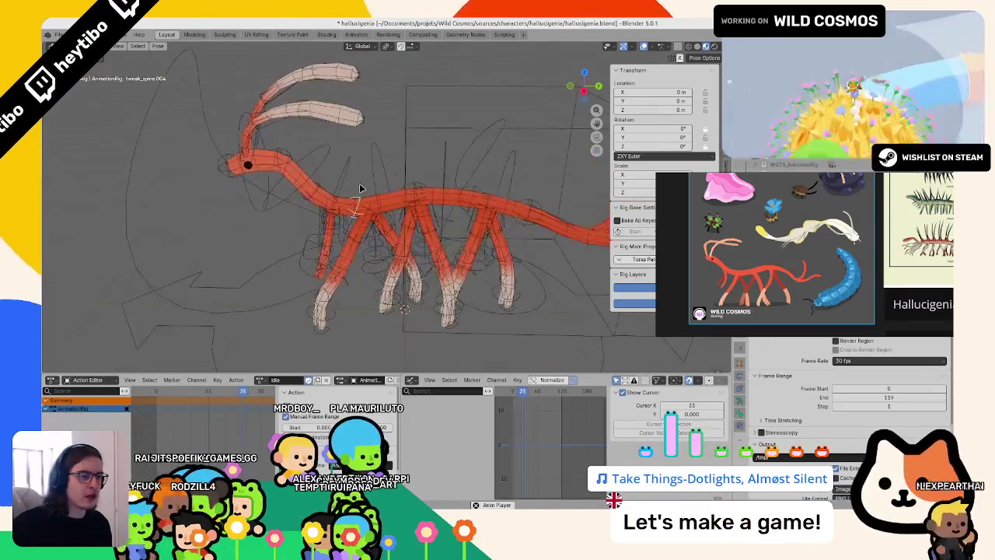
mouse_move(348, 179)
middle_down()
mouse_move(237, 169)
mouse_move(403, 165)
middle_up()
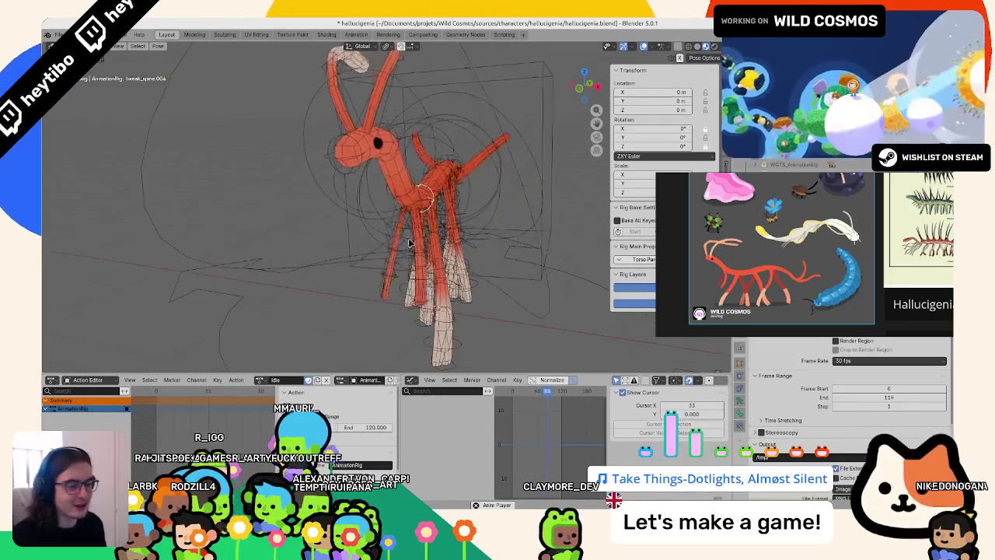
- Select a leg control ring, try moving it, then cancel the move
middle_drag(370, 209, 333, 211)
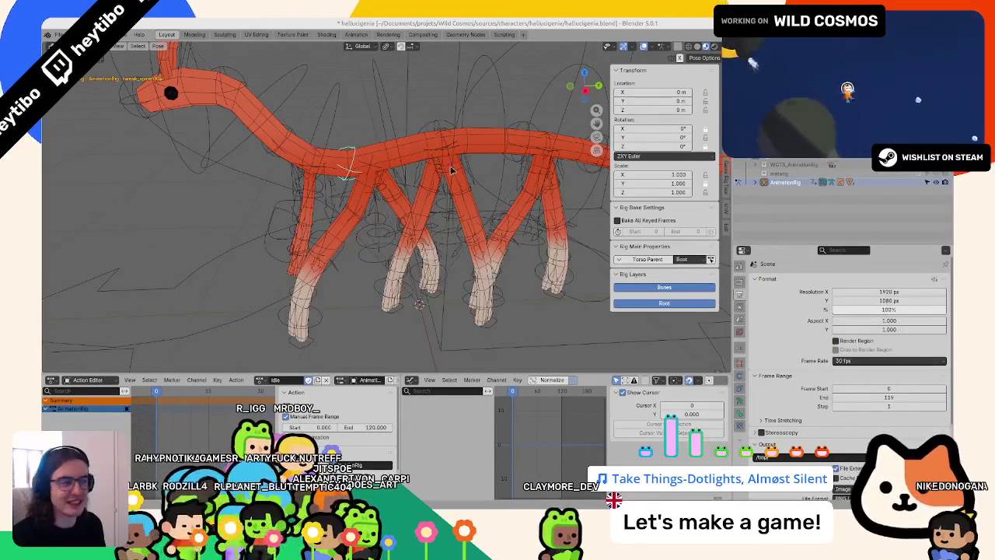
middle_drag(451, 169, 344, 178)
click(346, 194)
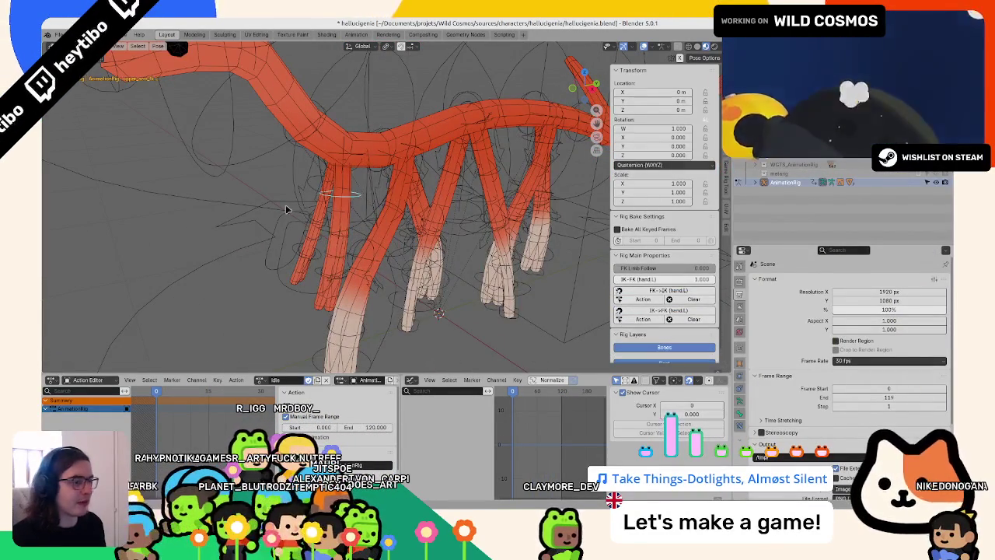
mouse_move(286, 209)
middle_down()
mouse_move(336, 199)
mouse_move(325, 157)
middle_up()
middle_drag(325, 197, 319, 185)
key(g)
key(Escape)
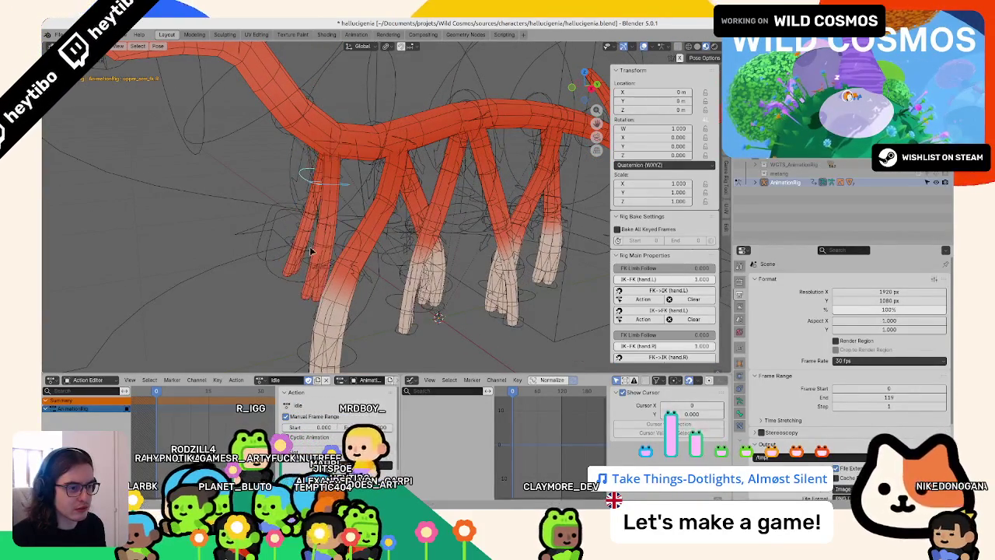
- Select the hand_fk.R bone and reset its rotation
click(312, 248)
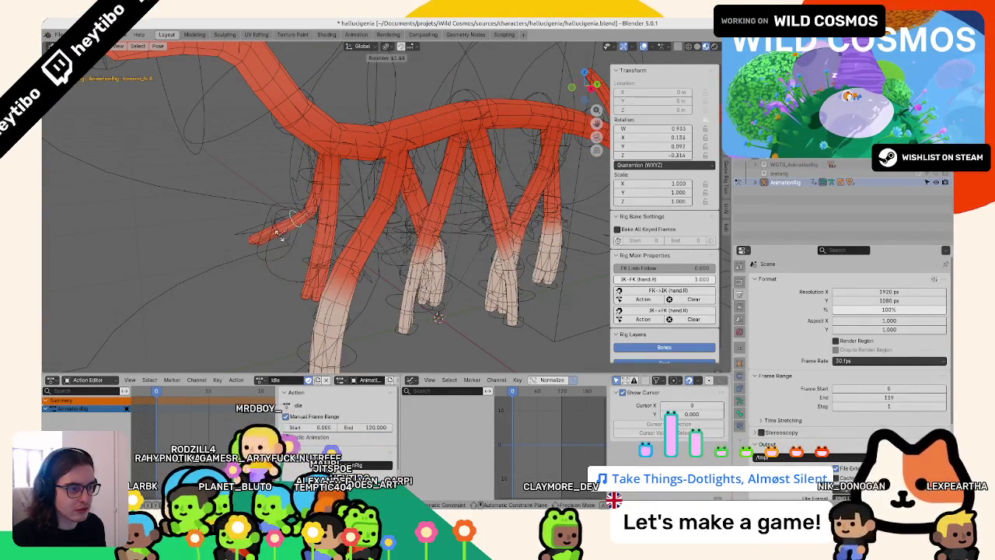
key(Escape)
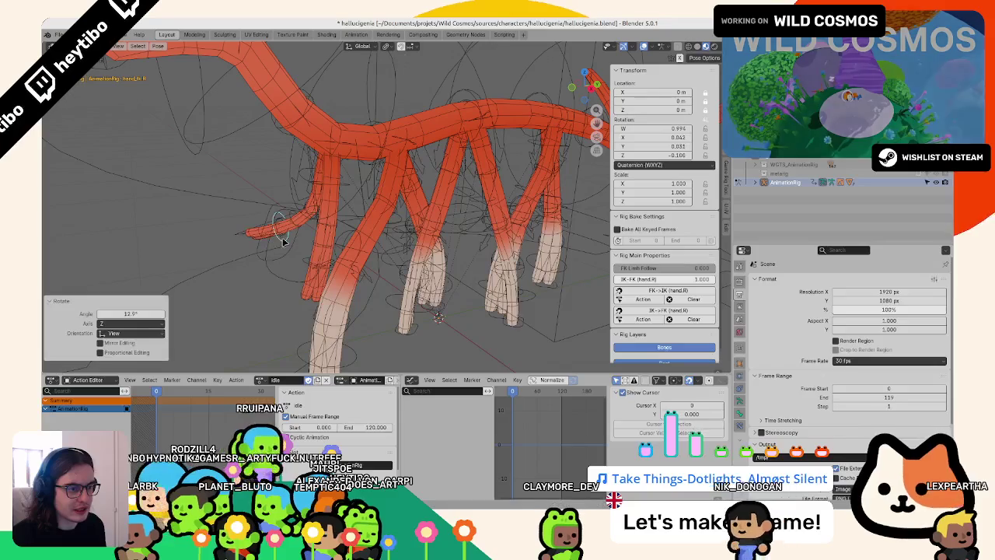
key(alt+r)
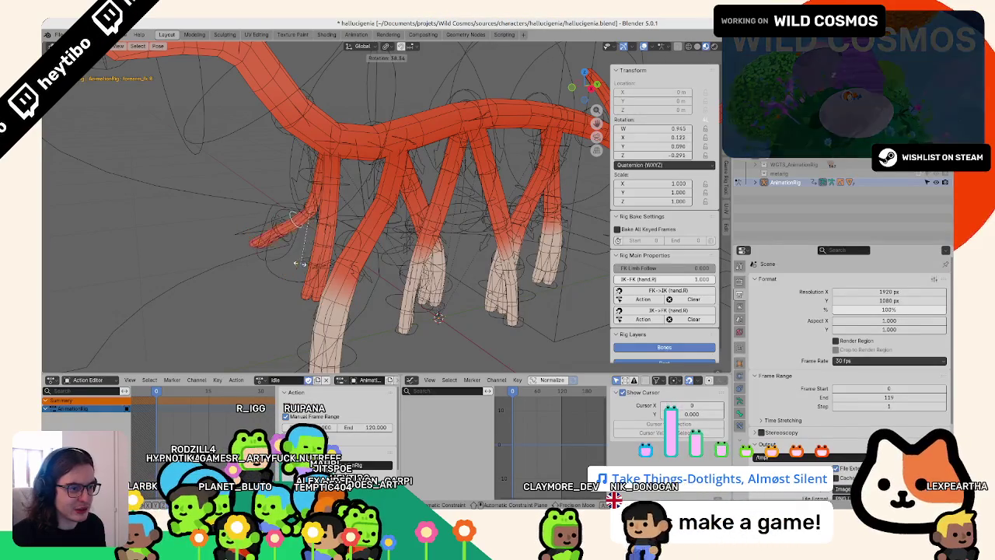
click(288, 249)
key(r)
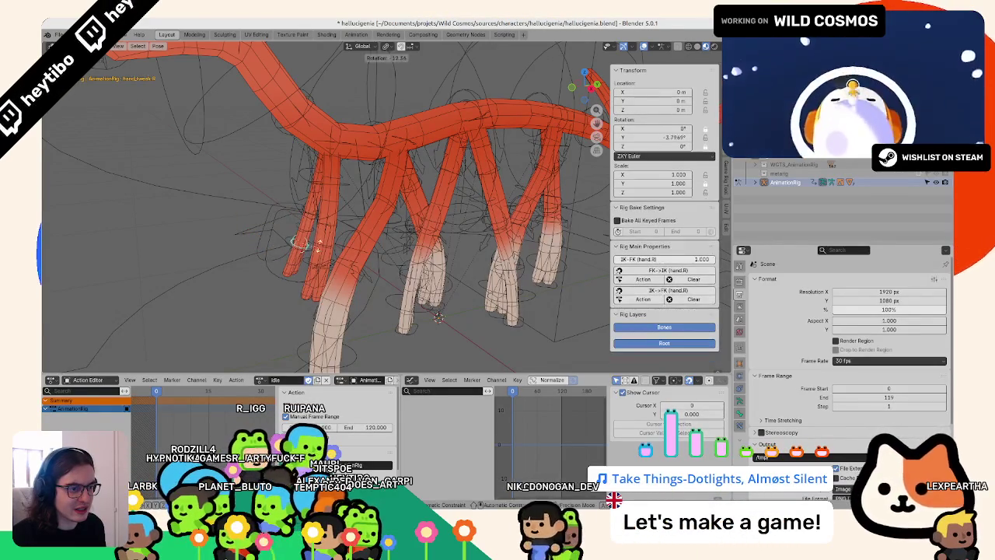
alt+click(309, 249)
click(296, 251)
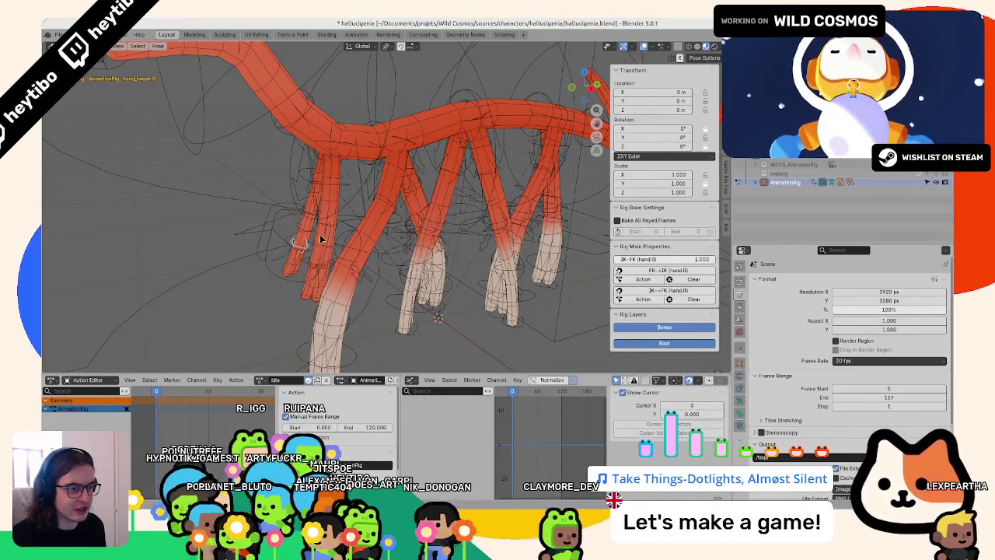
- Pick through the overlapping arm controls to select the left hand IK control, then hide it
click(305, 178)
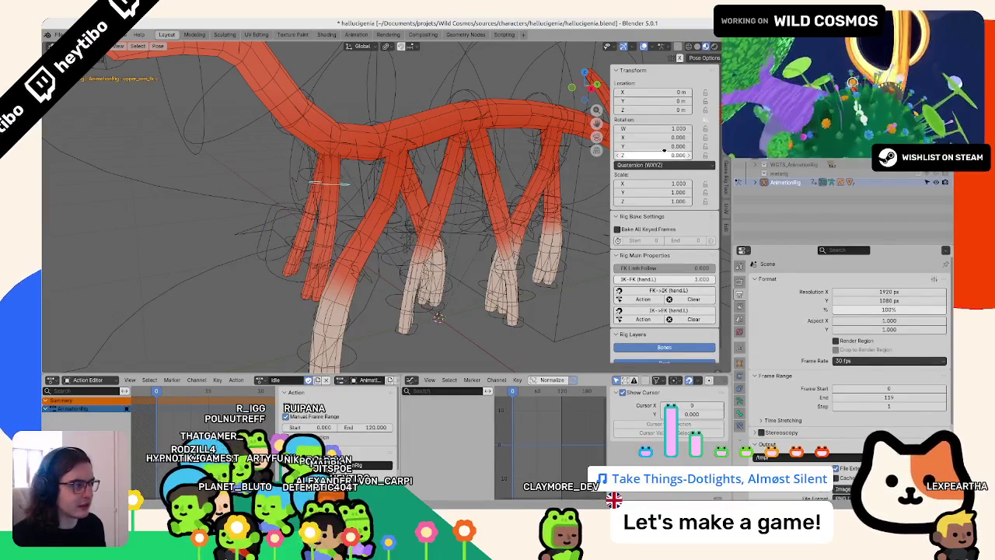
middle_drag(381, 187, 355, 174)
click(351, 227)
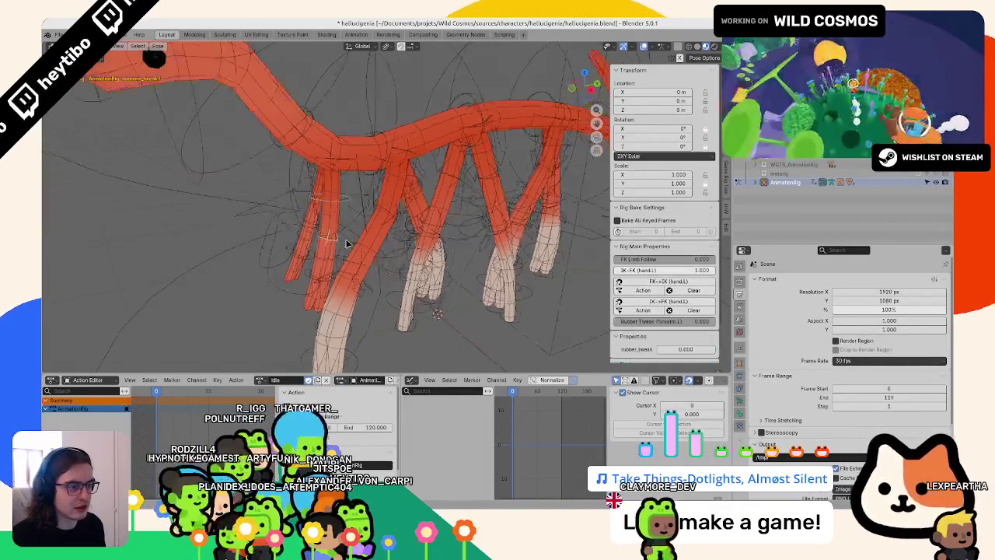
click(332, 262)
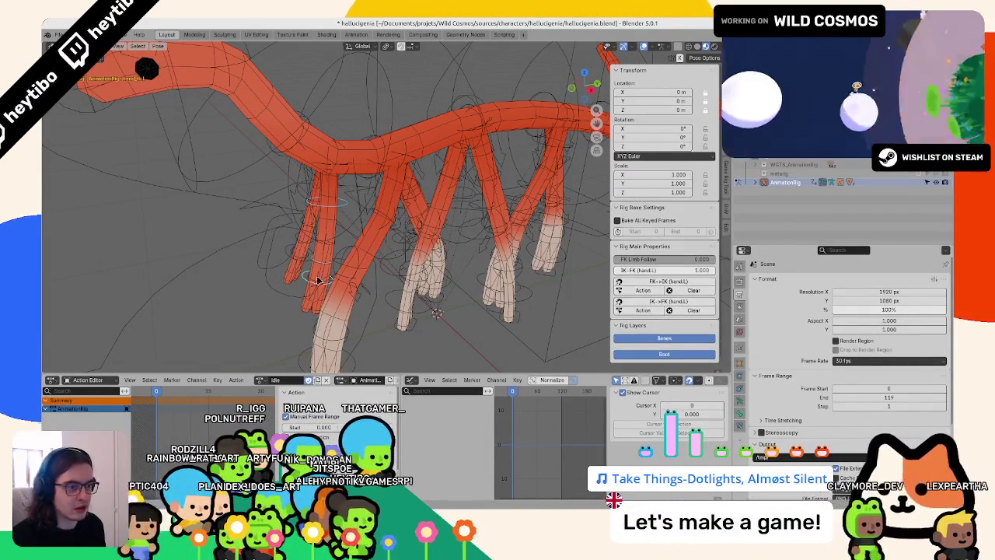
click(320, 280)
click(315, 267)
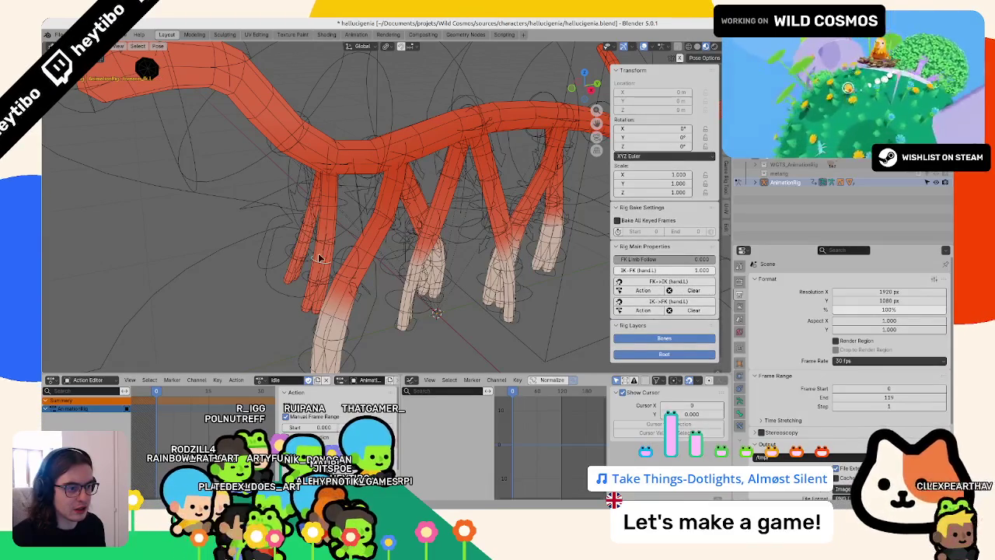
click(325, 243)
click(325, 244)
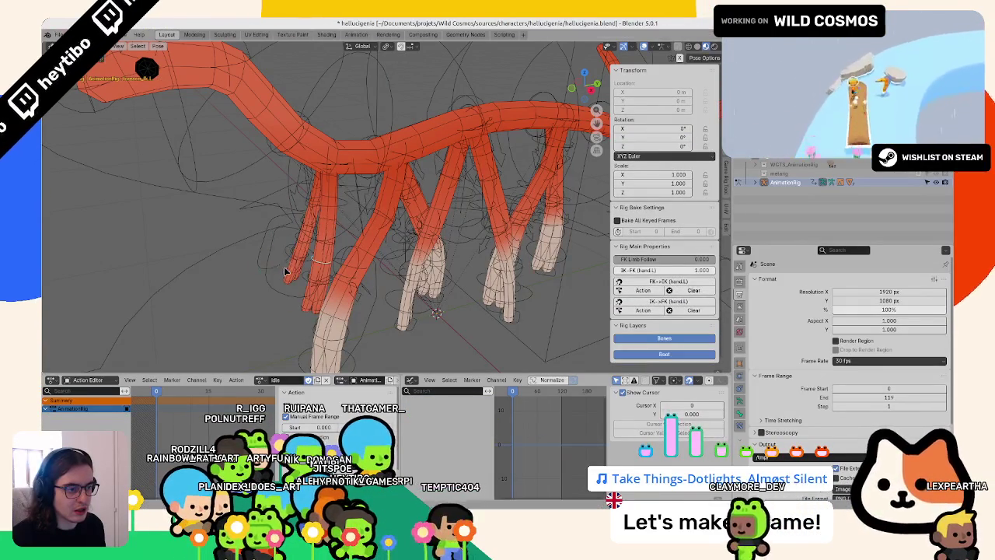
key(h)
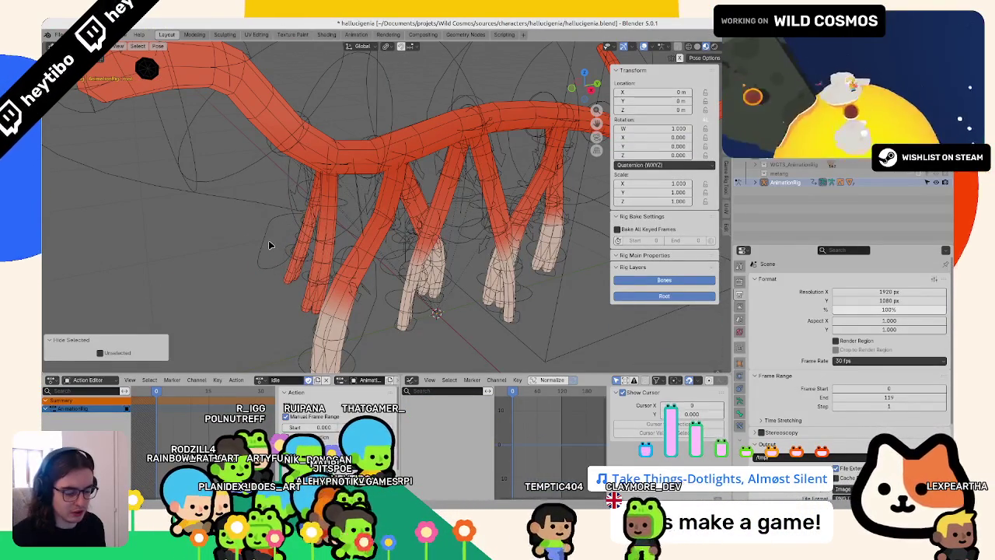
- Select upper_arm_fk.L, set its Z rotation to 8° and keyframe it at frame 0
middle_drag(268, 236, 318, 257)
click(325, 261)
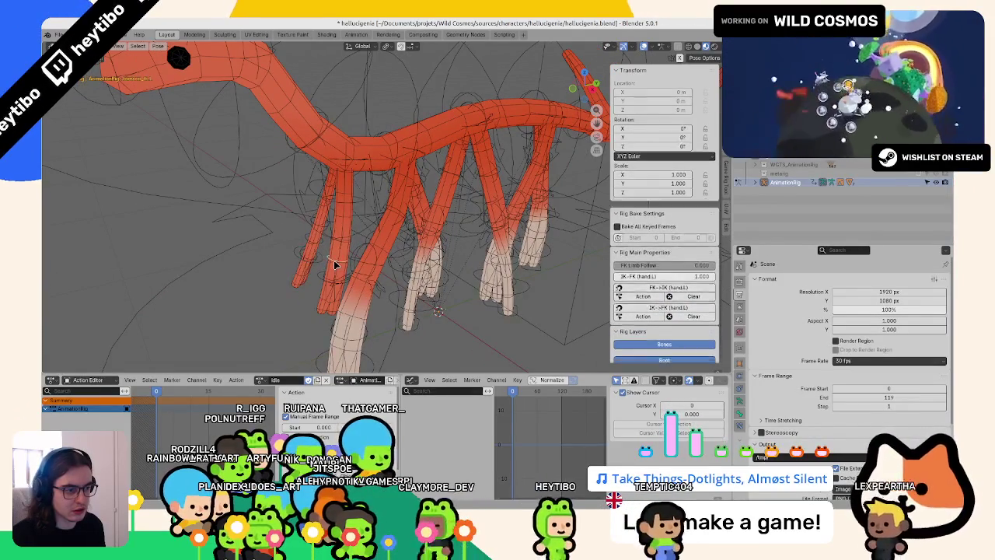
key(r)
right_click(318, 241)
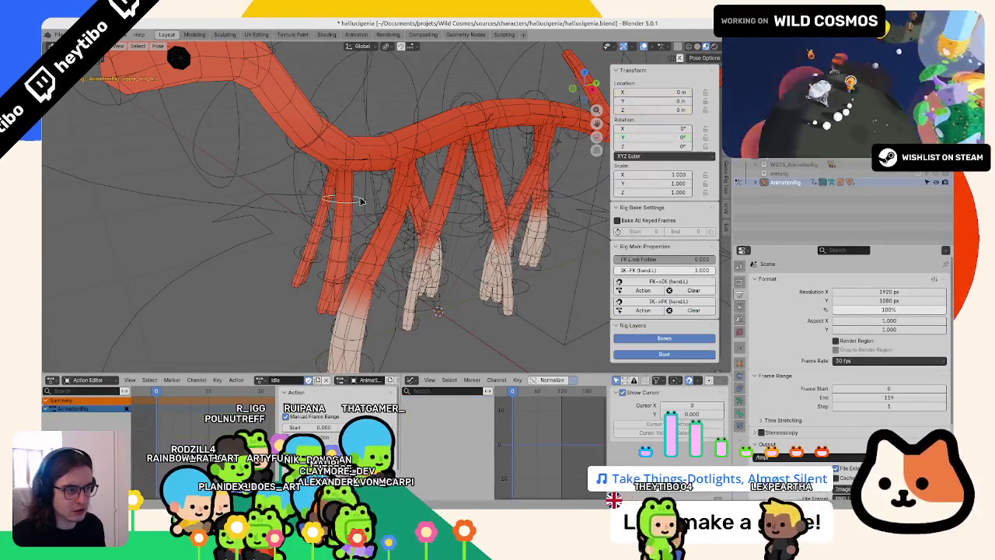
mouse_move(665, 128)
mouse_down()
mouse_move(665, 146)
mouse_move(641, 157)
mouse_up()
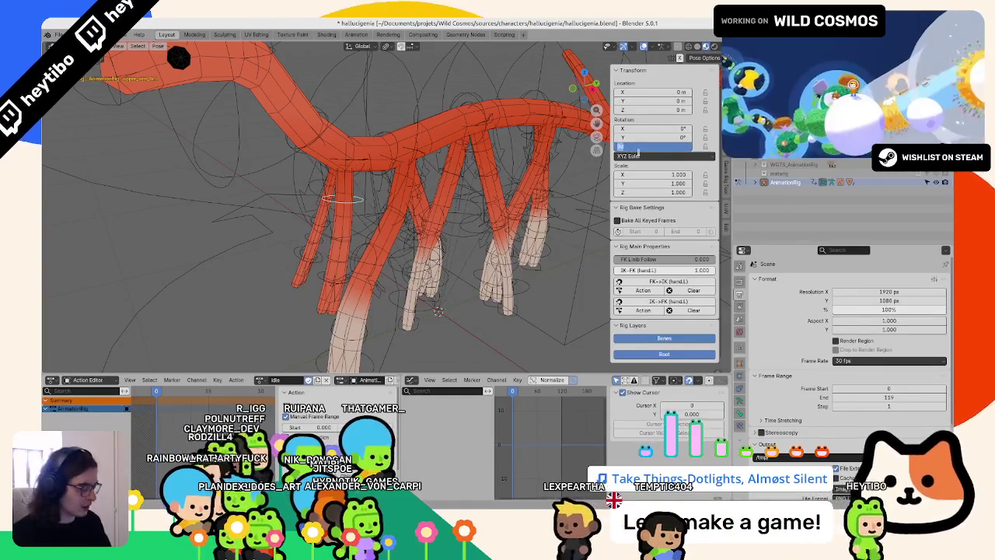
right_click(661, 146)
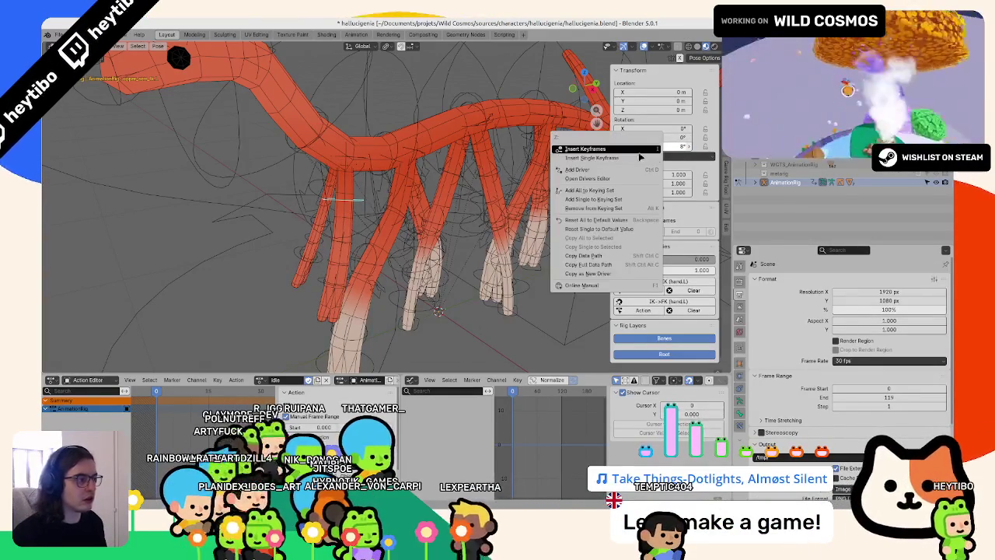
click(622, 156)
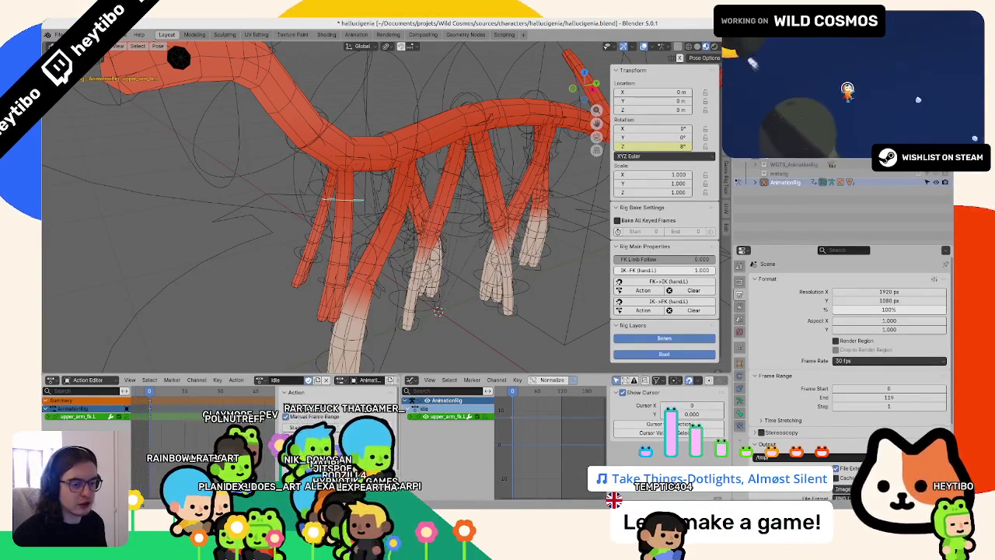
- Key the upper arm's Z rotation at frame 120 and the opposite -8° at frame 60, then play the swing
click(232, 392)
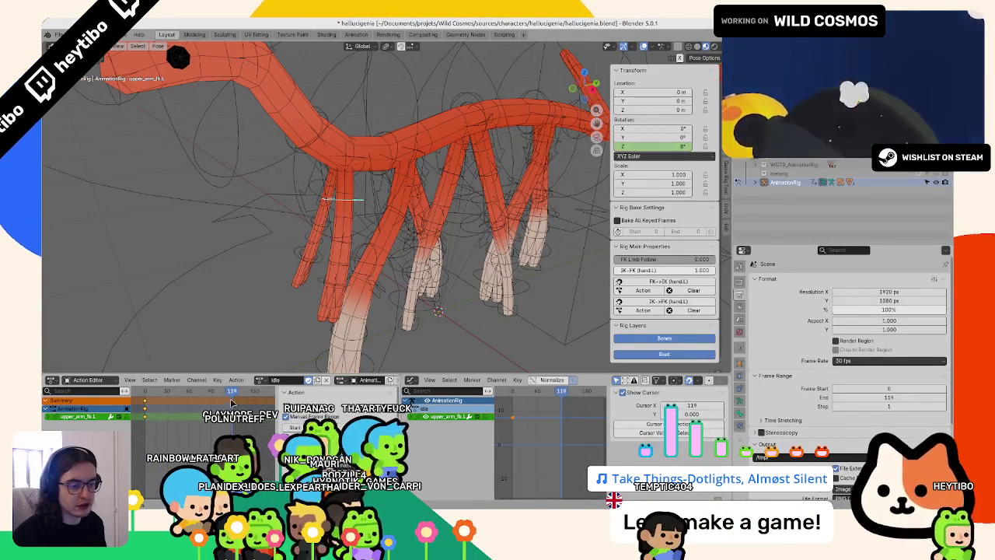
right_click(684, 146)
click(669, 147)
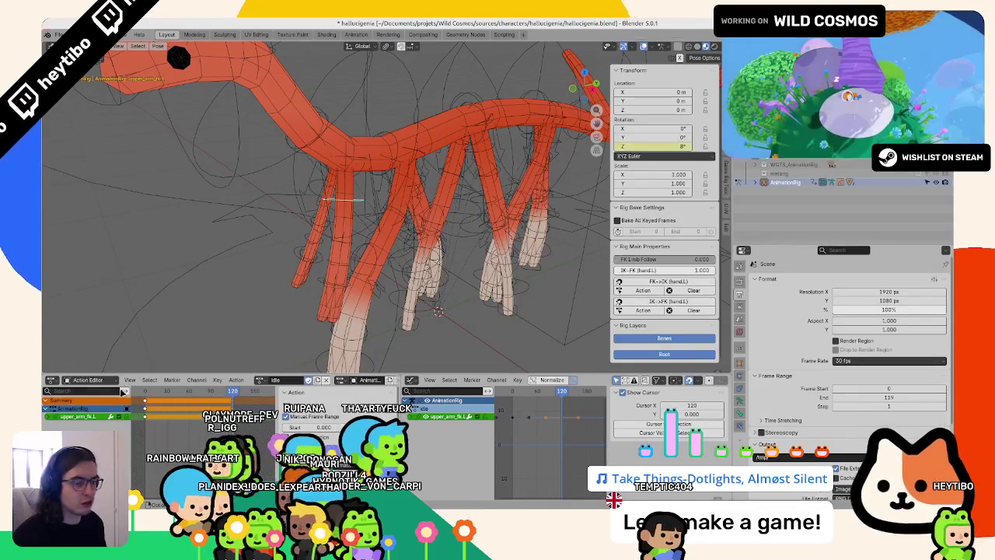
click(191, 393)
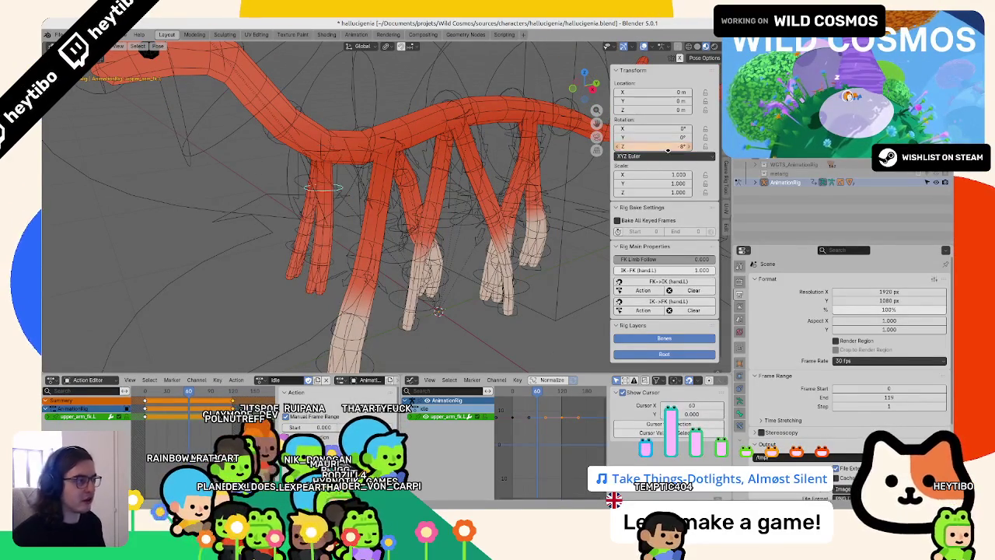
right_click(667, 150)
click(657, 153)
key(space)
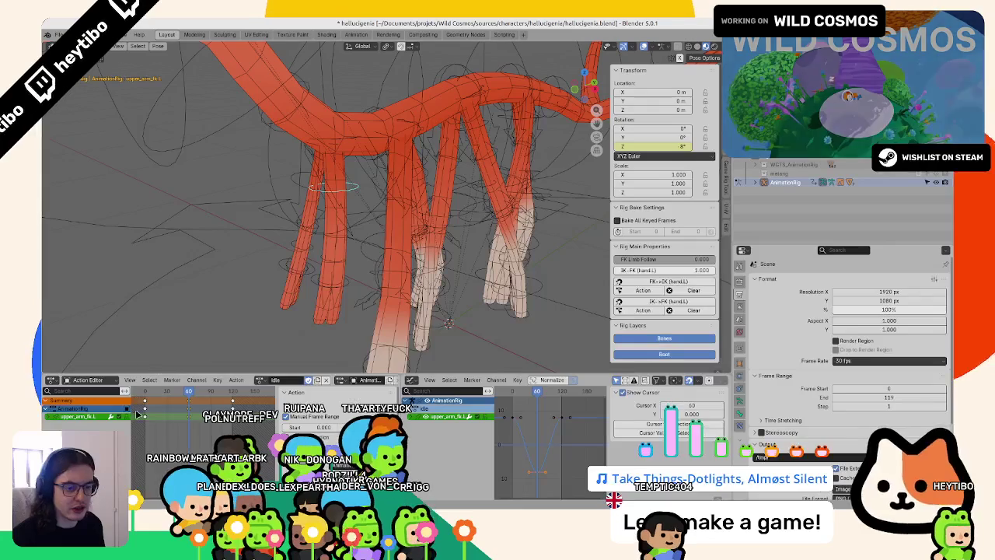
- Back at frame 0, keyframe forearm_fk.L's Z rotation and select the left hand FK control
click(145, 397)
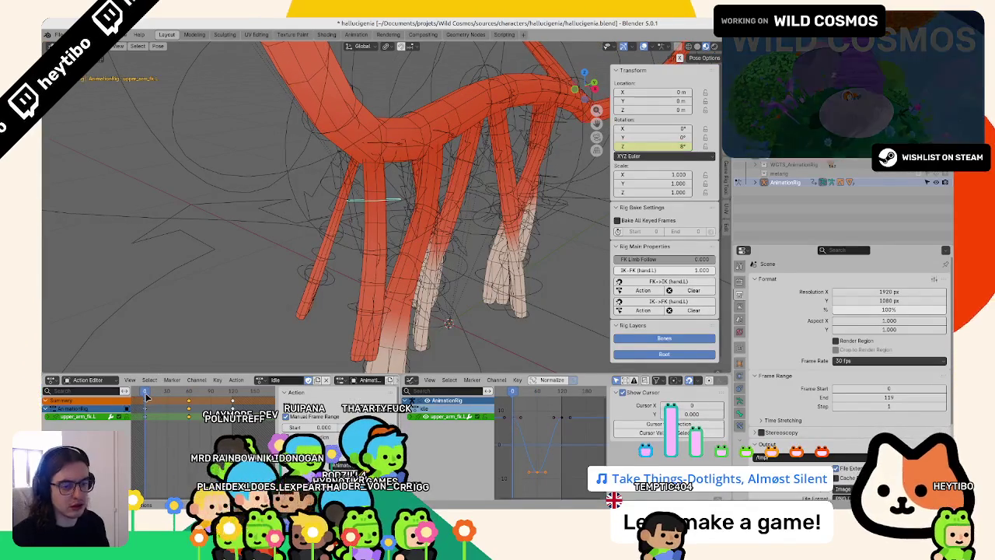
middle_drag(323, 255, 317, 265)
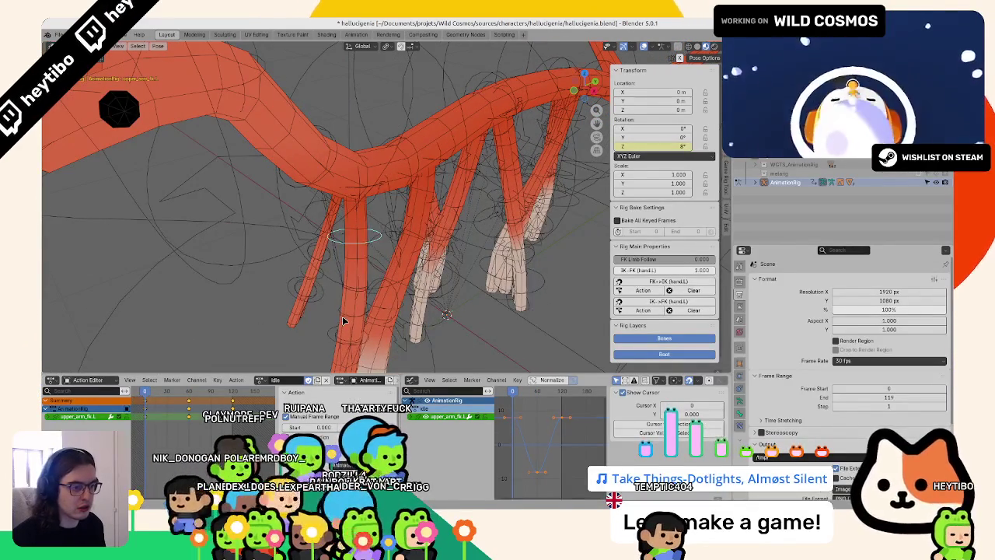
right_click(675, 144)
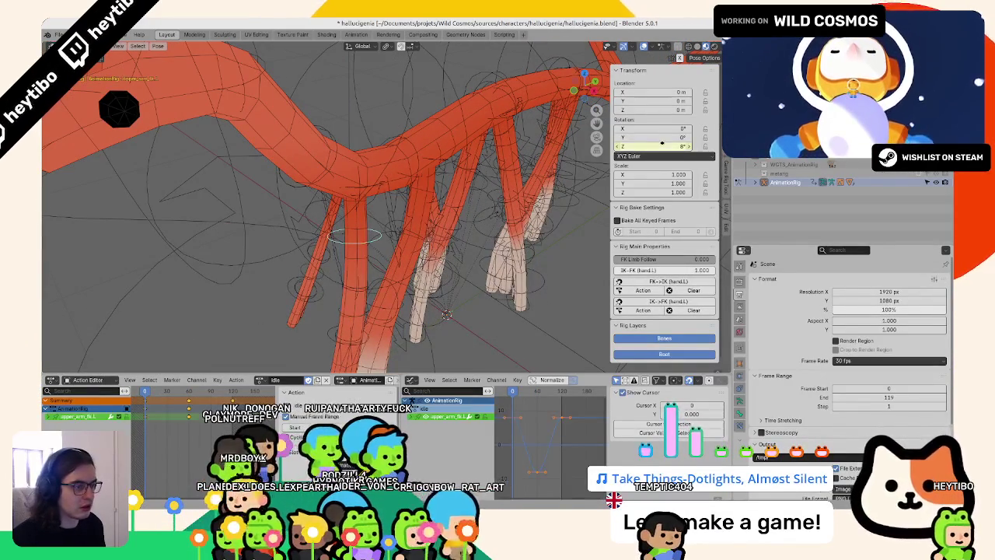
click(666, 148)
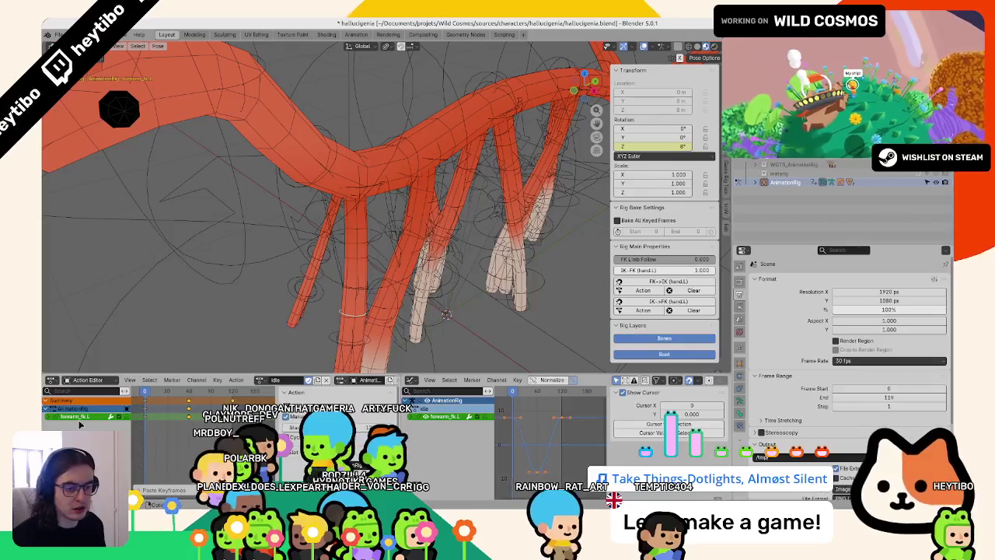
middle_drag(239, 342, 250, 338)
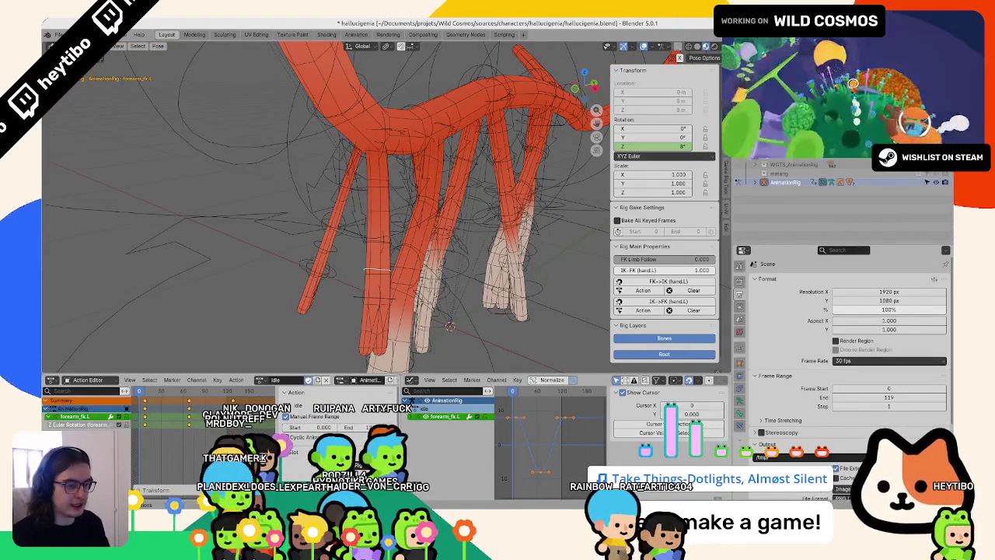
click(360, 300)
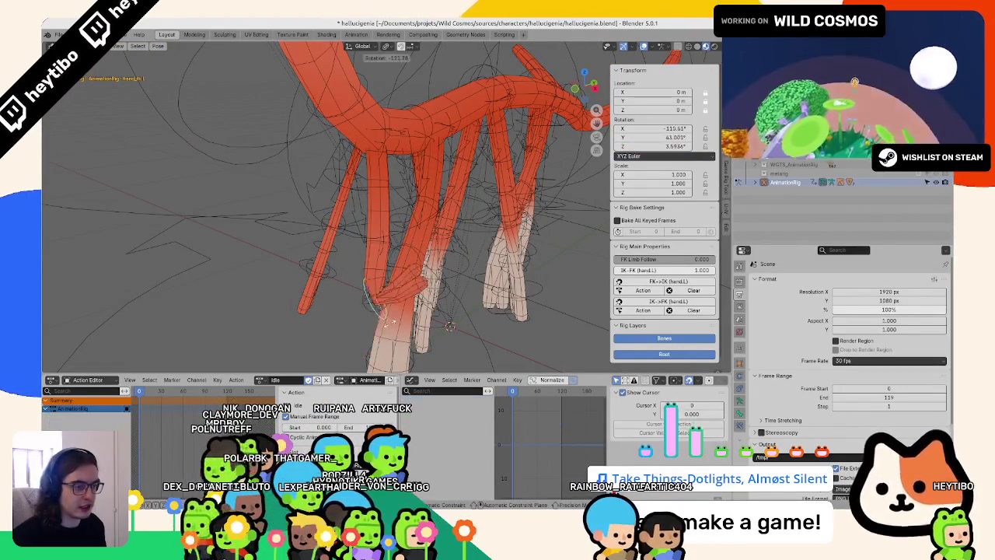
- Keyframe hand_fk.L's Z rotation and add a Cycles modifier to the Z rotation curve, then play it
right_click(636, 147)
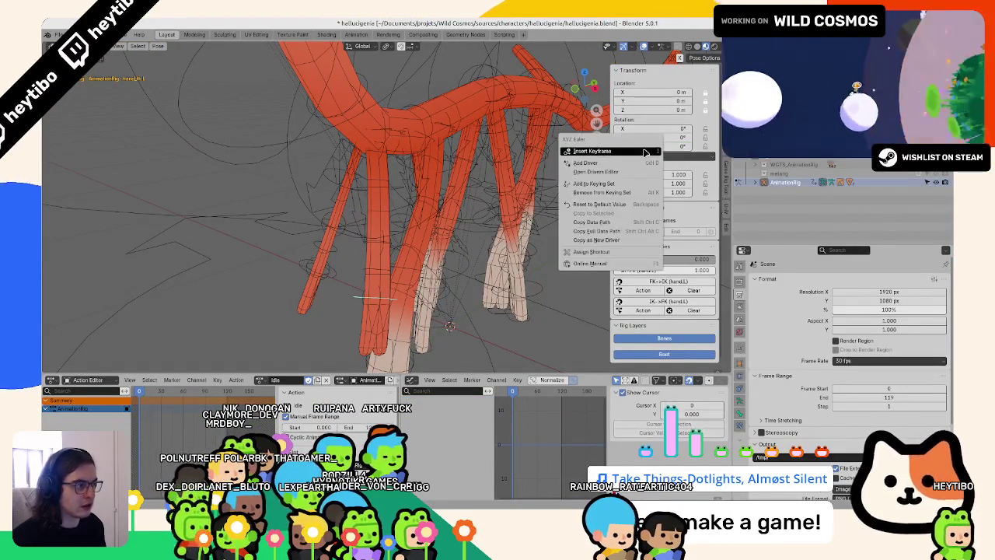
click(639, 148)
click(78, 424)
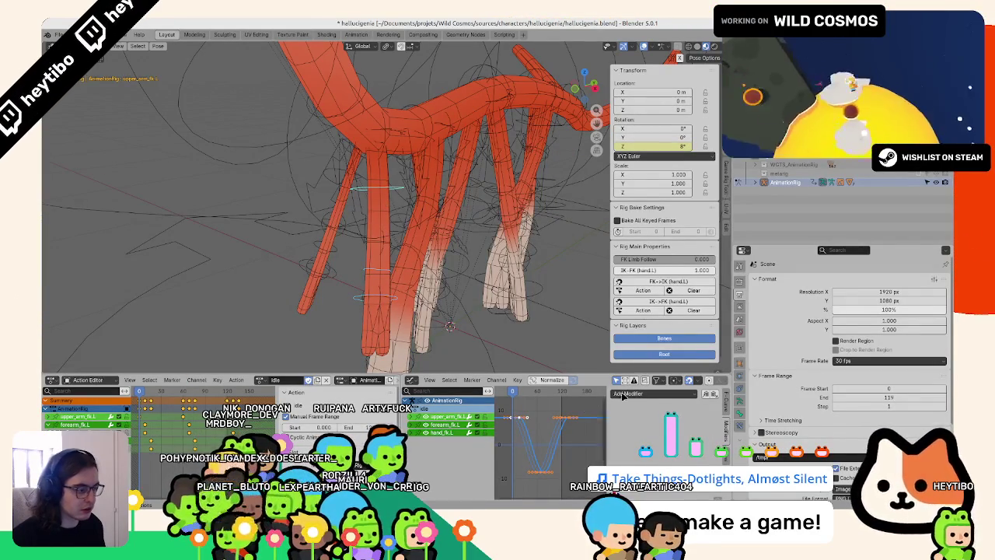
click(633, 433)
key(space)
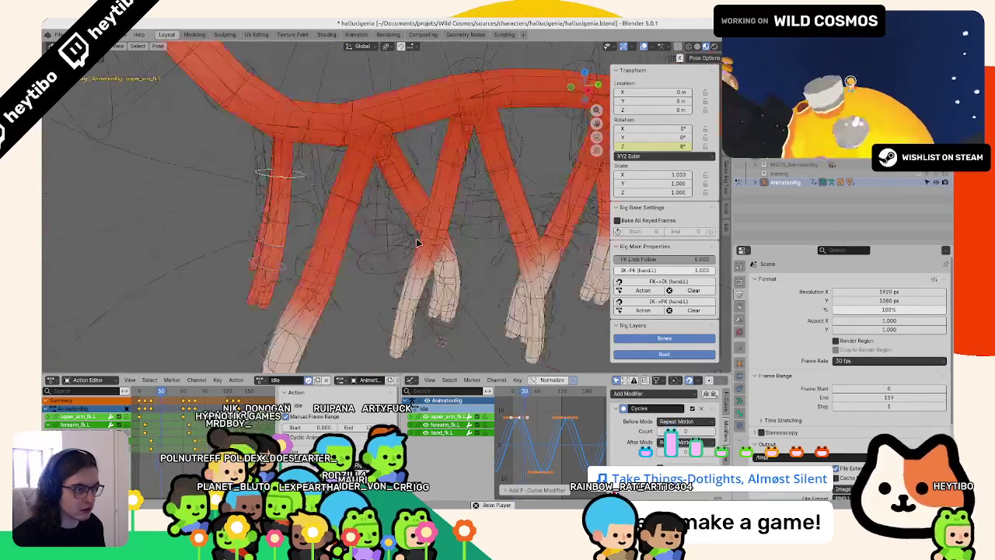
mouse_move(400, 244)
middle_down()
mouse_move(446, 305)
mouse_move(492, 318)
middle_up()
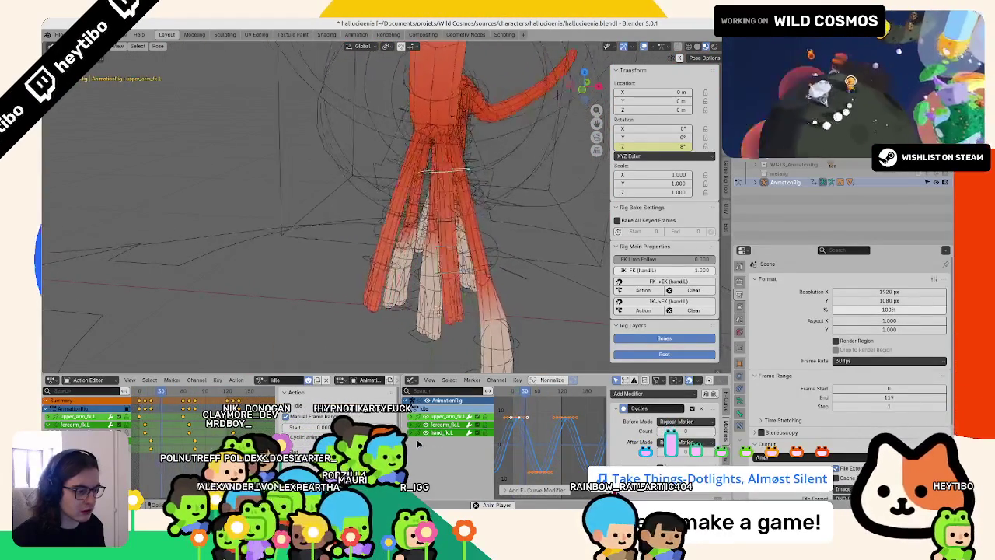
- Show all channels and scale the rotation curves 1.3× vertically, checking the creature side-on
key(ctrl+KP_Add)
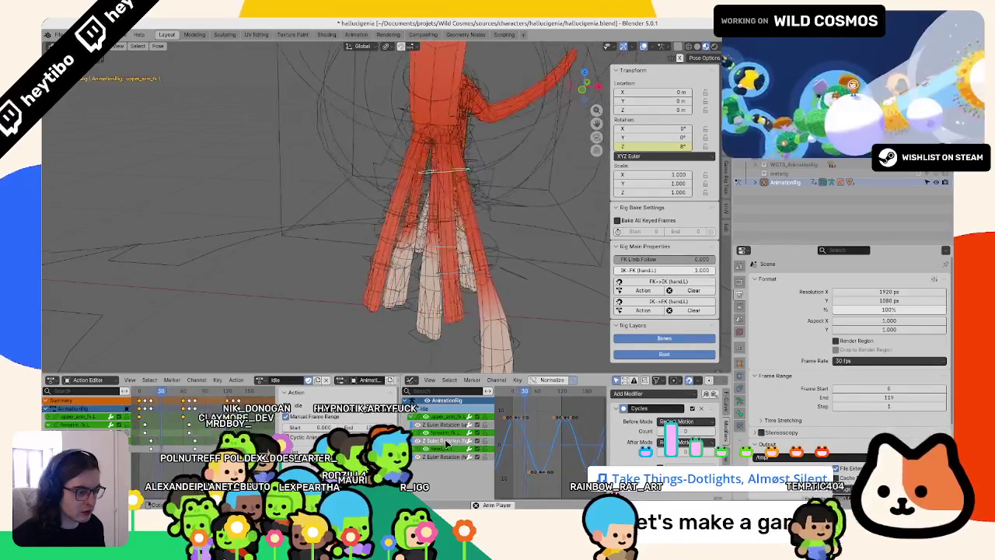
text(sy)
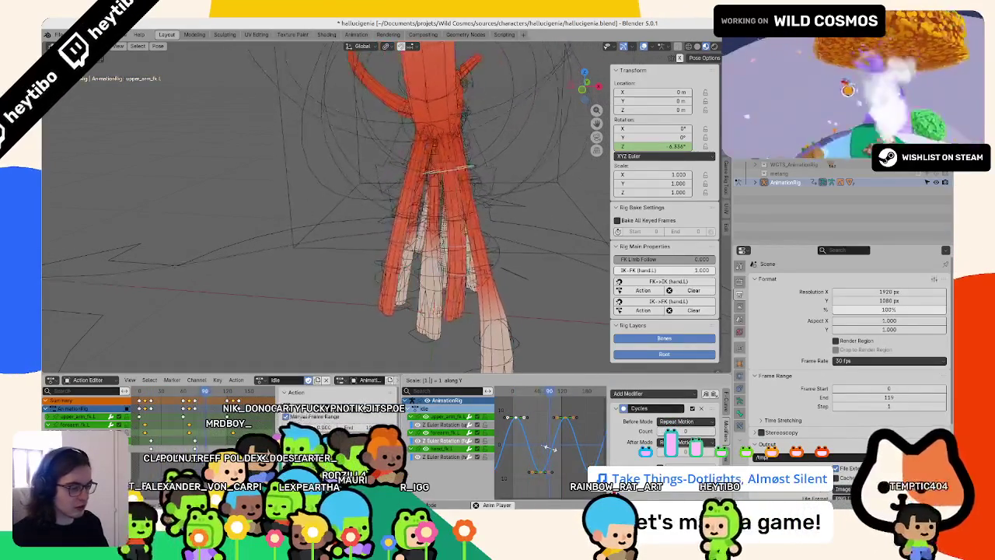
text(1.3)
key(Return)
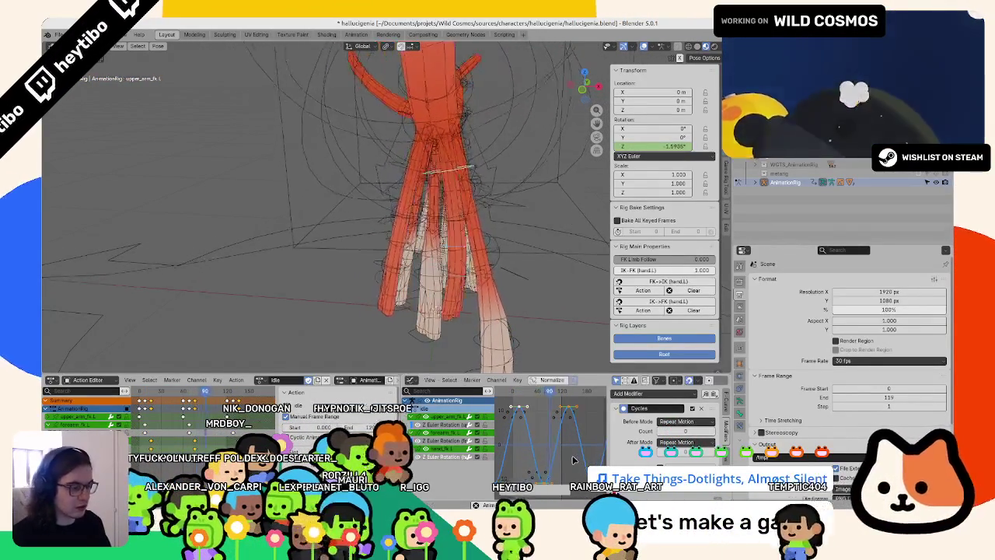
scroll(539, 267, down, 5)
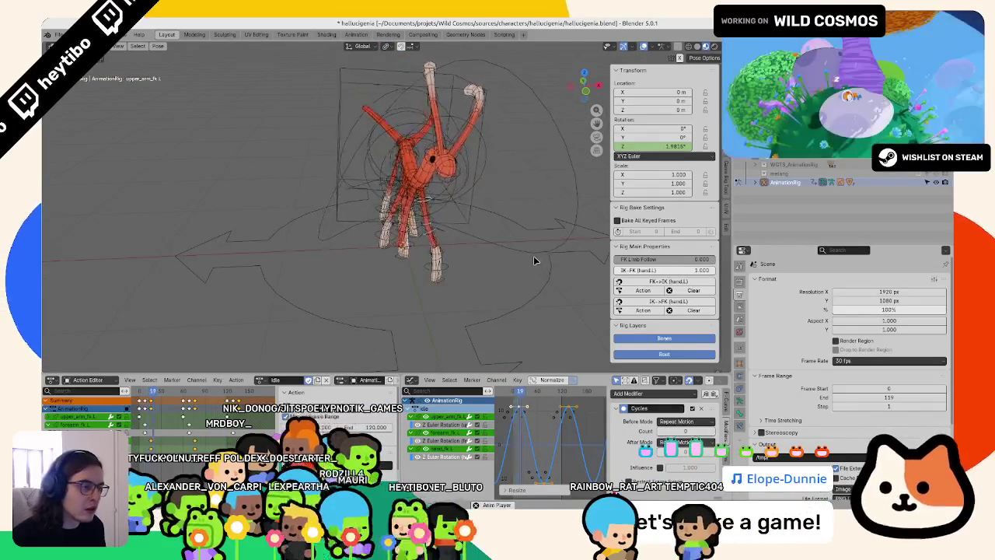
scroll(529, 262, up, 5)
middle_drag(529, 262, 505, 269)
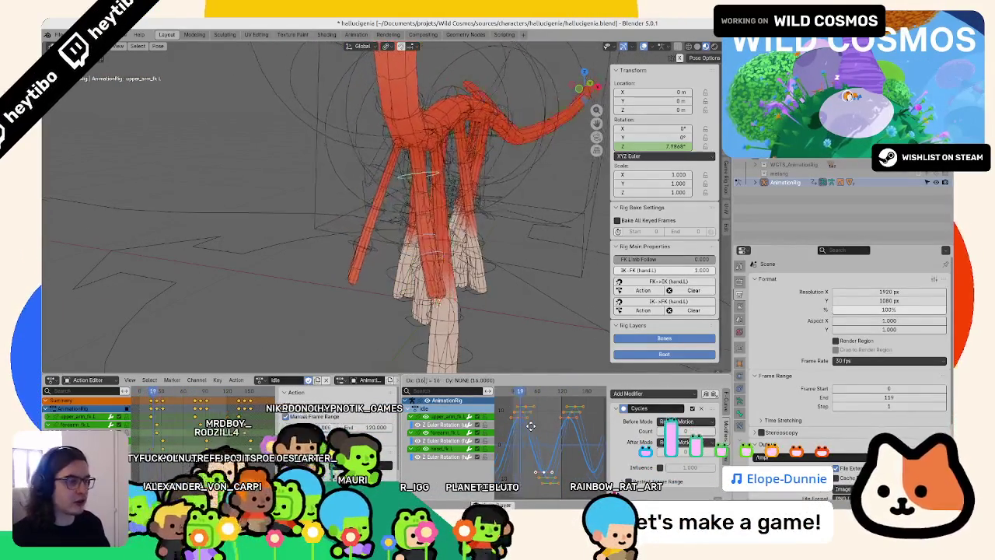
middle_drag(451, 265, 422, 278)
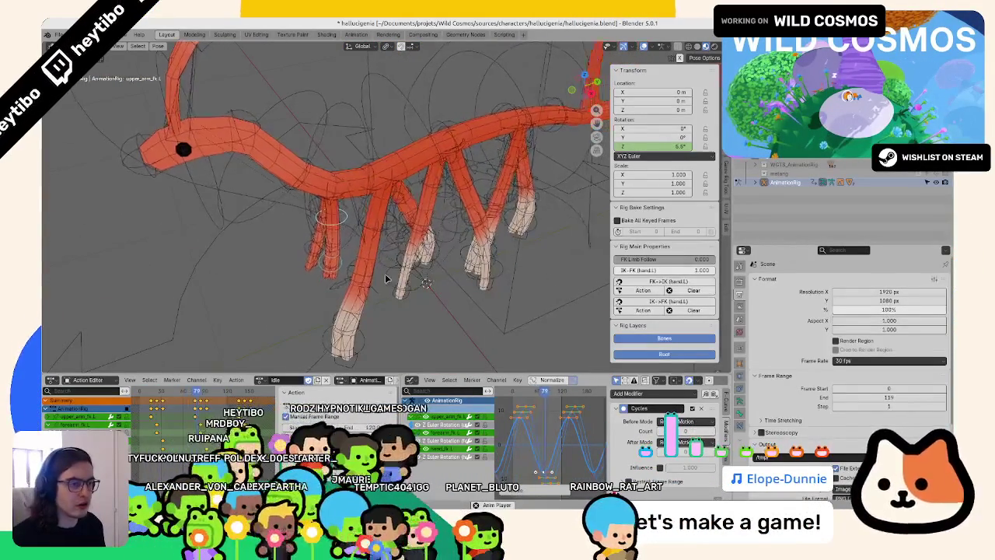
scroll(416, 328, up, 4)
scroll(417, 201, down, 5)
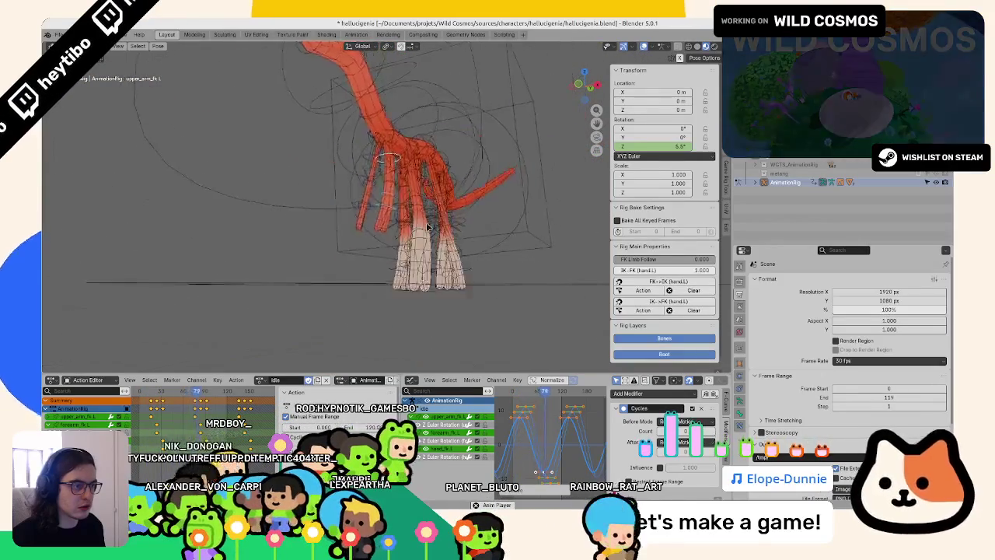
middle_drag(418, 206, 355, 276)
- Select spine_fk.004 and scale its rotation curve ×2 vertically with S Y 2
click(378, 172)
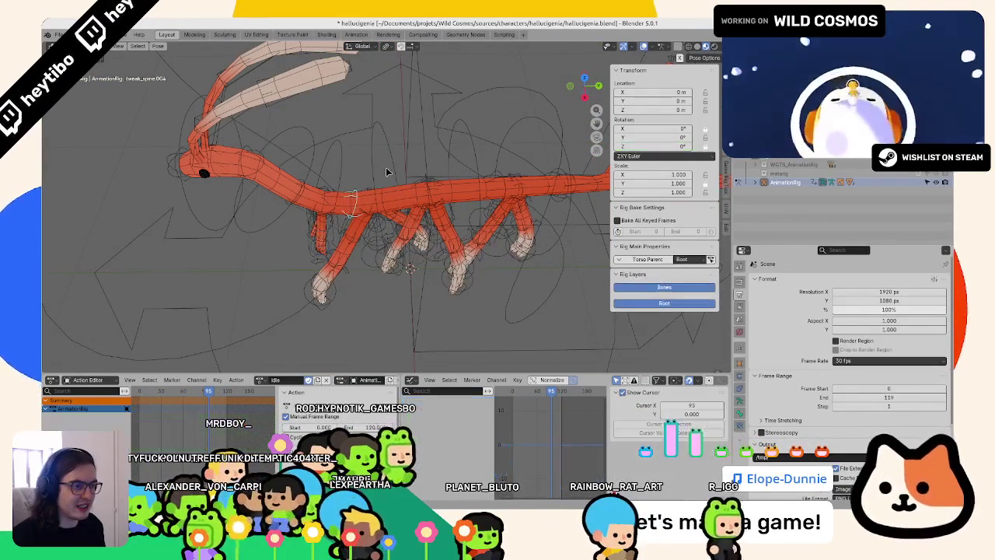
click(727, 424)
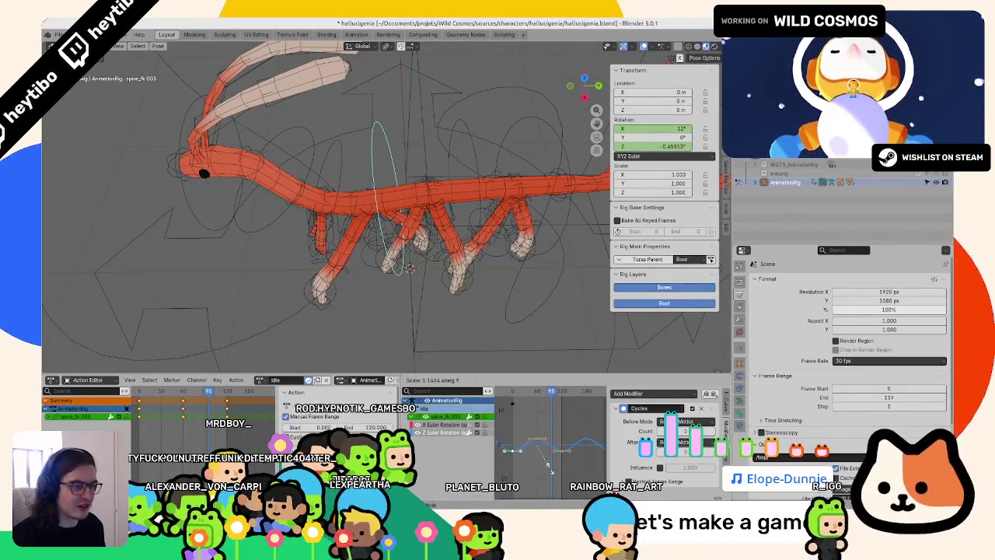
key(s)
key(y)
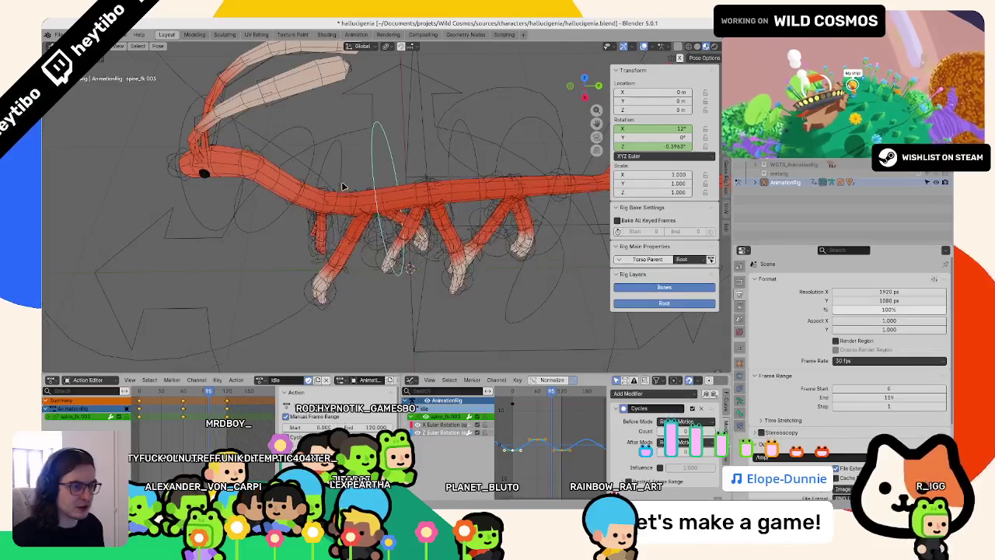
click(353, 192)
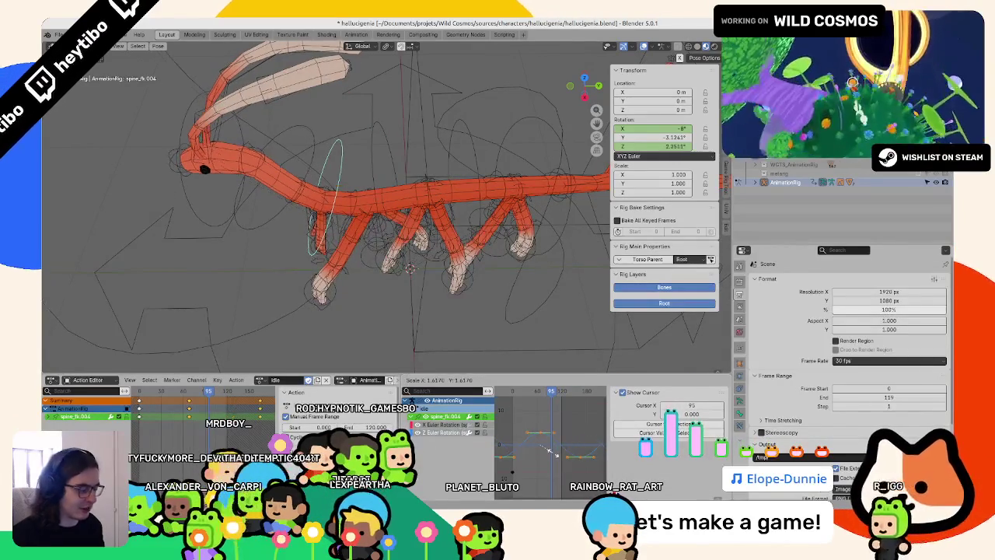
text(sy)
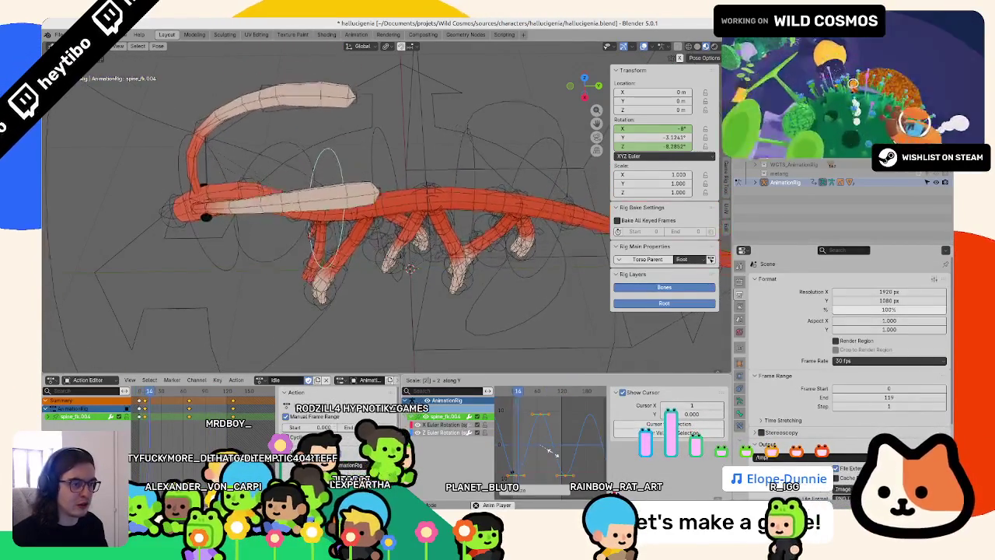
text(2)
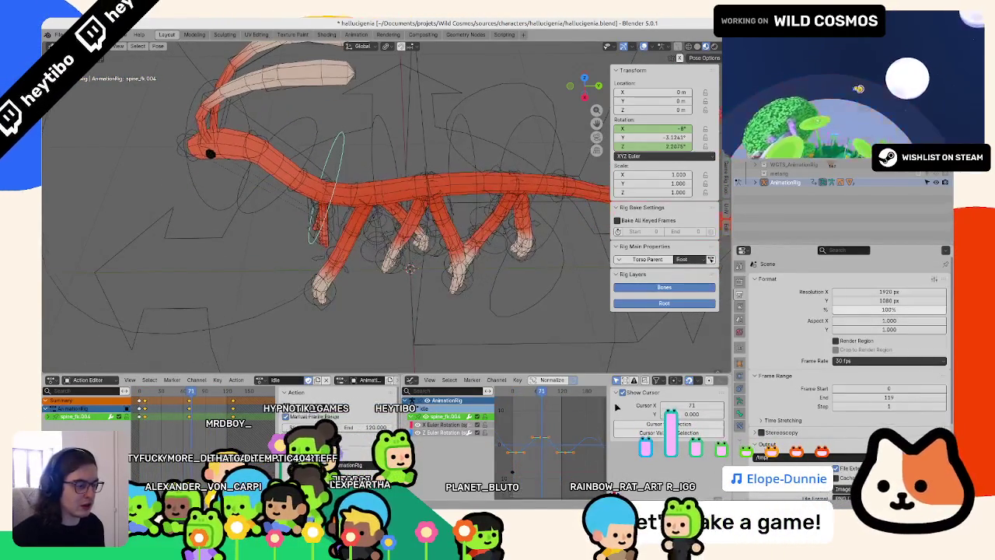
key(Return)
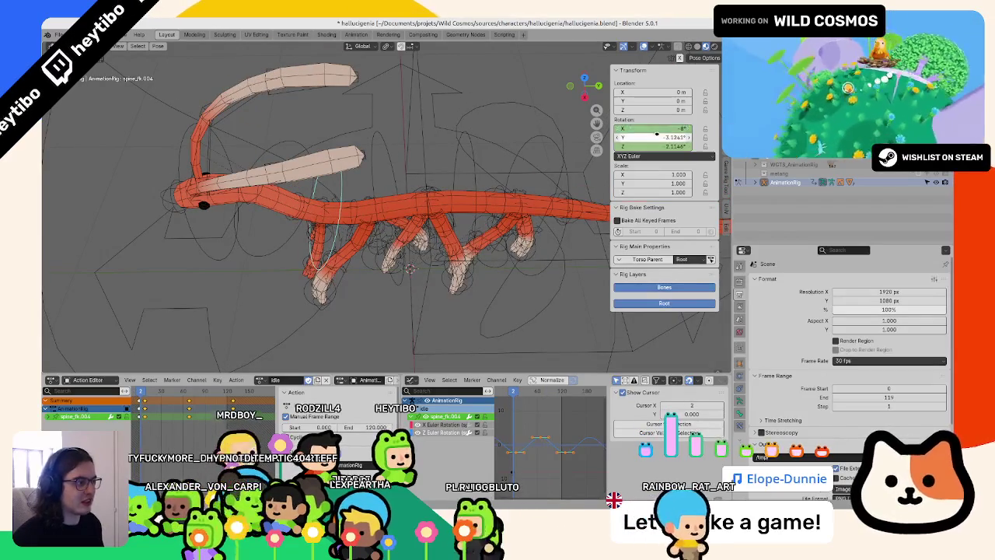
- Select all bones, orbit to the creature's front, then pick the left upper arm FK bone
scroll(467, 162, down, 5)
key(a)
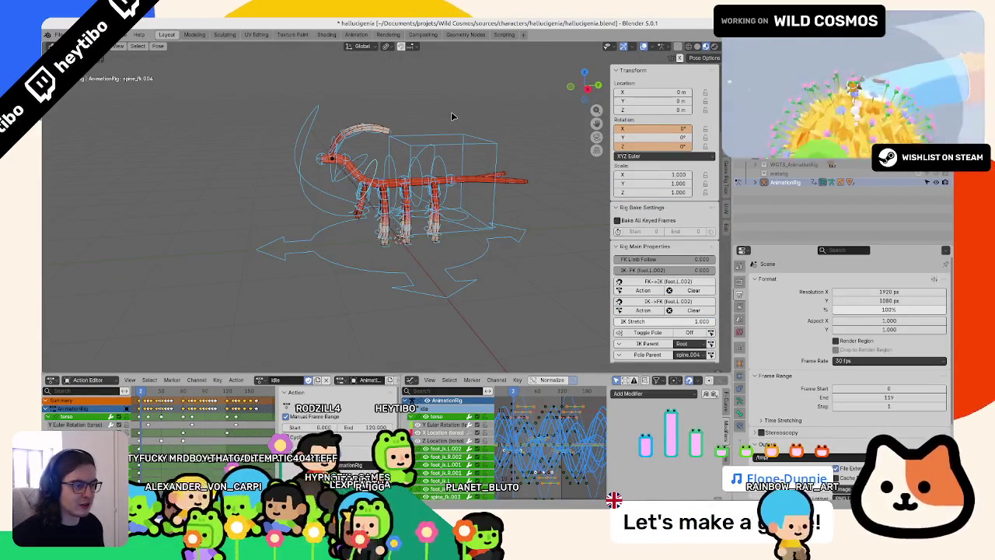
scroll(452, 117, up, 3)
mouse_move(452, 116)
middle_down()
mouse_move(395, 195)
mouse_move(436, 171)
middle_up()
click(395, 194)
click(435, 171)
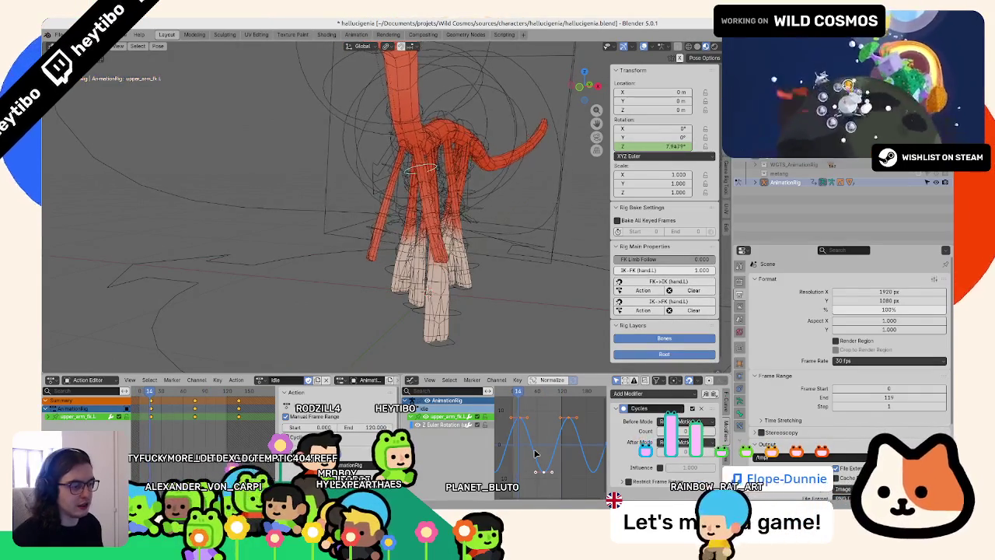
- Save, then set upper_arm_fk.R to XYZ Euler, key its Z rotation and add a Cycles modifier
middle_drag(466, 327, 444, 365)
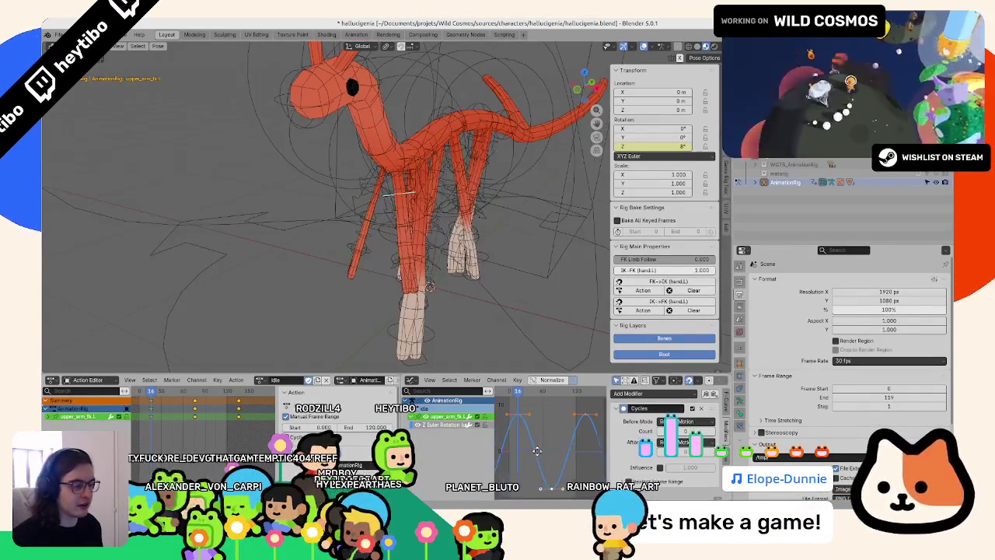
key(ctrl+s)
middle_drag(389, 233, 371, 212)
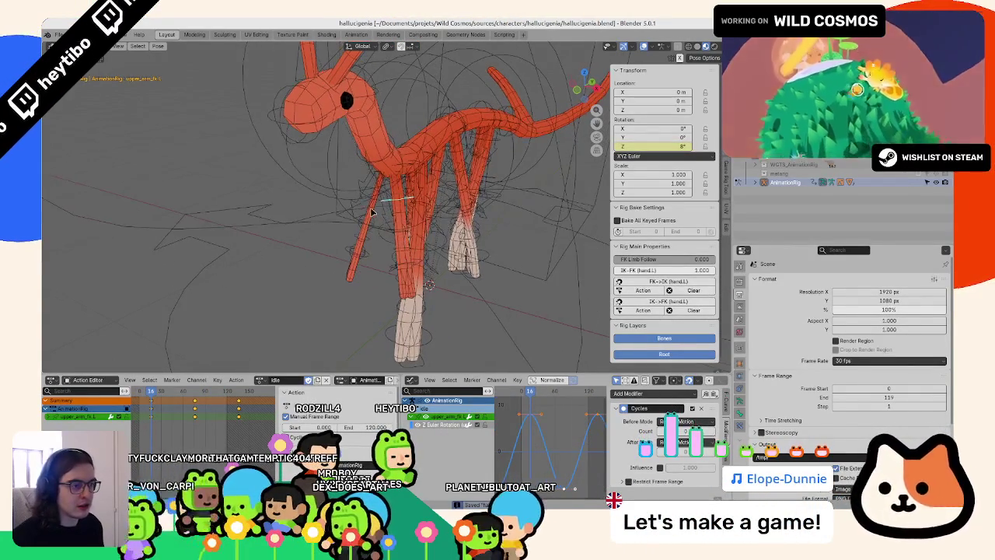
click(362, 200)
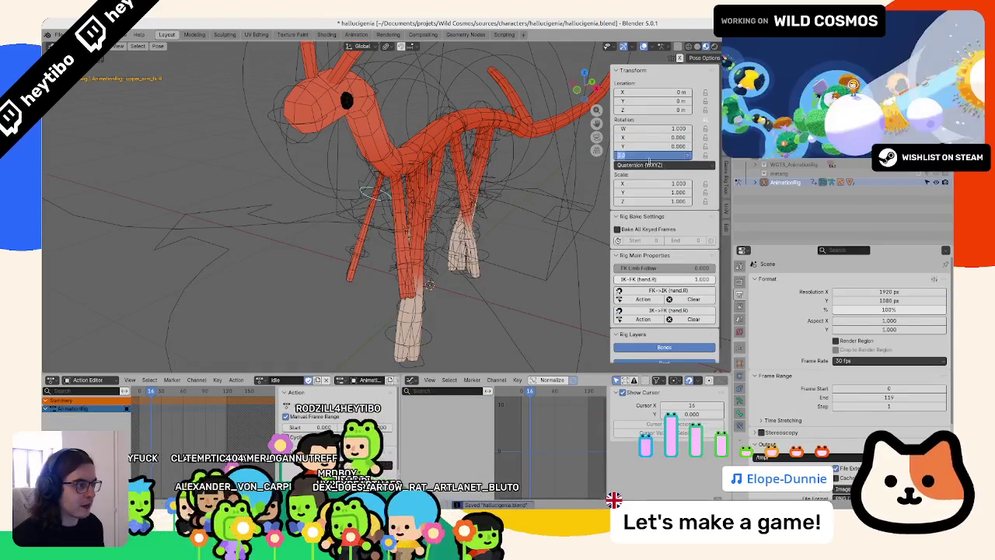
click(640, 165)
click(630, 197)
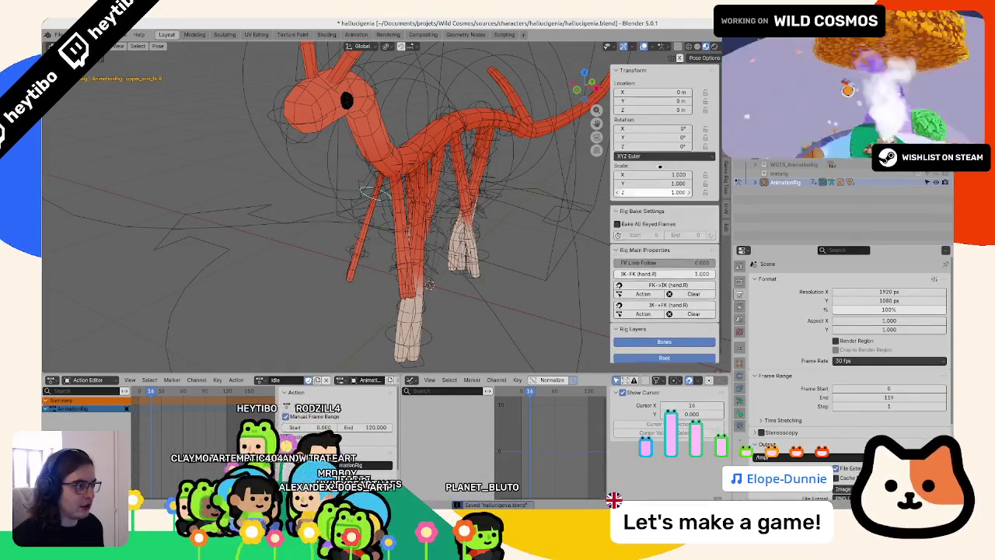
right_click(661, 146)
click(623, 141)
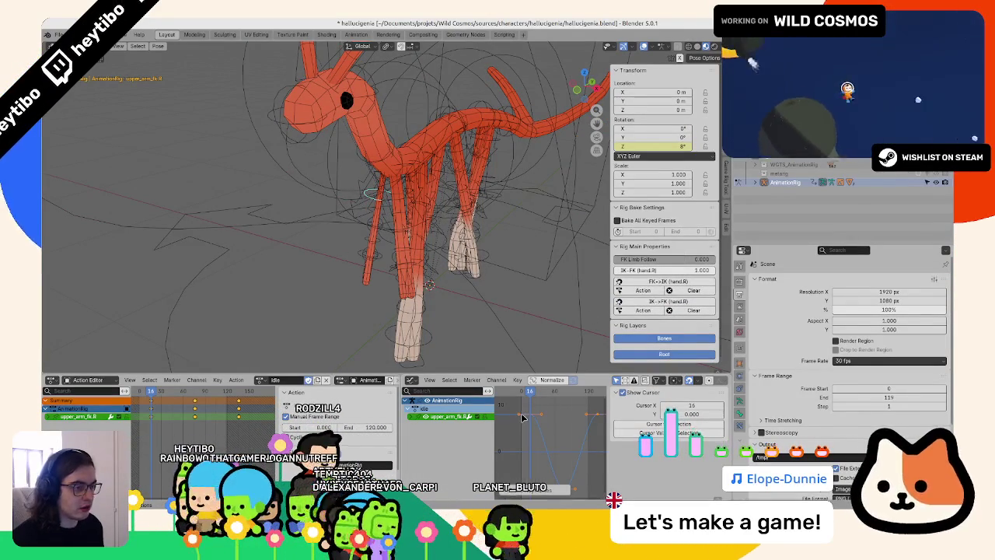
click(726, 435)
click(653, 393)
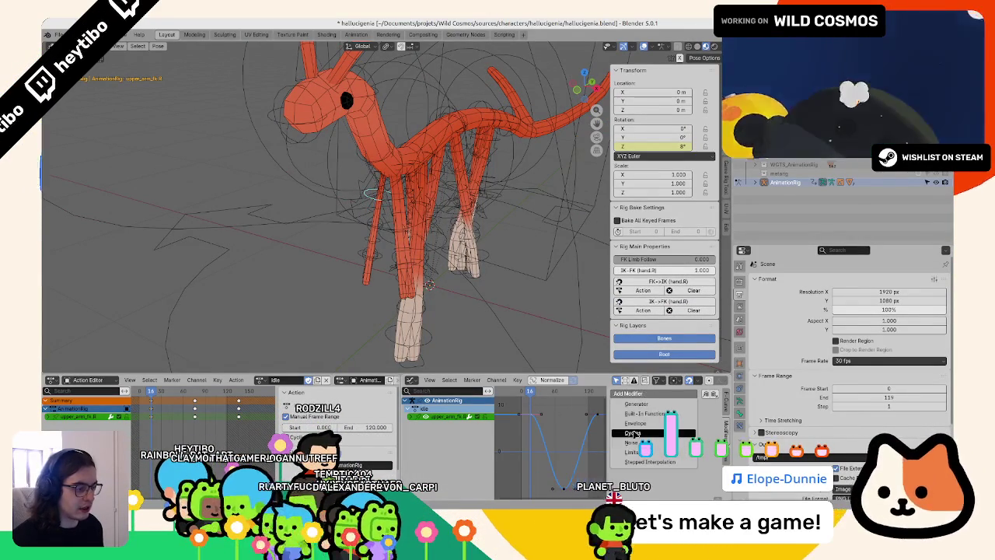
click(634, 433)
- Set forearm_fk.R to XYZ Euler, key its Z rotation and make the curve loop with Cycles
middle_drag(435, 233, 366, 244)
scroll(366, 245, up, 3)
click(367, 233)
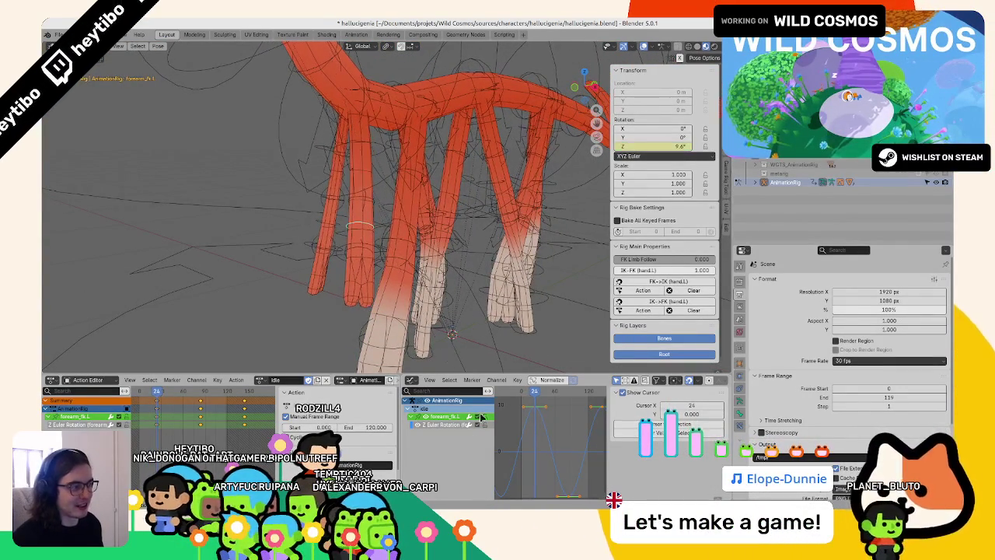
click(455, 425)
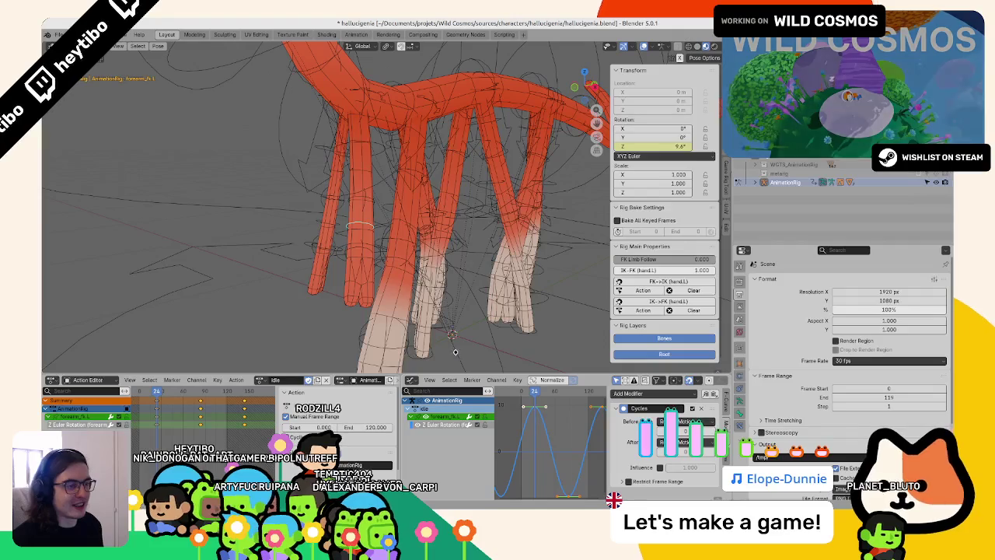
click(330, 228)
click(665, 166)
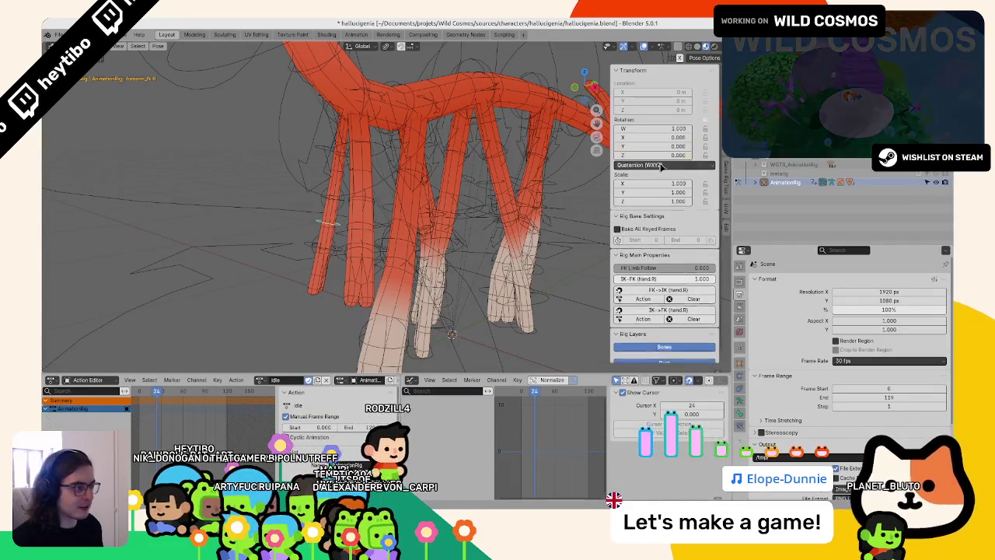
click(650, 176)
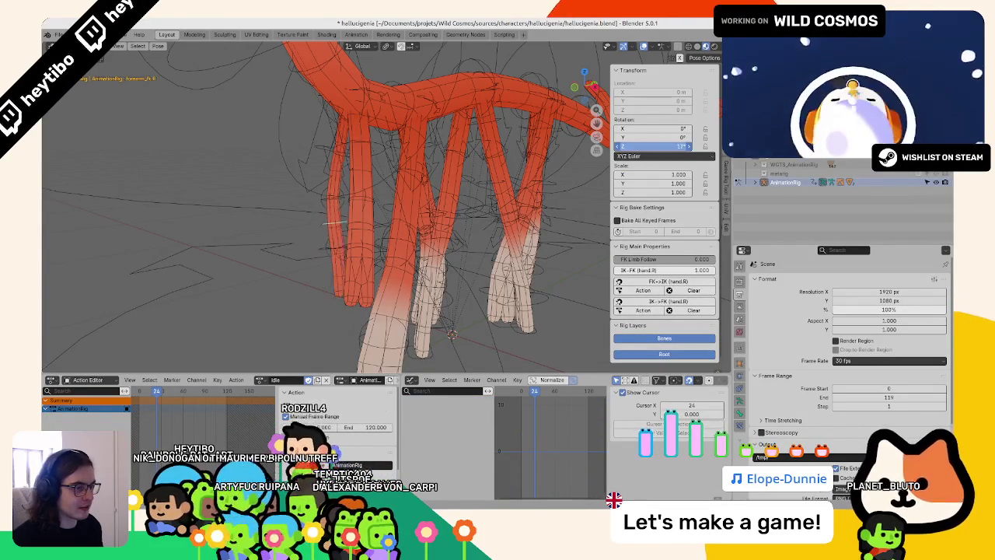
right_click(669, 147)
click(654, 148)
click(550, 407)
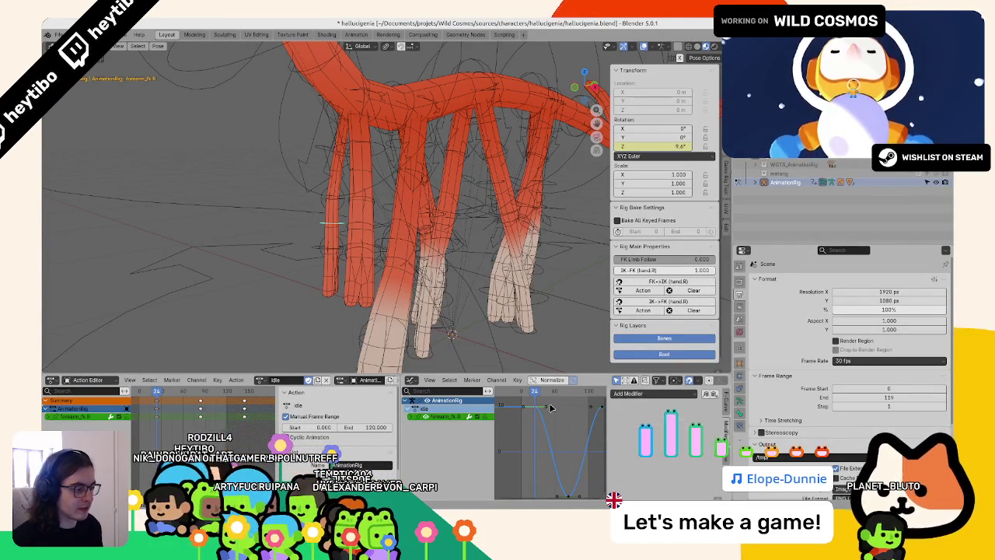
click(630, 433)
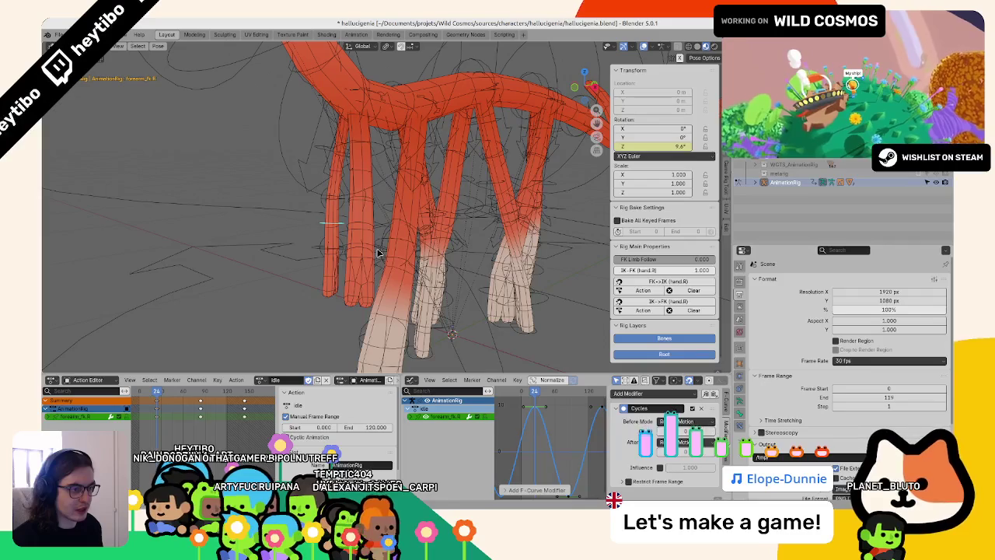
- Set hand_fk.R to XYZ Euler, key Z rotation at 15°, paste keyframes, add Cycles and save
click(378, 252)
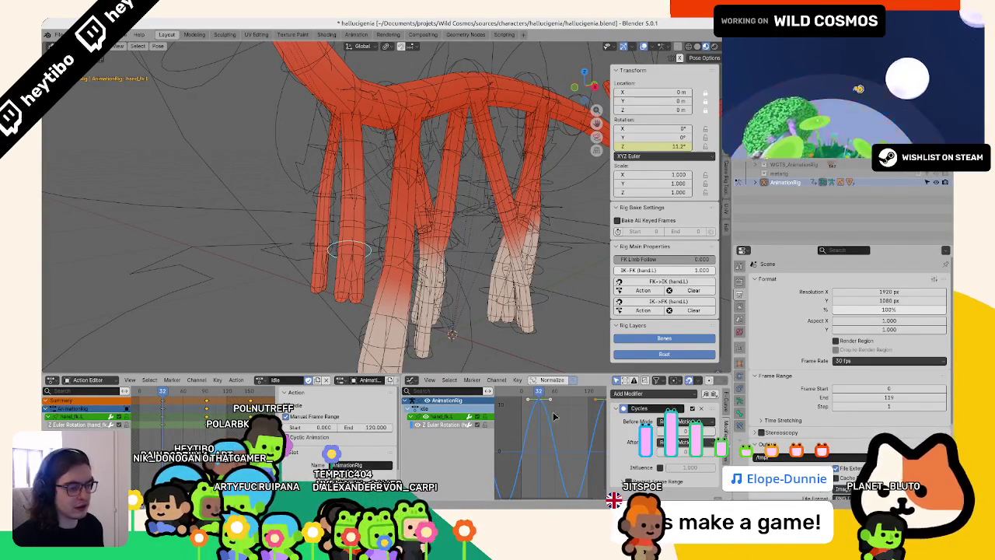
click(311, 250)
click(315, 248)
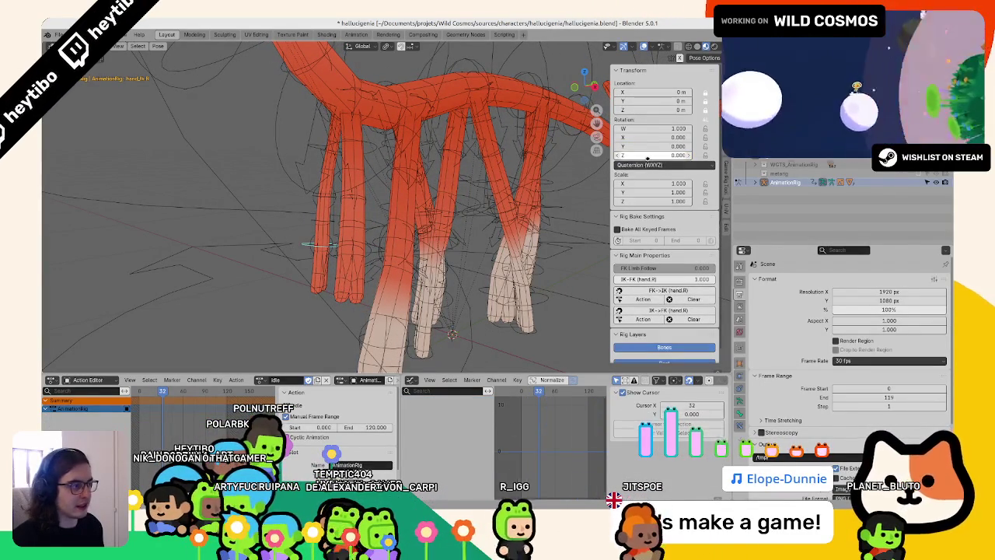
click(646, 166)
click(649, 186)
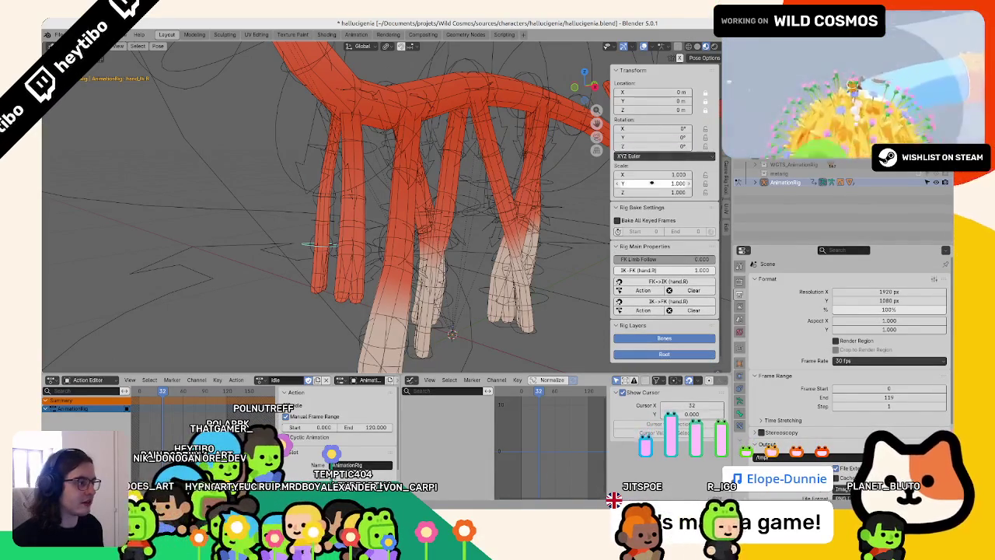
right_click(651, 146)
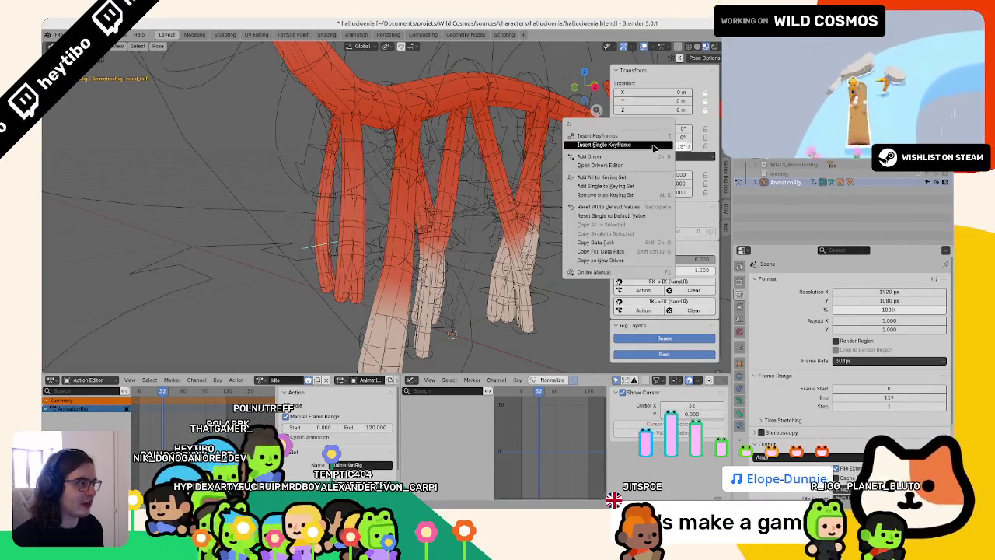
click(638, 138)
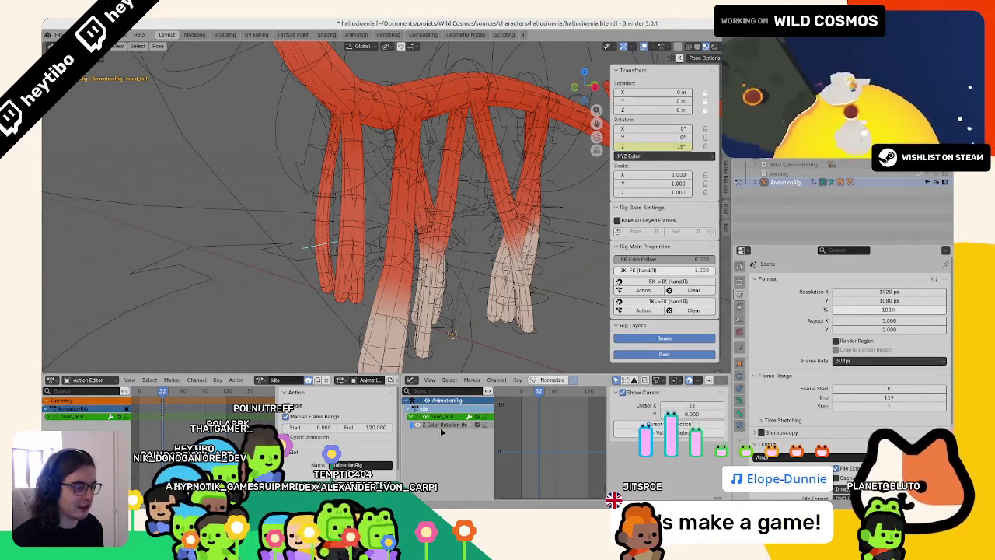
key(ctrl+v)
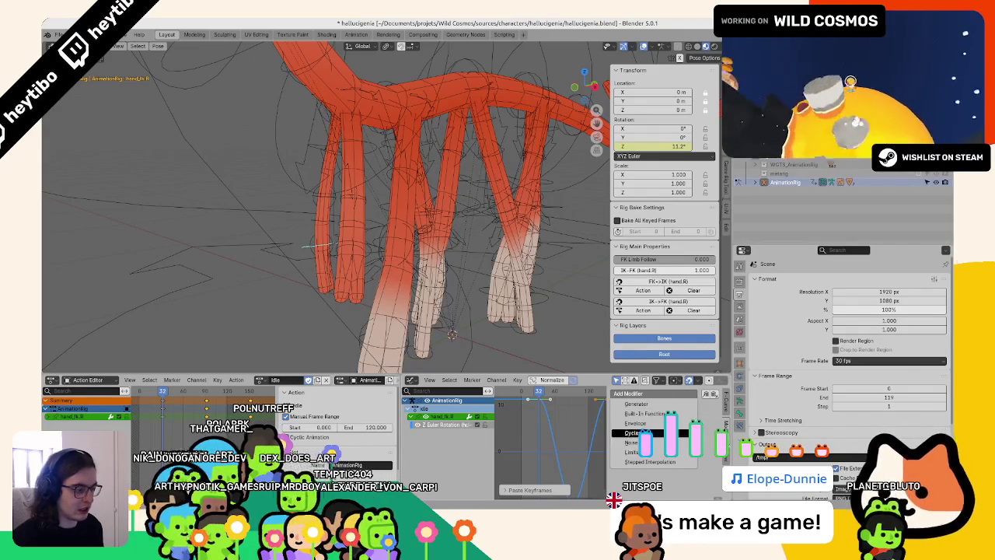
click(631, 433)
key(ctrl+s)
click(319, 222)
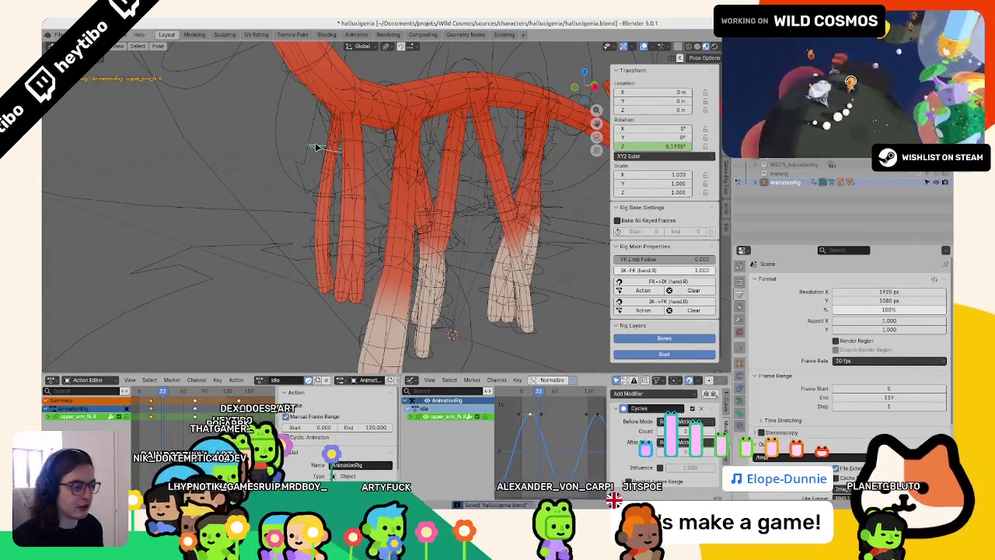
scroll(350, 202, down, 5)
- Preview the animation with overlays hidden, return to Object mode, save, and restore overlays
click(391, 251)
middle_drag(391, 252, 355, 215)
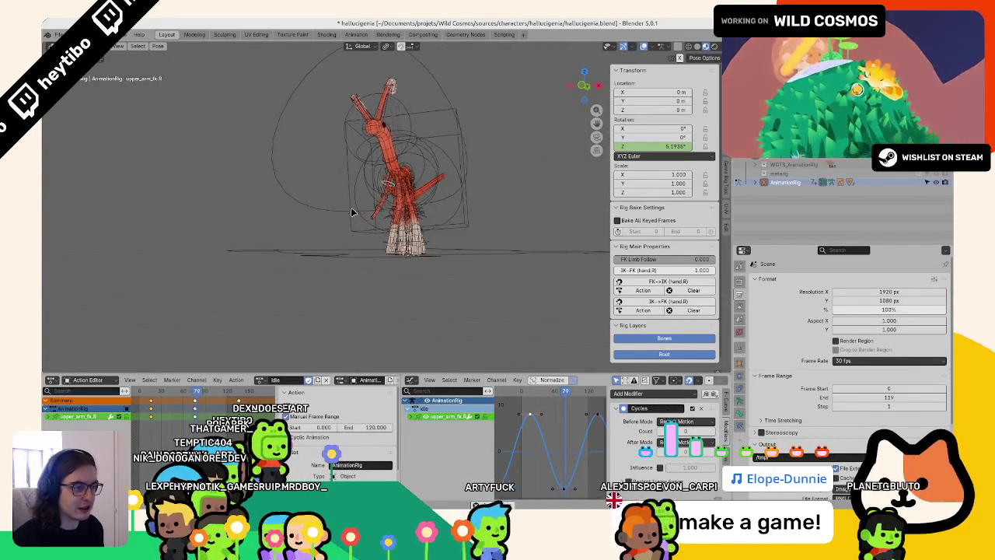
key(shift+alt+z)
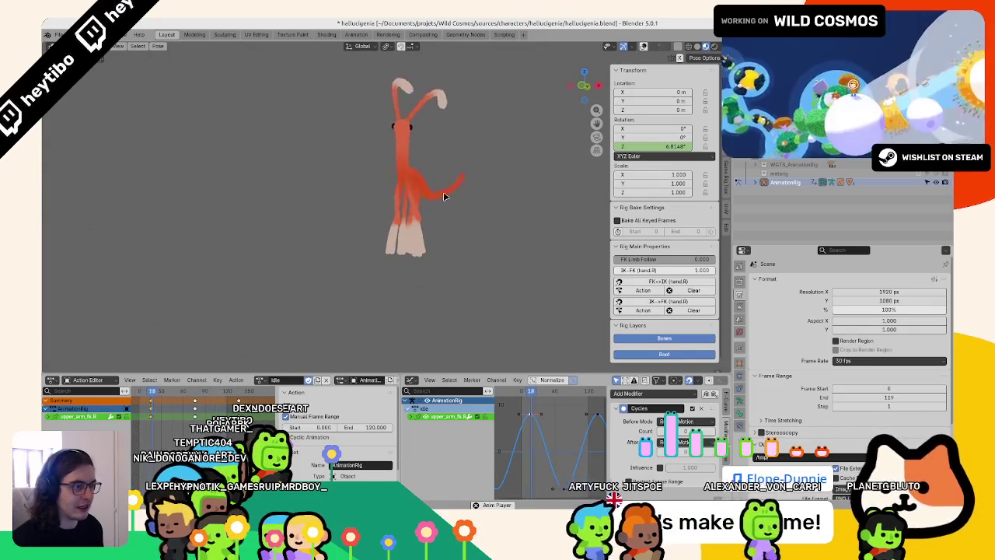
mouse_move(461, 186)
middle_down()
mouse_move(462, 216)
mouse_move(506, 215)
mouse_move(436, 198)
mouse_move(297, 251)
mouse_move(389, 244)
mouse_move(433, 345)
mouse_move(378, 294)
mouse_move(462, 300)
middle_up()
key(ctrl+s)
key(ctrl+Tab)
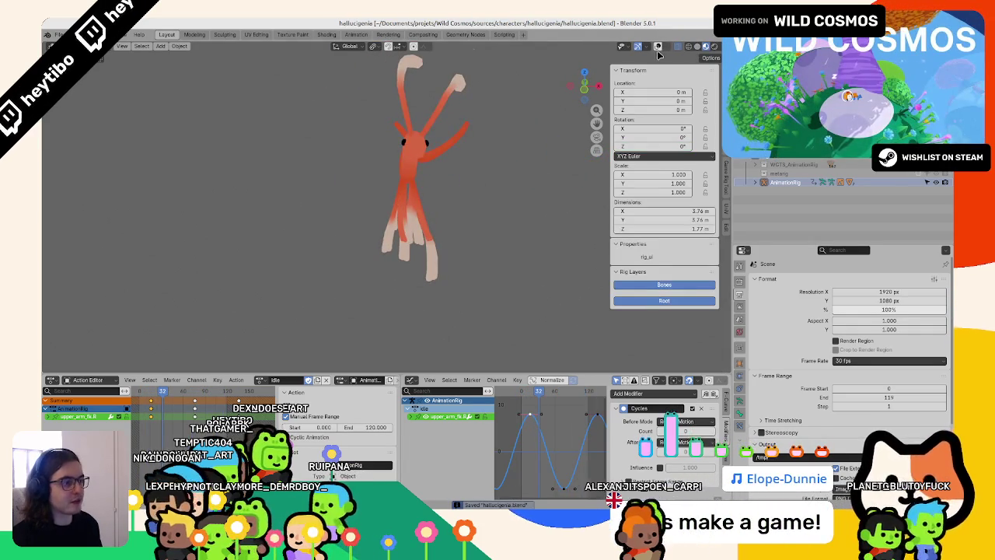
click(658, 47)
- Orbit around the creature to review the looping idle from several side angles
middle_drag(311, 248, 410, 257)
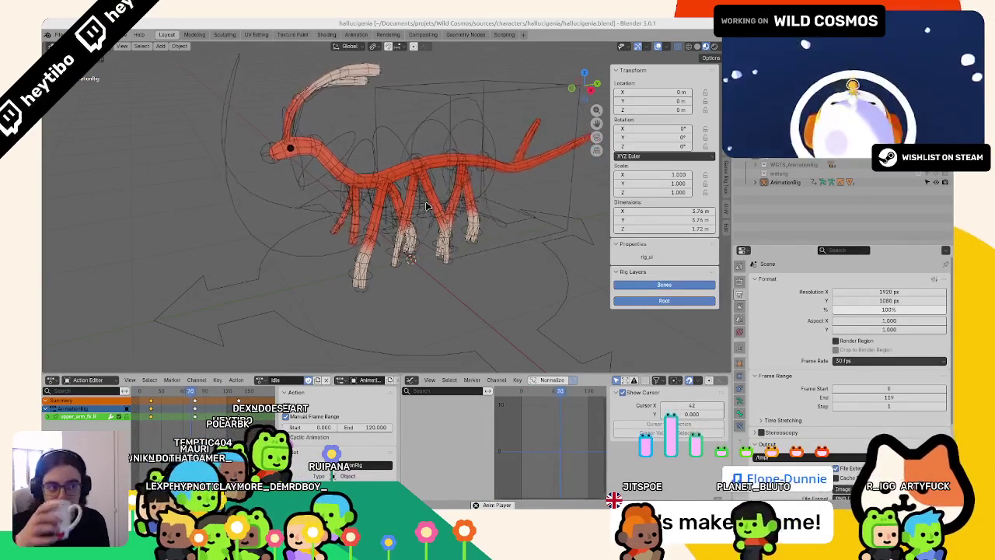
middle_drag(426, 206, 455, 195)
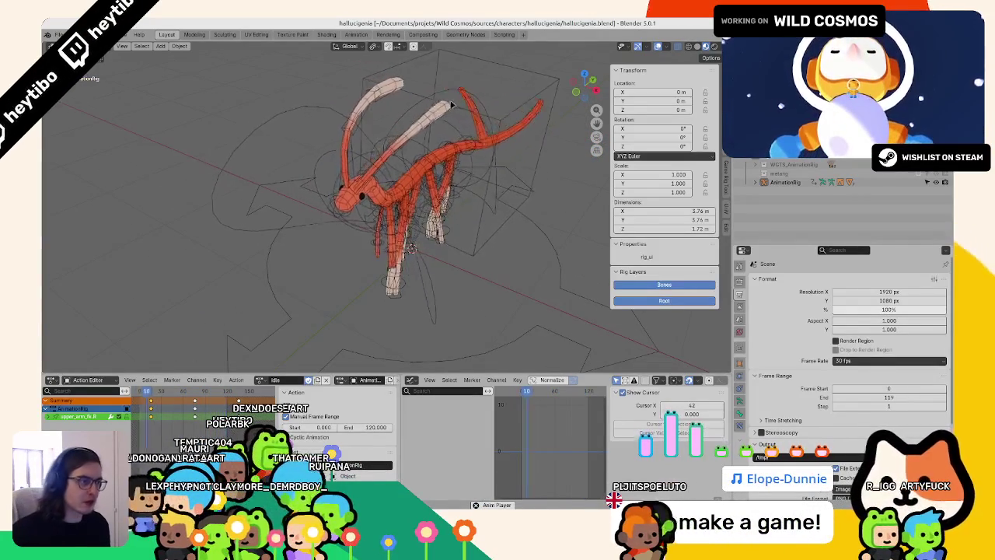
middle_drag(453, 106, 325, 202)
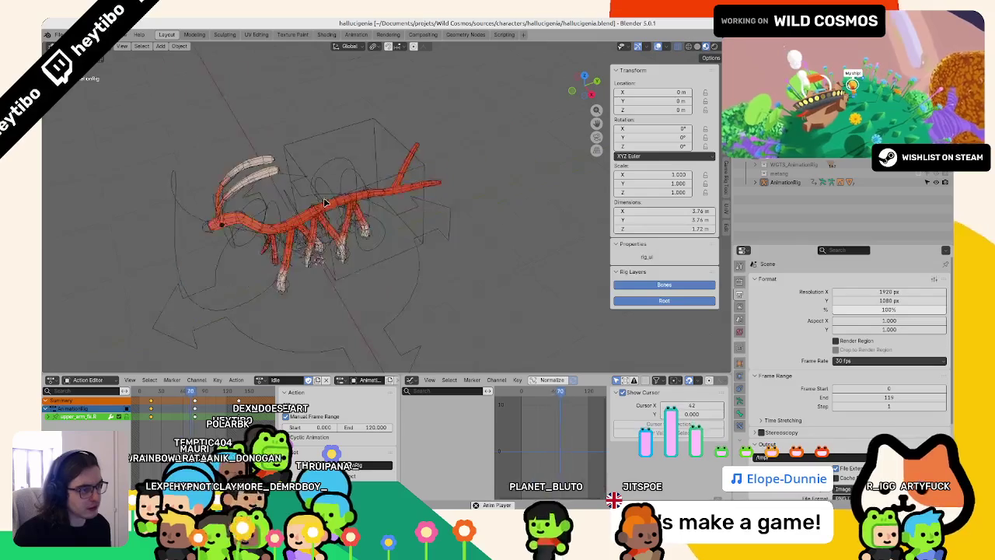
scroll(315, 182, up, 5)
scroll(304, 161, down, 3)
mouse_move(305, 161)
middle_down()
mouse_move(239, 112)
mouse_move(528, 185)
mouse_move(455, 215)
mouse_move(506, 213)
mouse_move(482, 191)
middle_up()
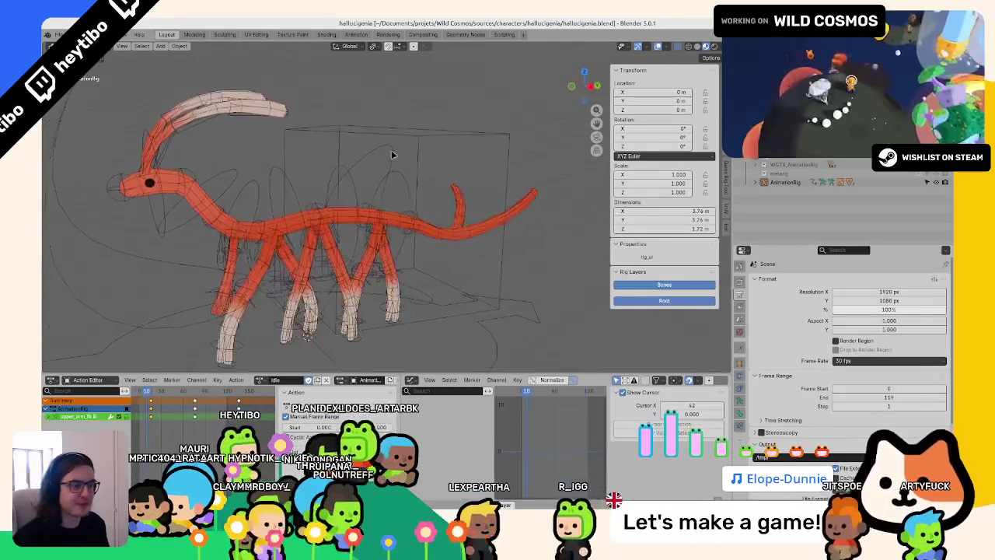
- Select the metarig, set its bones to XYZ Euler rotation in Pose mode, then save in Object mode
key(ctrl+Tab)
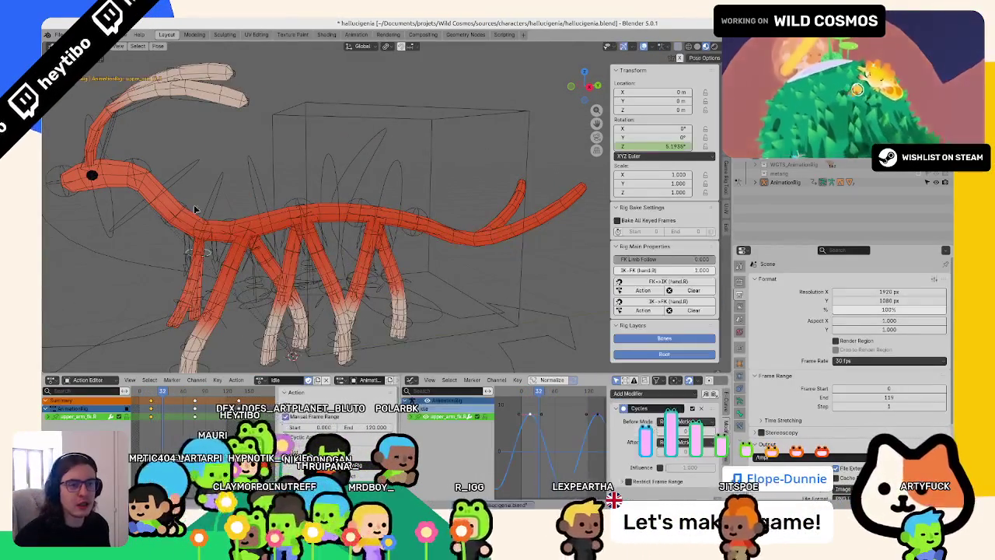
scroll(195, 209, down, 4)
key(ctrl+Tab)
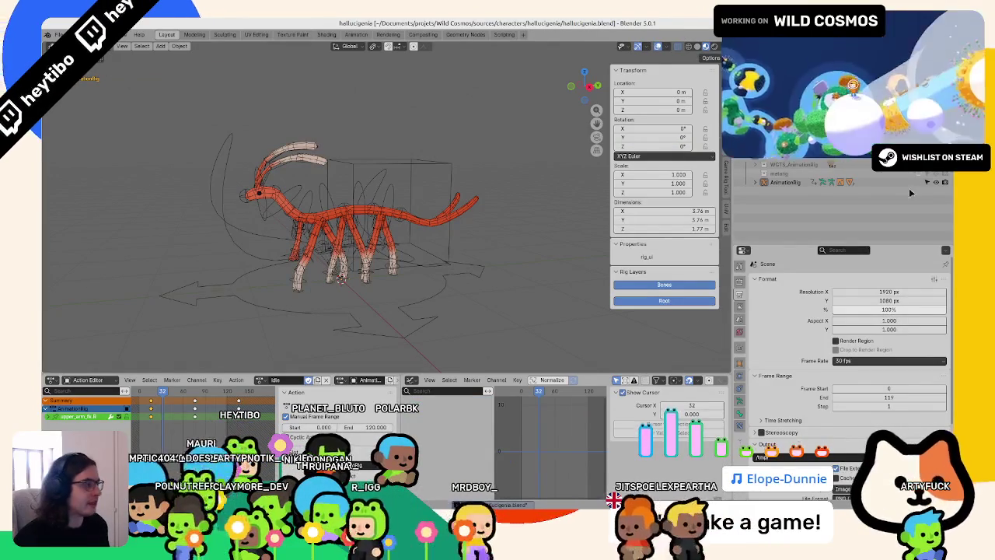
click(786, 182)
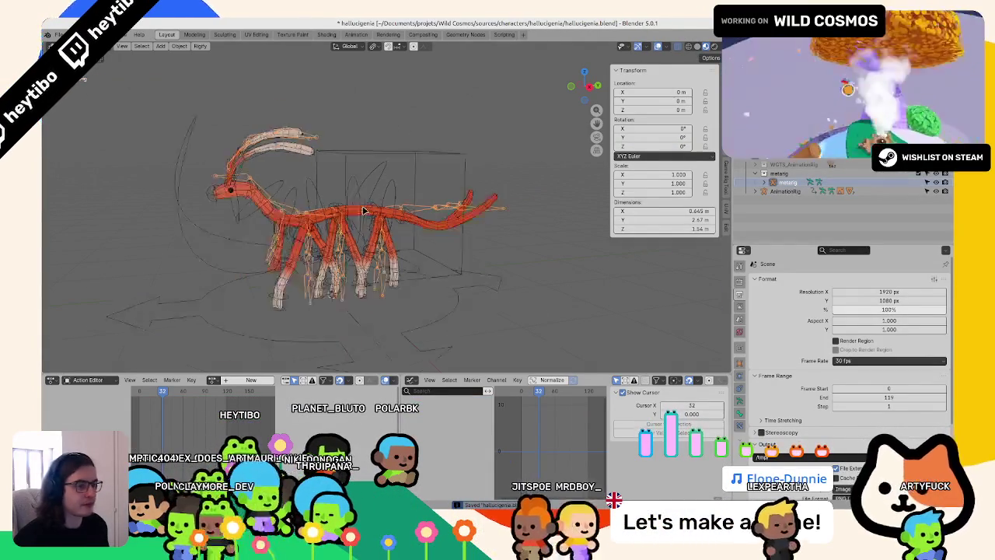
key(Tab)
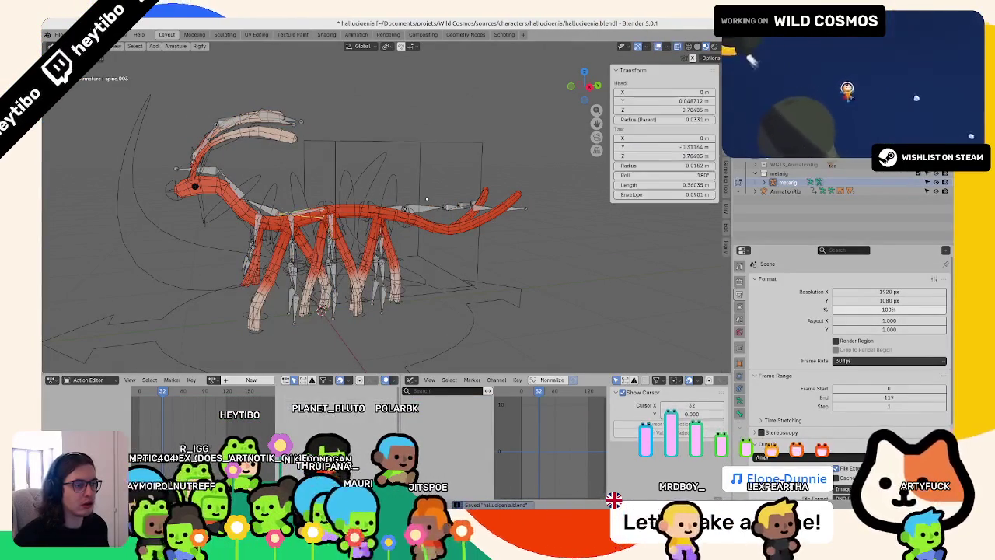
key(ctrl+Tab)
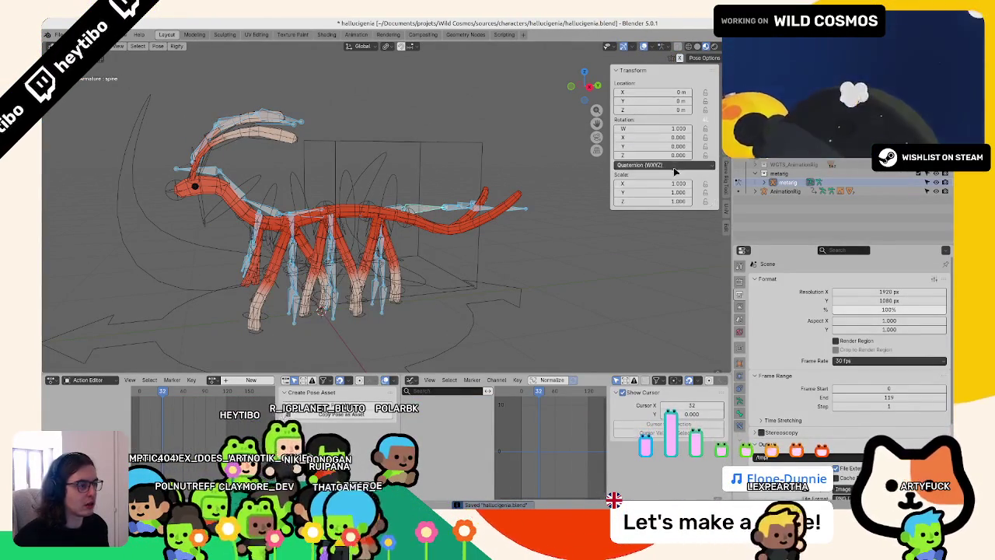
click(674, 166)
click(661, 196)
click(424, 214)
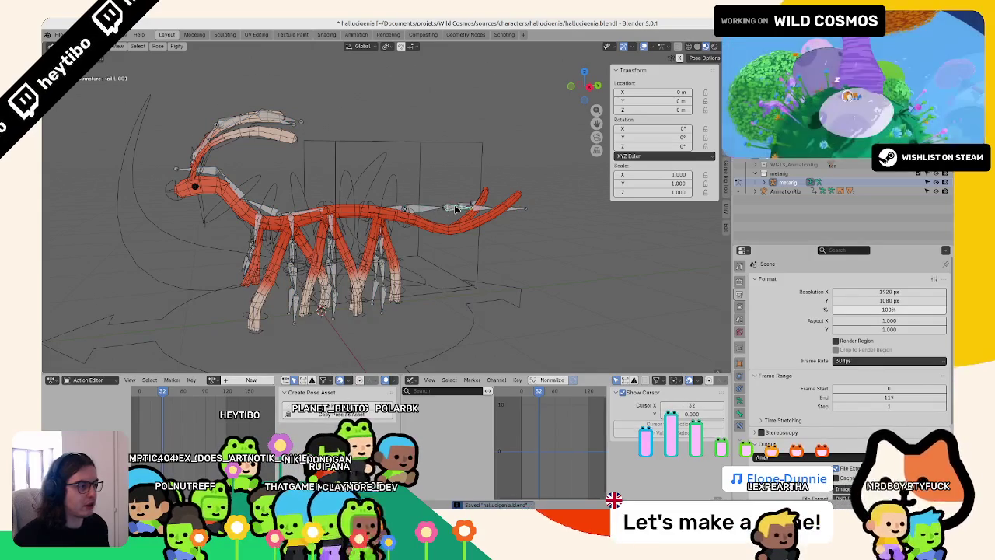
key(ctrl+Tab)
key(ctrl+s)
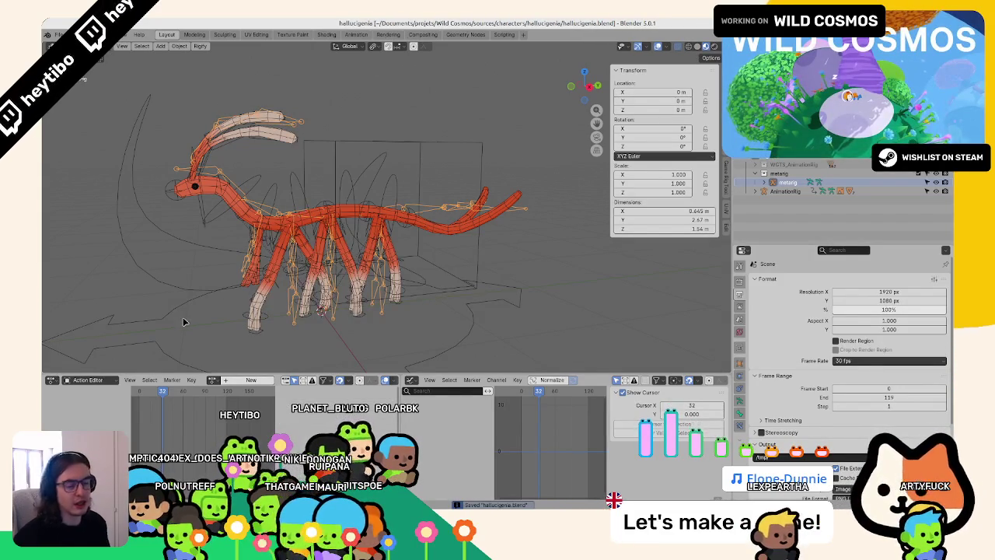
- Play the idle animation from frame 0 to check the loop
key(shift+Left)
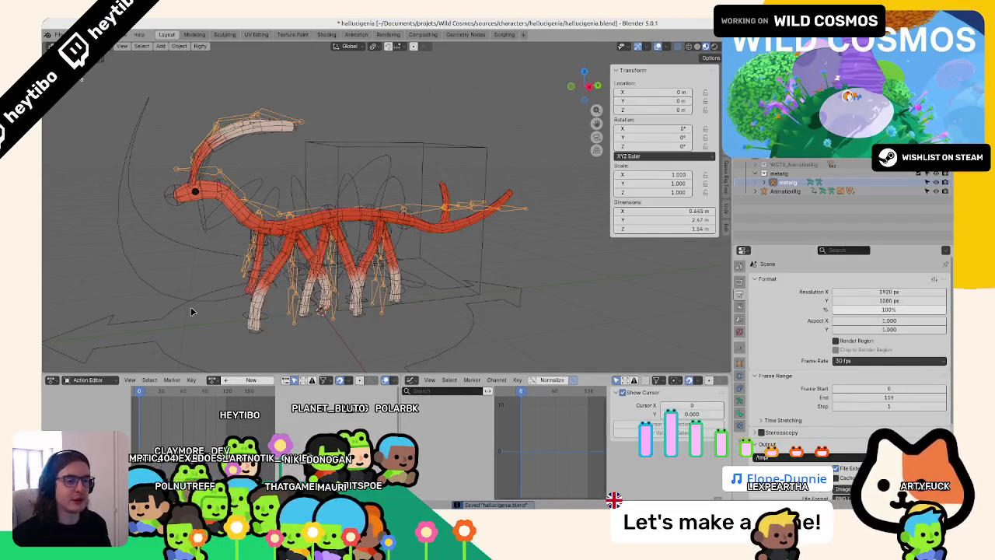
key(space)
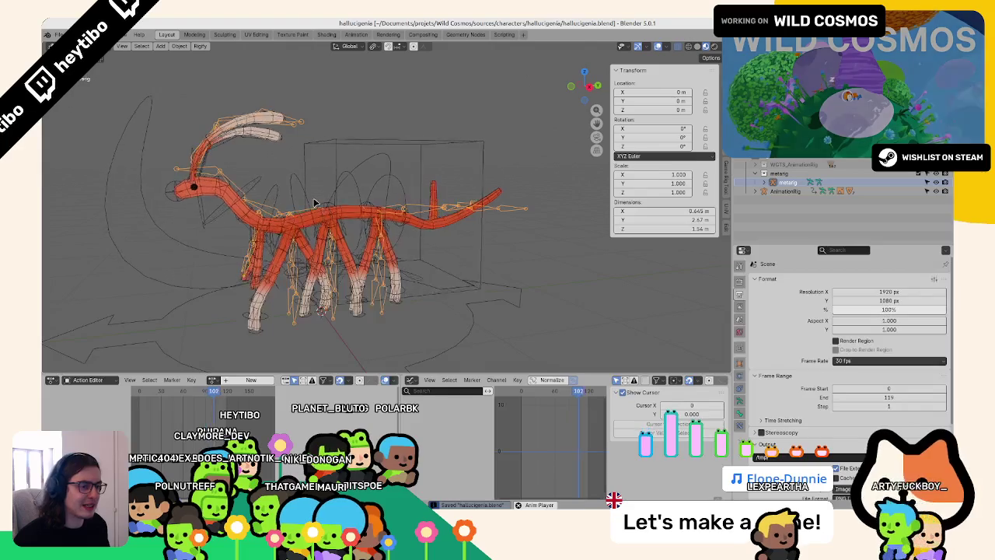
key(ctrl+Tab)
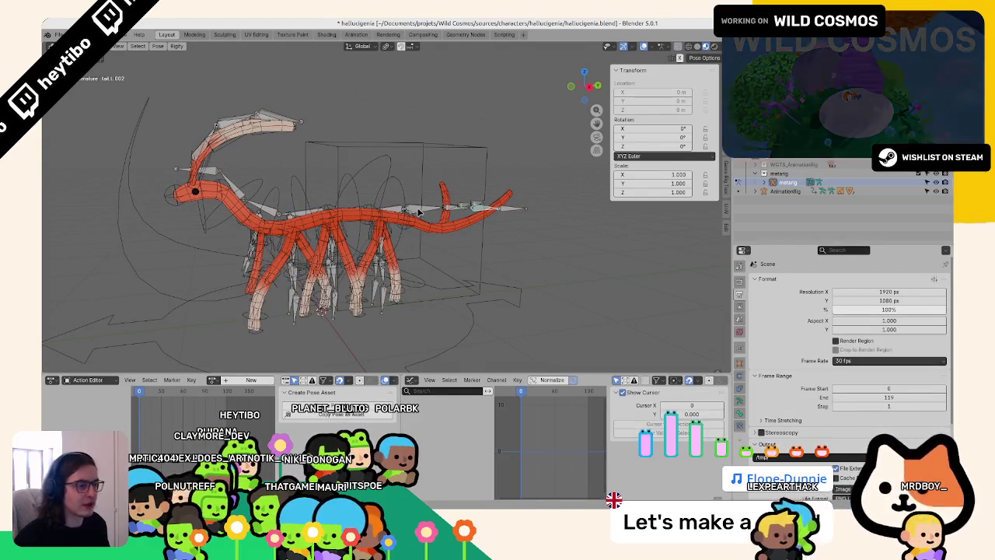
key(ctrl+Tab)
- Add a new bone collection in the metarig's Armature data and rename it
click(741, 404)
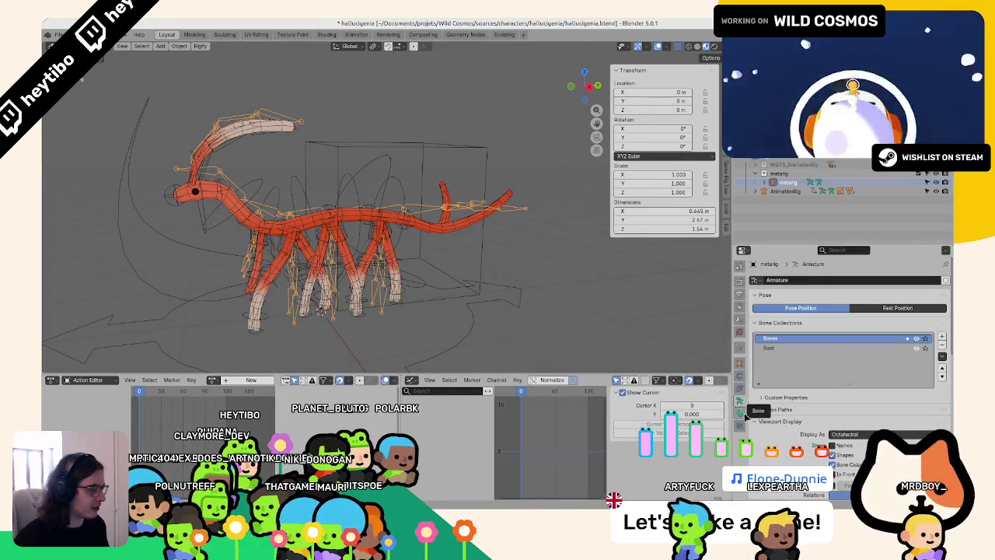
click(943, 336)
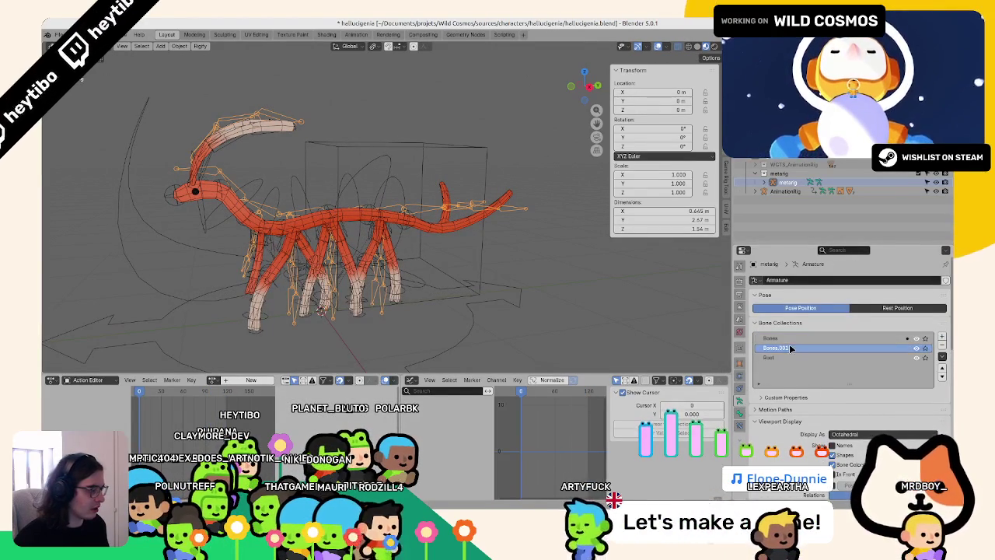
double_click(793, 349)
key(Escape)
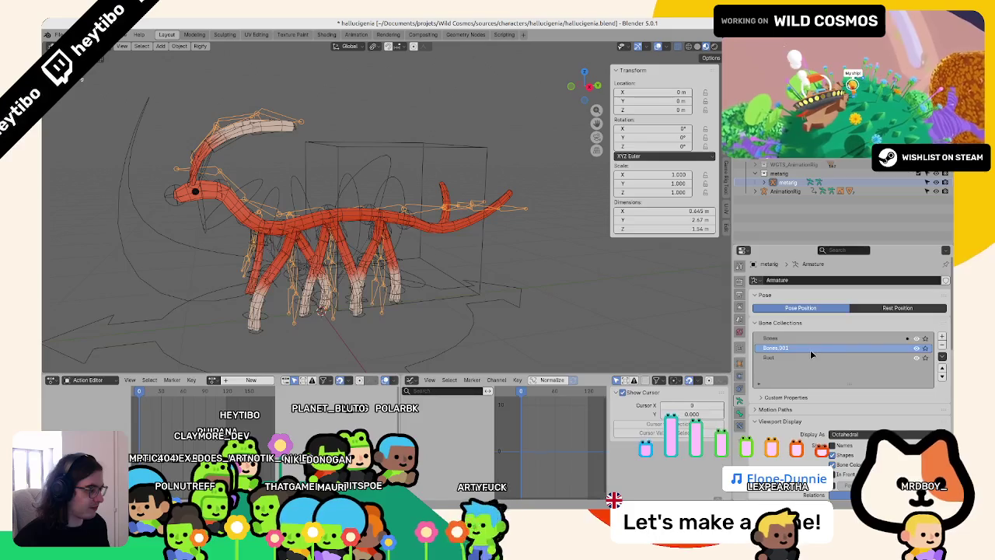
text(Legs)
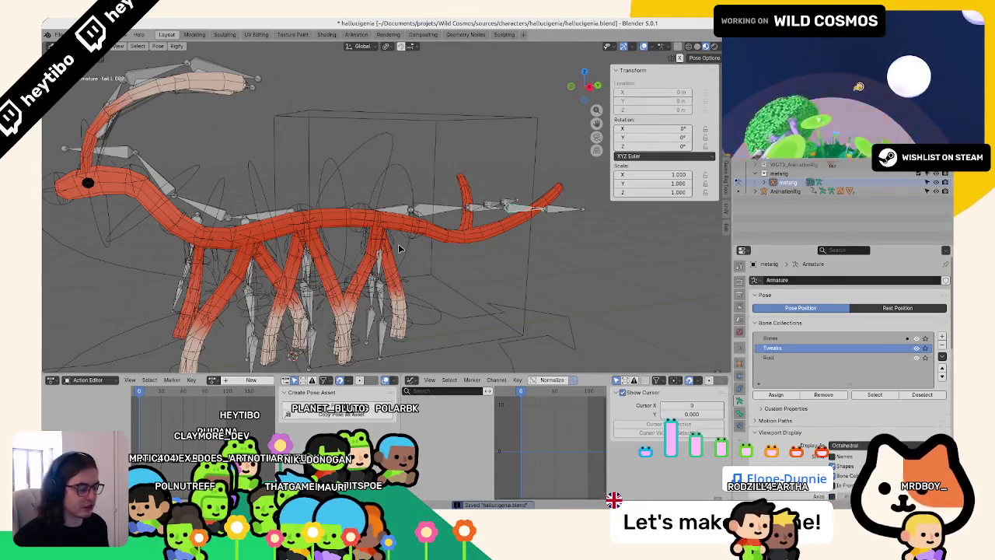
- Isolate the metarig in local view, enter Pose mode and show the Bone properties
key(KP_Divide)
key(ctrl+Tab)
scroll(404, 223, up, 2)
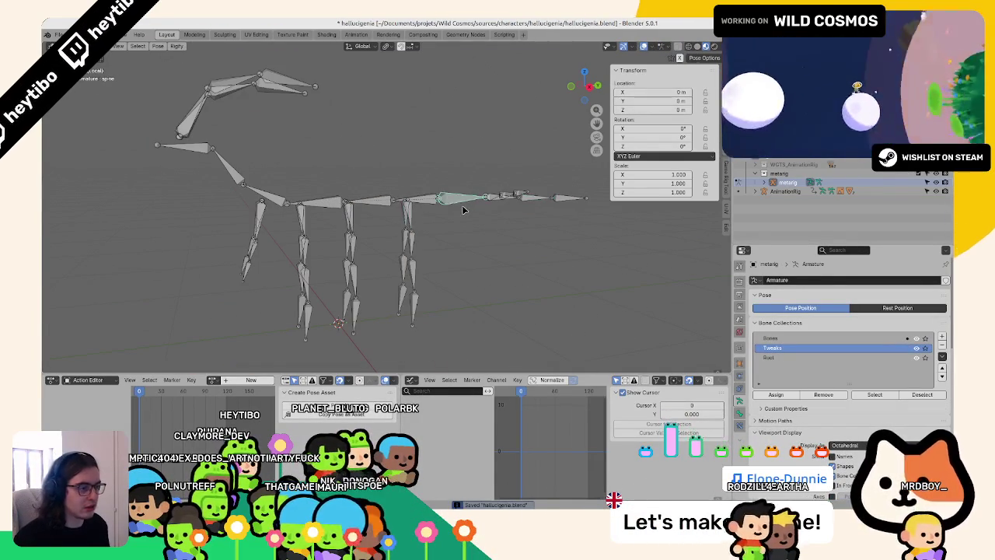
click(740, 413)
scroll(766, 387, down, 5)
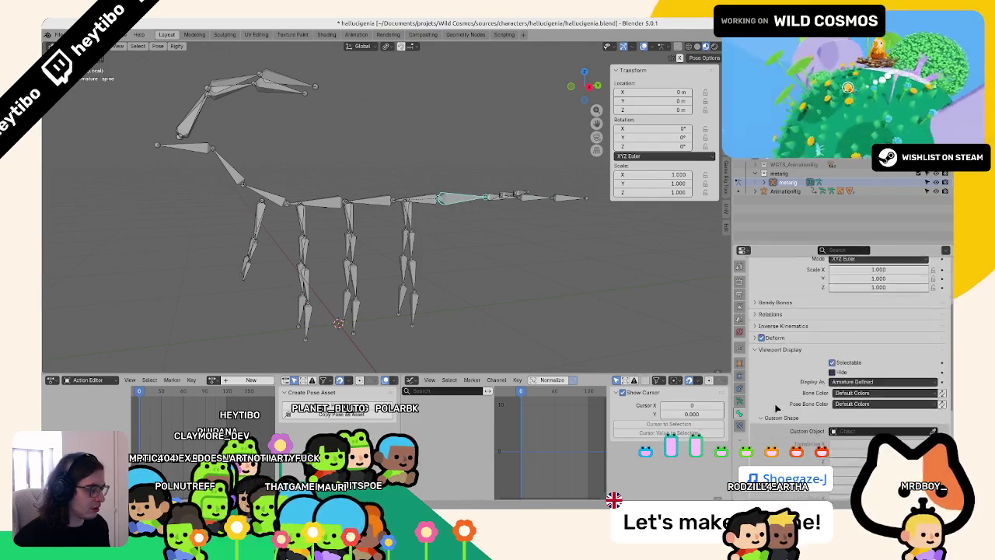
- Assign Tweaks as the spine's Rigify tweak collection, then select the front upper arm bone
click(767, 387)
scroll(766, 392, down, 1)
scroll(766, 389, down, 2)
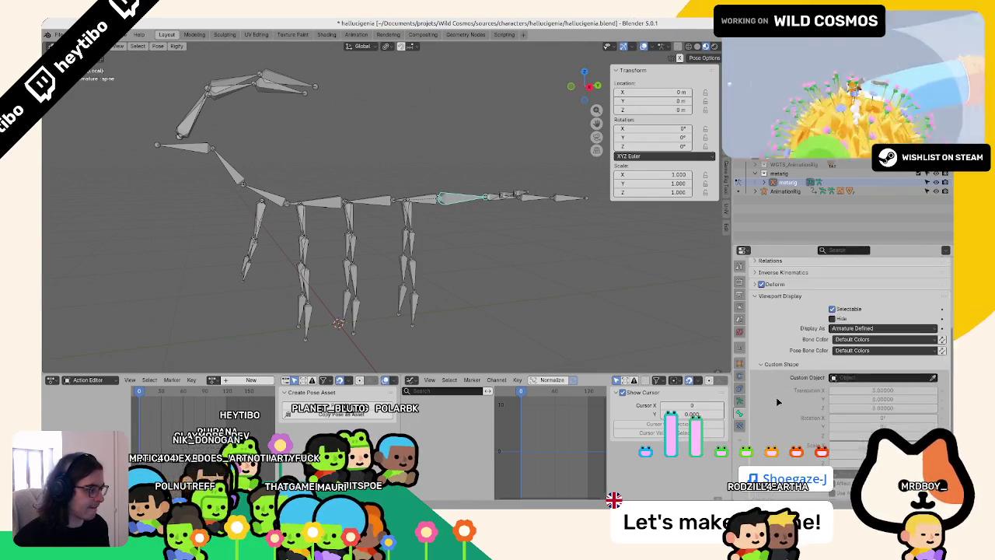
scroll(765, 384, down, 1)
scroll(764, 380, down, 1)
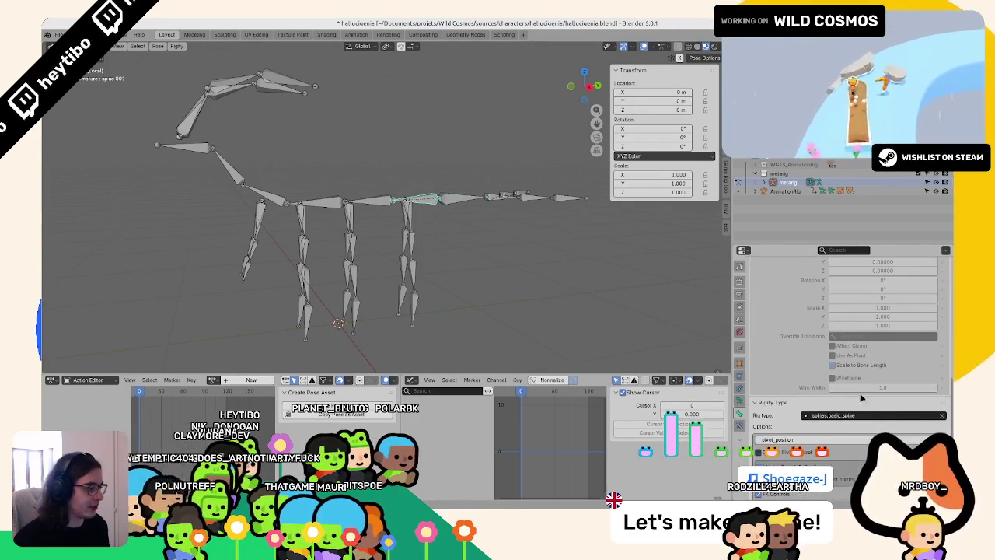
scroll(861, 398, down, 1)
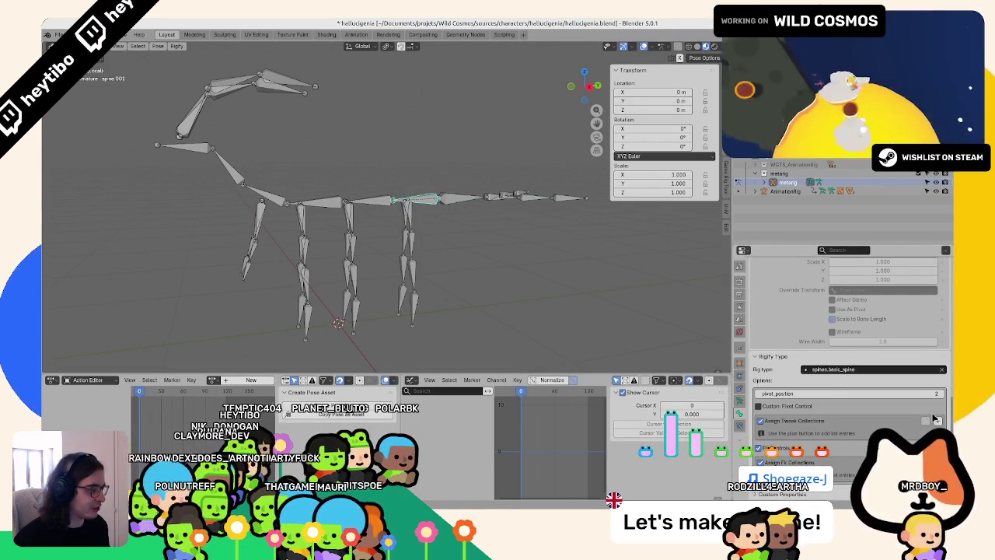
click(835, 436)
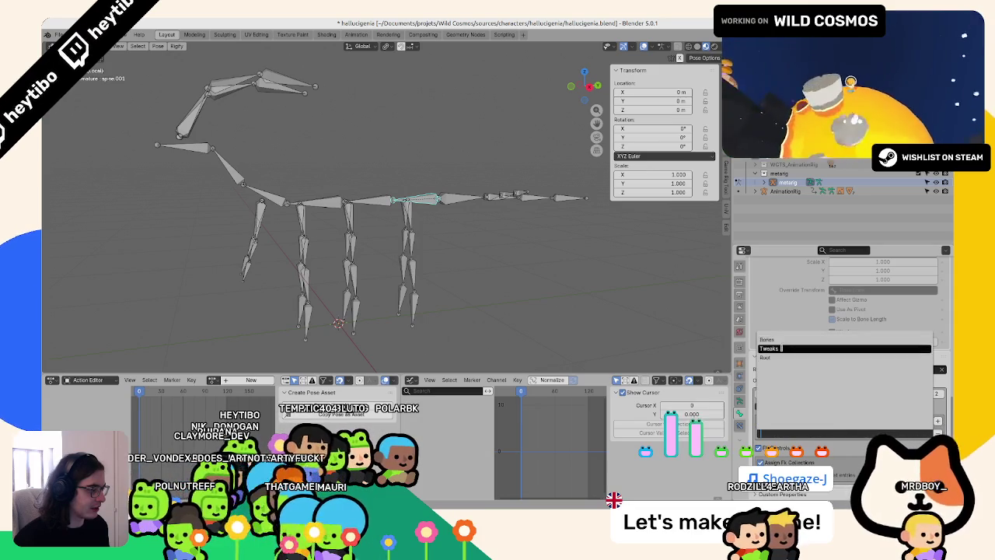
click(781, 348)
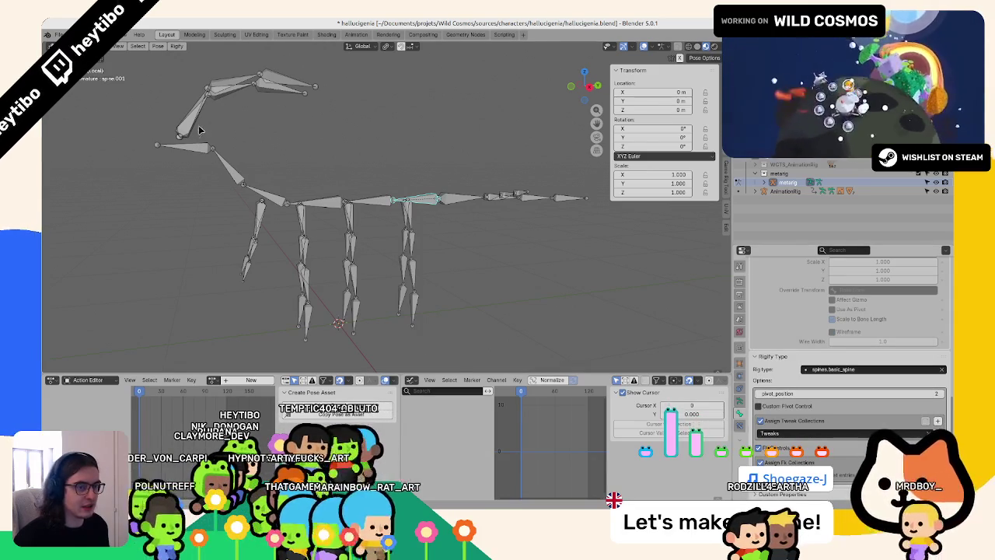
click(254, 219)
middle_drag(255, 219, 280, 222)
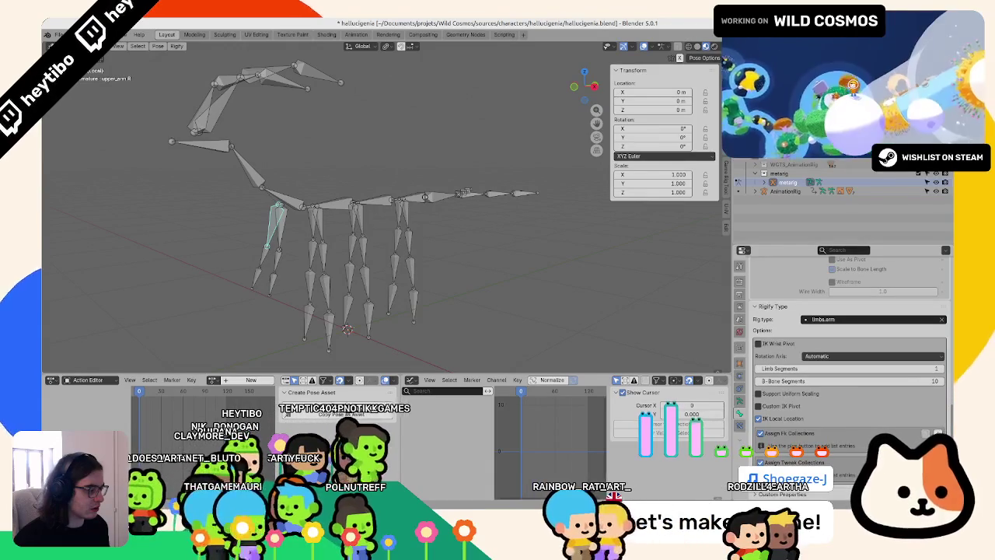
- Set Tweaks as the tweak collection for the arm and rear-paw leg bones, then add another thigh bone
click(856, 369)
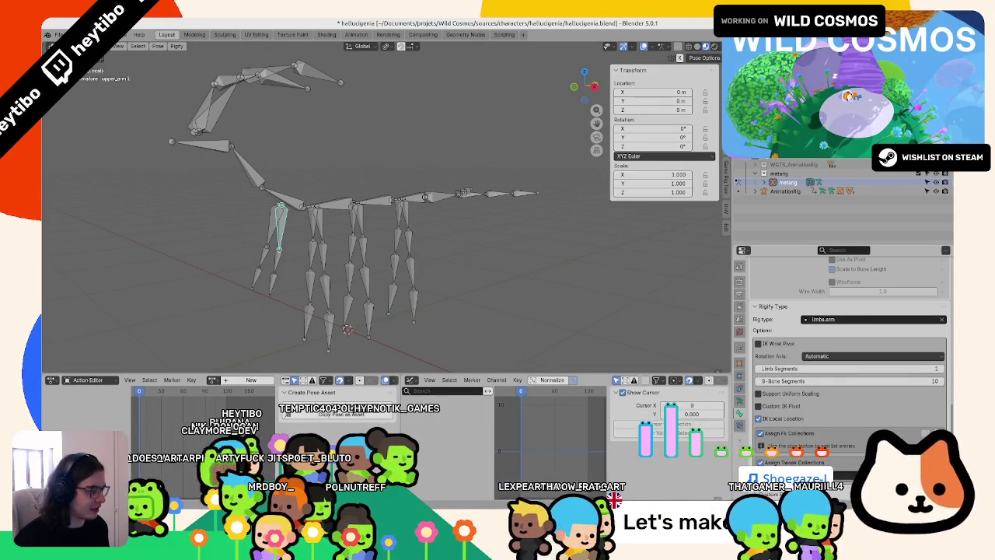
click(314, 225)
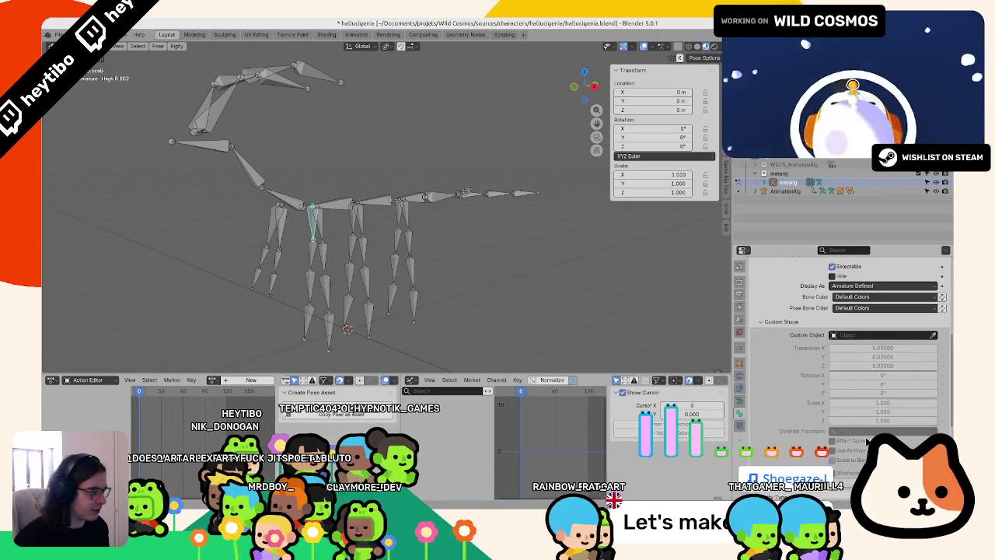
scroll(869, 444, up, 4)
scroll(868, 443, down, 4)
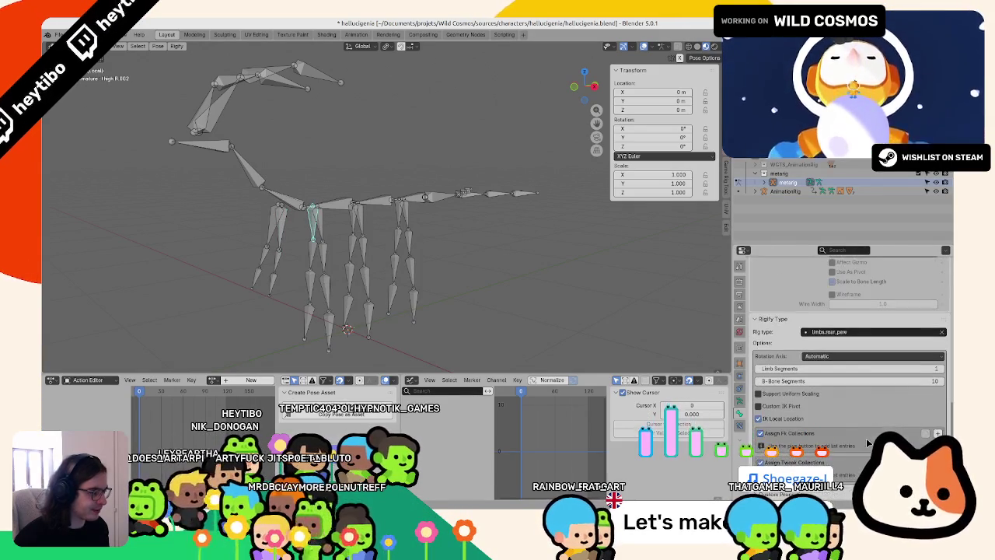
click(847, 476)
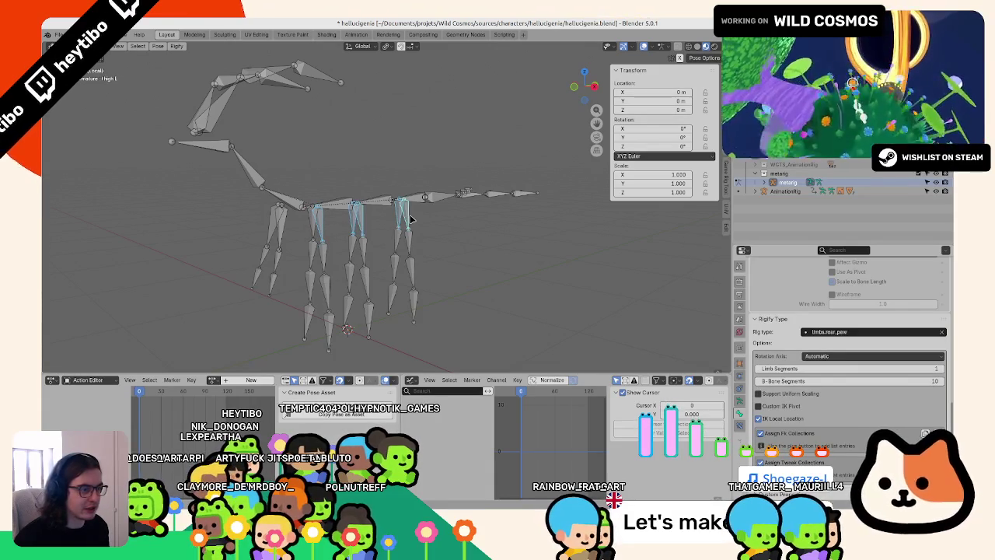
click(299, 223)
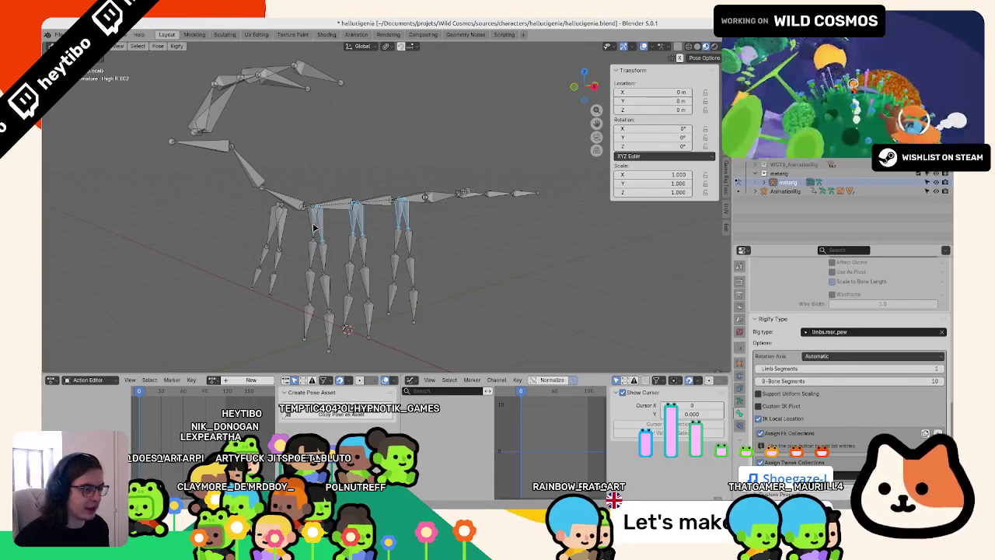
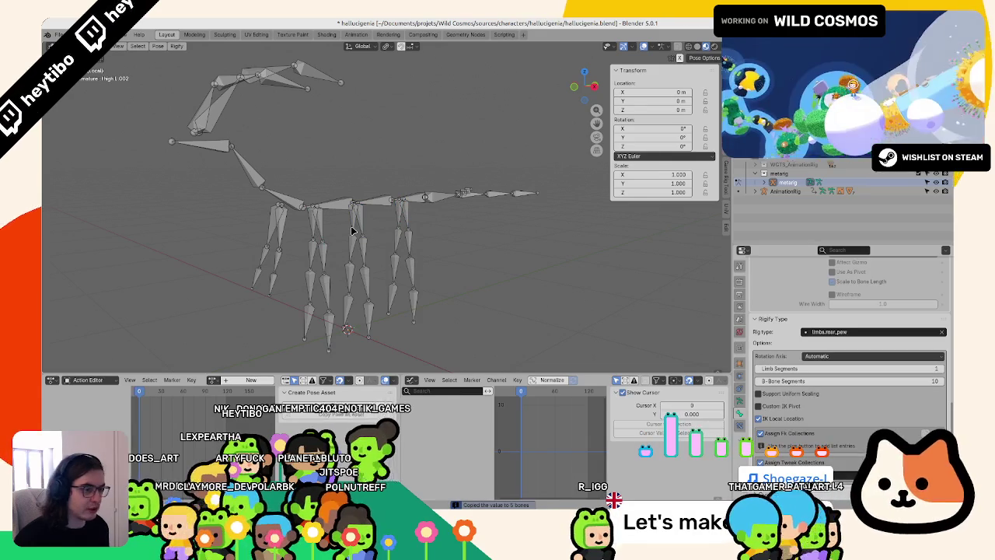
- Return the metarig to Object Mode, save, and exit local view to show the whole creature
key(ctrl+Tab)
key(ctrl+s)
key(KP_Divide)
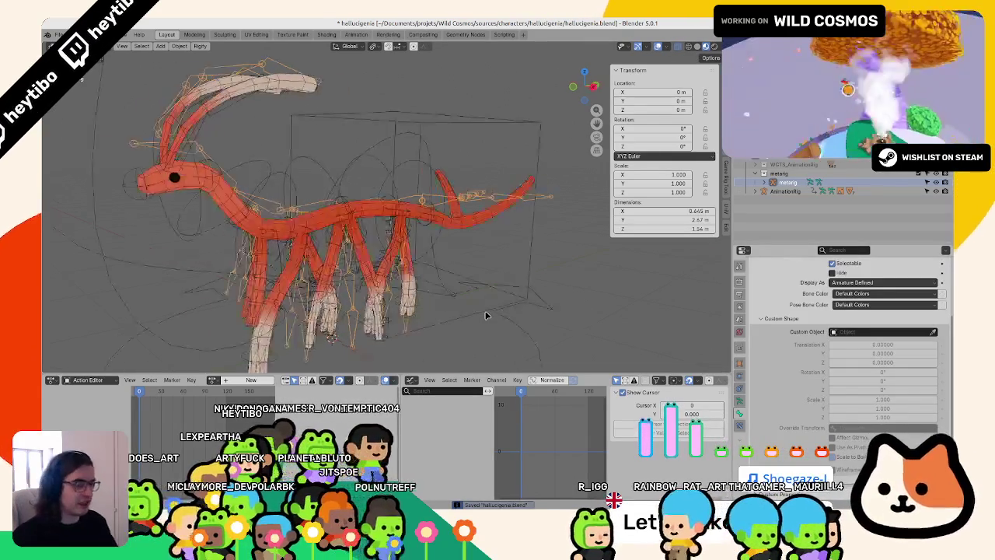
scroll(748, 410, up, 1)
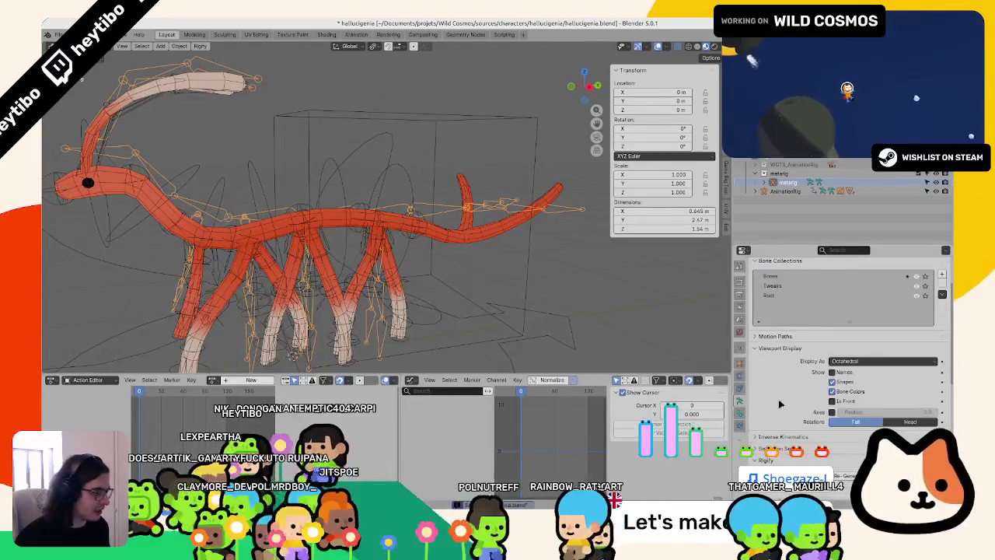
- Assign the Idle action to AnimationRig, save the file, and stop the idle playback
click(373, 272)
scroll(373, 272, down, 4)
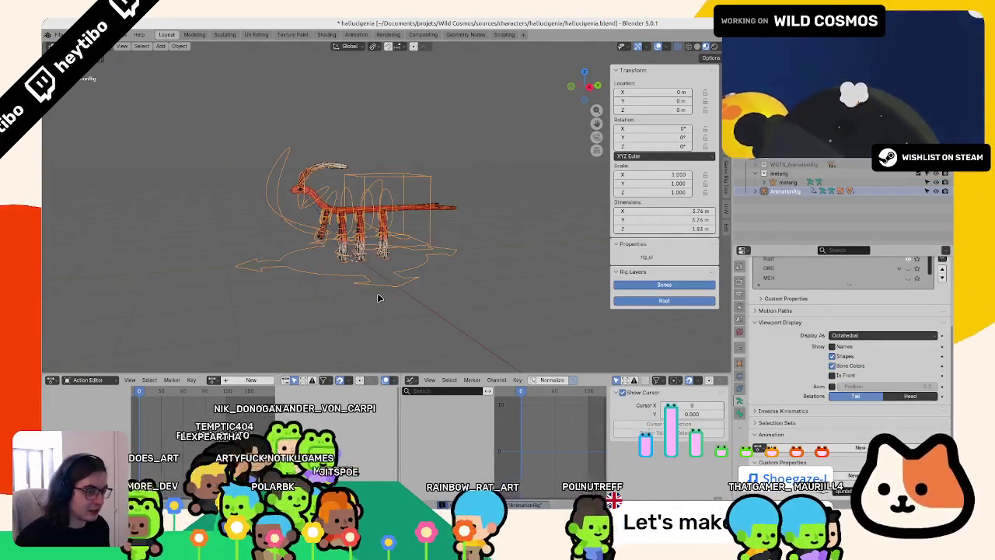
click(221, 393)
scroll(280, 289, up, 5)
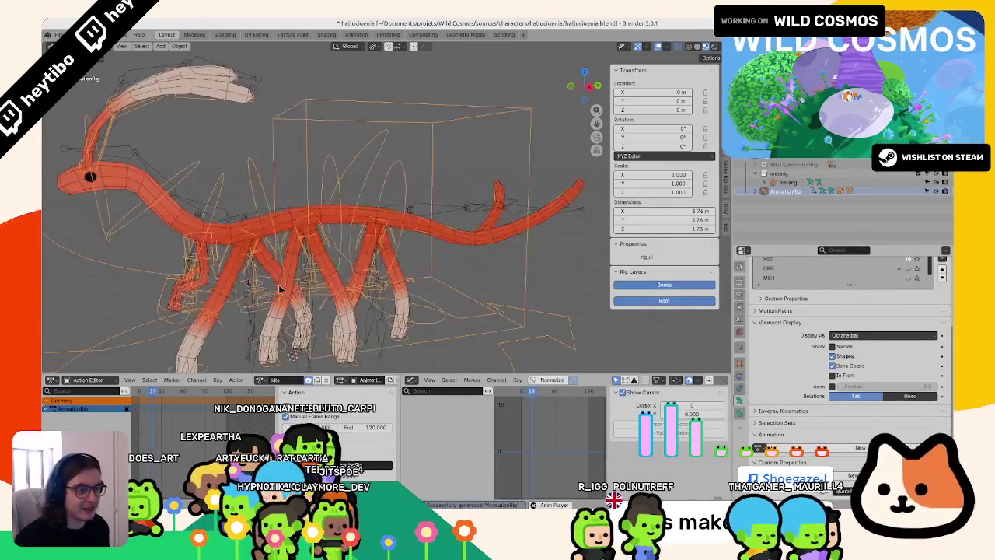
scroll(410, 322, down, 4)
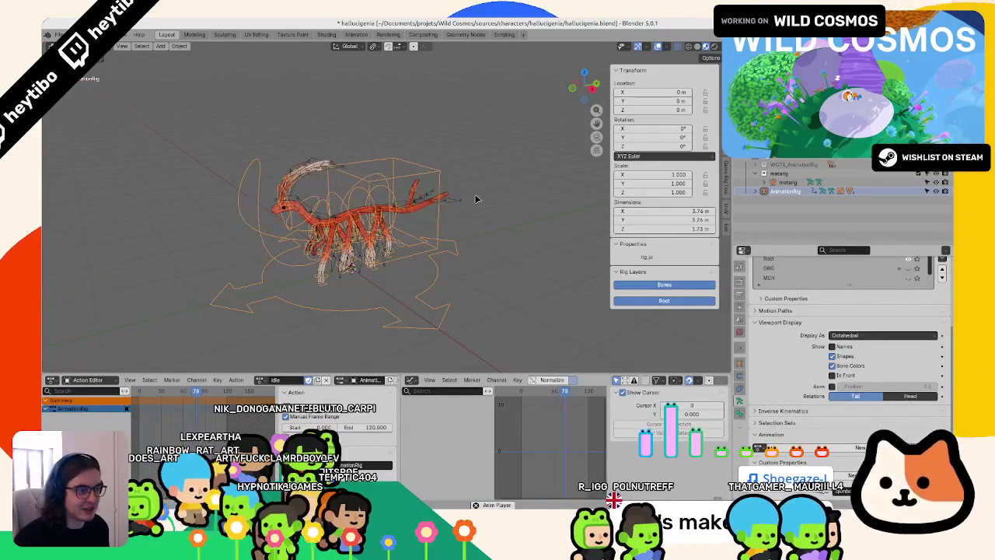
scroll(405, 256, up, 2)
key(ctrl+s)
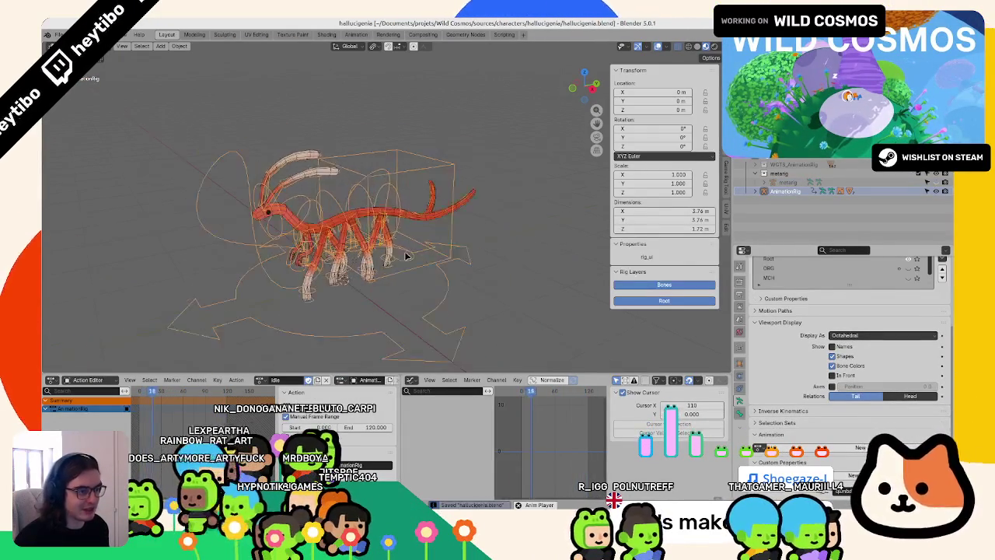
scroll(406, 256, up, 3)
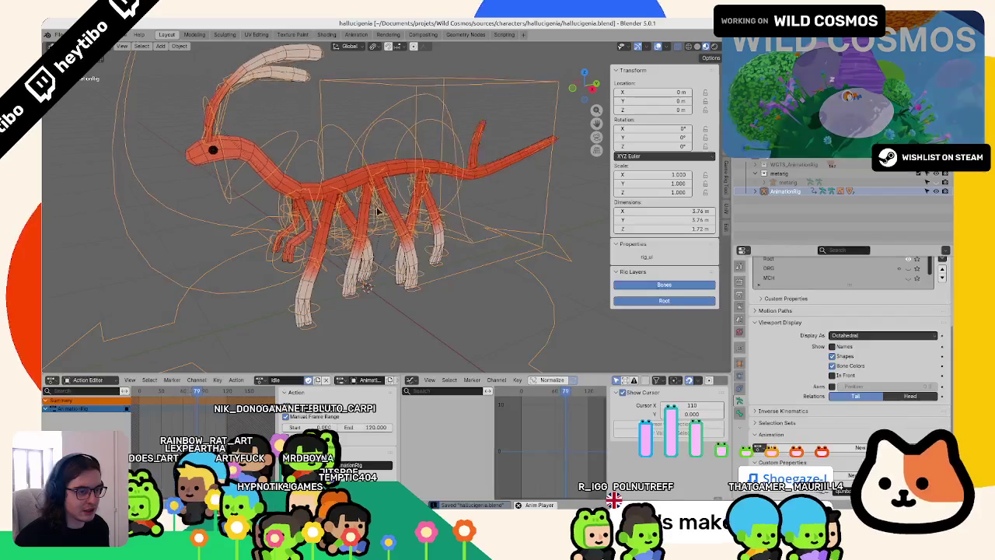
key(Escape)
- In Pose Mode, inspect both hand IK controls and a left foot control's IK/FK settings, then save
key(ctrl+Tab)
click(271, 262)
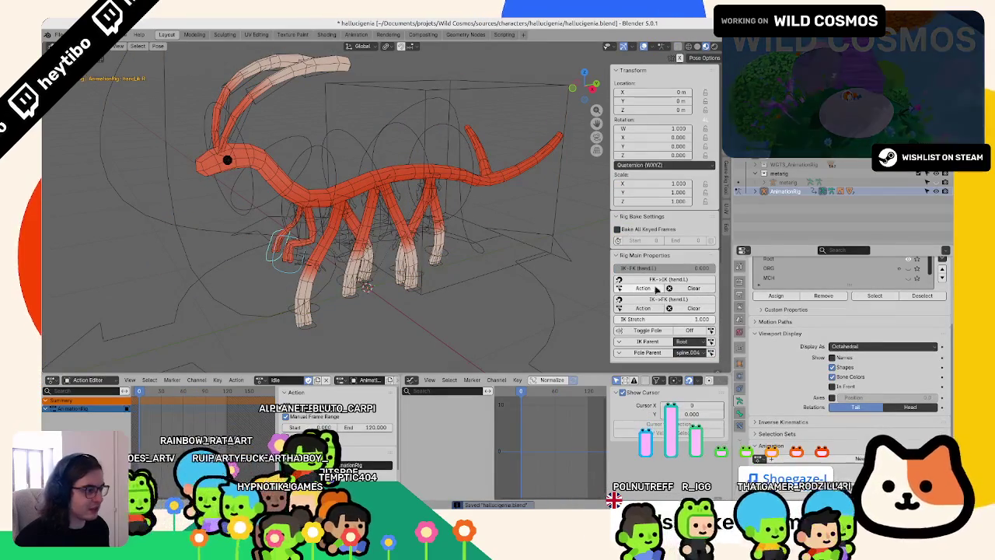
click(279, 250)
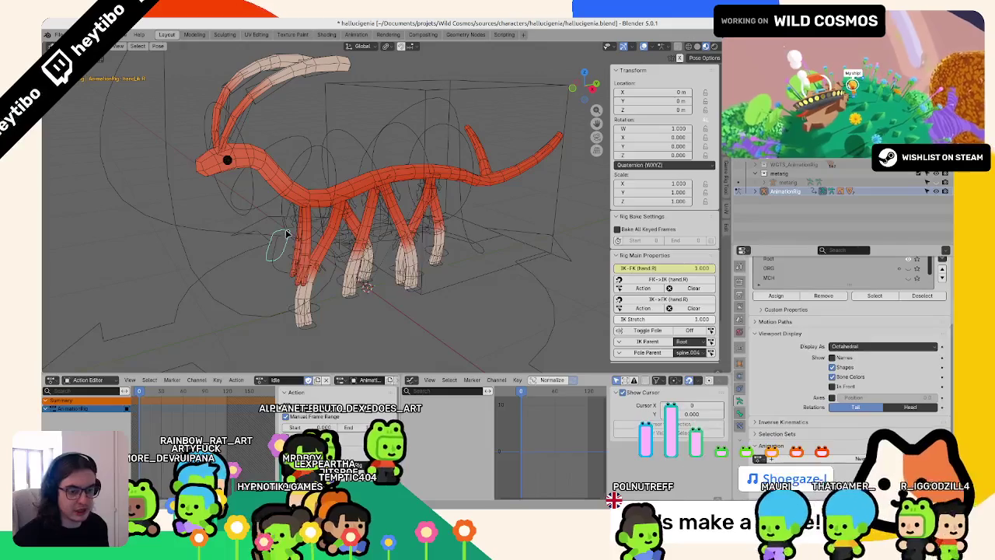
click(305, 308)
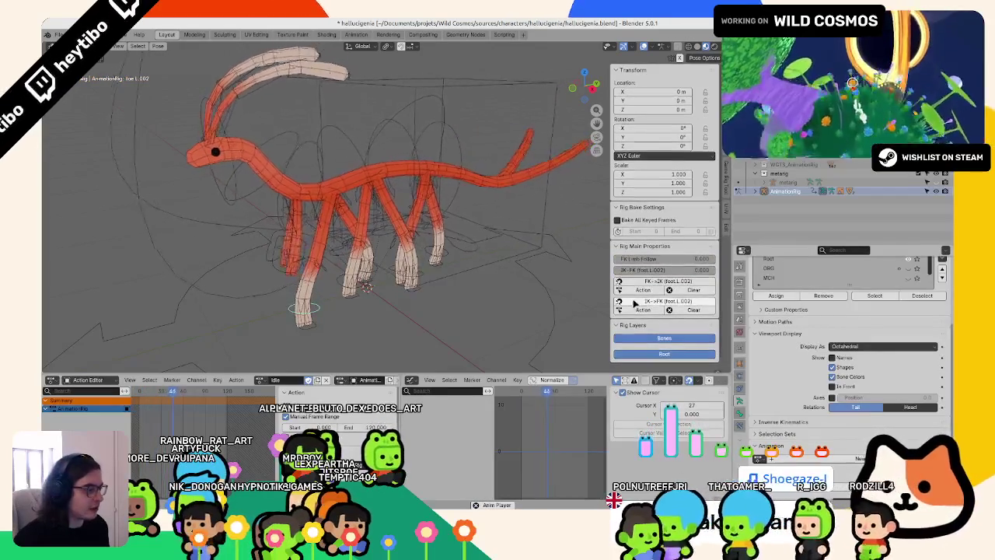
key(ctrl+Tab)
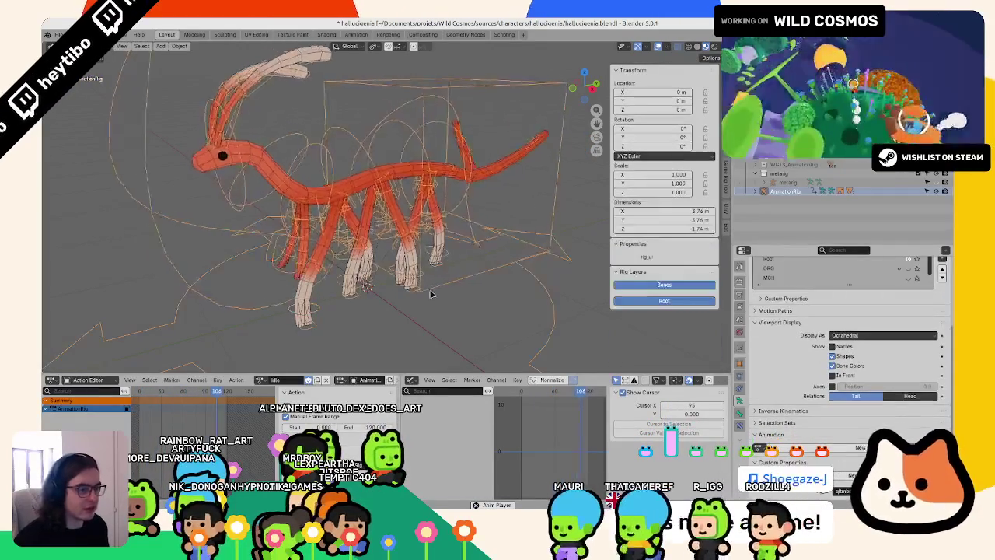
key(ctrl+s)
- Check the metarig, then inspect AnimationRig's left hand control in Pose Mode and return to Object Mode
click(460, 155)
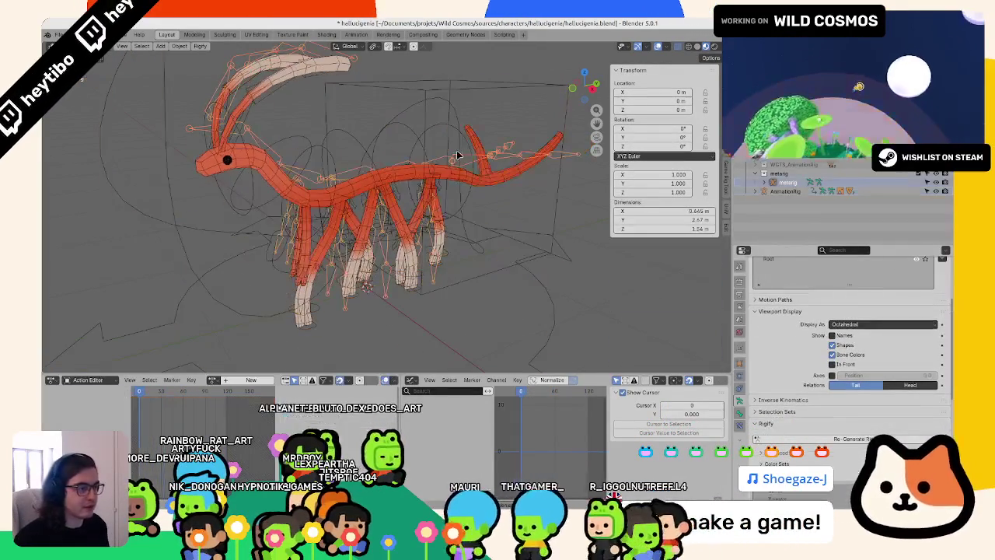
scroll(808, 376, down, 6)
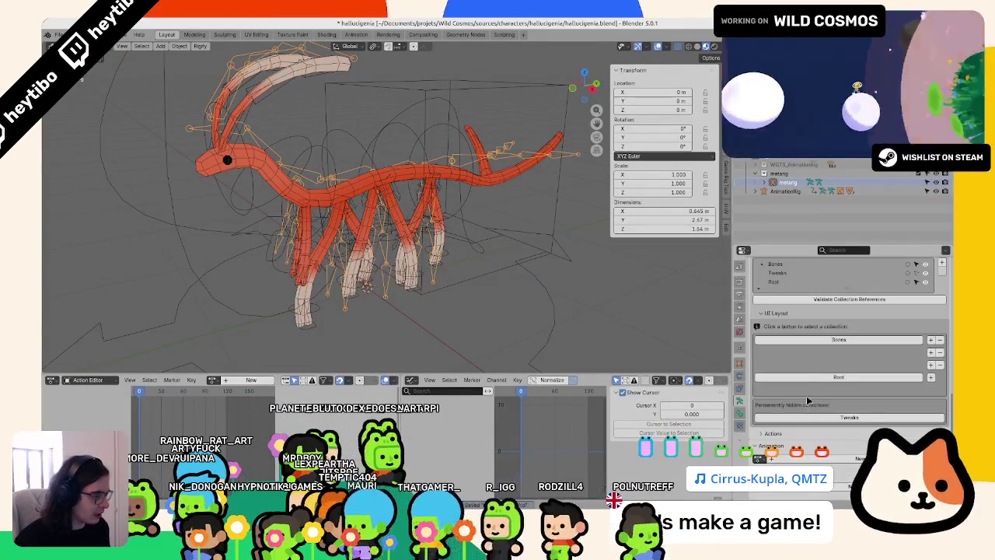
click(274, 269)
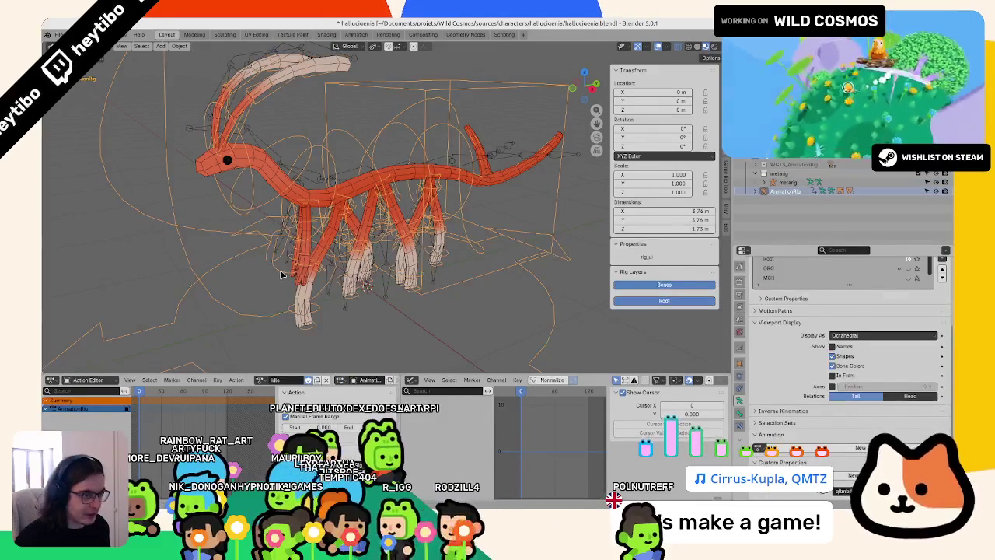
key(ctrl+Tab)
click(269, 258)
key(ctrl+Tab)
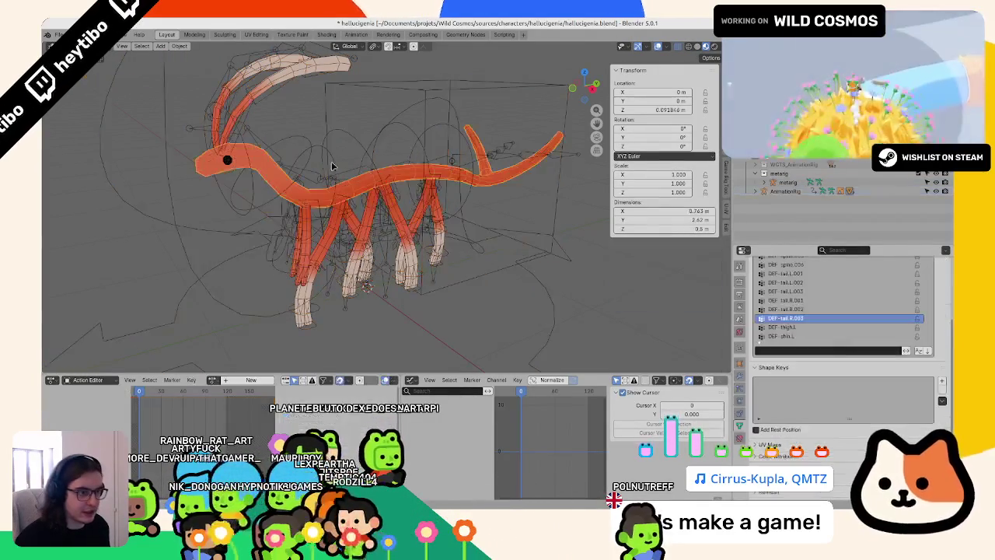
- Tidy the metarig's Rigify UI layout by removing the empty row, select the Tweaks collection, and save
click(786, 182)
scroll(836, 402, down, 3)
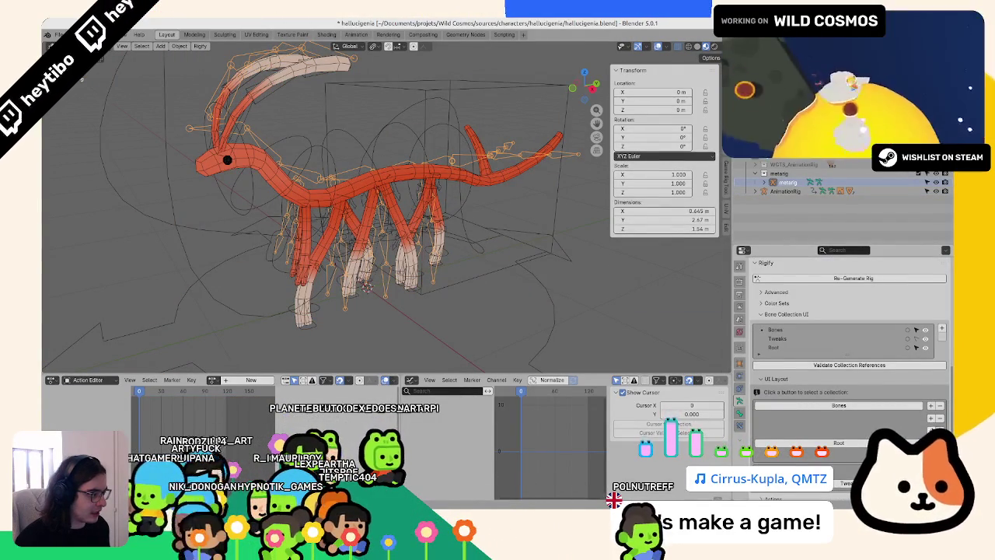
click(932, 419)
click(941, 420)
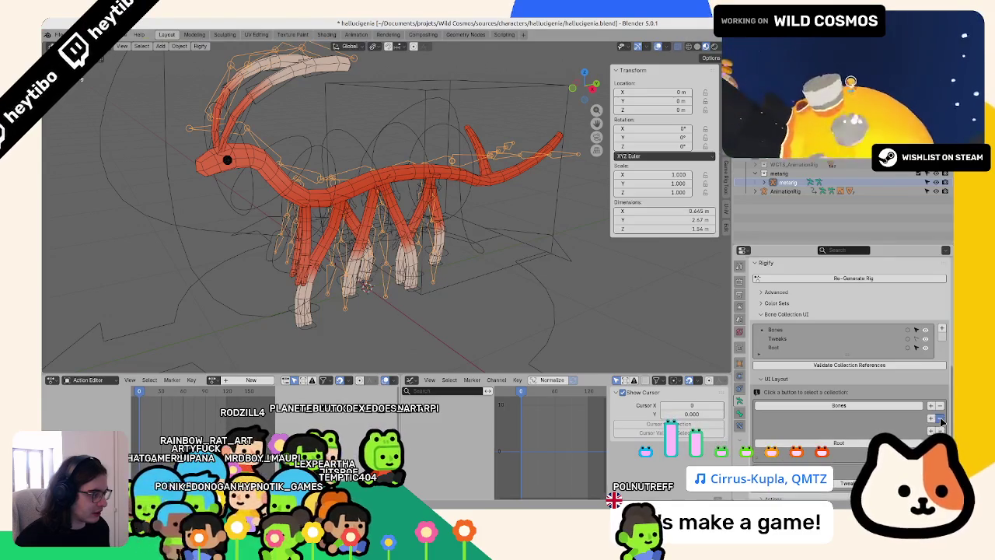
click(940, 420)
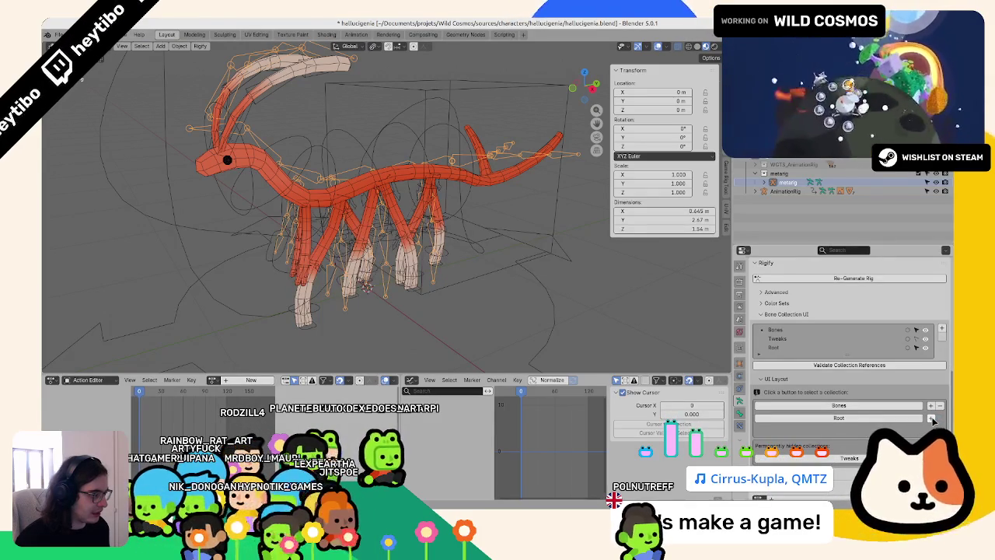
click(778, 339)
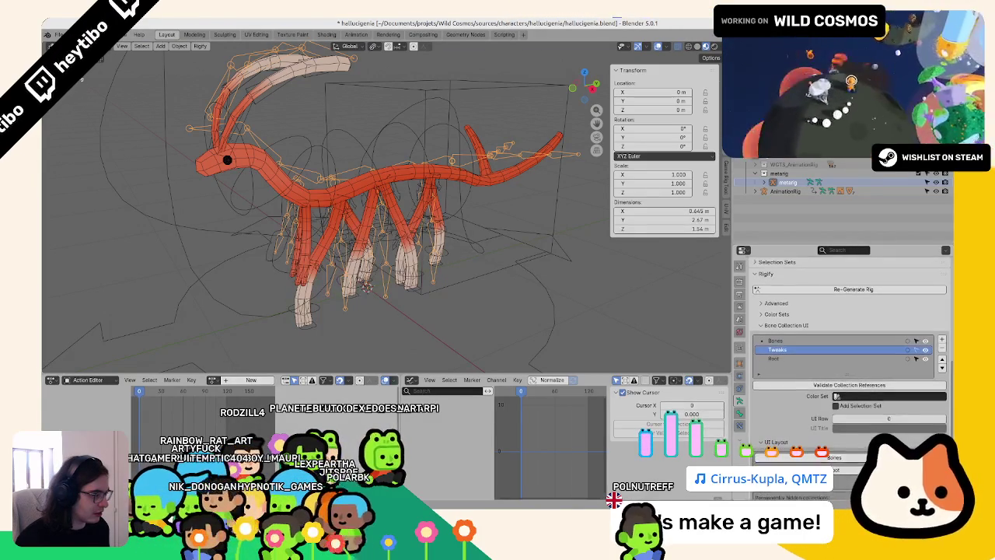
scroll(850, 350, down, 3)
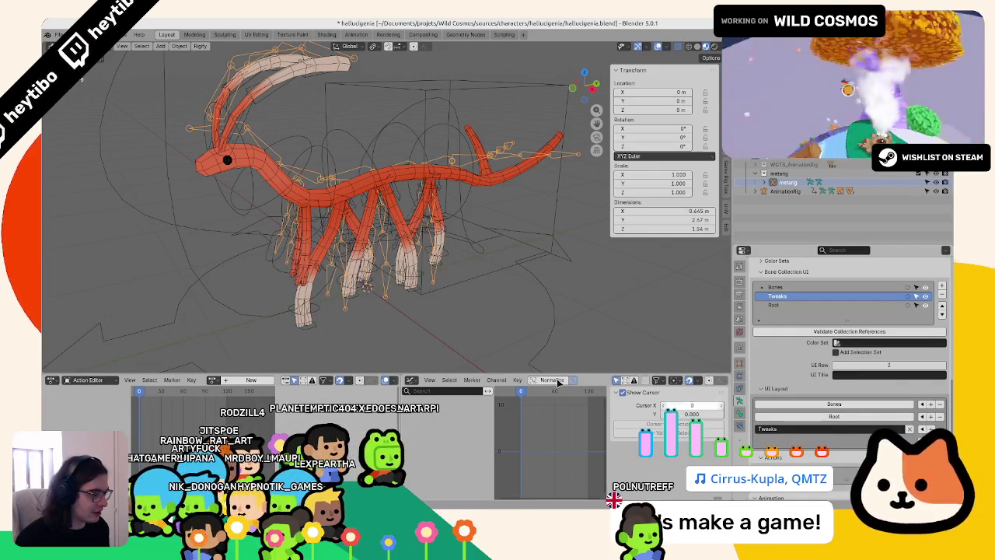
key(ctrl+s)
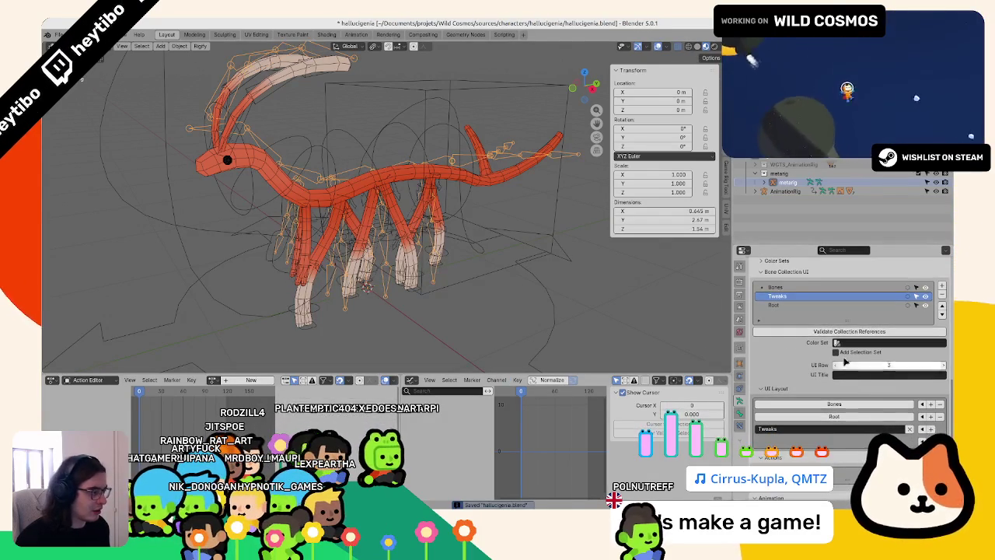
- Review the metarig's Bone and Armature settings in Pose Mode, then regenerate AnimationRig in Object Mode
key(ctrl+Tab)
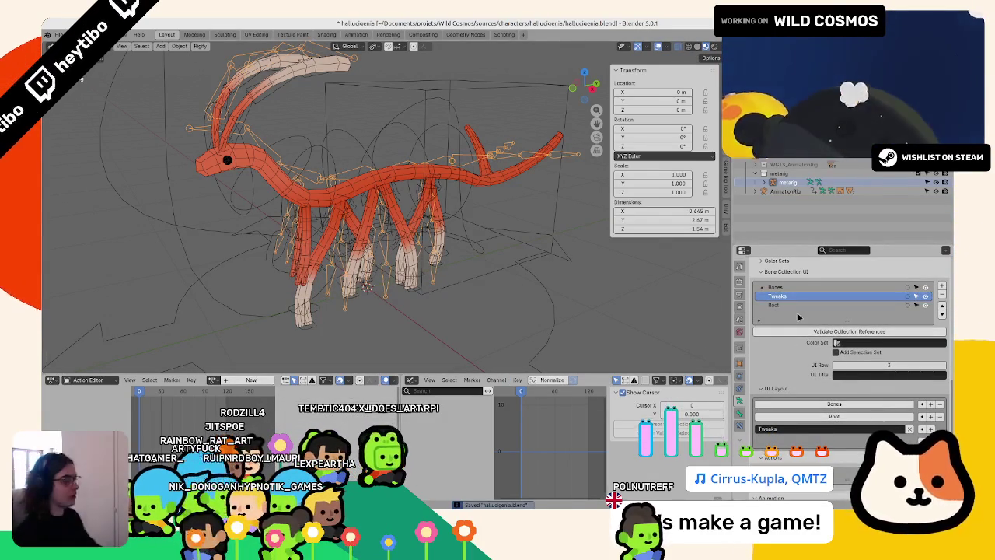
click(740, 413)
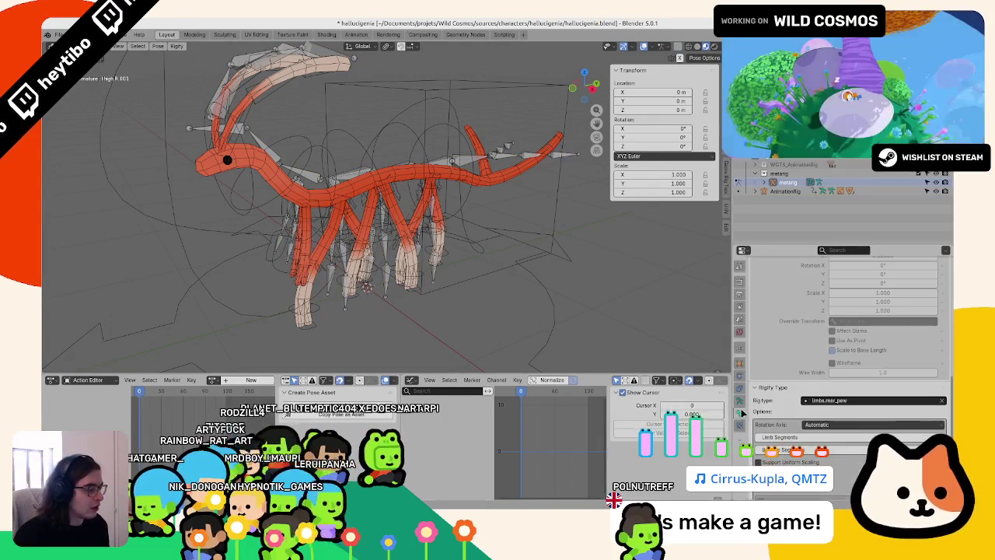
click(740, 401)
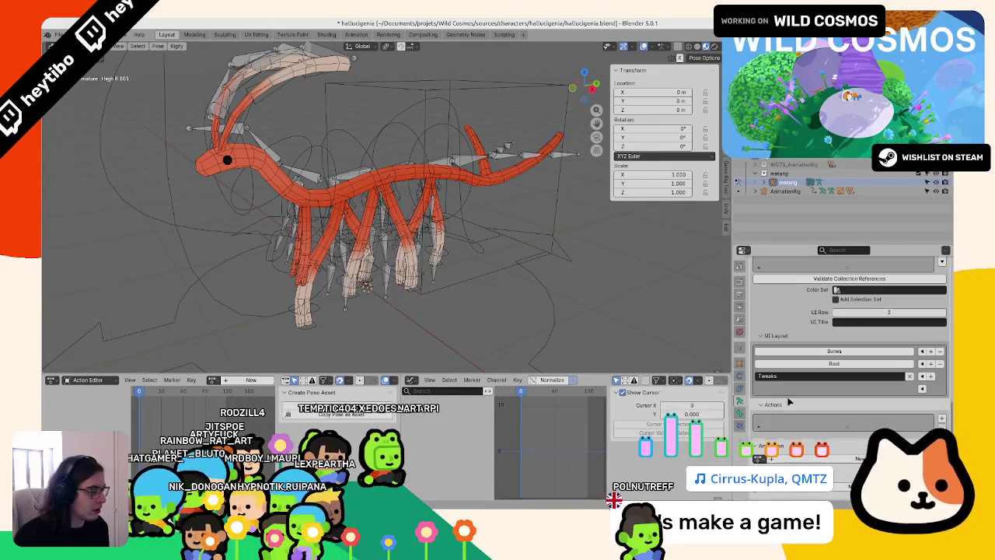
key(ctrl+Tab)
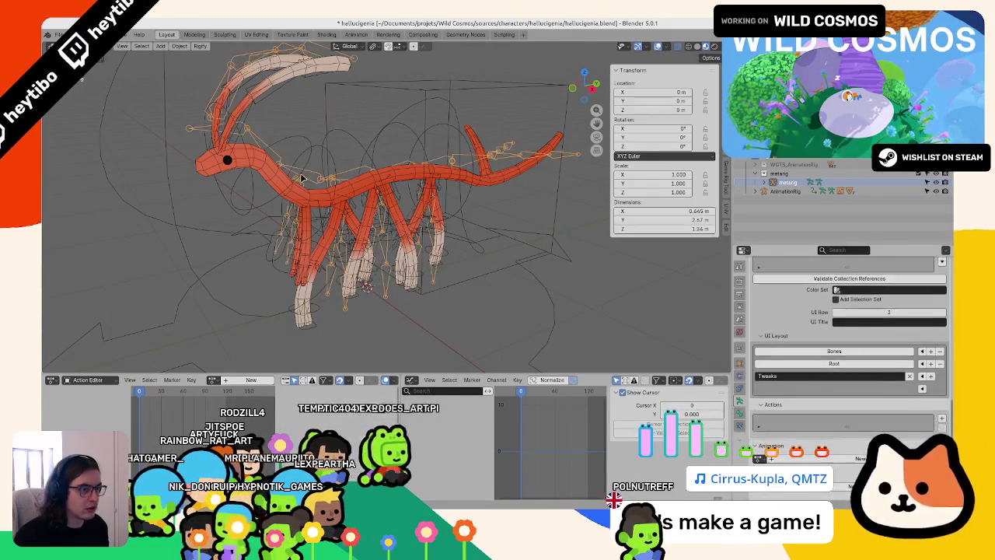
click(305, 177)
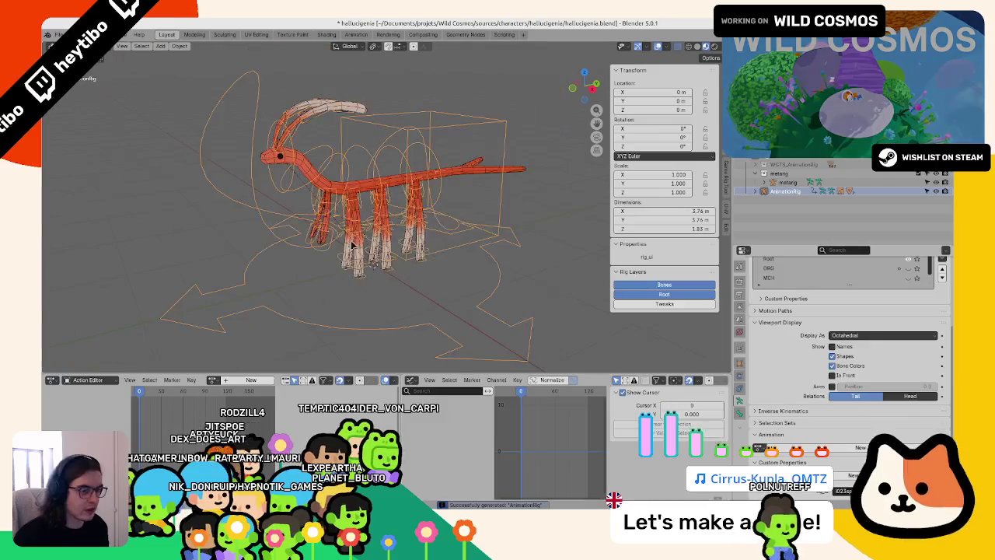
- Assign the Idle action to AnimationRig, play it, and save the file
click(214, 379)
click(233, 401)
key(space)
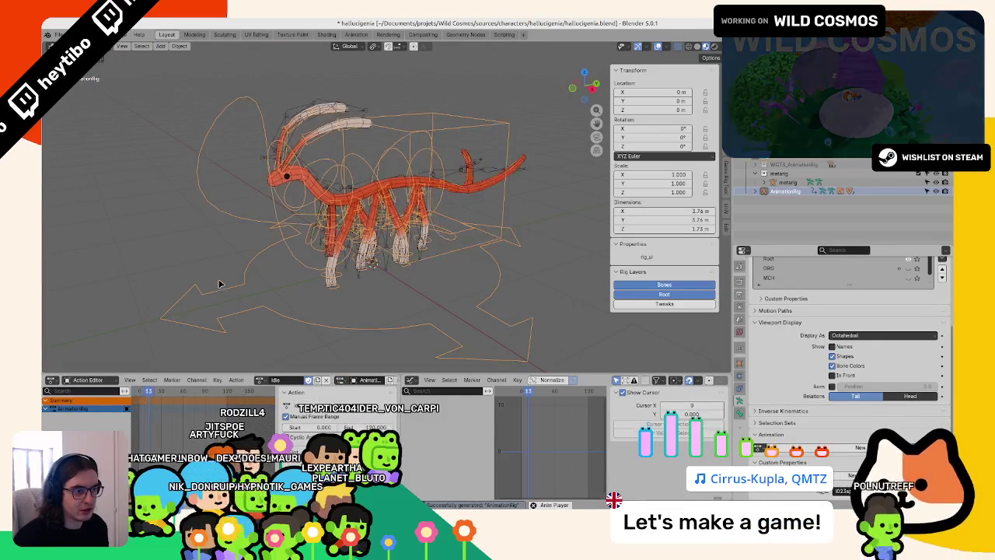
key(ctrl+s)
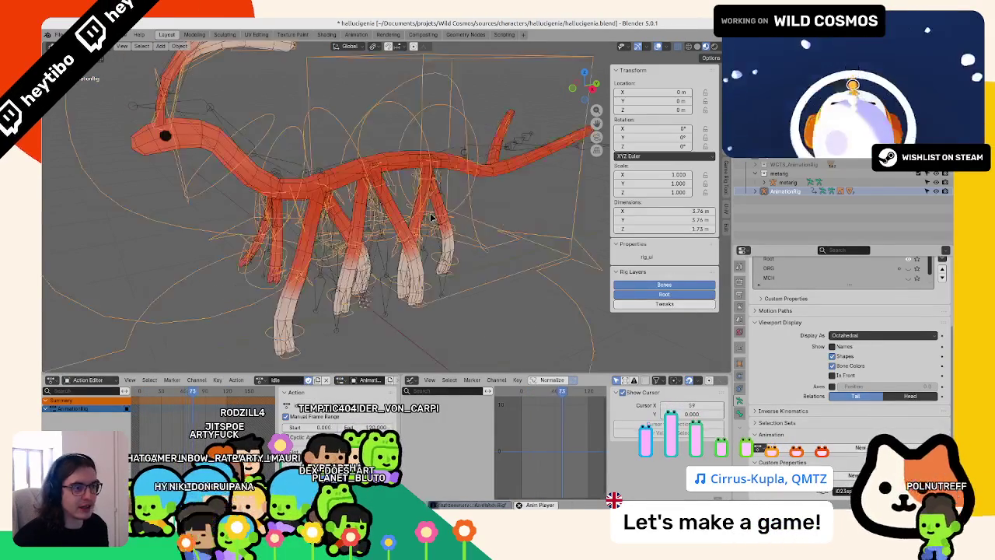
drag(597, 111, 597, 110)
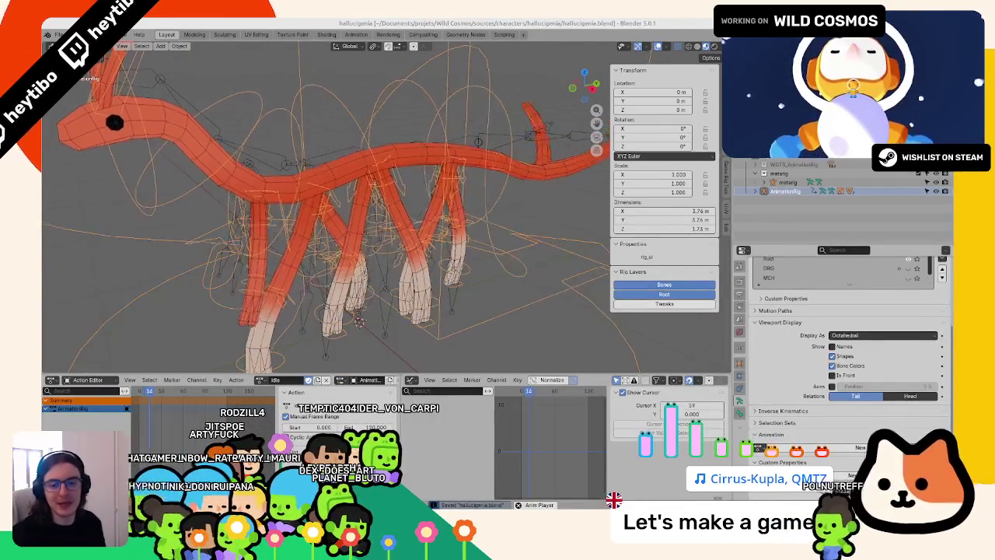
scroll(346, 212, down, 4)
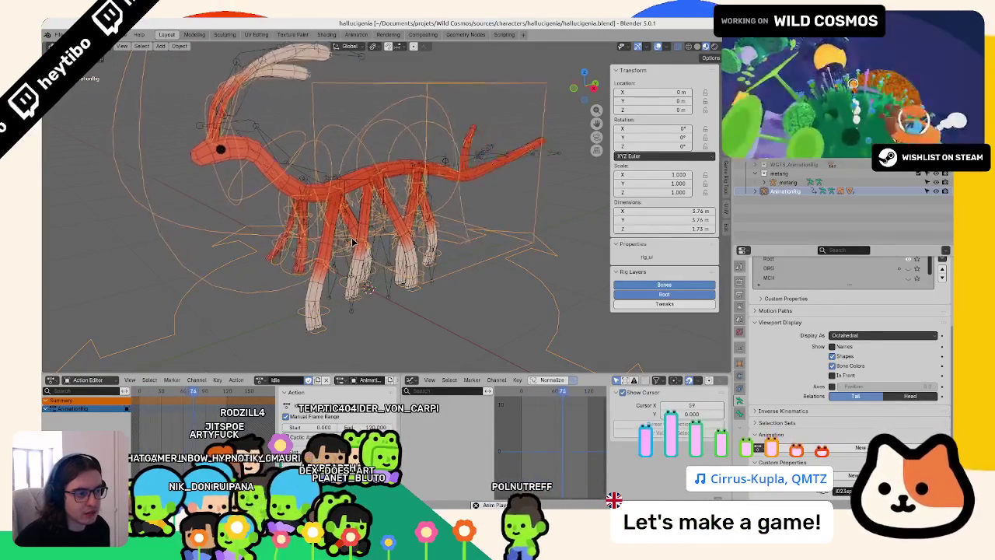
scroll(756, 259, up, 4)
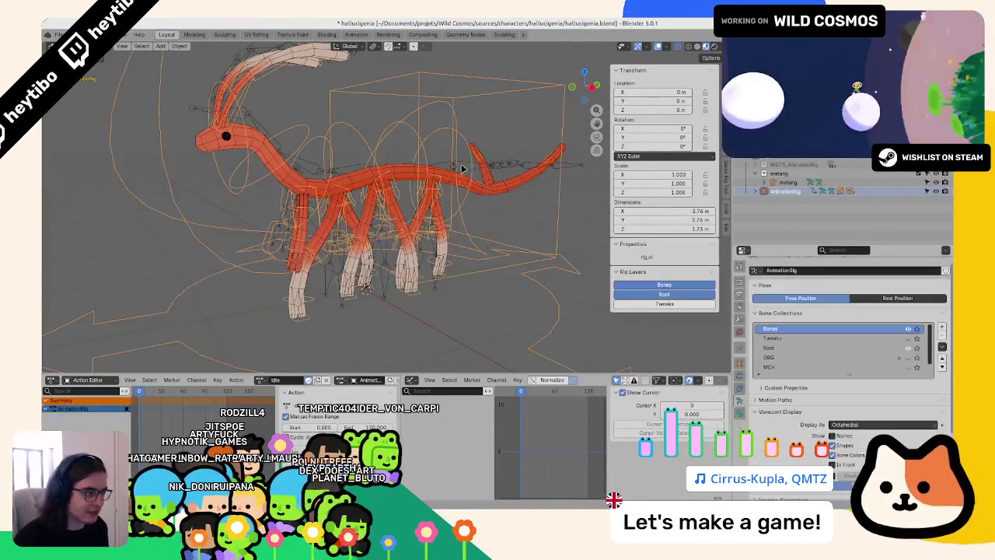
- Select the metarig, save, and show it alone in local view in Pose Mode
click(467, 164)
key(ctrl+s)
key(KP_Divide)
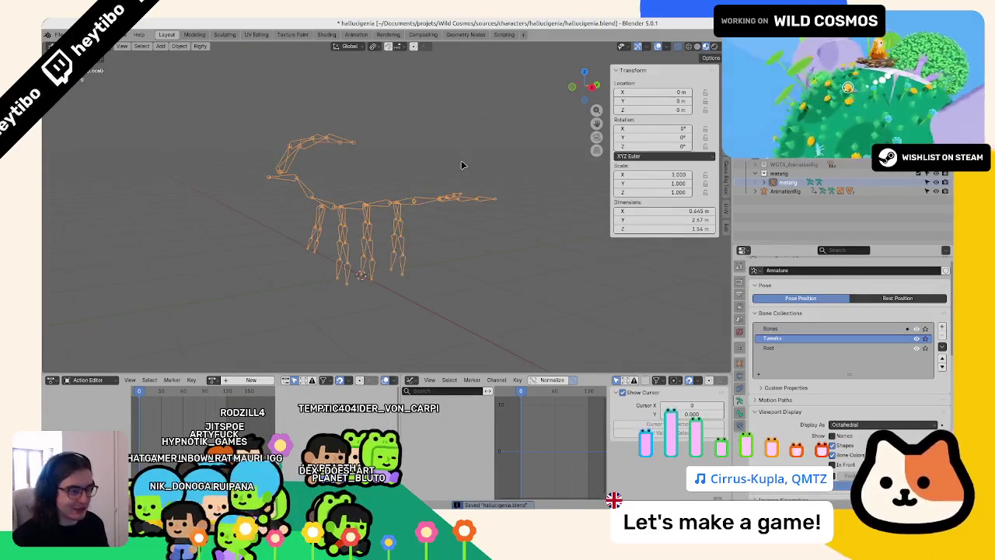
key(ctrl+Tab)
scroll(414, 221, up, 5)
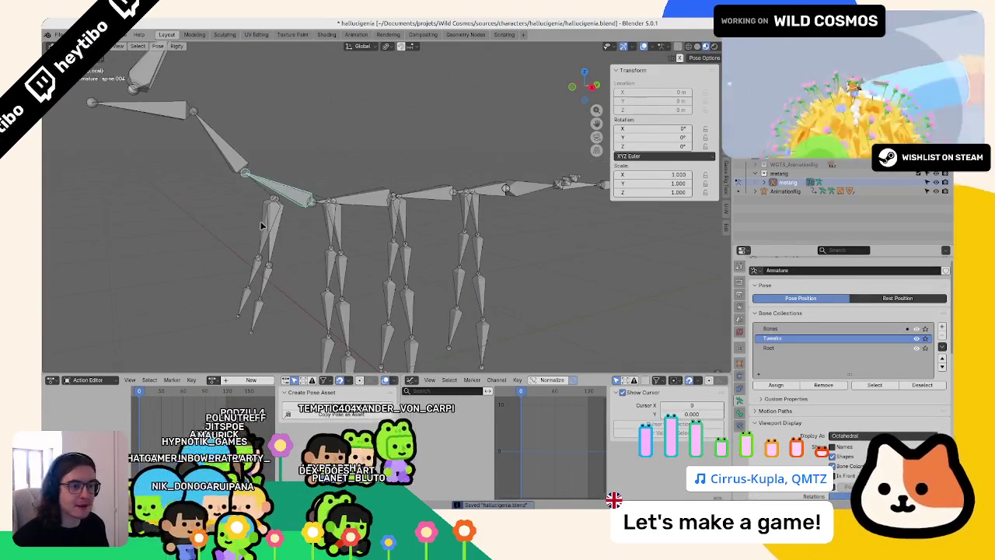
- Add a new bone collection named FK to the metarig
scroll(850, 363, down, 1)
click(942, 319)
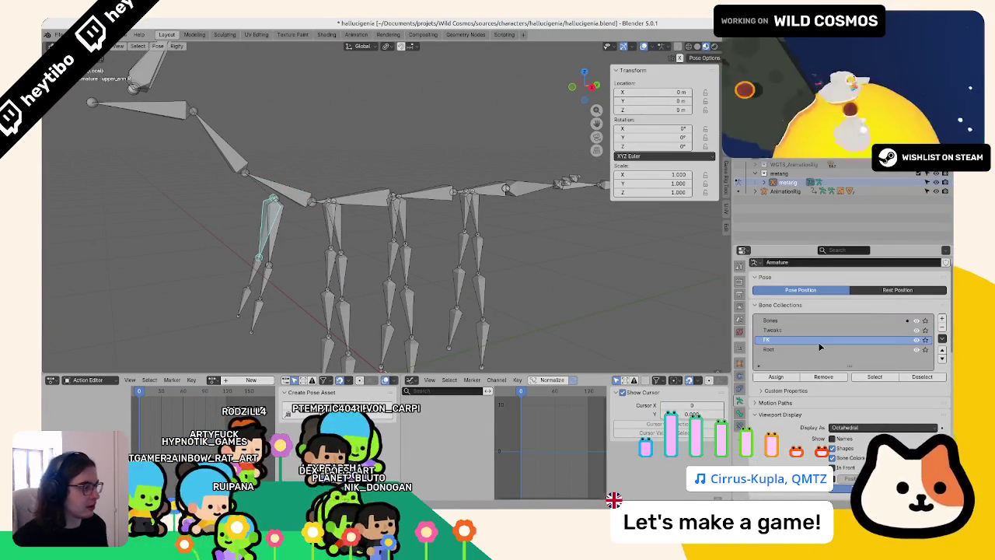
middle_drag(228, 109, 326, 117)
scroll(822, 389, down, 3)
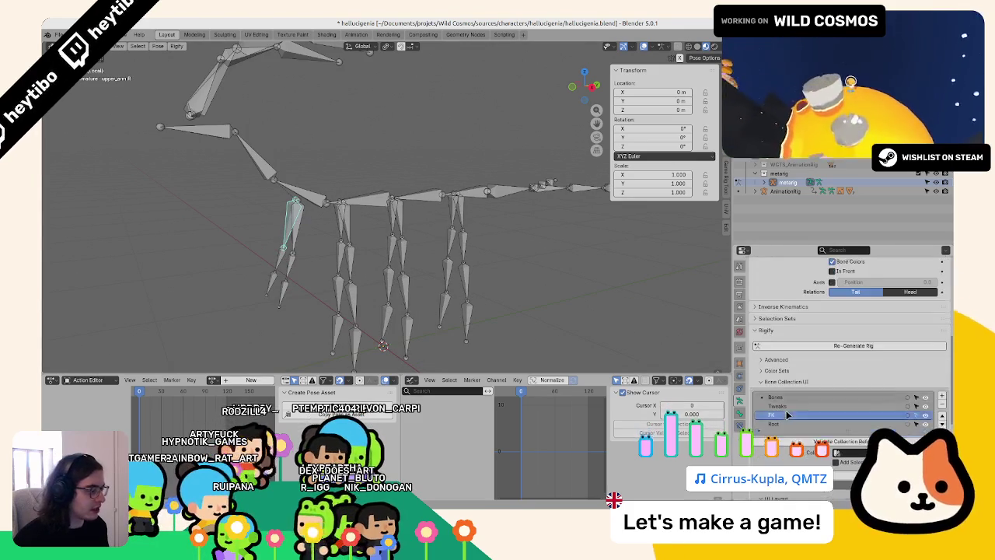
scroll(808, 412, down, 2)
scroll(790, 437, down, 3)
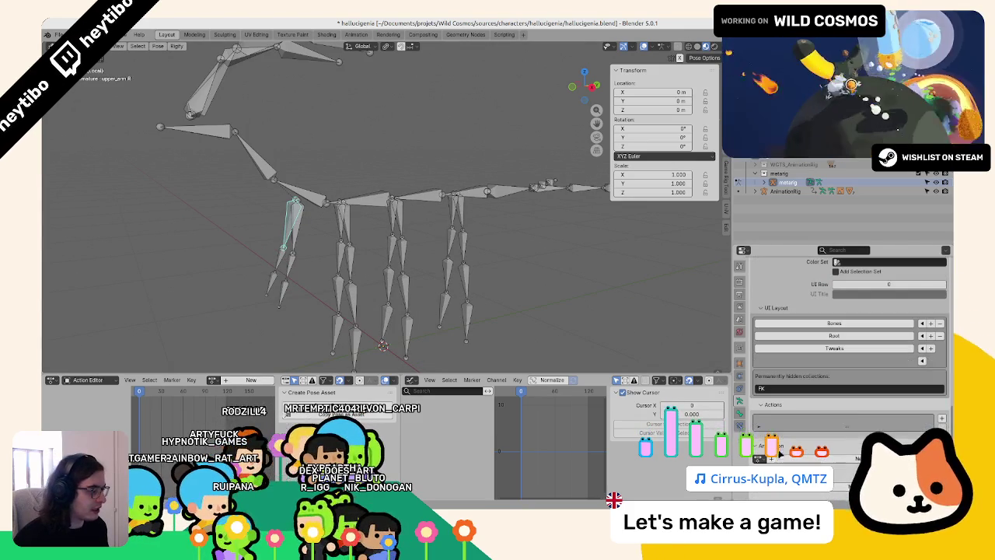
- Put the FK collection on its own row 4 in the Rigify UI layout below Tweaks
click(923, 363)
middle_drag(368, 284, 373, 274)
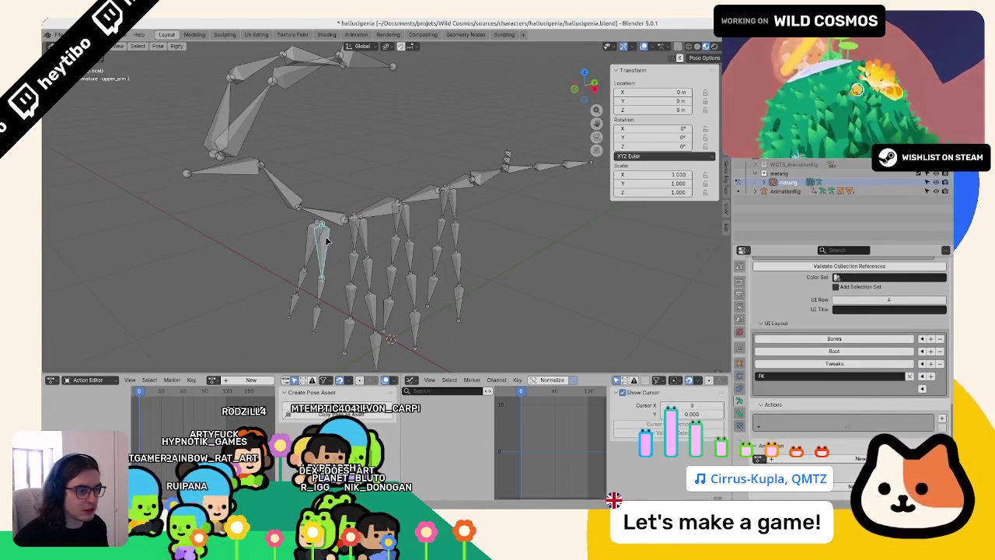
scroll(746, 404, up, 2)
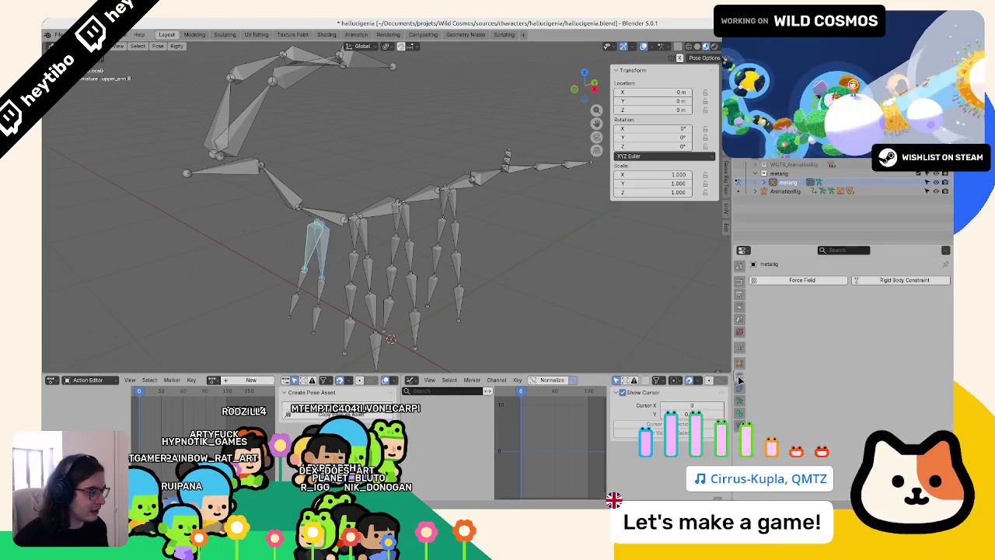
scroll(758, 408, up, 2)
scroll(766, 412, up, 1)
scroll(772, 416, up, 1)
scroll(773, 416, down, 2)
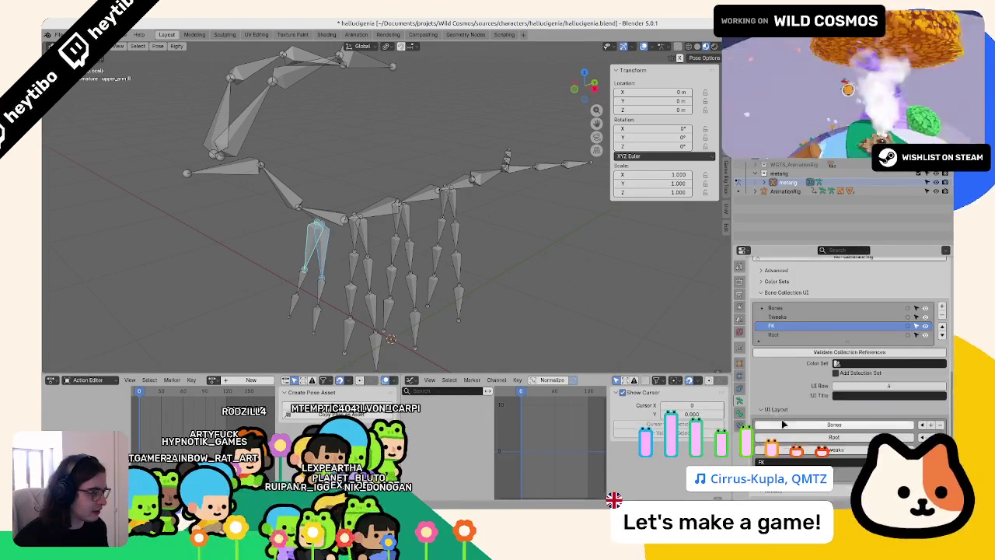
scroll(774, 417, down, 2)
scroll(775, 417, down, 2)
click(740, 414)
- Set the leg bone's Assign FK Collections to FK and copy it to the selected bones
scroll(842, 471, down, 1)
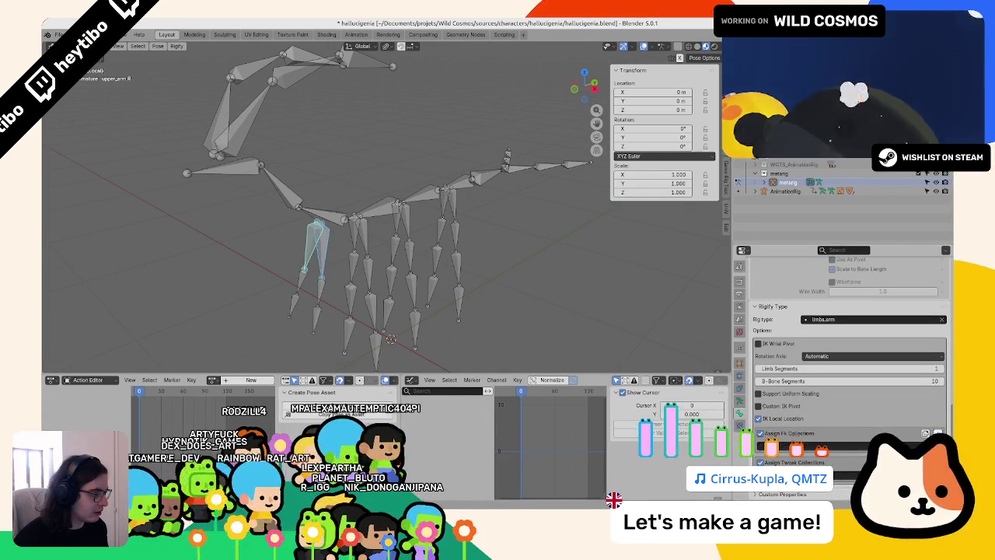
click(925, 433)
click(783, 371)
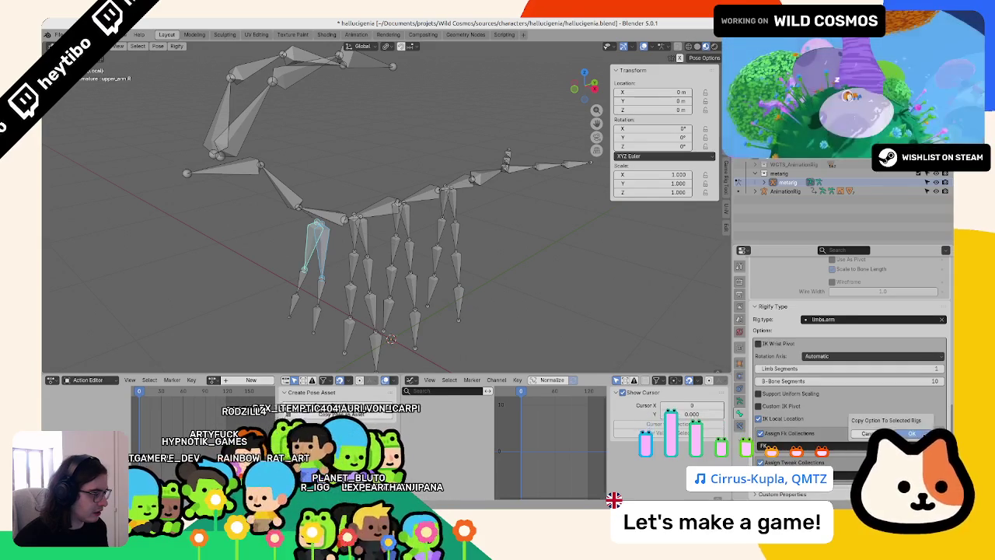
click(420, 221)
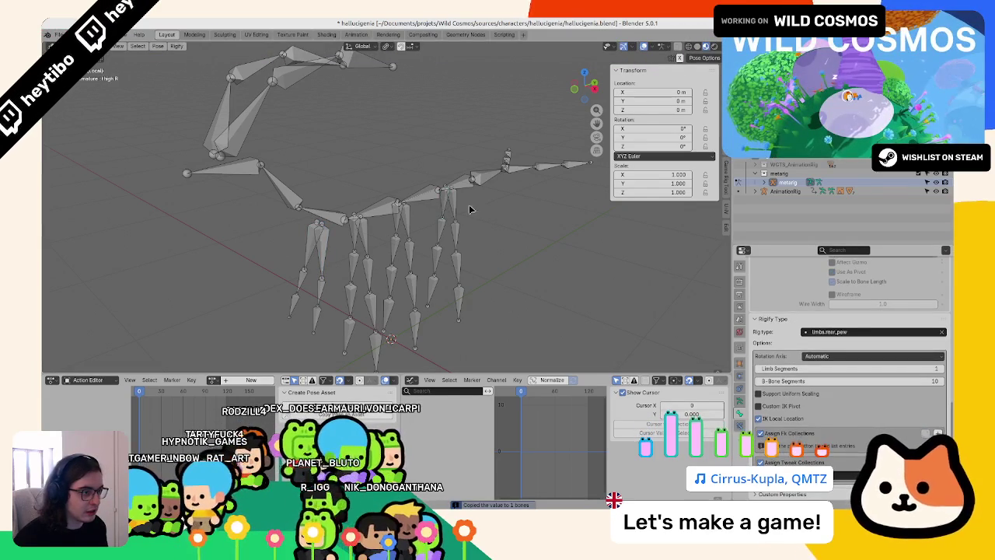
- Set FK as the FK collection on spine.002 too, then save and return to Object Mode
click(439, 208)
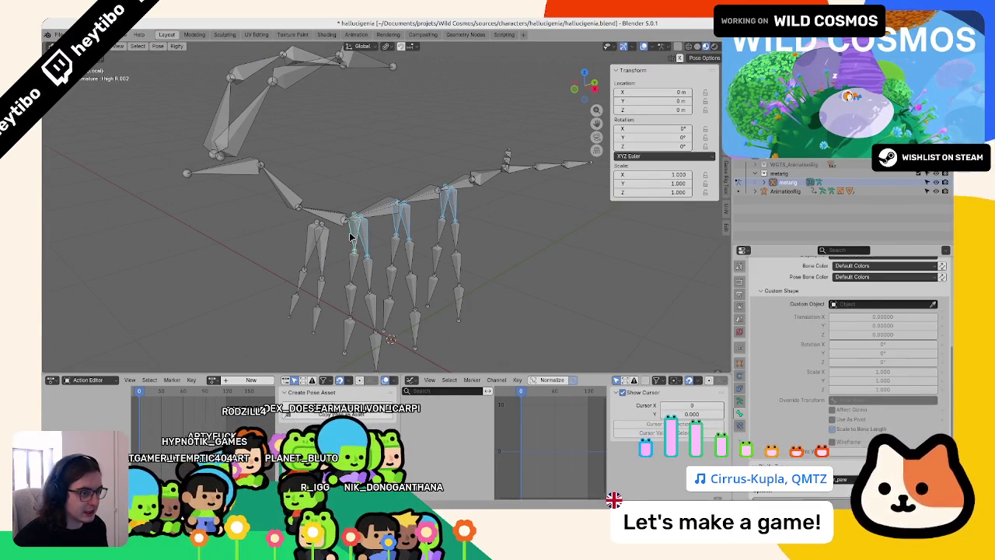
scroll(835, 431, down, 3)
scroll(834, 432, down, 2)
scroll(834, 431, down, 2)
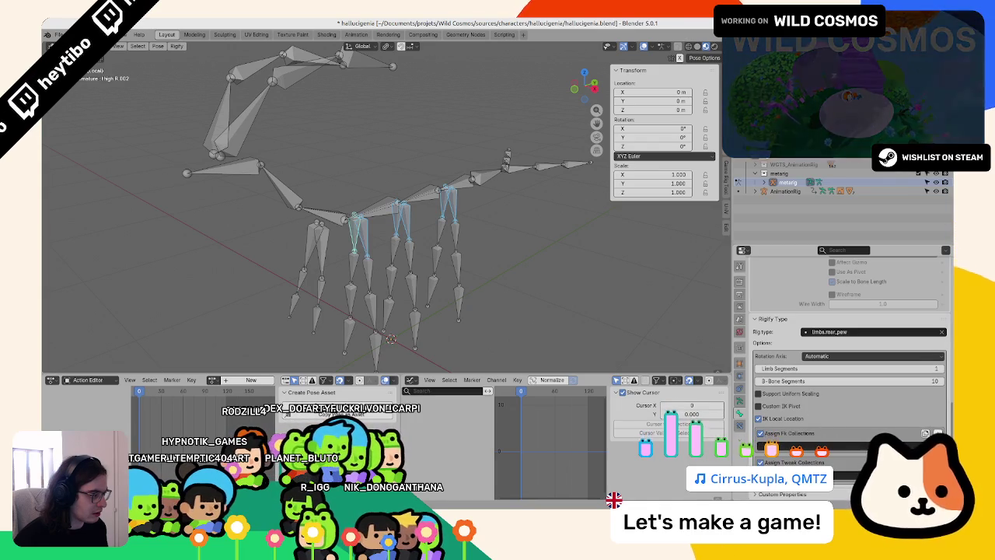
click(858, 442)
key(Return)
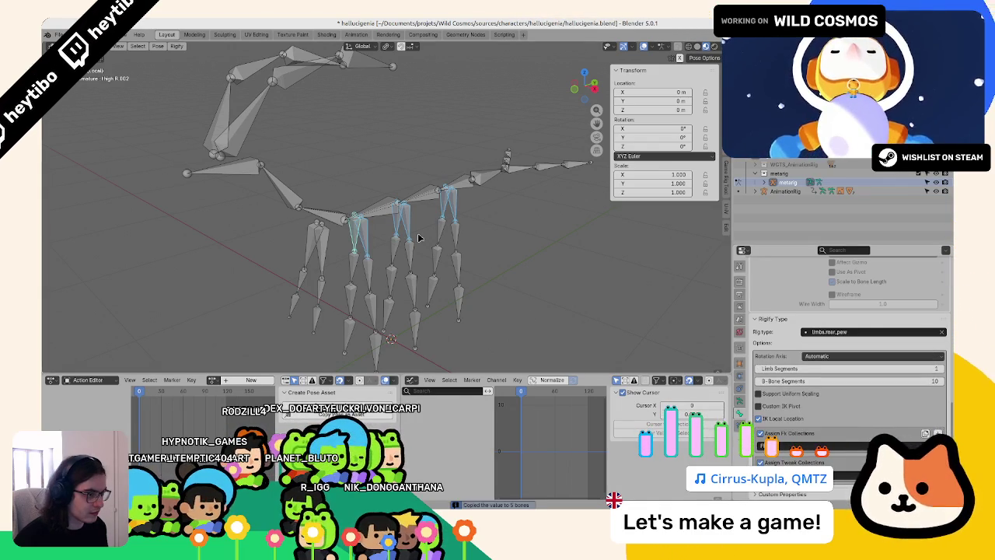
click(398, 222)
scroll(812, 360, down, 5)
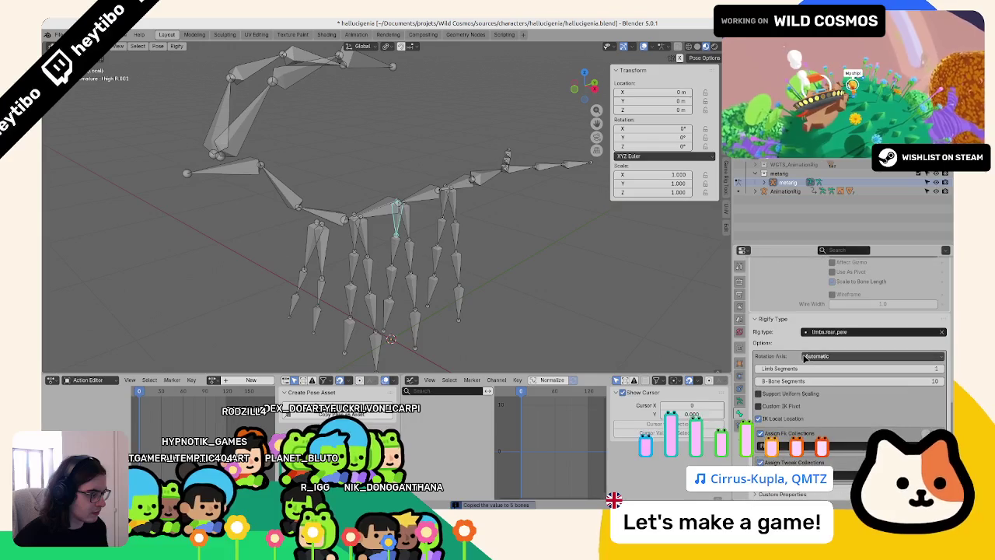
key(ctrl+Tab)
key(ctrl+s)
- Regenerate AnimationRig from the metarig, make it active, and hide its Bones rig layer
click(741, 389)
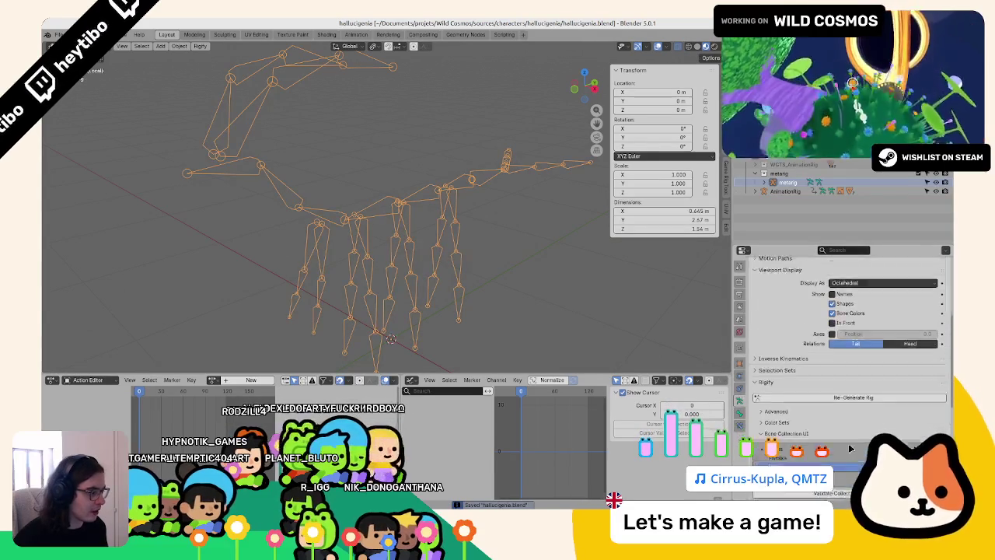
click(851, 381)
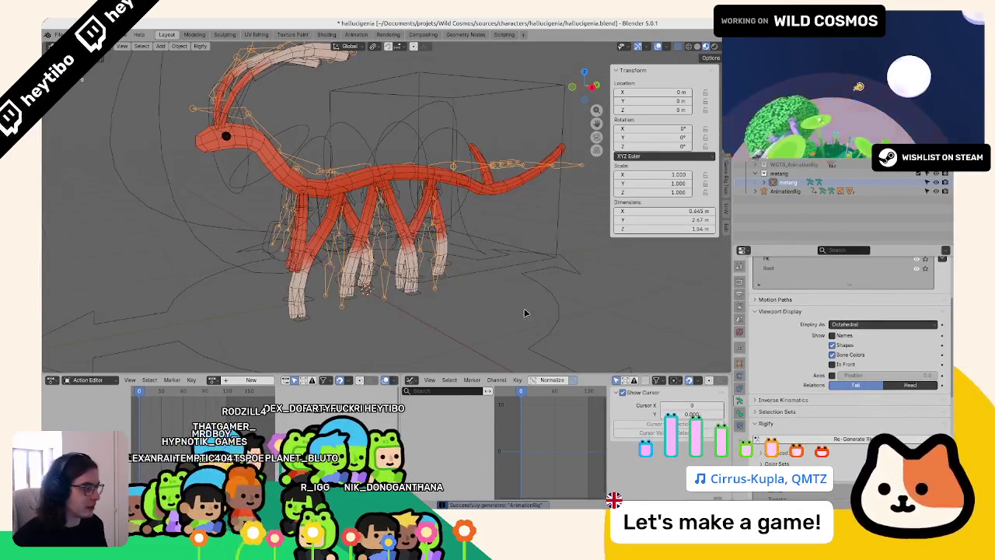
click(477, 296)
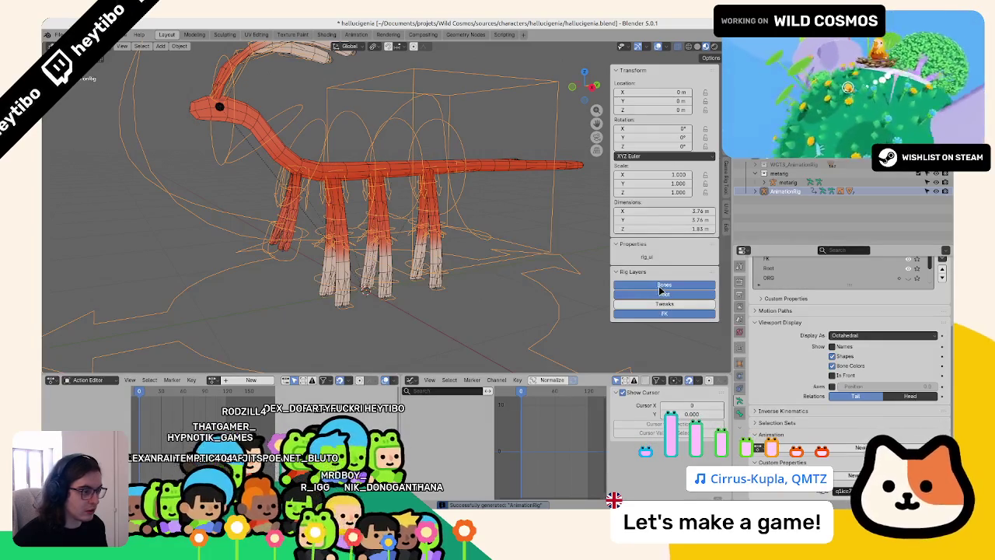
click(661, 289)
click(663, 287)
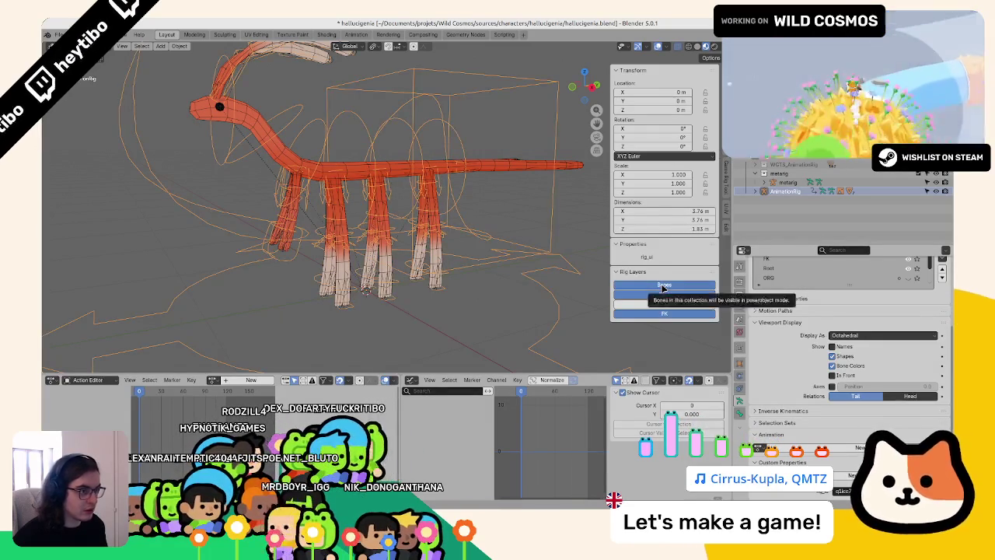
click(663, 288)
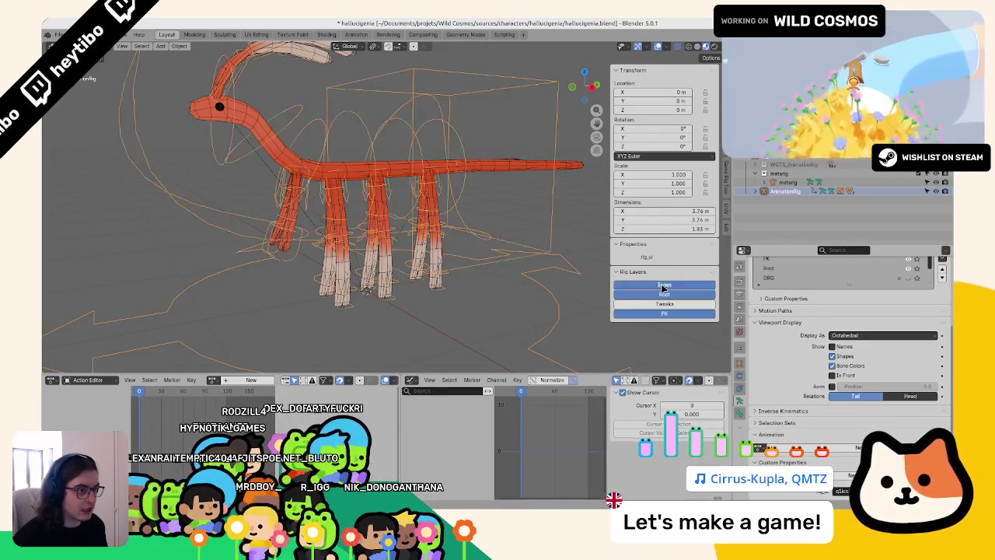
click(739, 397)
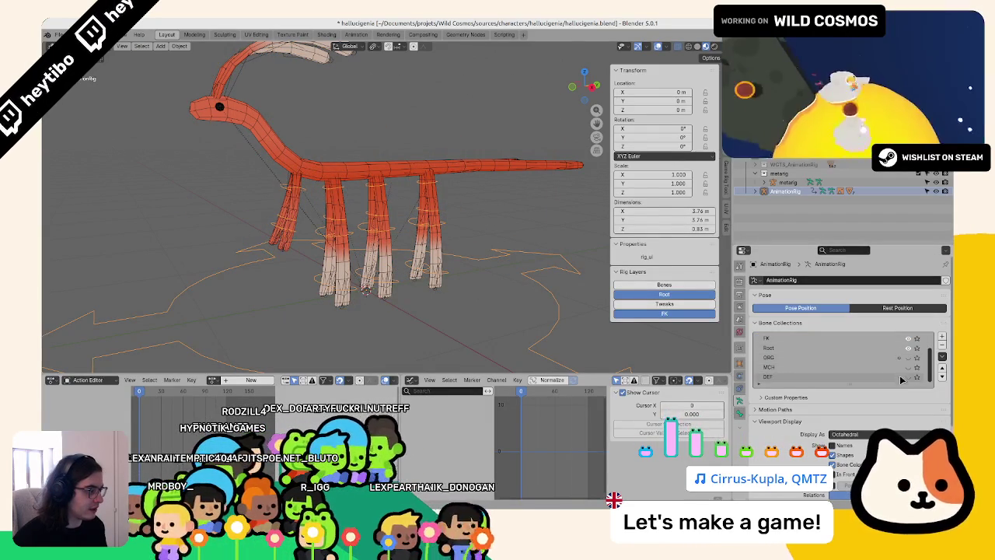
- Switch the viewport to wireframe and hide the FK and Bones bone collections
key(shift+z)
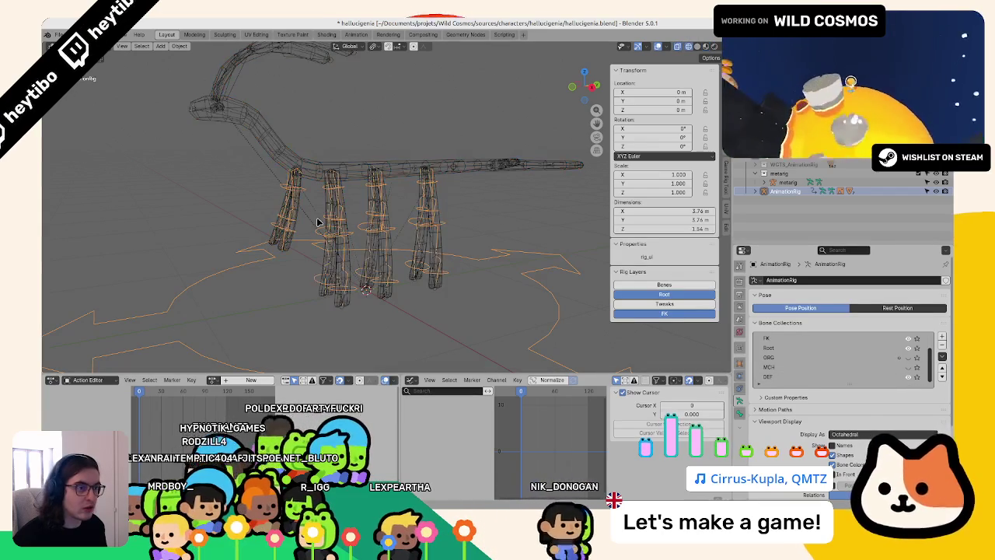
click(908, 339)
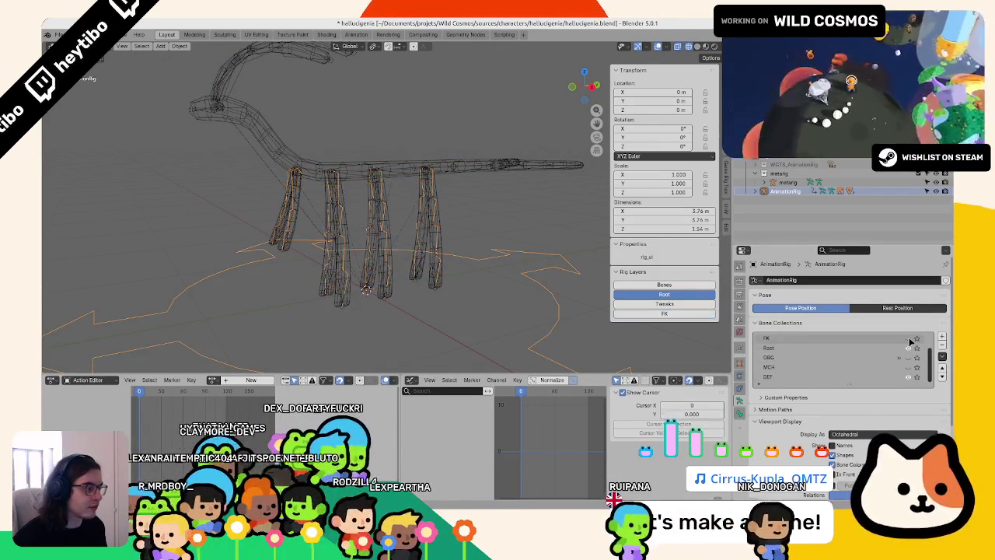
scroll(909, 341, up, 2)
click(910, 339)
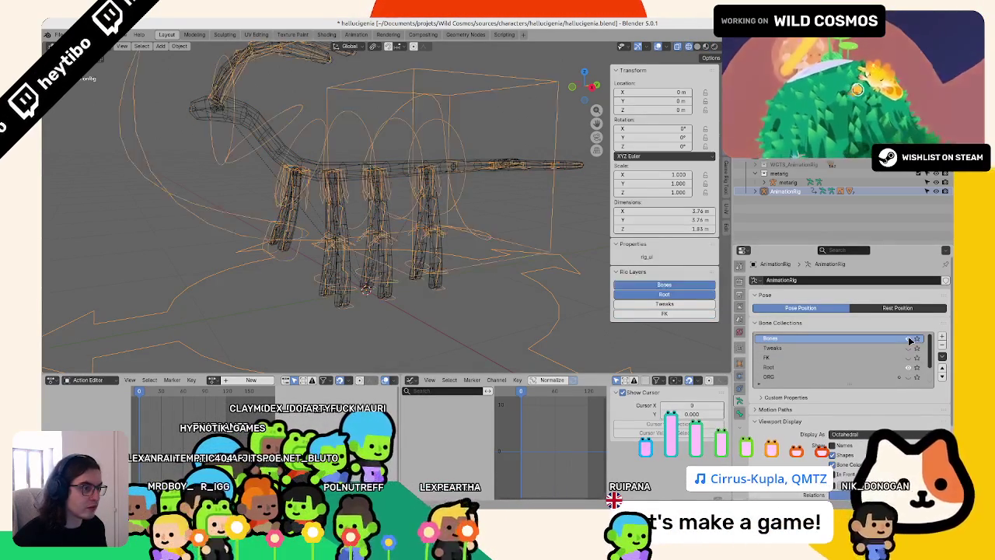
click(909, 339)
scroll(910, 358, down, 2)
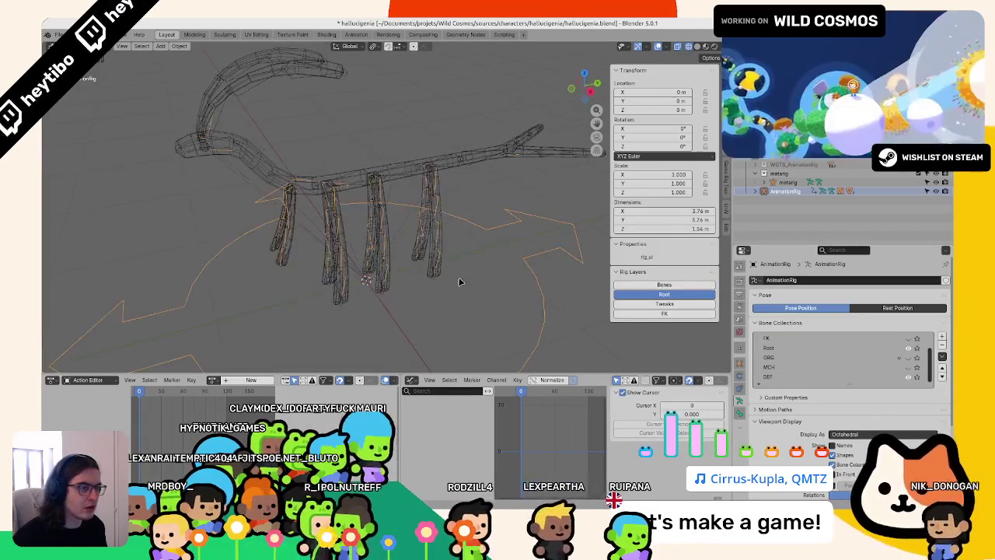
- Select AnimationRig, start playback, and assign it the idle action
click(787, 189)
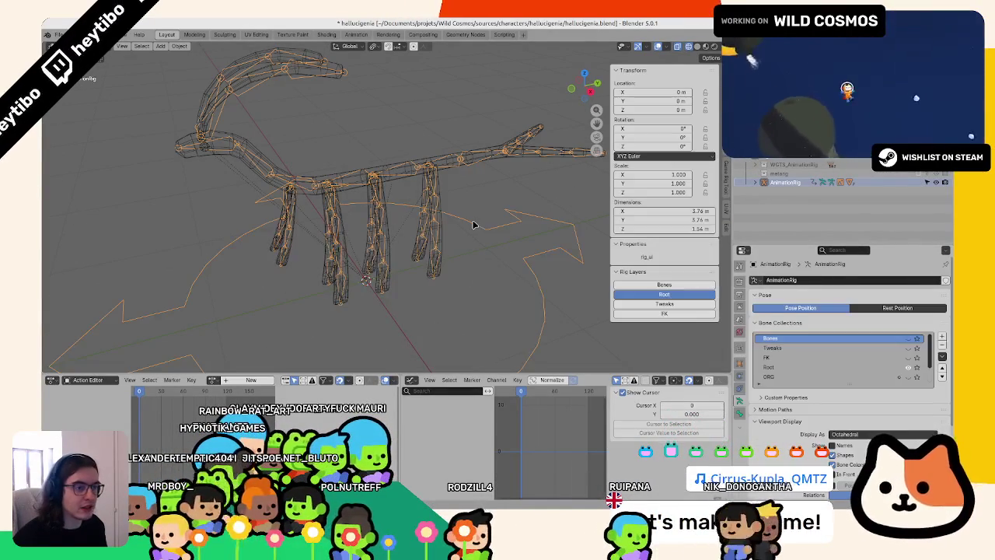
key(space)
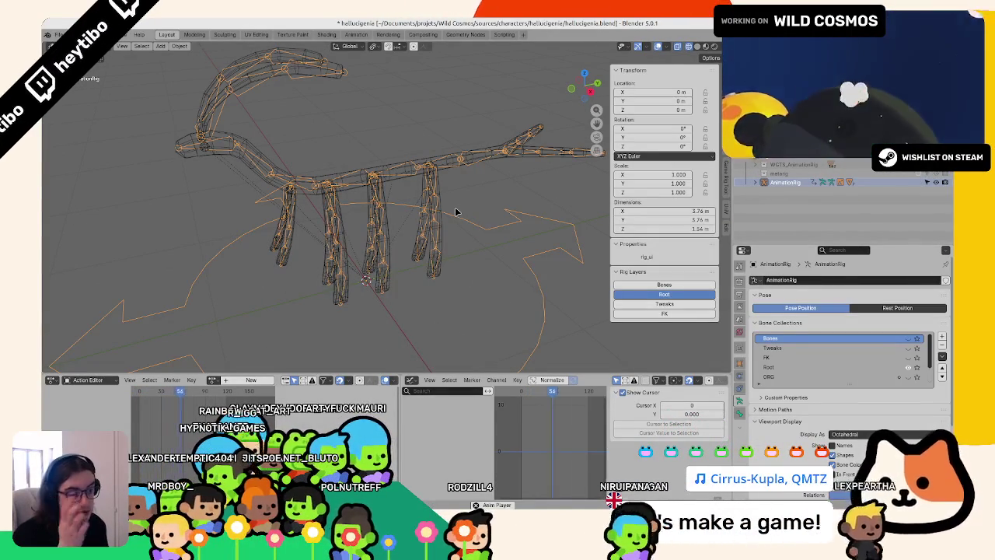
click(212, 379)
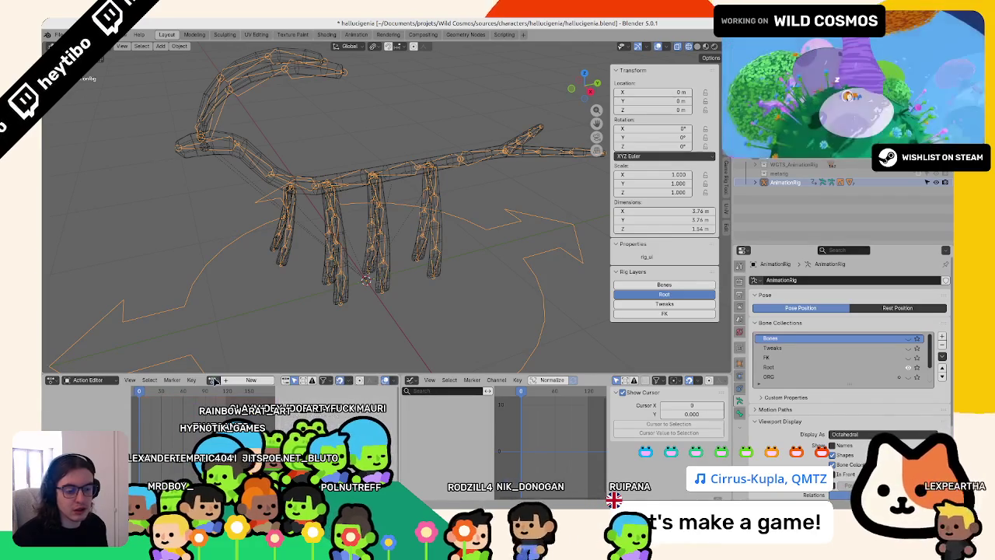
click(224, 285)
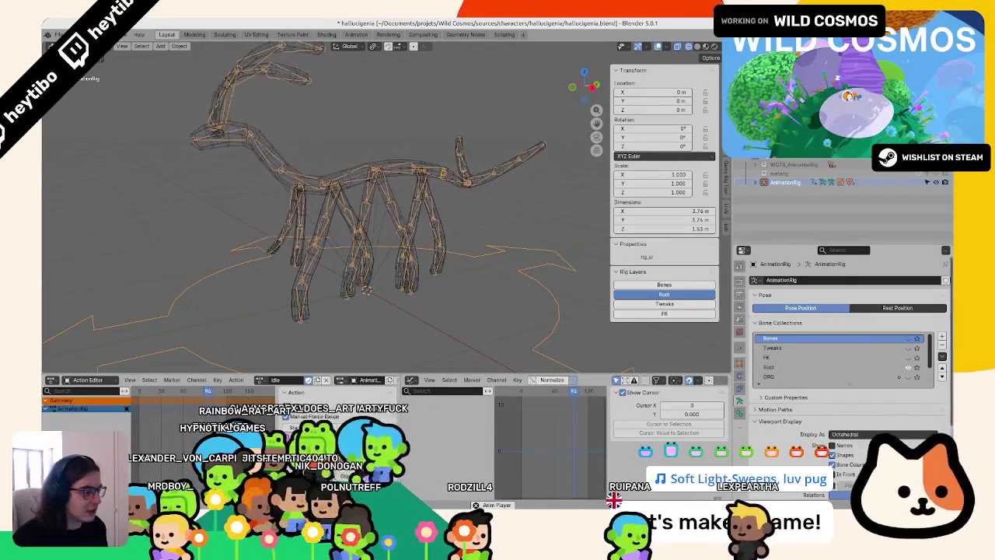
- Briefly show then hide the FK bone collection and orbit around the animating rig
scroll(910, 365, down, 1)
scroll(909, 373, down, 1)
scroll(909, 370, up, 2)
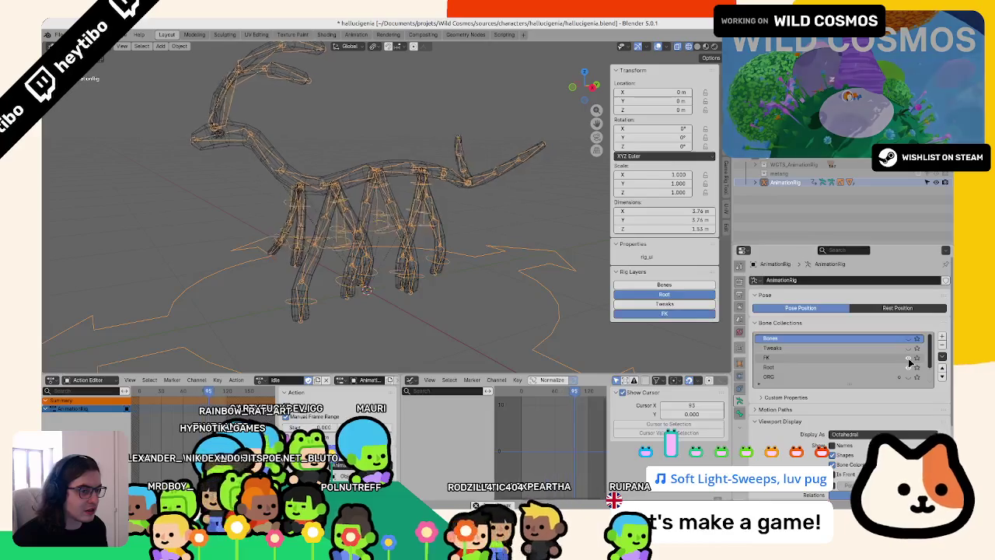
click(908, 358)
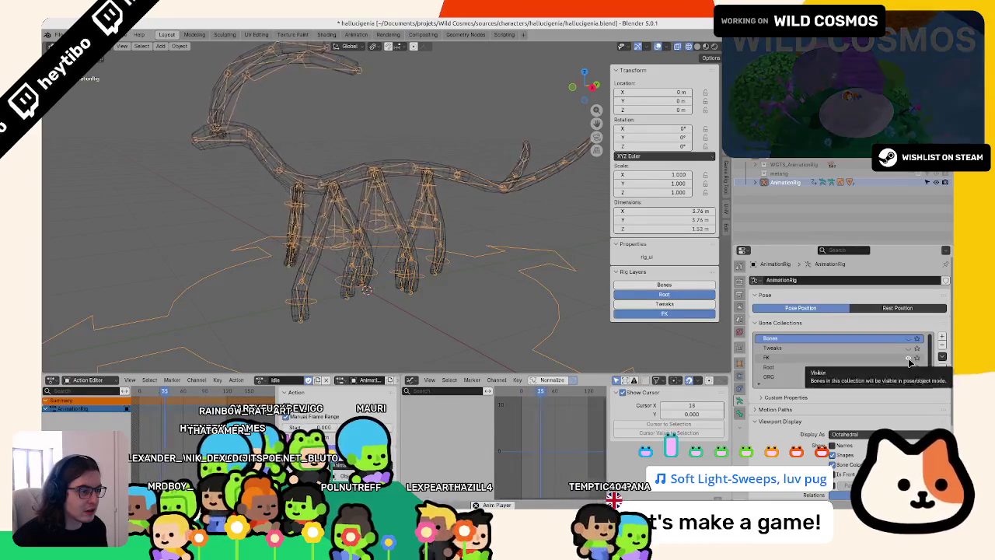
click(908, 358)
mouse_move(384, 251)
middle_down()
mouse_move(467, 251)
mouse_move(489, 228)
mouse_move(487, 252)
mouse_move(444, 288)
mouse_move(543, 290)
mouse_move(344, 273)
mouse_move(366, 272)
mouse_move(316, 328)
middle_up()
- Switch to Material Preview, orbit to a low side view of the creature, and save
click(315, 329)
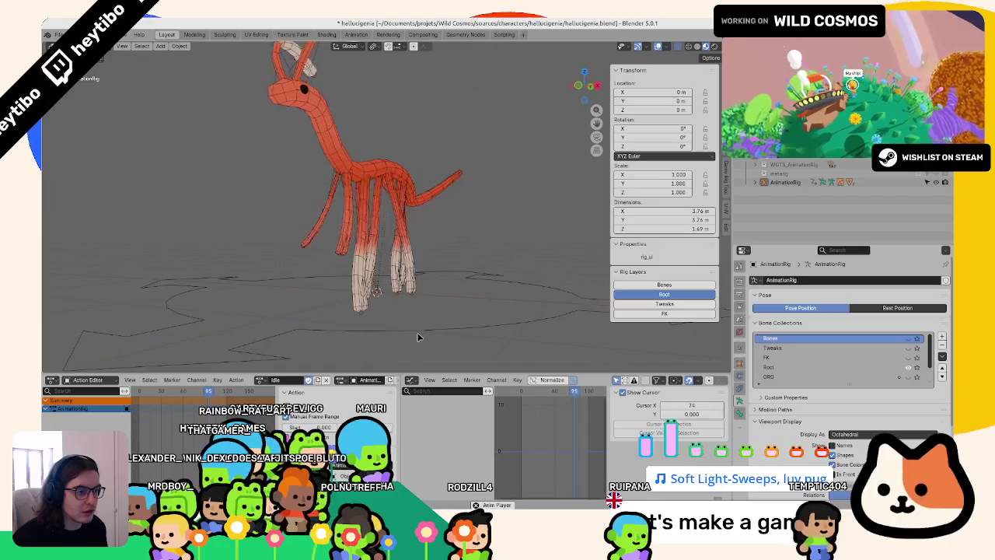
middle_drag(396, 329, 476, 259)
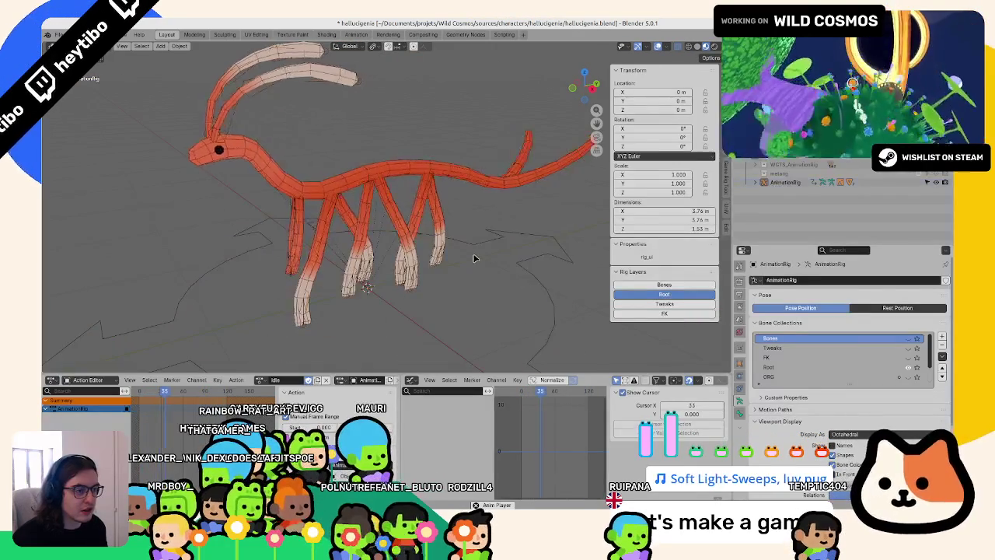
click(740, 363)
key(ctrl+s)
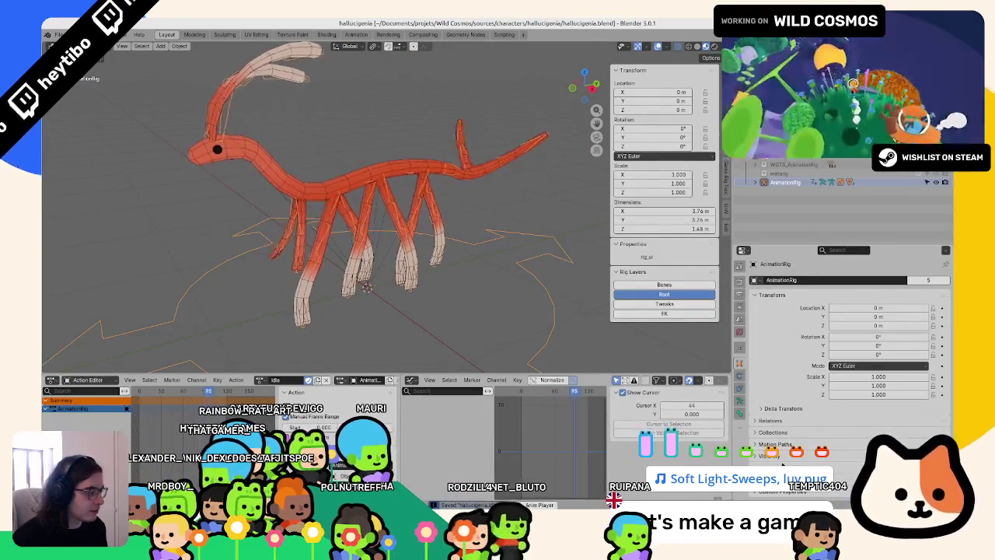